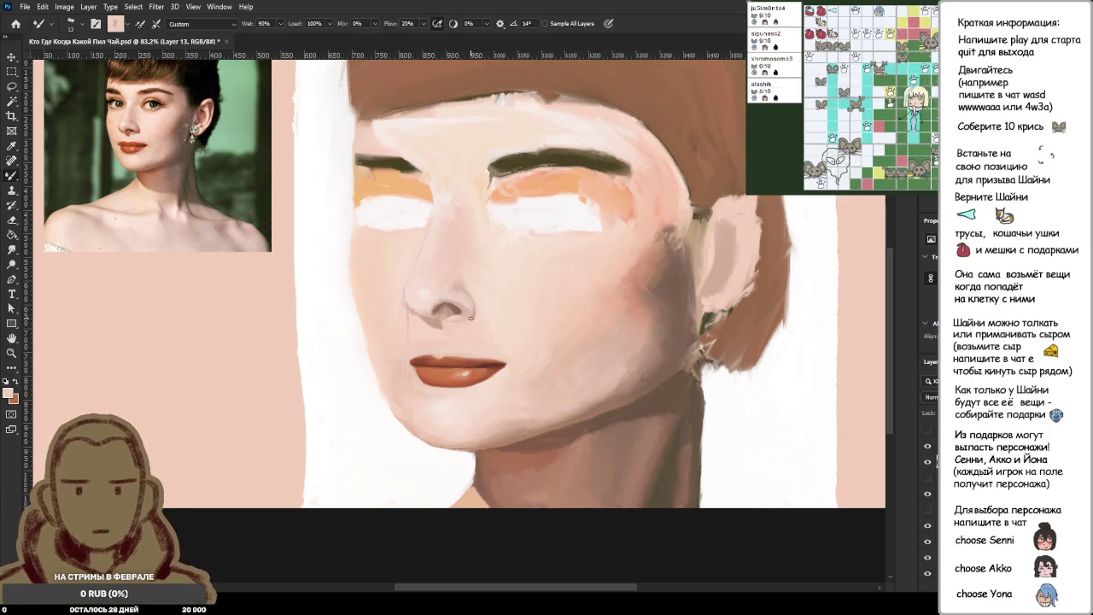
# Zoom out to see the whole painting on the canvas.
pyautogui.scroll(-2, 469, 417)
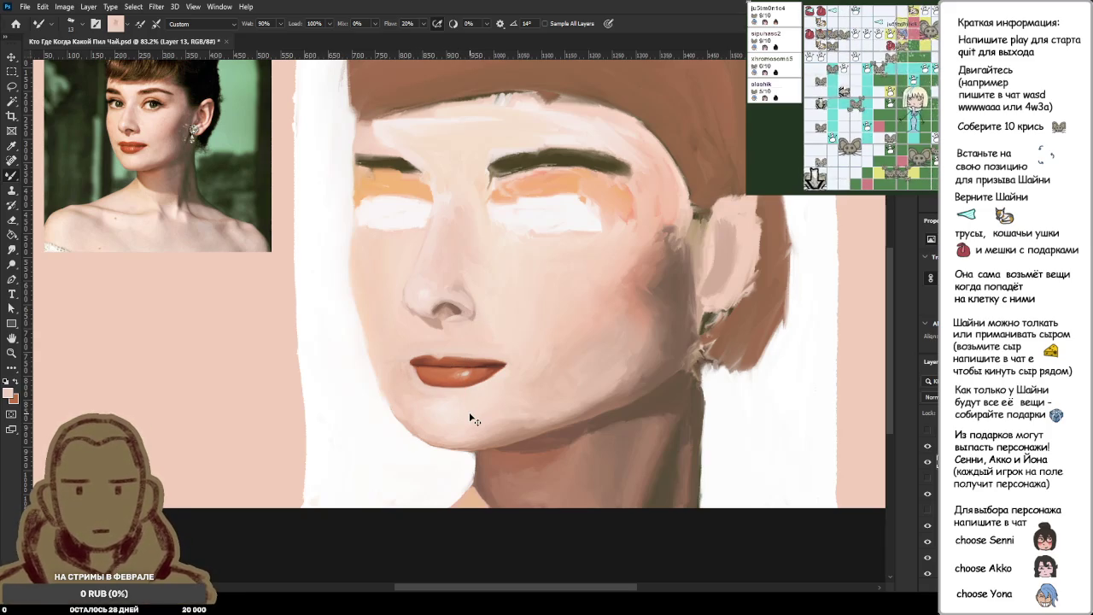
pyautogui.scroll(-2, 445, 410)
pyautogui.scroll(-2, 409, 402)
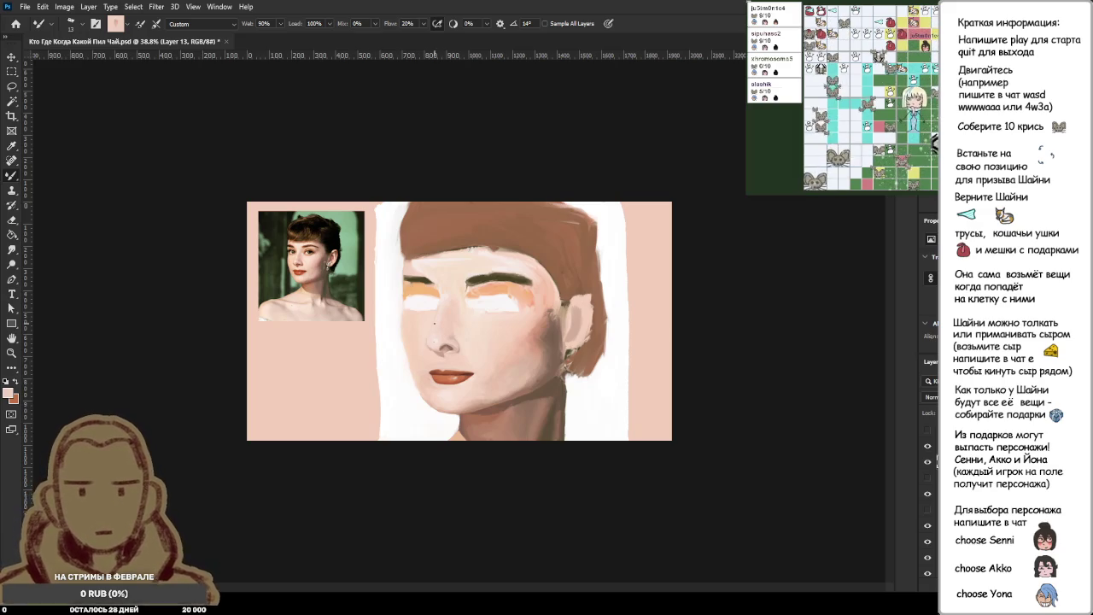
# Zoom to about 285% on the nose and lips and begin a lasso around the lips.
pyautogui.scroll(2, 434, 372)
pyautogui.scroll(2, 434, 376)
pyautogui.scroll(2, 435, 401)
pyautogui.scroll(1, 436, 414)
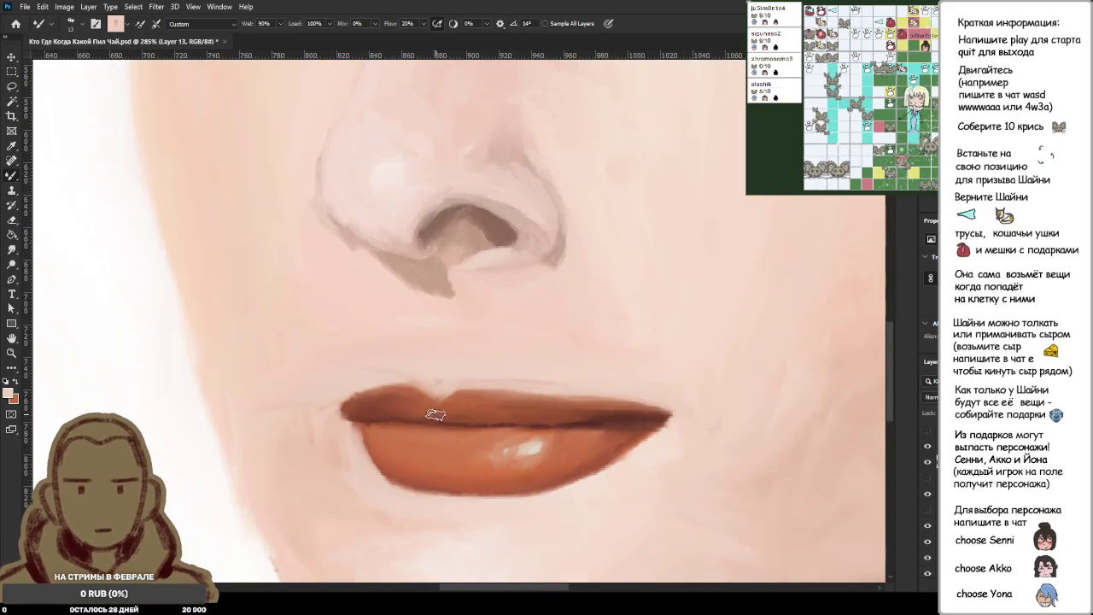
pyautogui.press('l')
pyautogui.moveTo(423, 352); pyautogui.dragTo(321, 403)
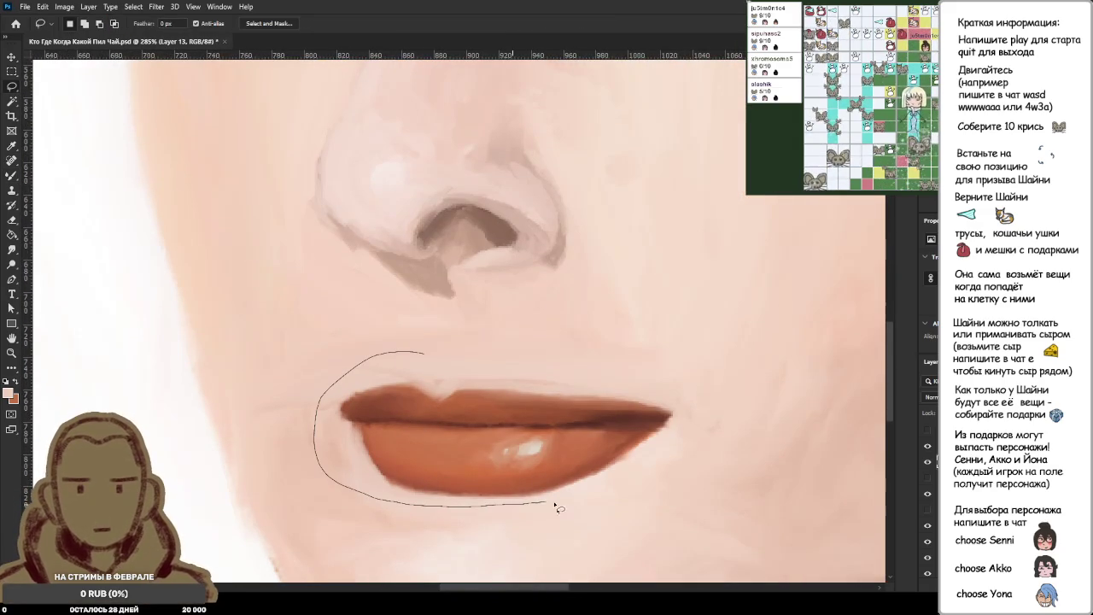
# Lasso-select the lips and nearby skin, redoing the first outline.
pyautogui.moveTo(488, 362); pyautogui.dragTo(479, 359)
pyautogui.hotkey('ctrl', 'h')
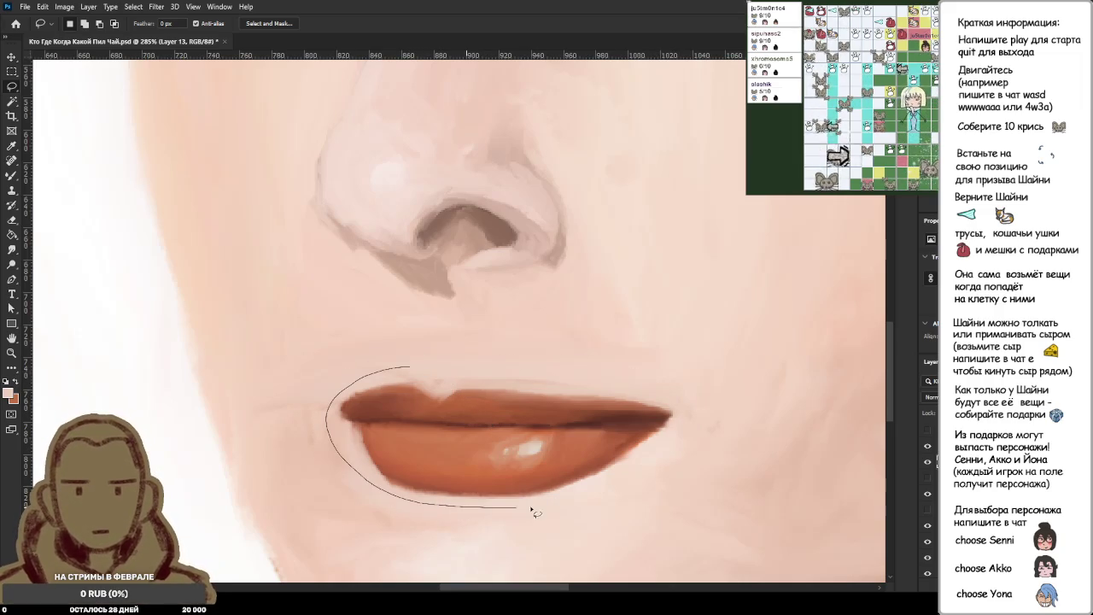
pyautogui.moveTo(444, 373); pyautogui.dragTo(412, 369)
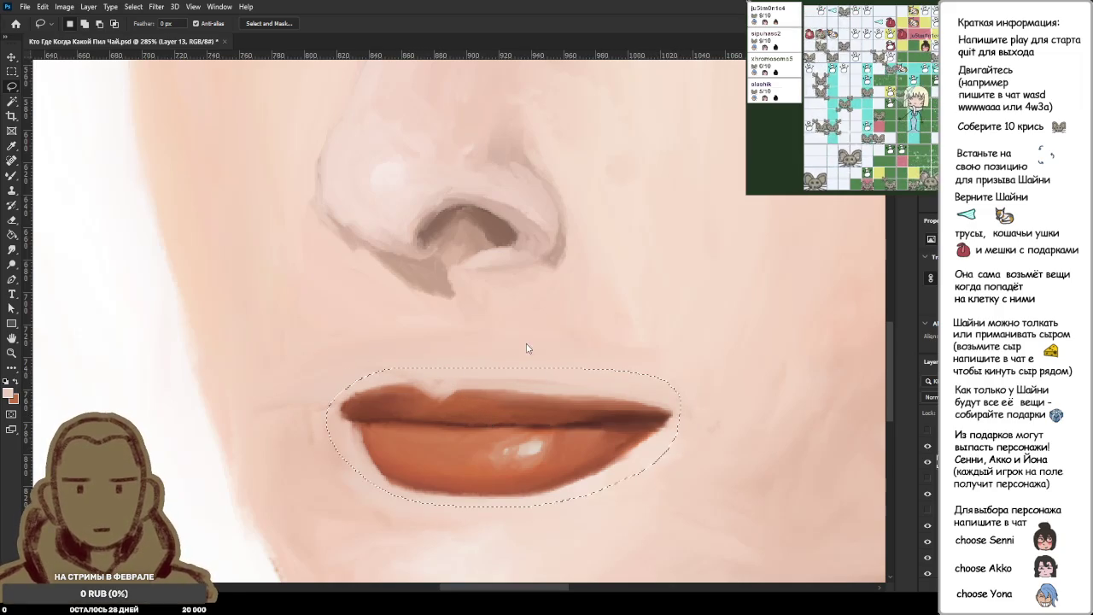
# Transform the selected lips about 40px to the left, then zoom out.
pyautogui.hotkey('ctrl', 't')
pyautogui.moveTo(481, 419); pyautogui.dragTo(447, 421)
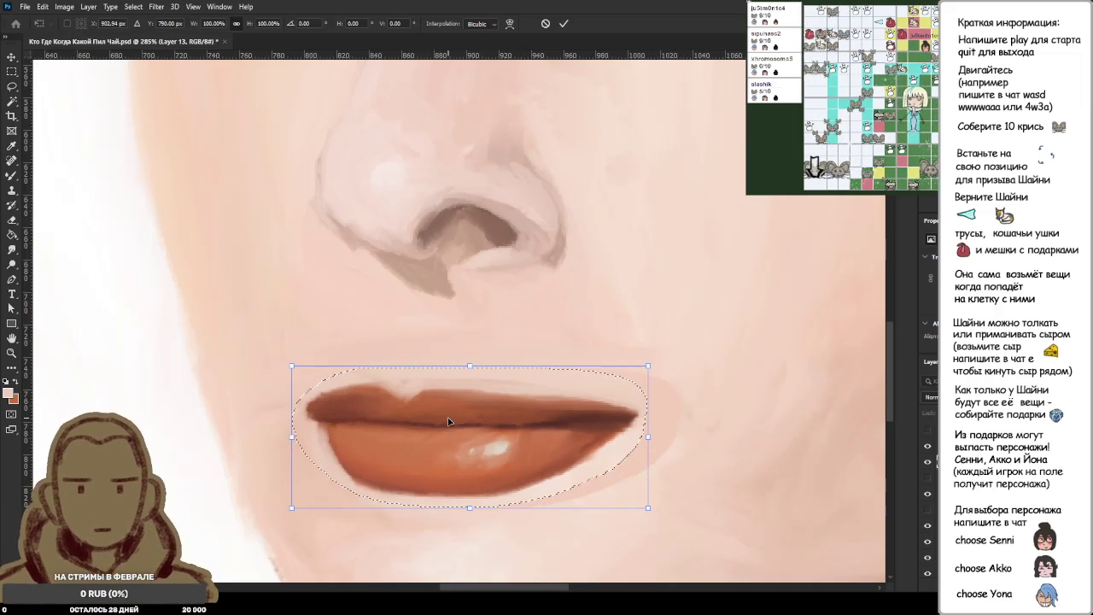
pyautogui.press('Return')
pyautogui.scroll(-3, 447, 419)
pyautogui.scroll(-2, 504, 432)
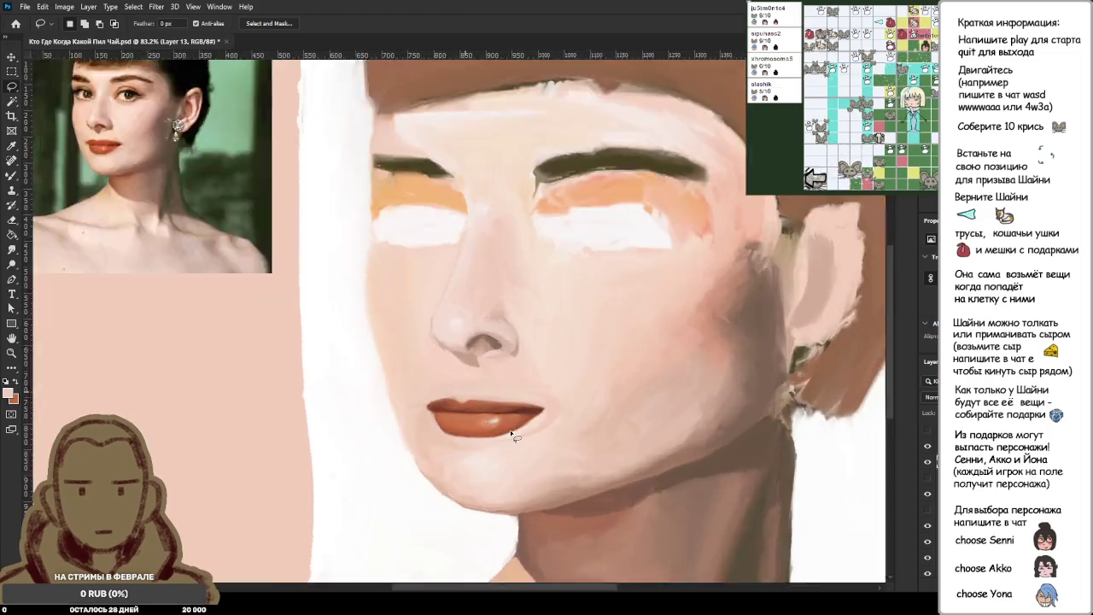
# With the Mixer Brush and hidden layer shown, blend the white arc's lower tail along the lip edge.
pyautogui.scroll(3, 513, 436)
pyautogui.scroll(2, 559, 416)
pyautogui.press('b')
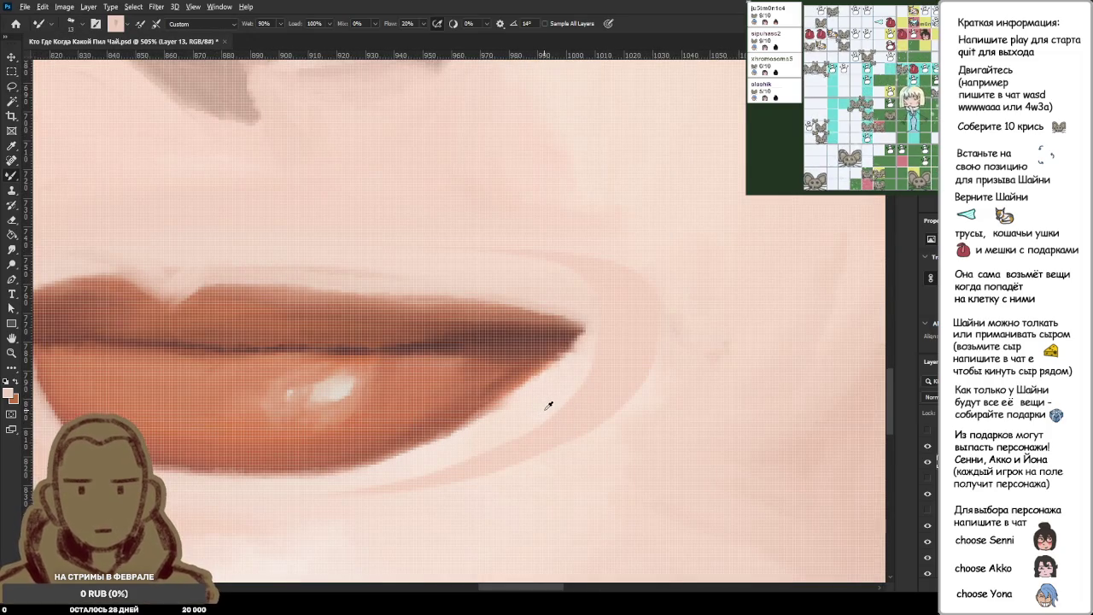
pyautogui.click(928, 496)
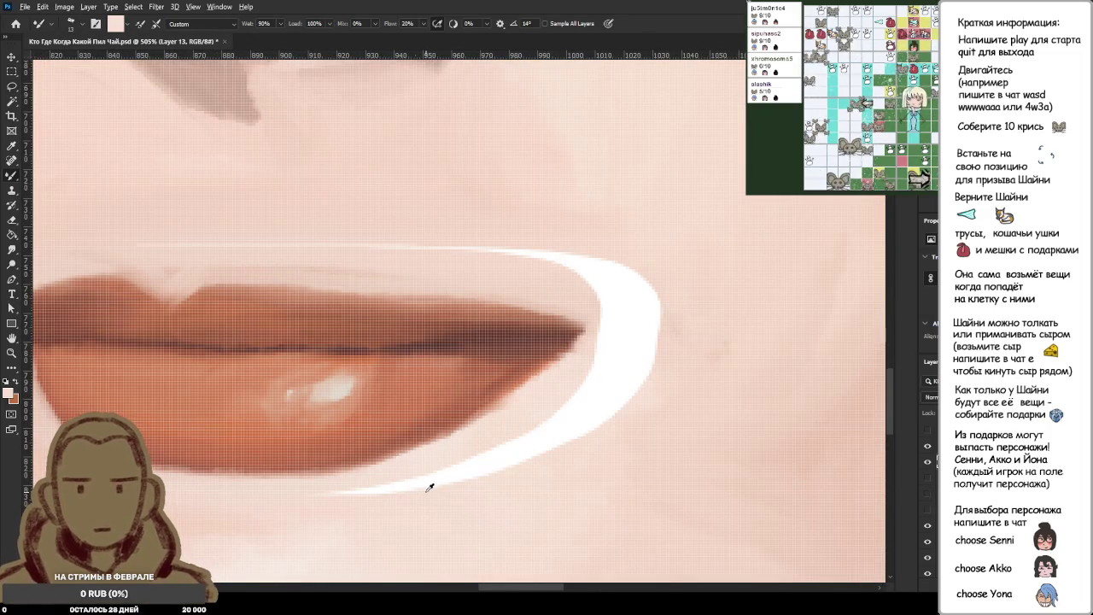
pyautogui.moveTo(330, 499)
pyautogui.mouseDown()
pyautogui.moveTo(512, 452)
pyautogui.moveTo(557, 423)
pyautogui.mouseUp()
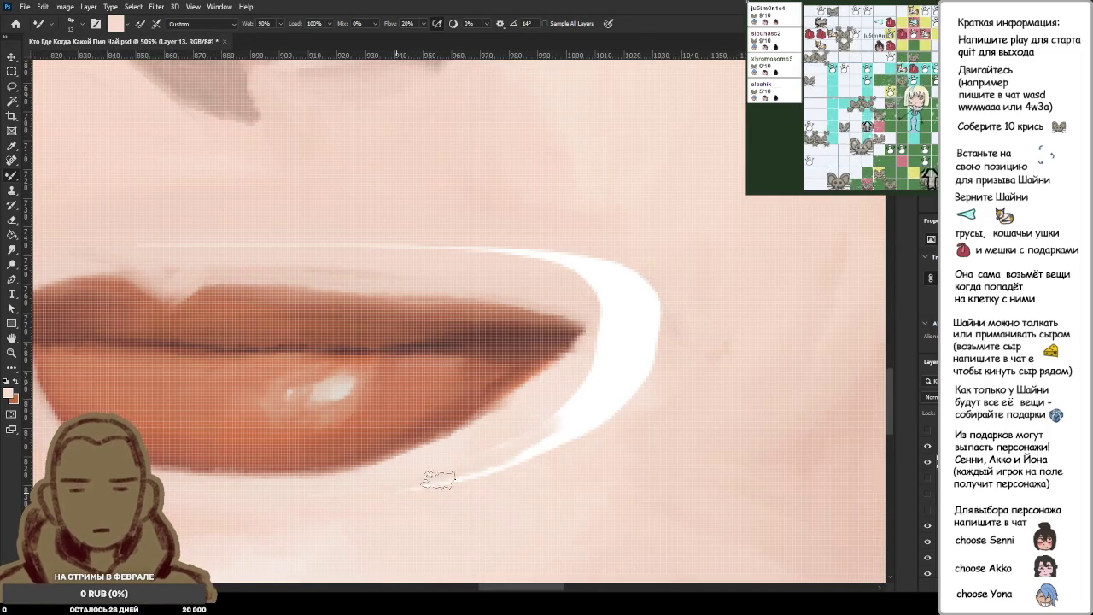
pyautogui.moveTo(439, 480); pyautogui.dragTo(555, 422)
# Blend the rest of the white arc and the faint streak above the lip corner into the skin.
pyautogui.moveTo(610, 379); pyautogui.dragTo(515, 465)
pyautogui.moveTo(629, 298); pyautogui.dragTo(578, 390)
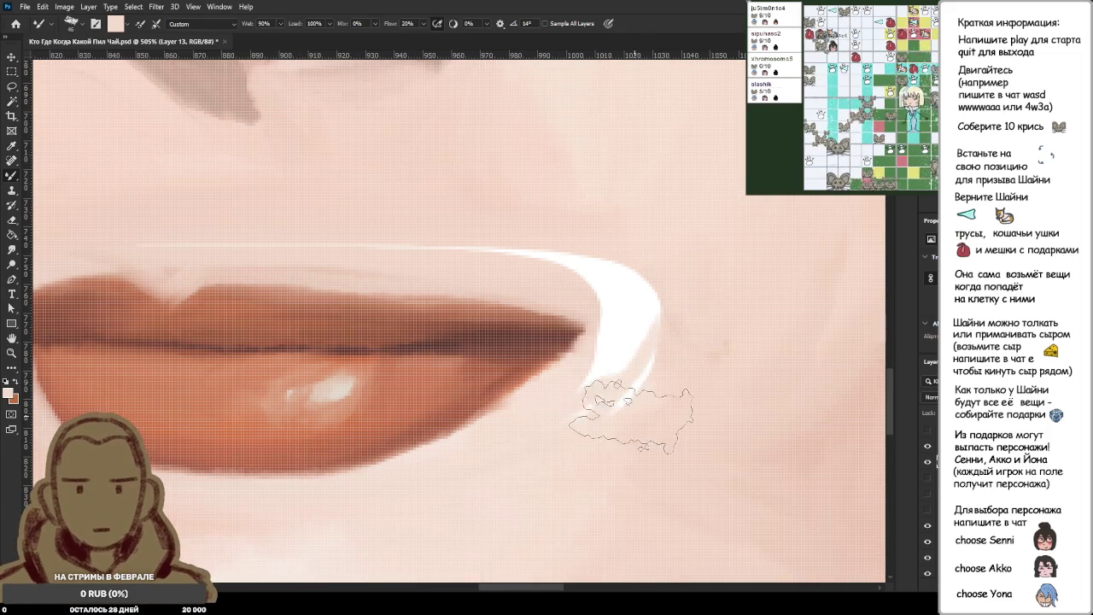
pyautogui.moveTo(595, 312)
pyautogui.mouseDown()
pyautogui.moveTo(598, 393)
pyautogui.moveTo(606, 291)
pyautogui.moveTo(564, 256)
pyautogui.moveTo(495, 255)
pyautogui.mouseUp()
pyautogui.moveTo(589, 248); pyautogui.dragTo(393, 247)
pyautogui.scroll(-2, 465, 242)
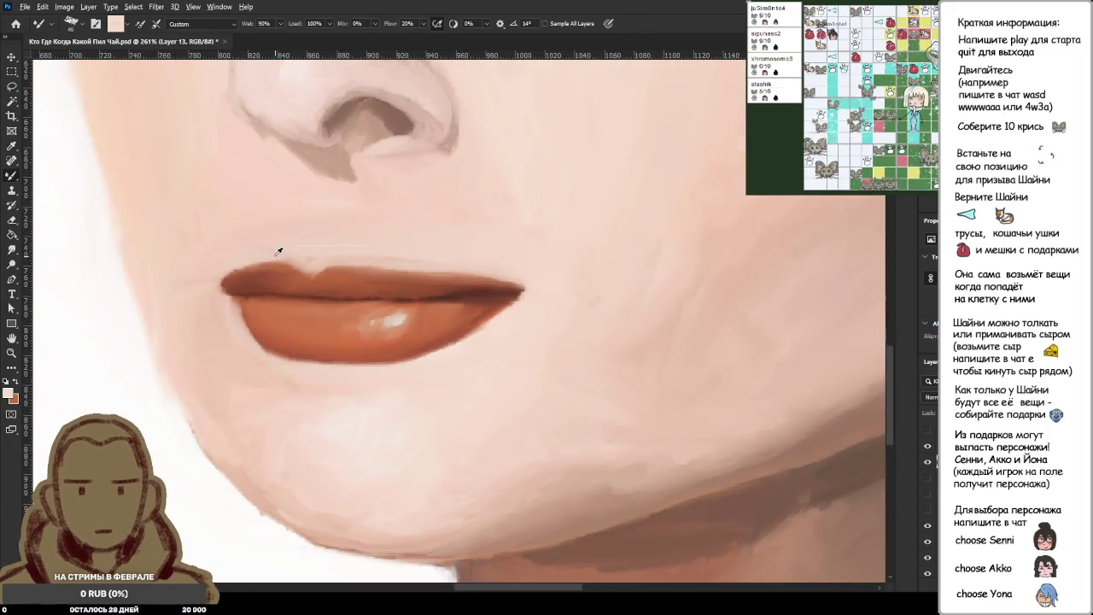
pyautogui.scroll(3, 281, 249)
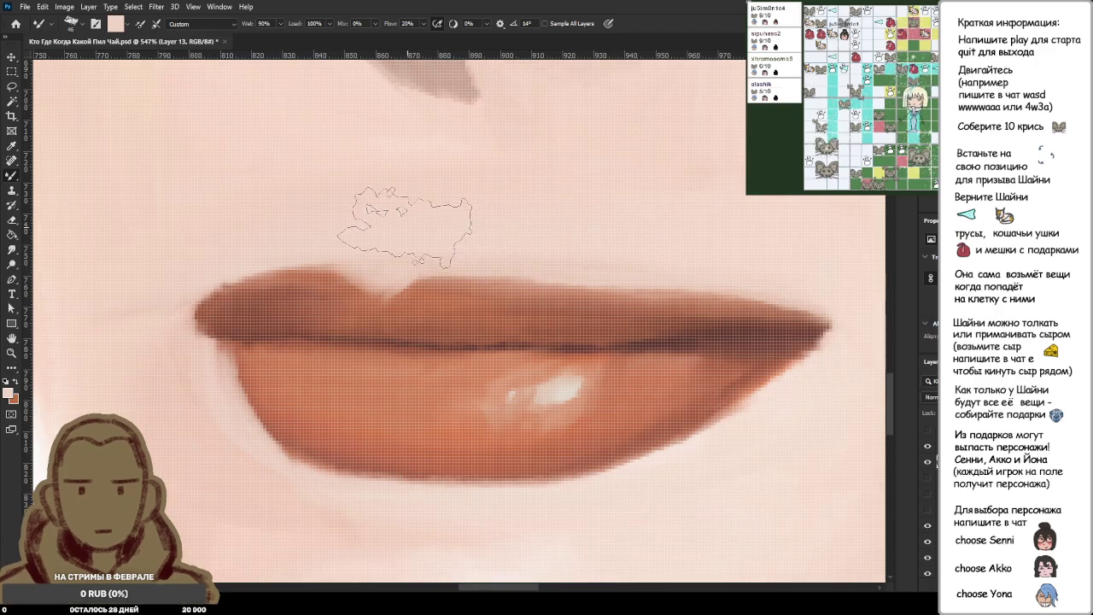
pyautogui.moveTo(408, 226); pyautogui.dragTo(336, 227)
pyautogui.scroll(-3, 342, 325)
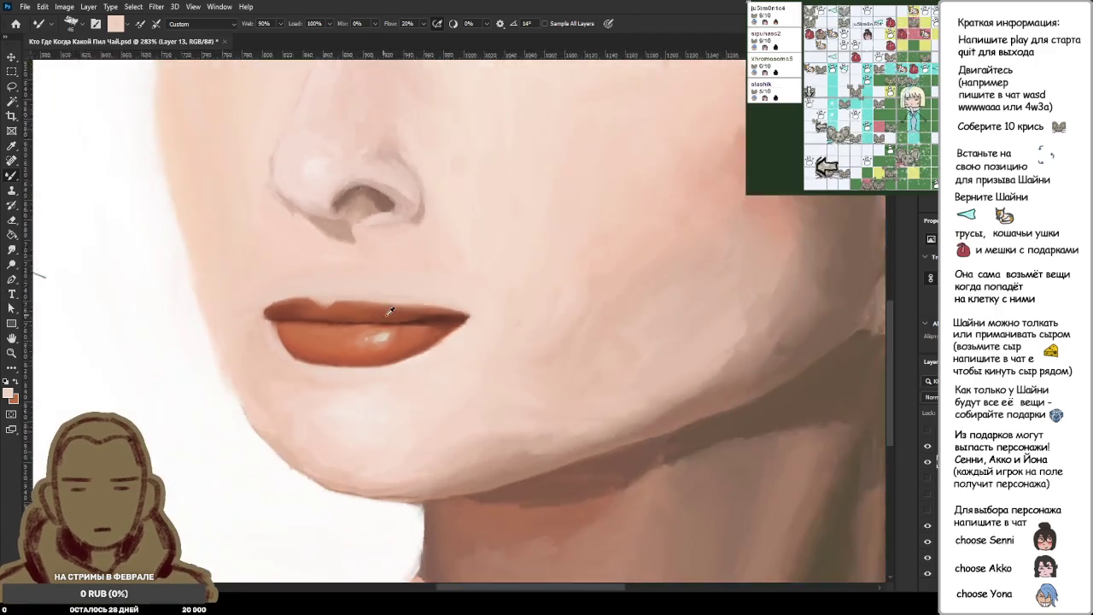
pyautogui.scroll(-3, 444, 333)
pyautogui.scroll(-3, 464, 339)
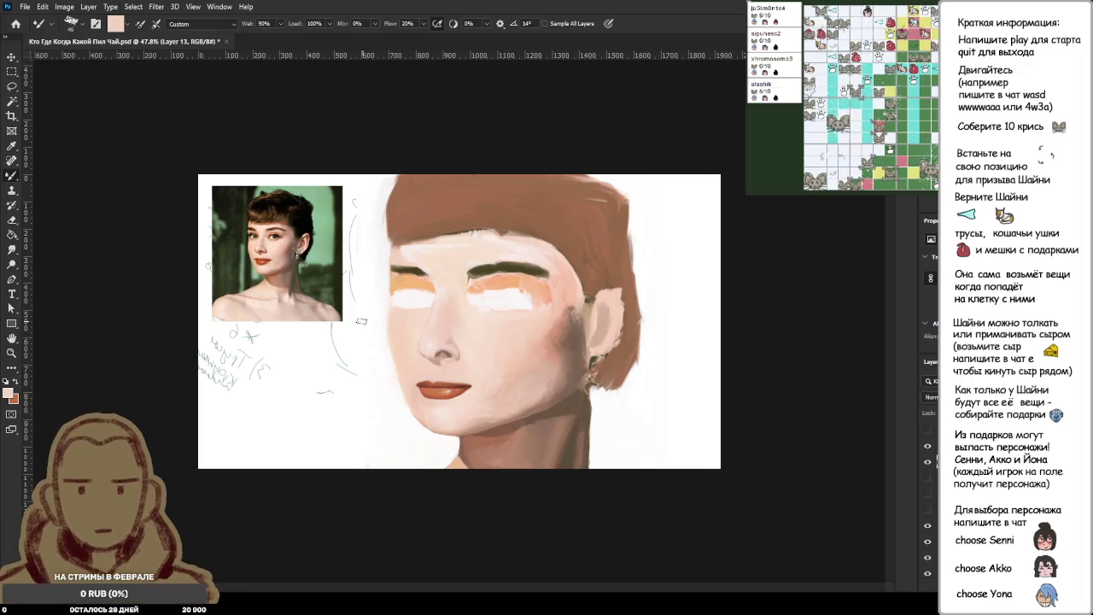
# Deselect the leftover lip selection and zoom in close on the mouth.
pyautogui.scroll(3, 427, 383)
pyautogui.scroll(3, 427, 383)
pyautogui.scroll(2, 426, 383)
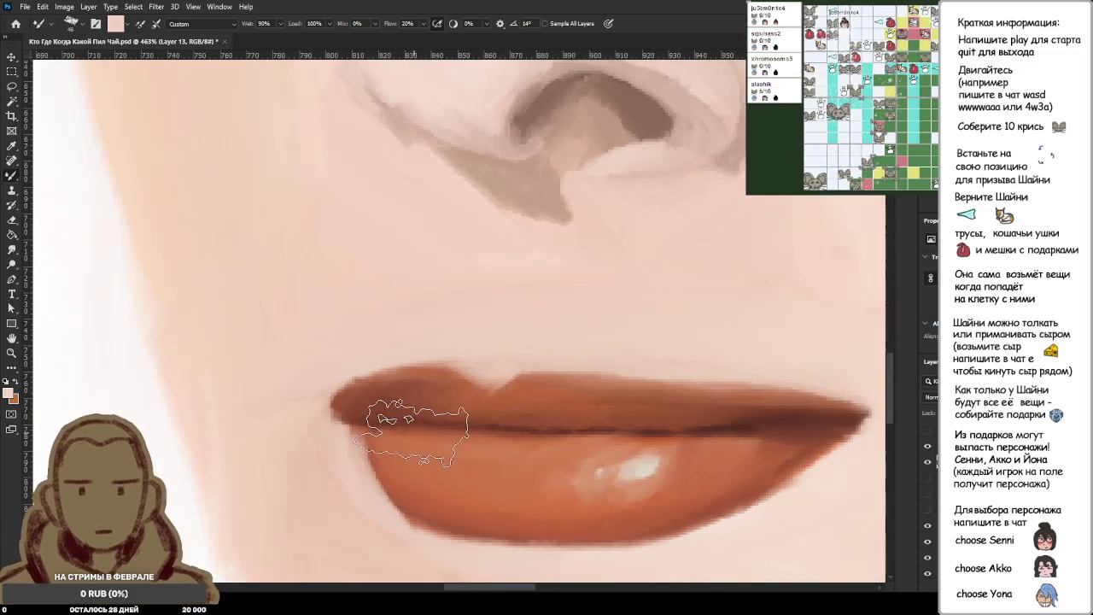
pyautogui.hotkey('ctrl', 'd')
pyautogui.scroll(-2, 697, 411)
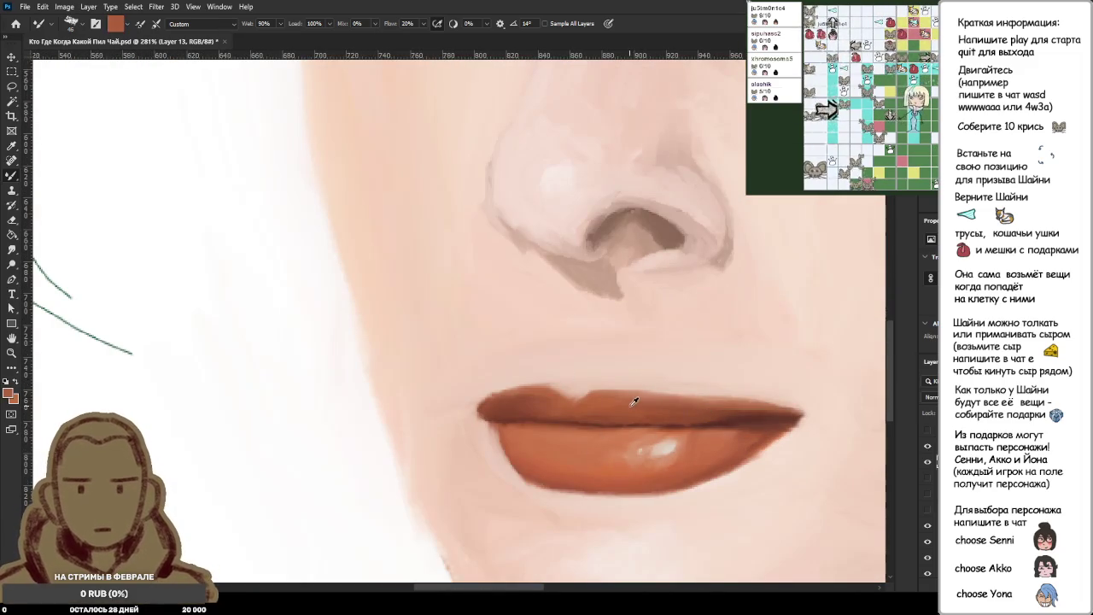
pyautogui.scroll(2, 786, 409)
pyautogui.scroll(1, 786, 409)
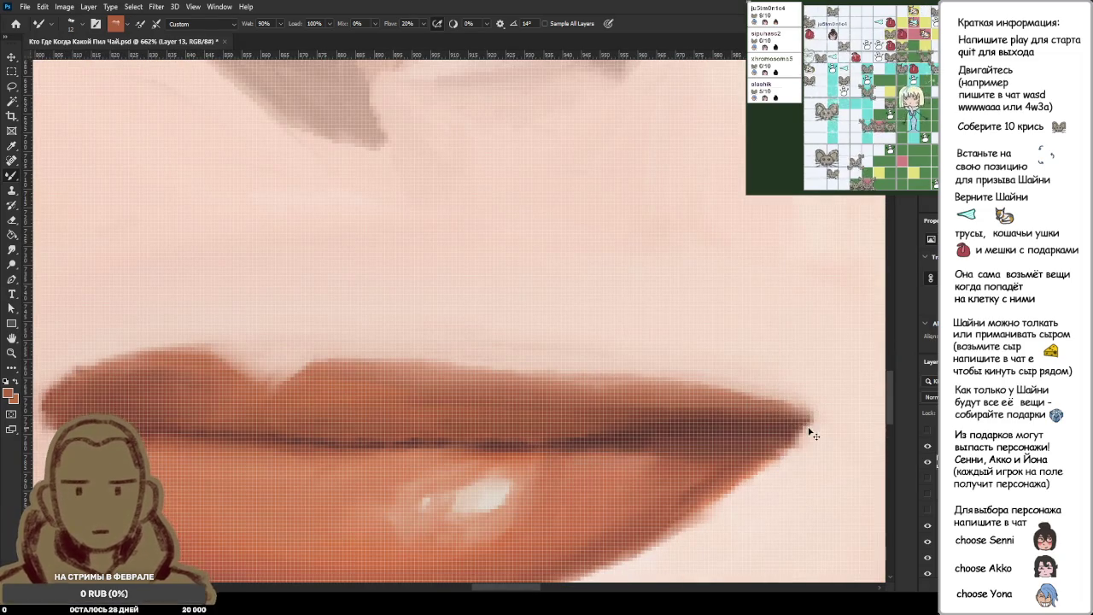
pyautogui.scroll(-2, 683, 401)
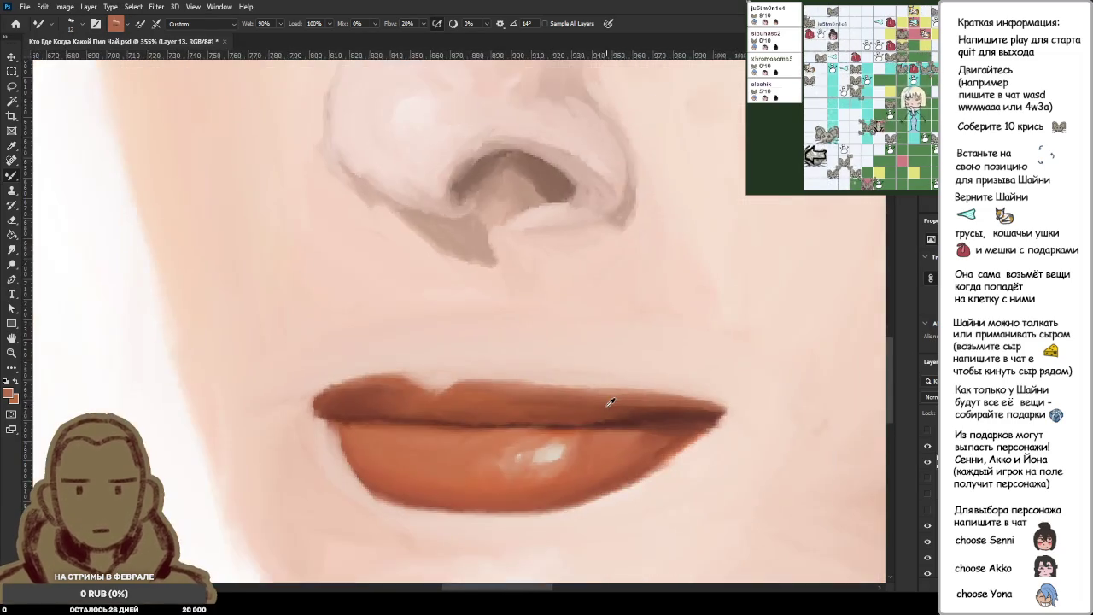
pyautogui.scroll(2, 668, 389)
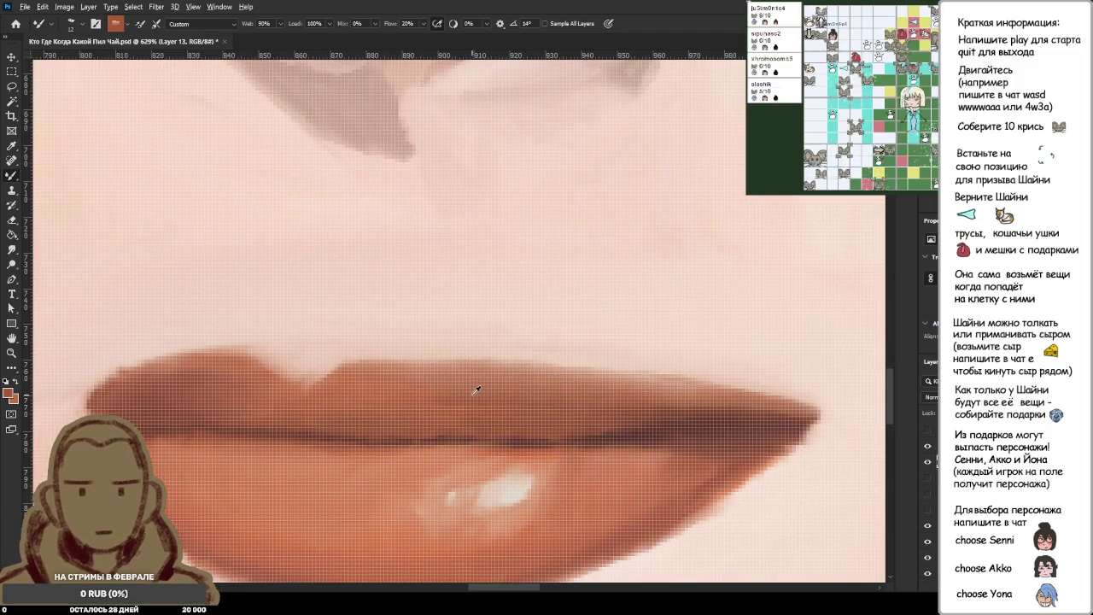
pyautogui.scroll(-3, 548, 368)
pyautogui.scroll(-3, 549, 367)
pyautogui.scroll(-2, 493, 295)
pyautogui.scroll(2, 425, 374)
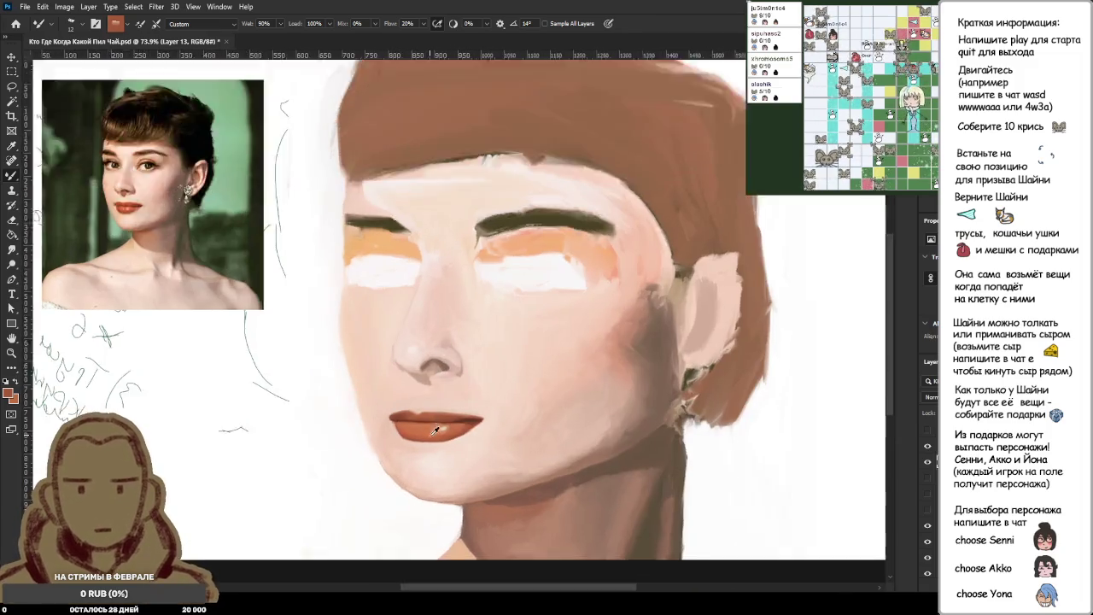
pyautogui.scroll(3, 434, 415)
pyautogui.scroll(5, 463, 415)
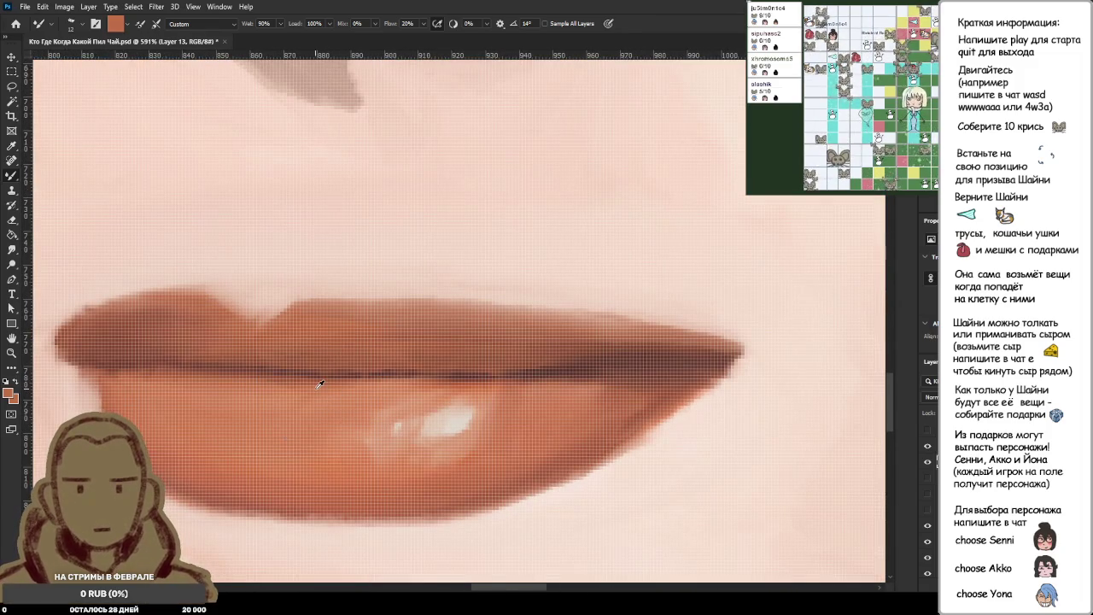
pyautogui.scroll(2, 318, 381)
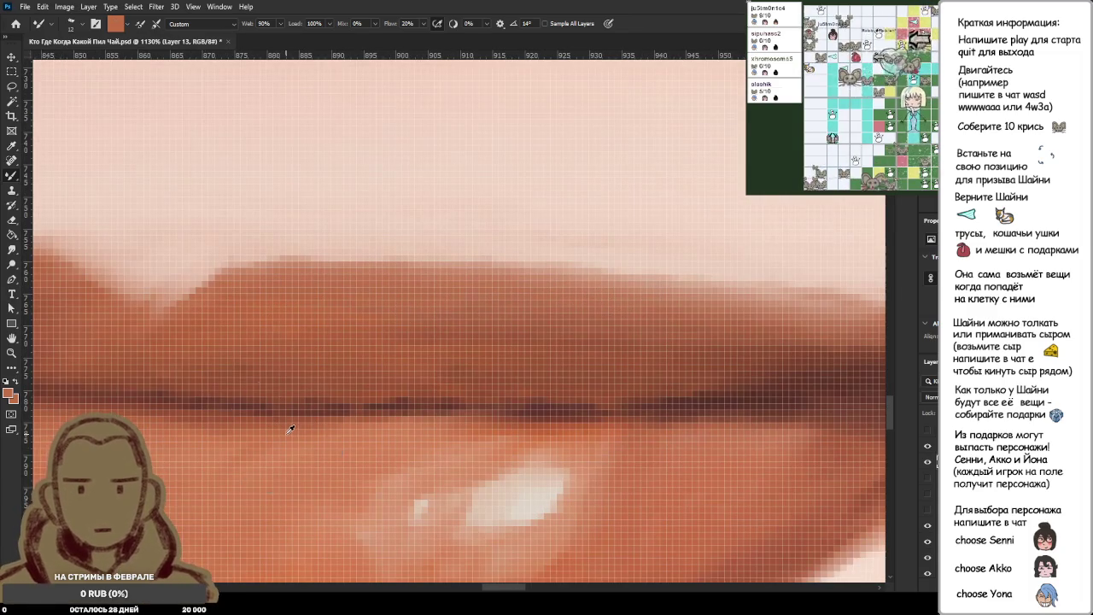
# Sample the upper lip's edge colour and blend a soft stroke across the upper lip.
pyautogui.scroll(-2, 777, 310)
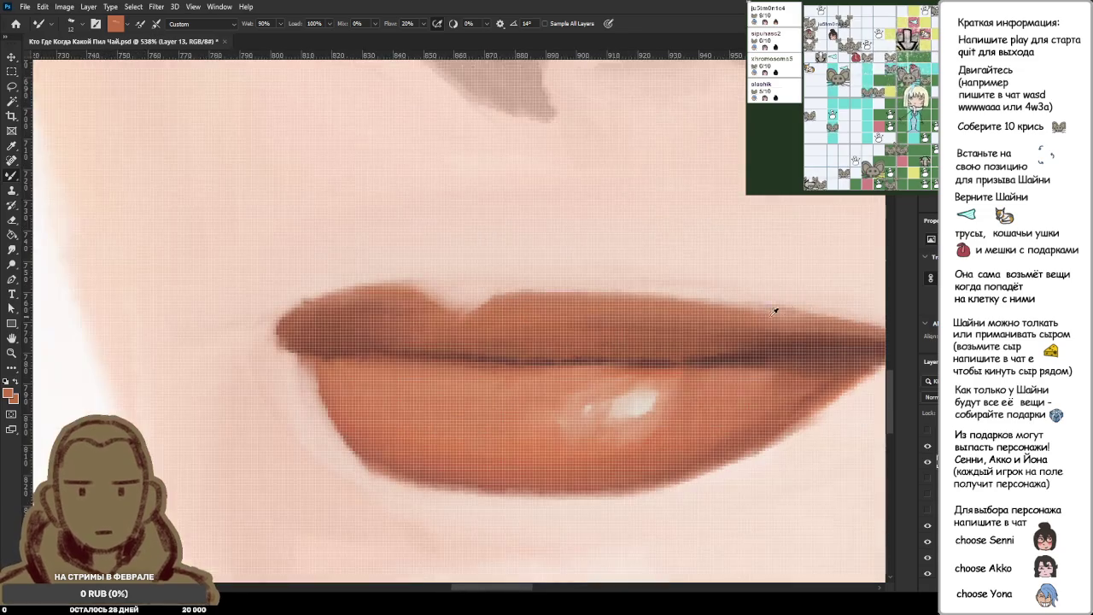
pyautogui.scroll(-2, 855, 305)
pyautogui.scroll(-2, 873, 317)
pyautogui.scroll(1, 873, 317)
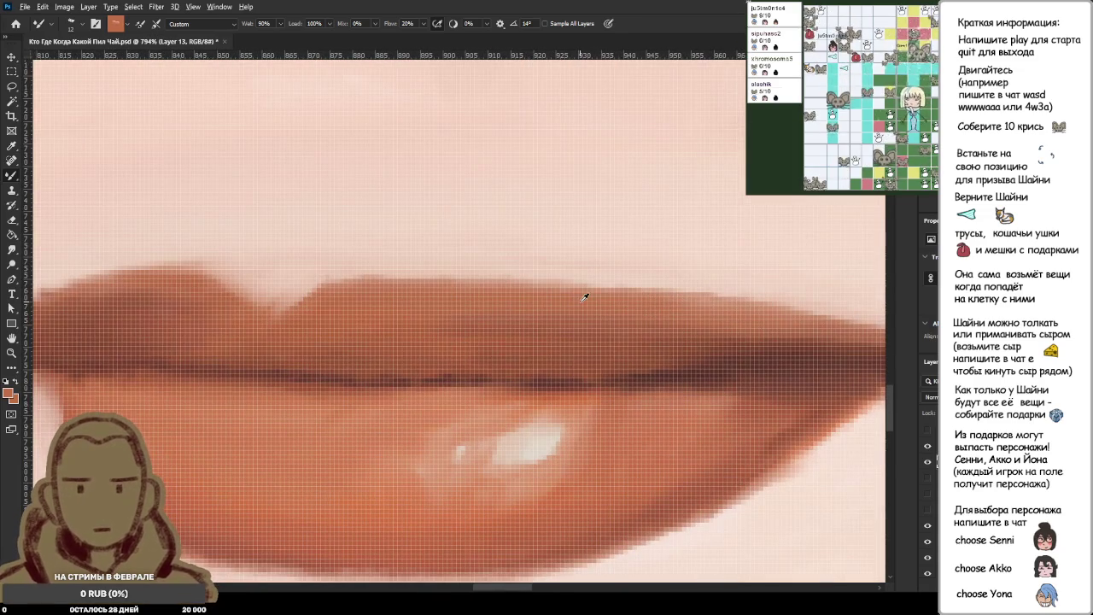
pyautogui.scroll(-2, 745, 307)
pyautogui.scroll(-2, 788, 308)
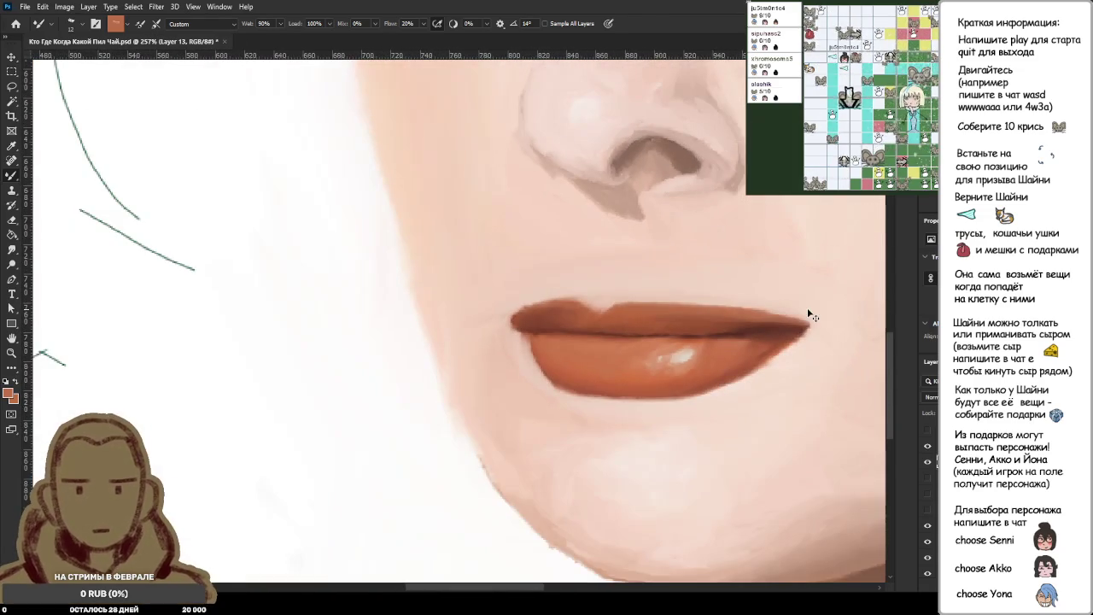
pyautogui.scroll(4, 813, 304)
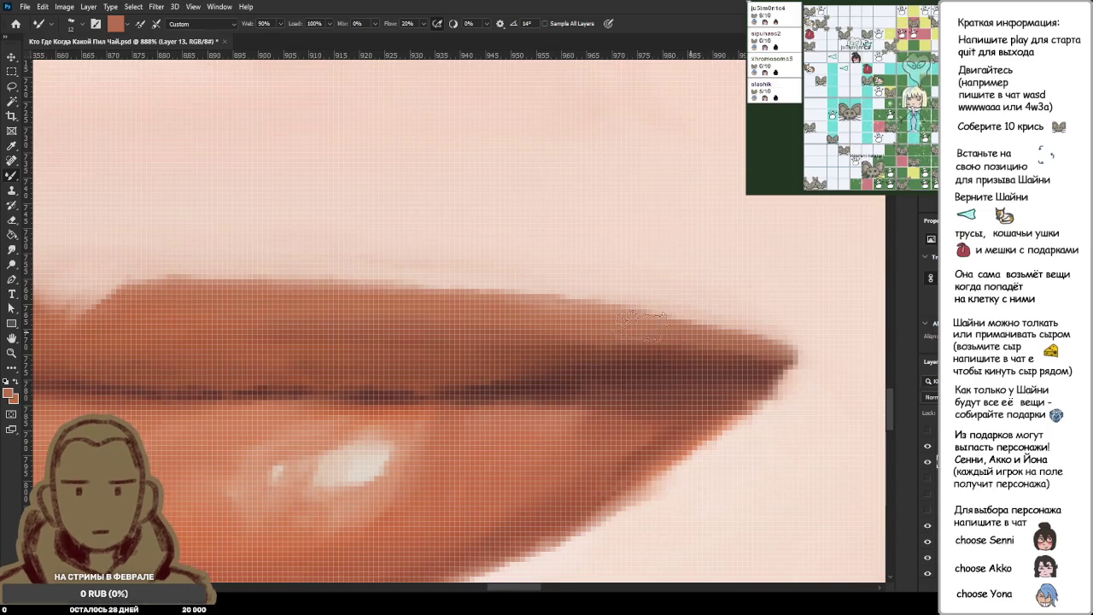
pyautogui.keyDown('alt'); pyautogui.click(583, 318); pyautogui.keyUp('alt')
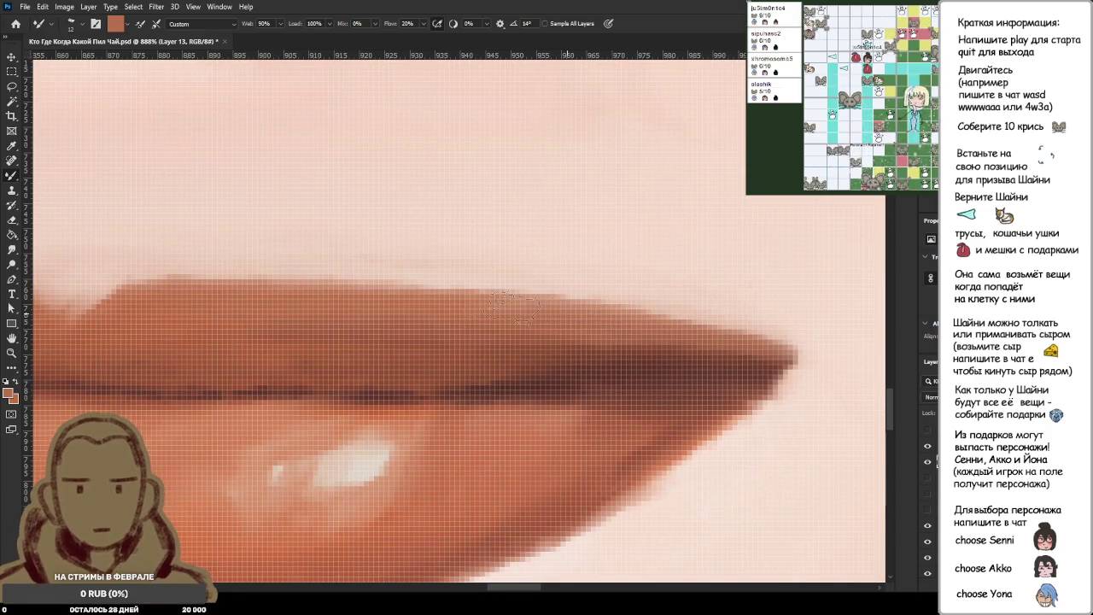
pyautogui.moveTo(426, 347); pyautogui.dragTo(583, 350)
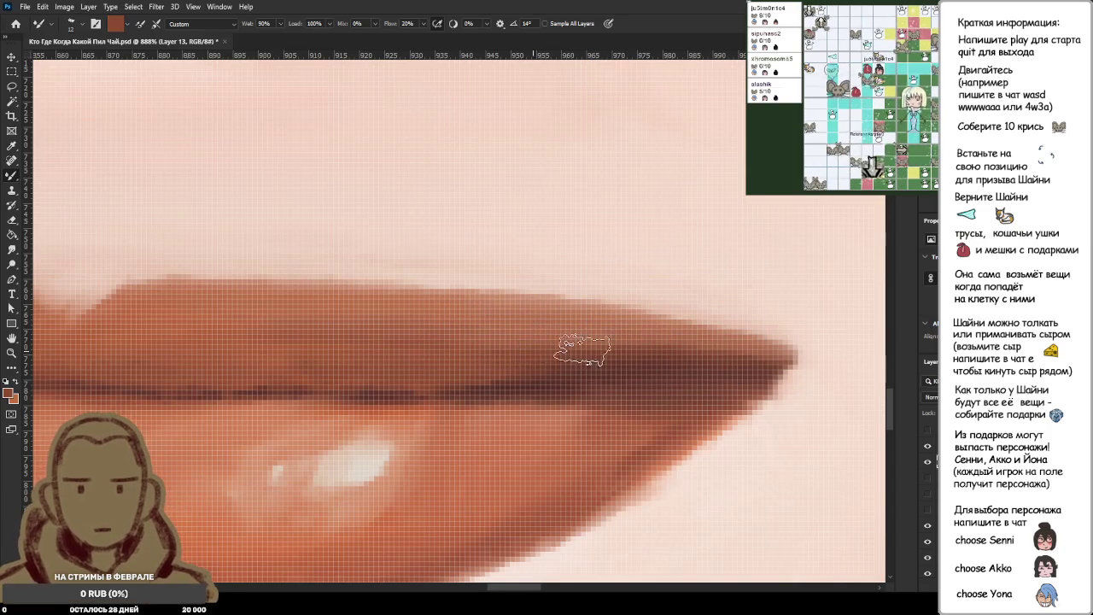
# Sample the lip colour and blend and darken the lip edge at the right corner.
pyautogui.scroll(-5, 732, 274)
pyautogui.scroll(-5, 732, 410)
pyautogui.scroll(-5, 720, 338)
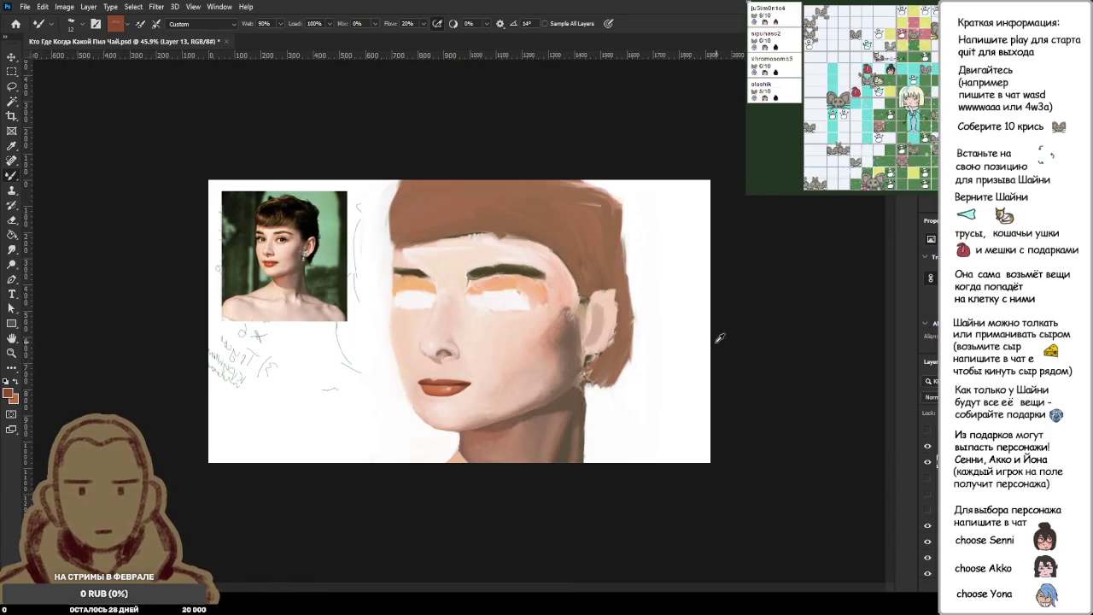
pyautogui.scroll(4, 486, 373)
pyautogui.scroll(4, 478, 402)
pyautogui.scroll(4, 466, 444)
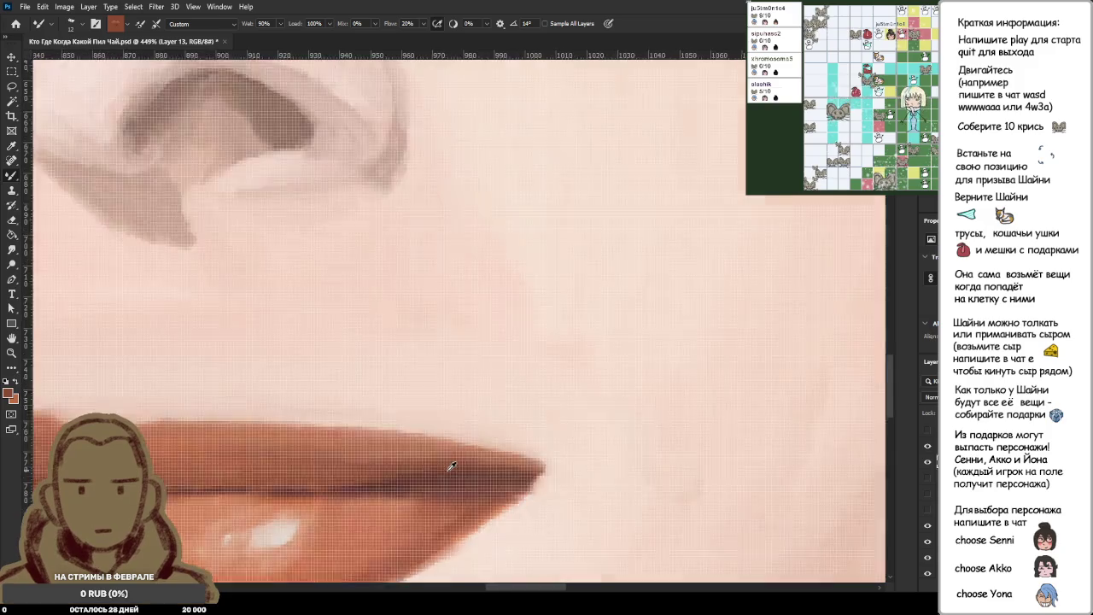
pyautogui.scroll(3, 456, 458)
pyautogui.keyDown('alt'); pyautogui.click(517, 448); pyautogui.keyUp('alt')
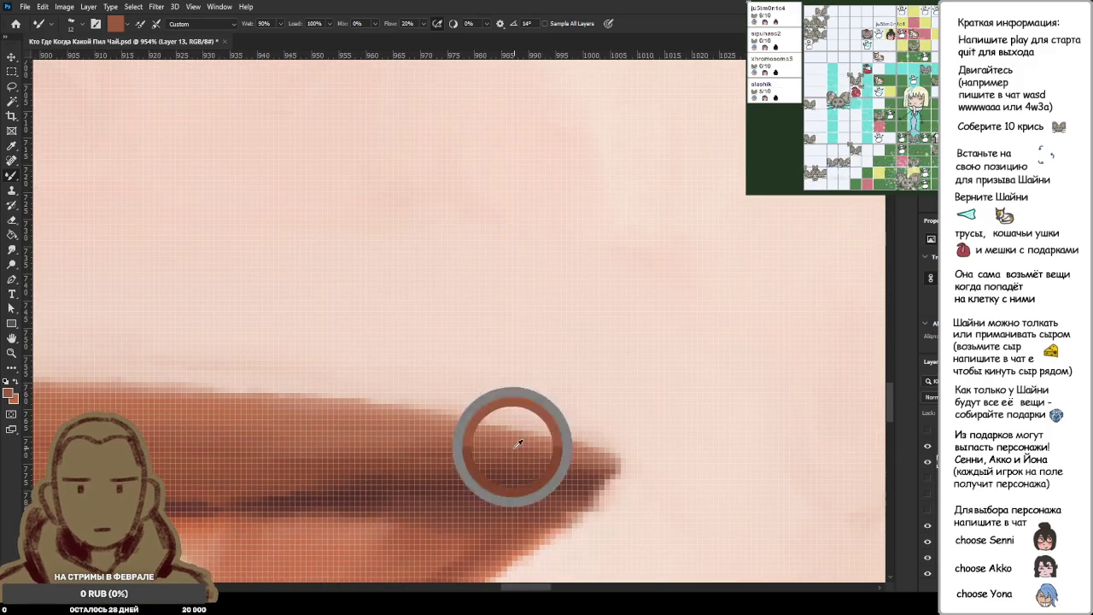
pyautogui.moveTo(562, 459); pyautogui.dragTo(504, 453)
pyautogui.moveTo(587, 461); pyautogui.dragTo(427, 451)
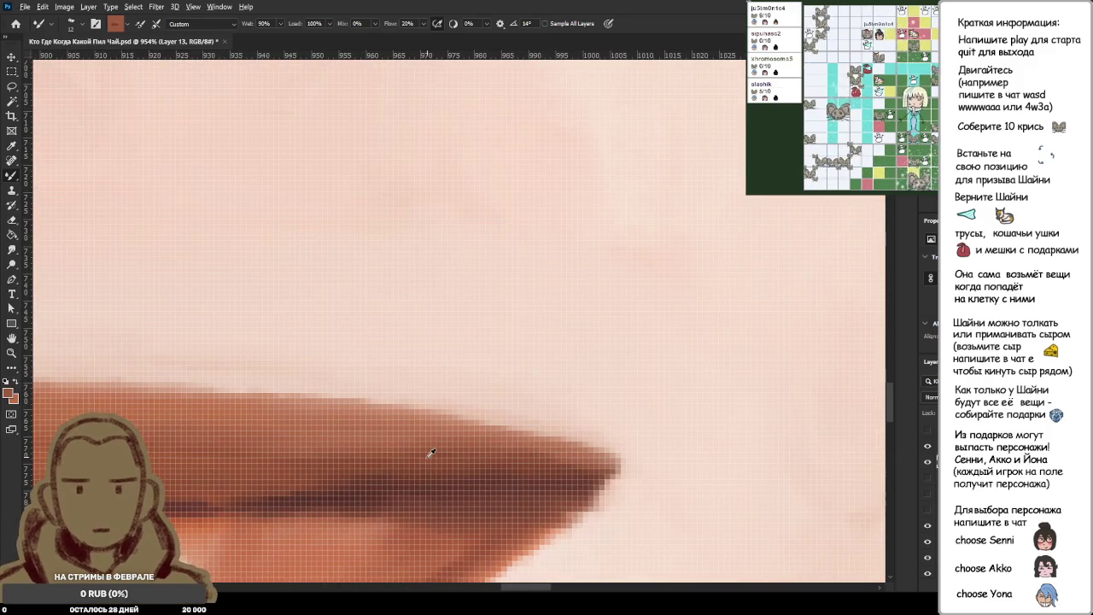
pyautogui.moveTo(531, 459)
pyautogui.mouseDown()
pyautogui.moveTo(605, 459)
pyautogui.moveTo(376, 461)
pyautogui.moveTo(567, 455)
pyautogui.moveTo(419, 451)
pyautogui.mouseUp()
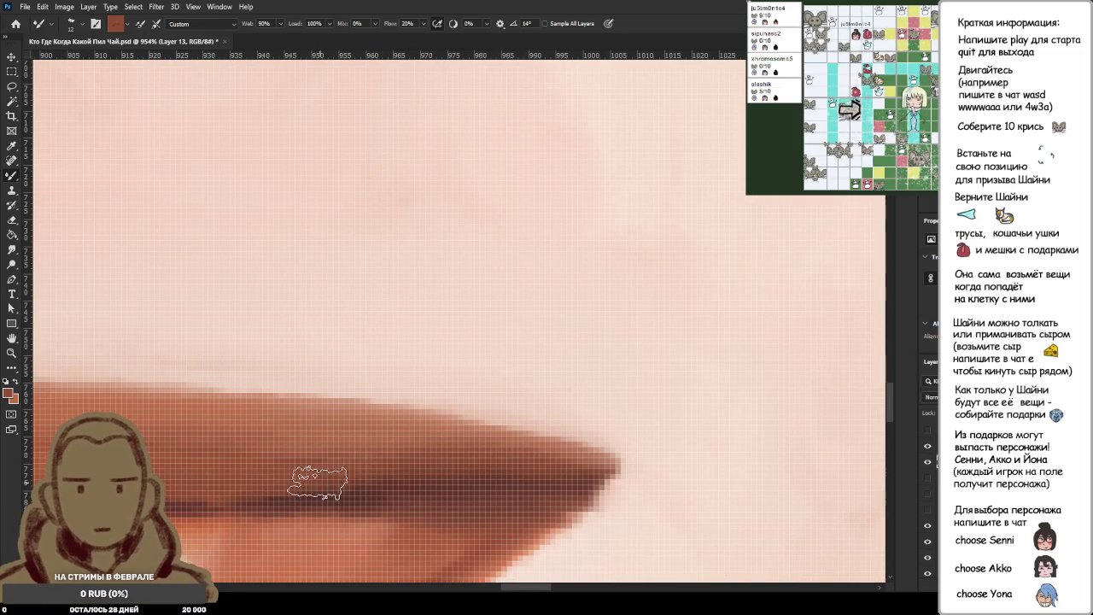
# Inspect the lip corner at several zoom levels and sample a brown from the lips.
pyautogui.scroll(-3, 380, 441)
pyautogui.scroll(-2, 380, 441)
pyautogui.scroll(1, 371, 441)
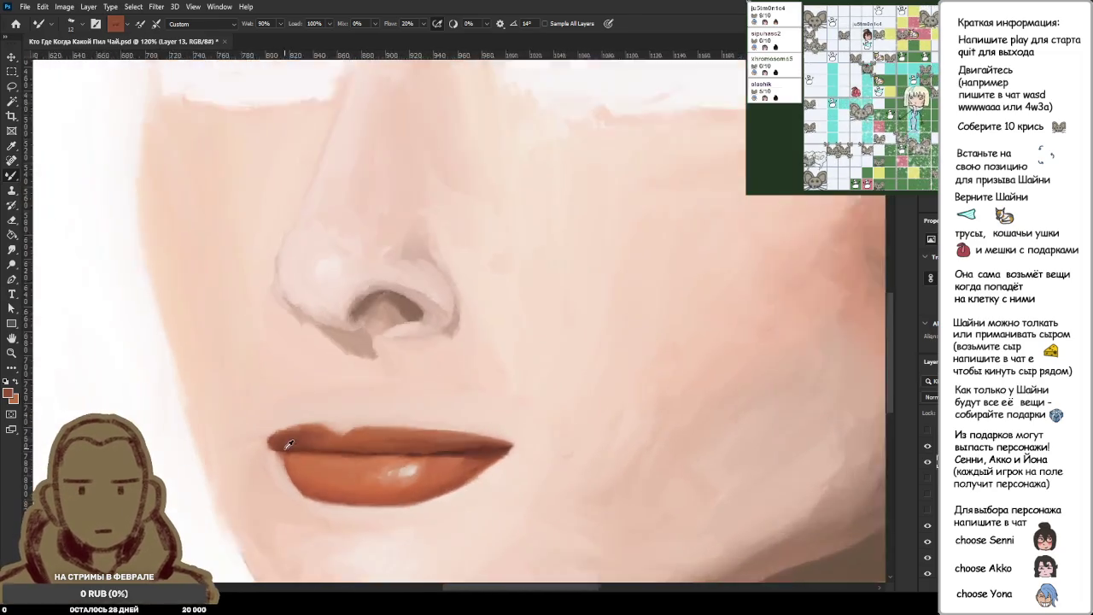
pyautogui.scroll(3, 427, 438)
pyautogui.scroll(2, 507, 435)
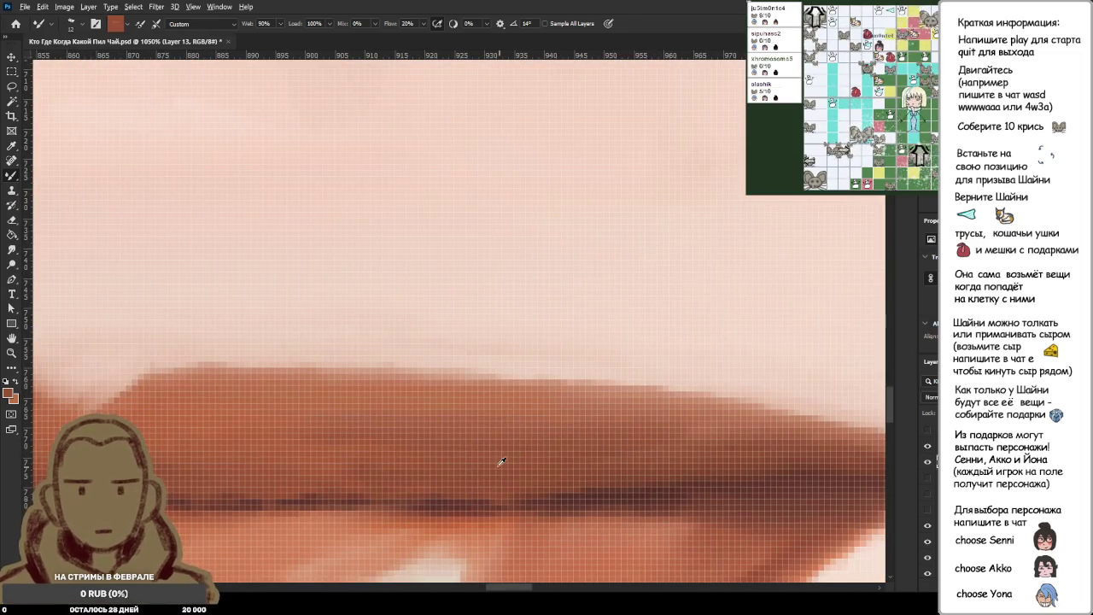
pyautogui.scroll(-2, 568, 419)
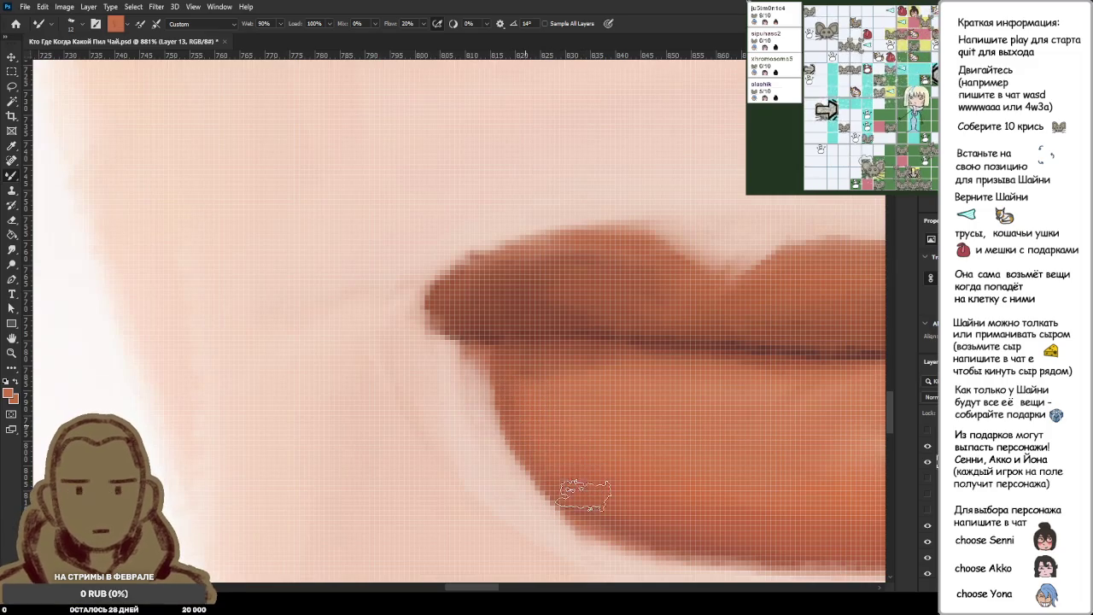
pyautogui.scroll(-3, 589, 470)
pyautogui.scroll(-3, 607, 471)
pyautogui.scroll(-3, 616, 471)
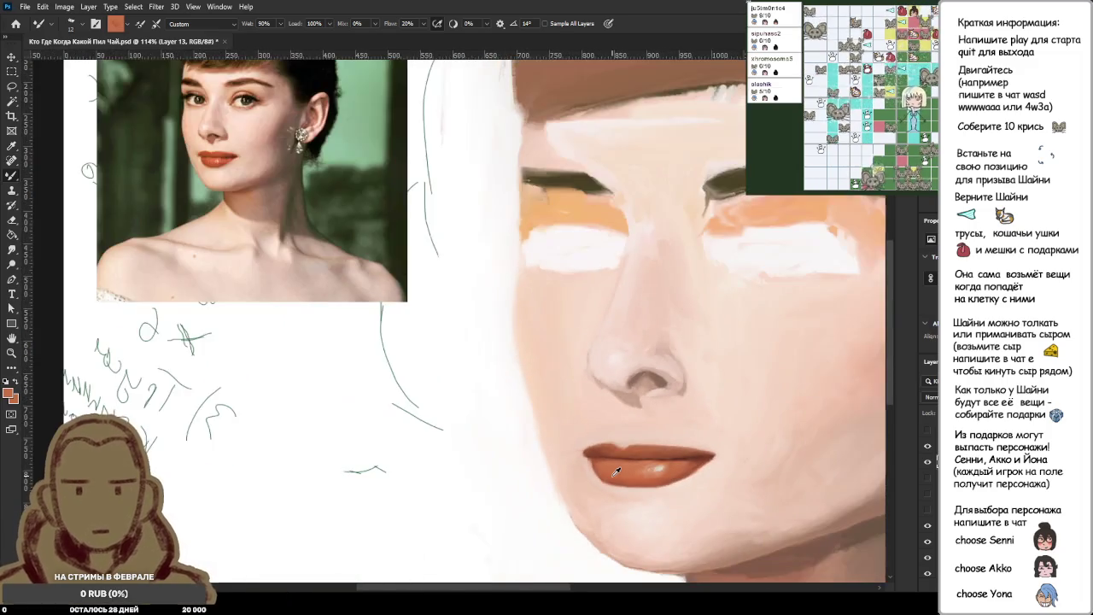
pyautogui.scroll(-3, 636, 454)
pyautogui.scroll(3, 632, 461)
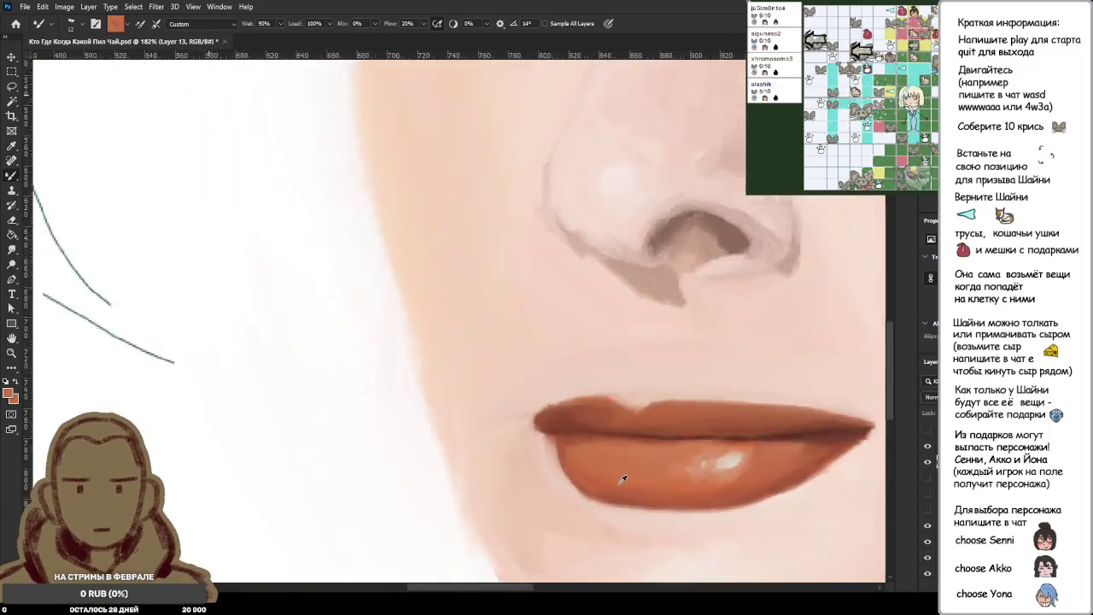
pyautogui.scroll(2, 769, 435)
pyautogui.scroll(-2, 873, 411)
pyautogui.scroll(2, 550, 418)
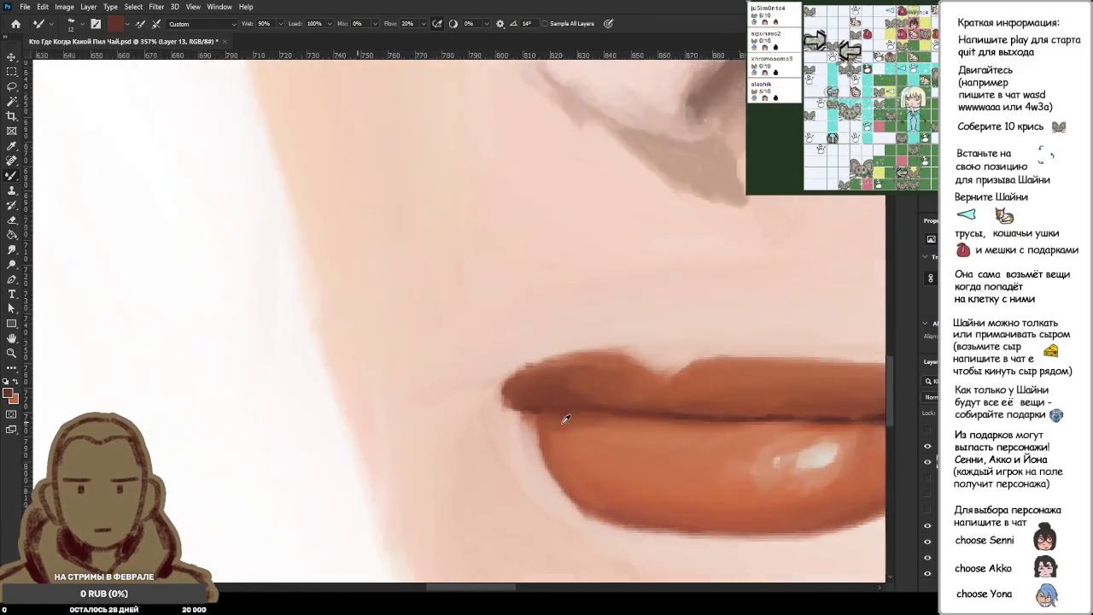
pyautogui.scroll(3, 550, 418)
pyautogui.scroll(-4, 644, 424)
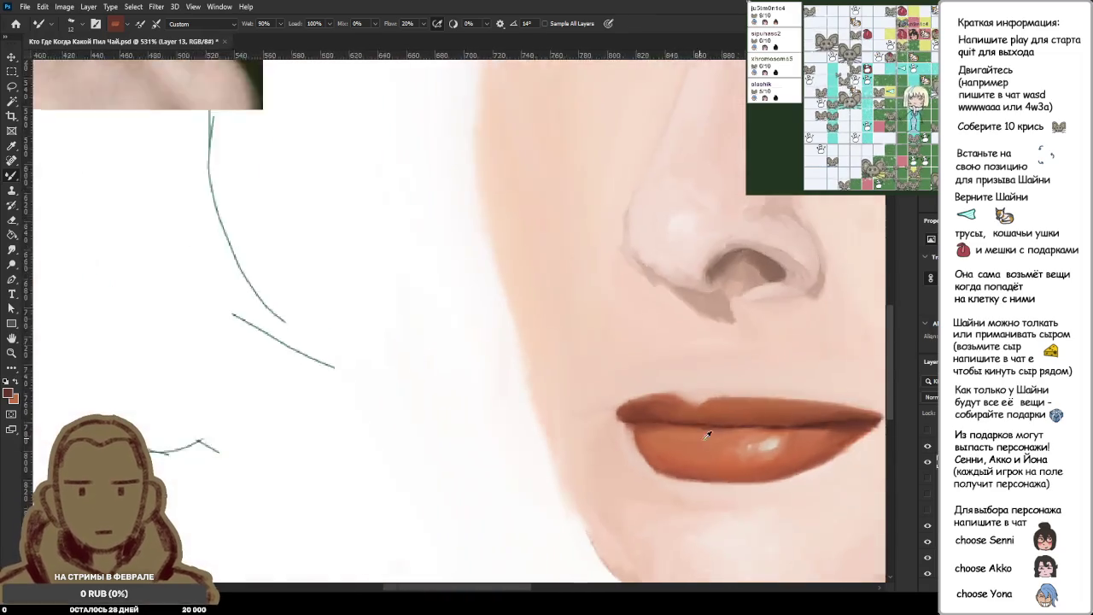
pyautogui.scroll(-1, 708, 429)
pyautogui.scroll(2, 854, 427)
pyautogui.scroll(2, 835, 415)
pyautogui.scroll(2, 834, 415)
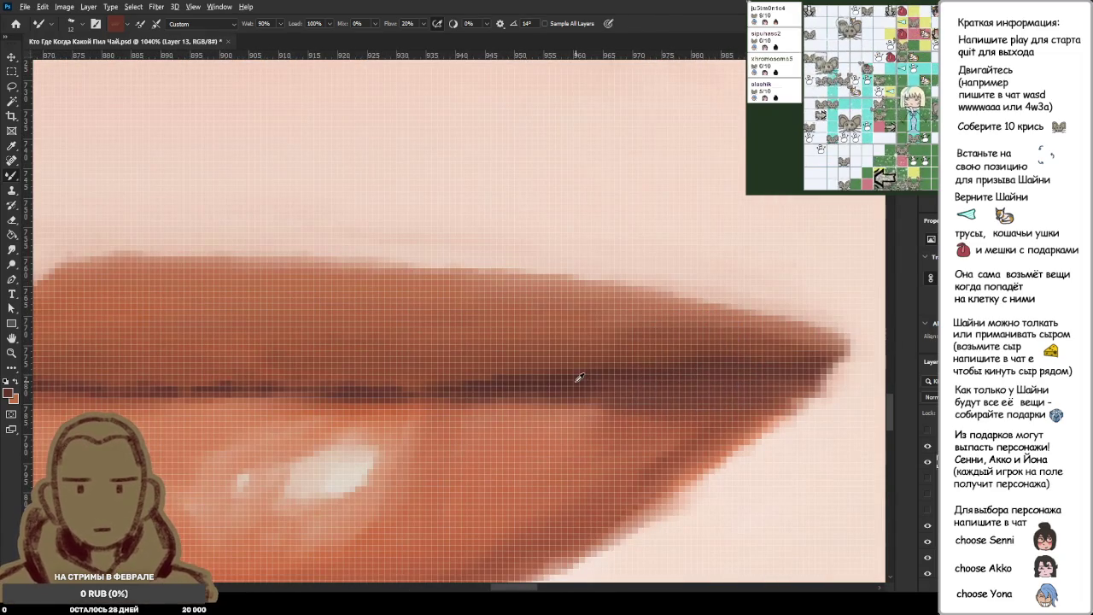
pyautogui.keyDown('alt'); pyautogui.click(607, 355); pyautogui.keyUp('alt')
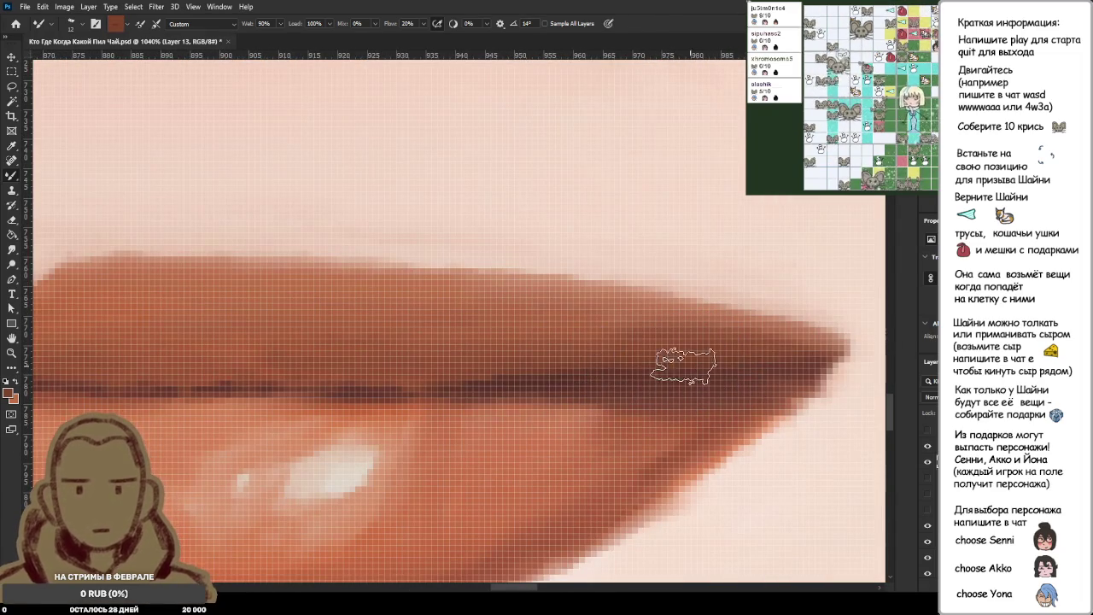
pyautogui.scroll(-3, 799, 393)
pyautogui.scroll(-5, 803, 402)
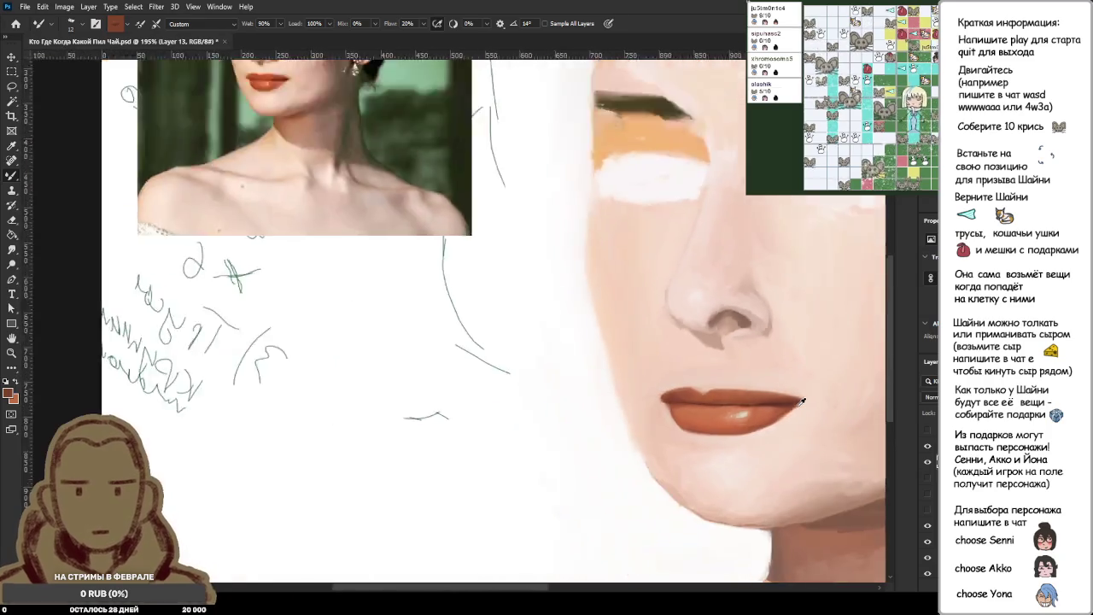
# Sample the light skin tone above the lip and brush along the top lip's upper edge.
pyautogui.scroll(-1, 799, 394)
pyautogui.scroll(-1, 791, 386)
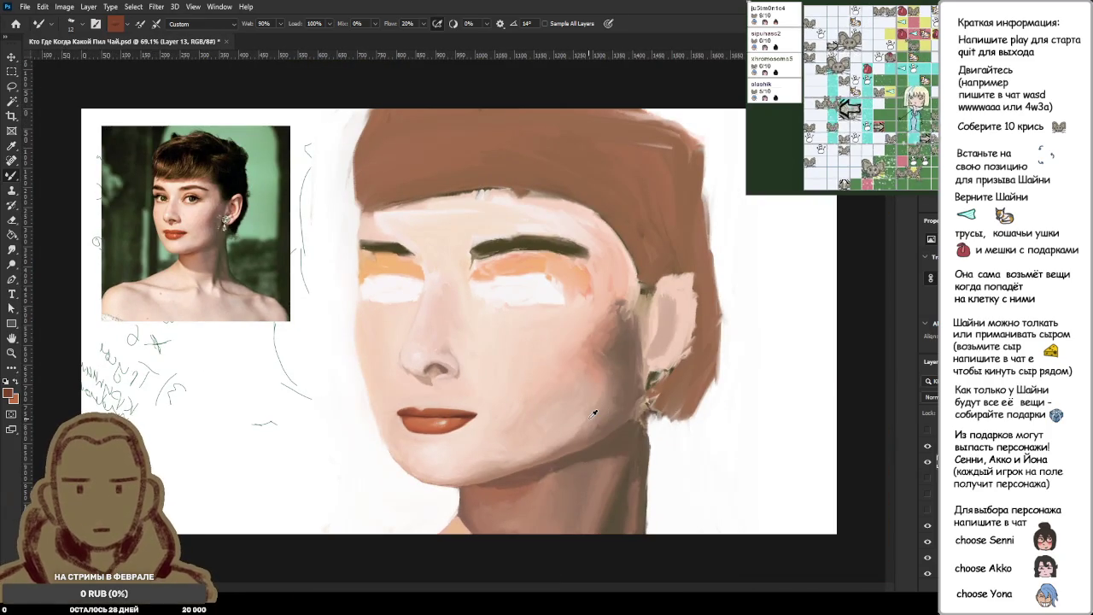
pyautogui.scroll(2, 512, 414)
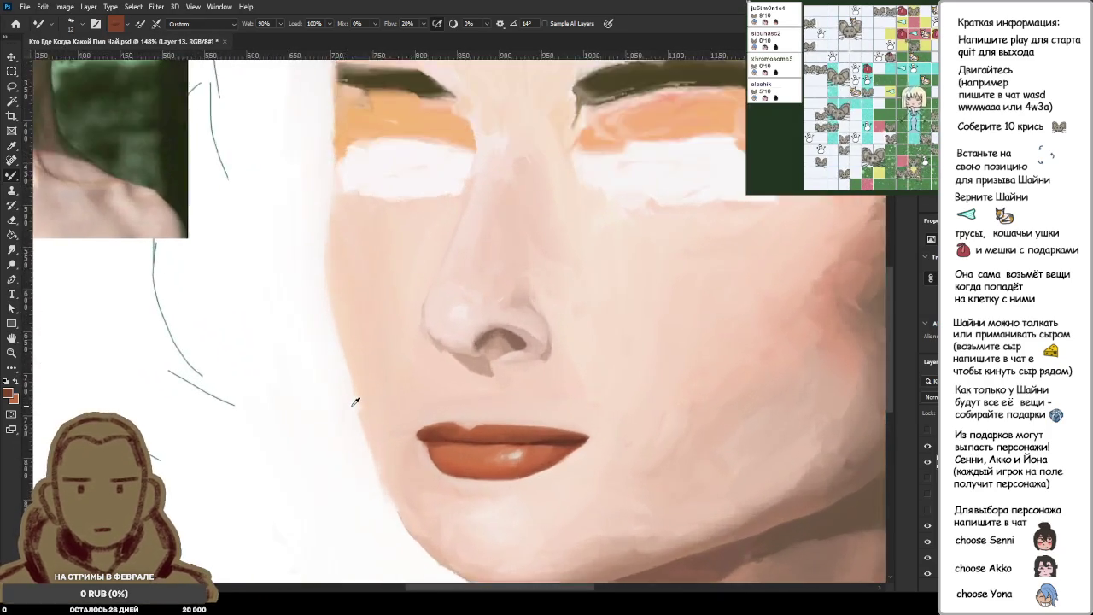
pyautogui.scroll(3, 487, 427)
pyautogui.scroll(2, 544, 447)
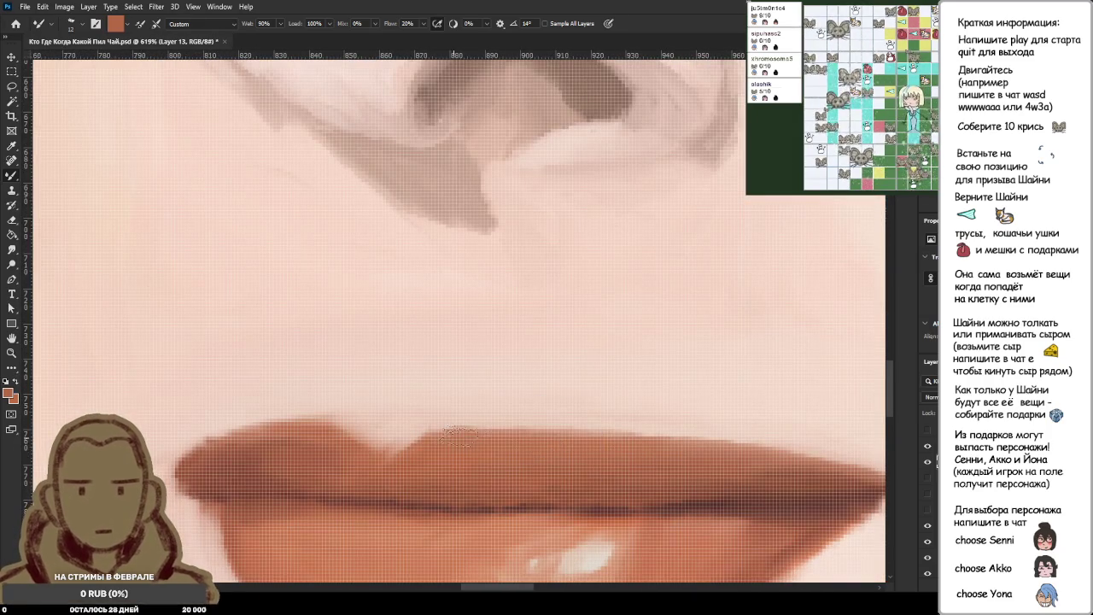
pyautogui.keyDown('alt'); pyautogui.click(495, 395); pyautogui.keyUp('alt')
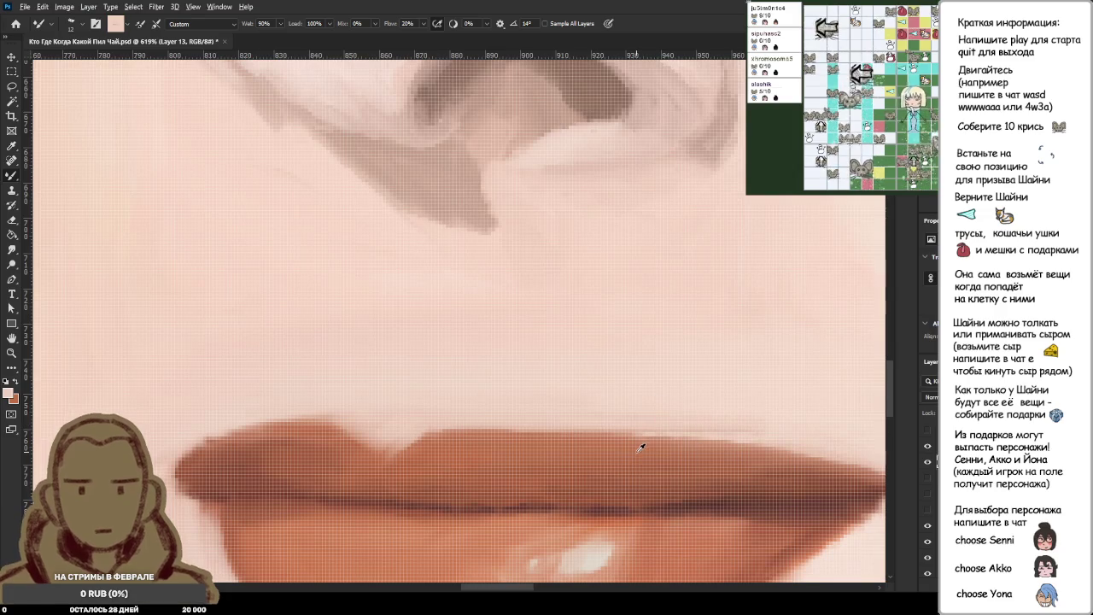
pyautogui.moveTo(469, 439); pyautogui.dragTo(667, 440)
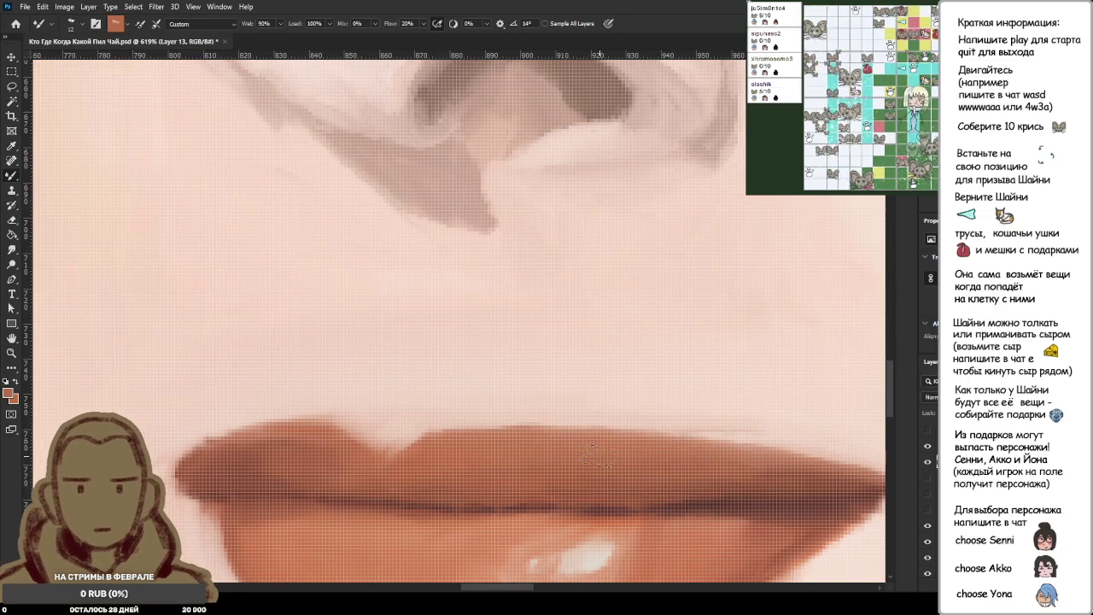
pyautogui.keyDown('alt'); pyautogui.click(563, 405); pyautogui.keyUp('alt')
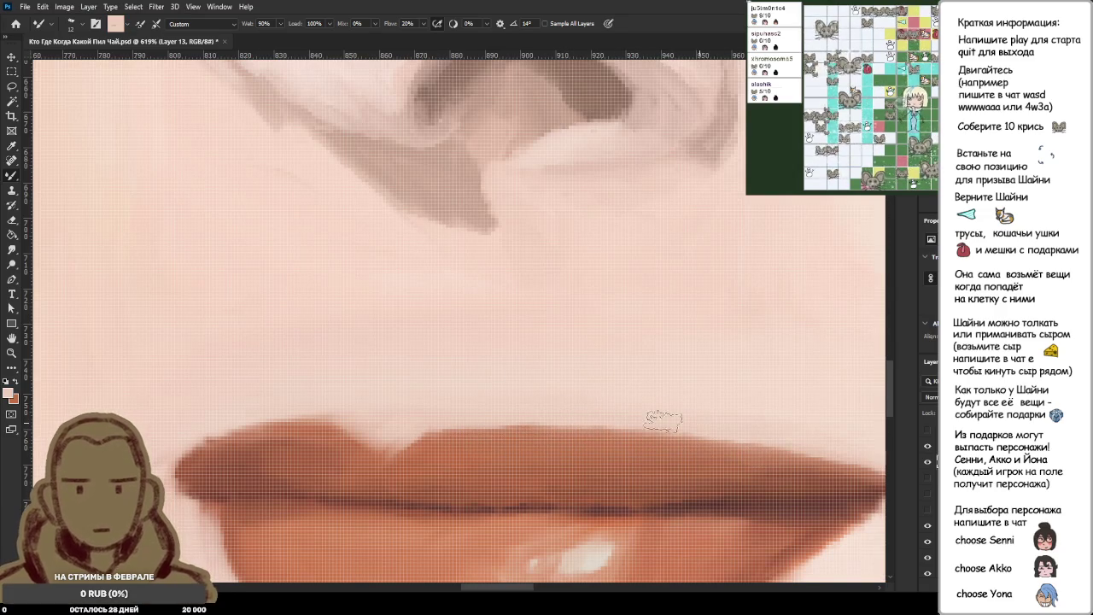
pyautogui.scroll(-3, 592, 412)
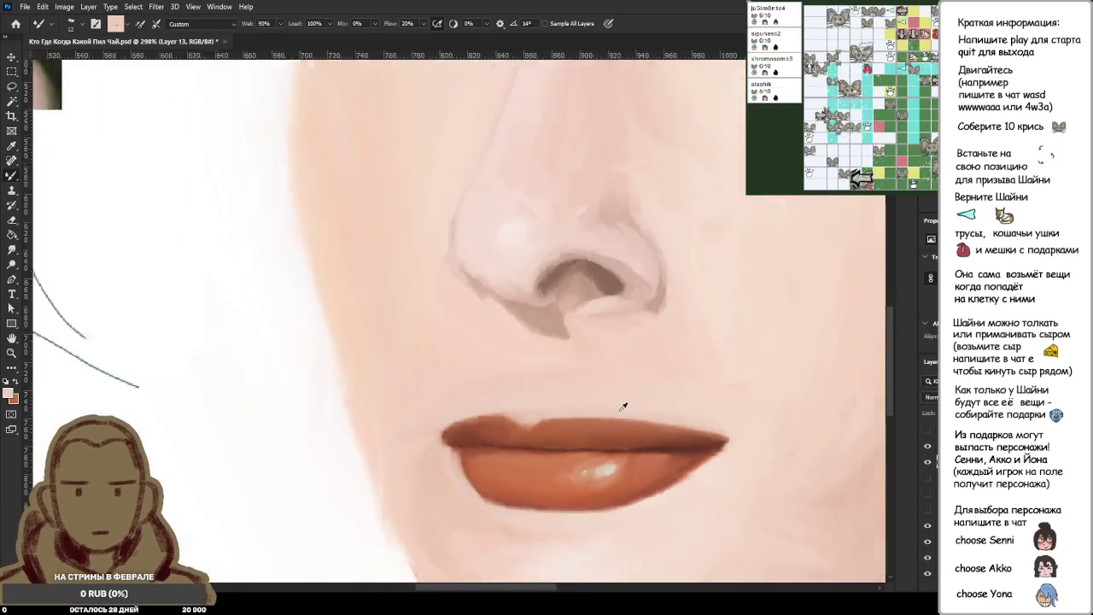
pyautogui.scroll(-2, 630, 402)
pyautogui.scroll(-1, 630, 388)
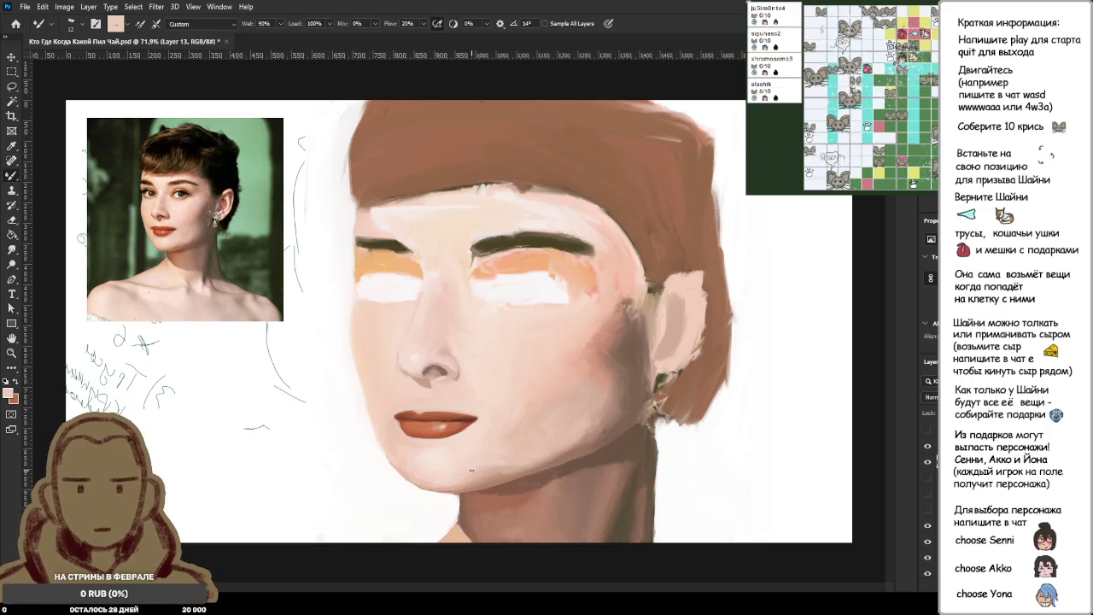
pyautogui.scroll(2, 294, 444)
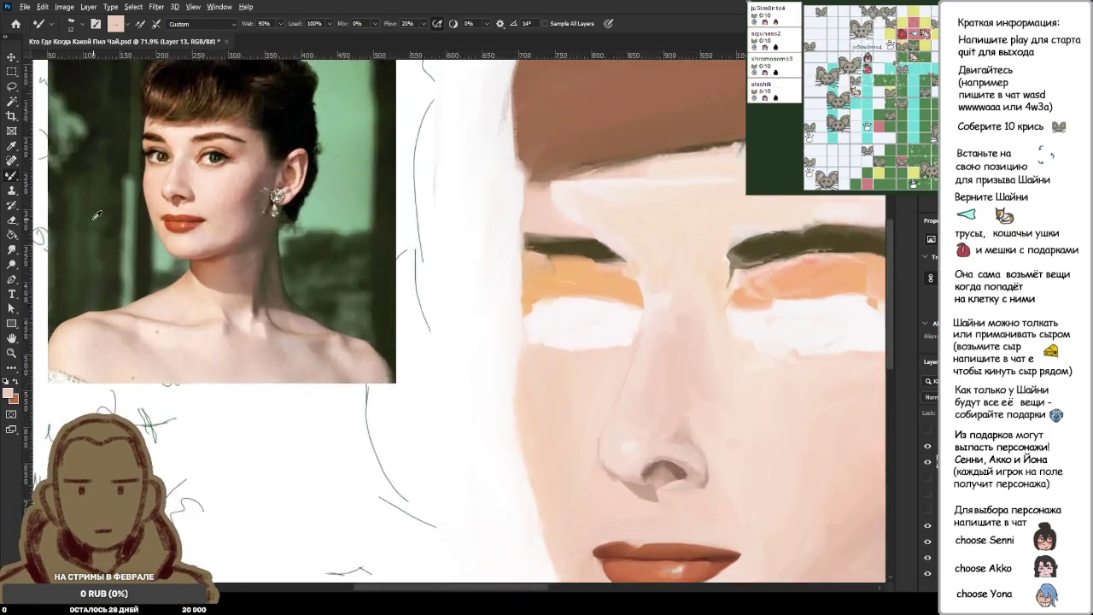
# Zoom in on the mouth and sample a brown from the lips.
pyautogui.scroll(3, 324, 427)
pyautogui.scroll(-1, 367, 414)
pyautogui.scroll(-3, 420, 397)
pyautogui.scroll(2, 420, 398)
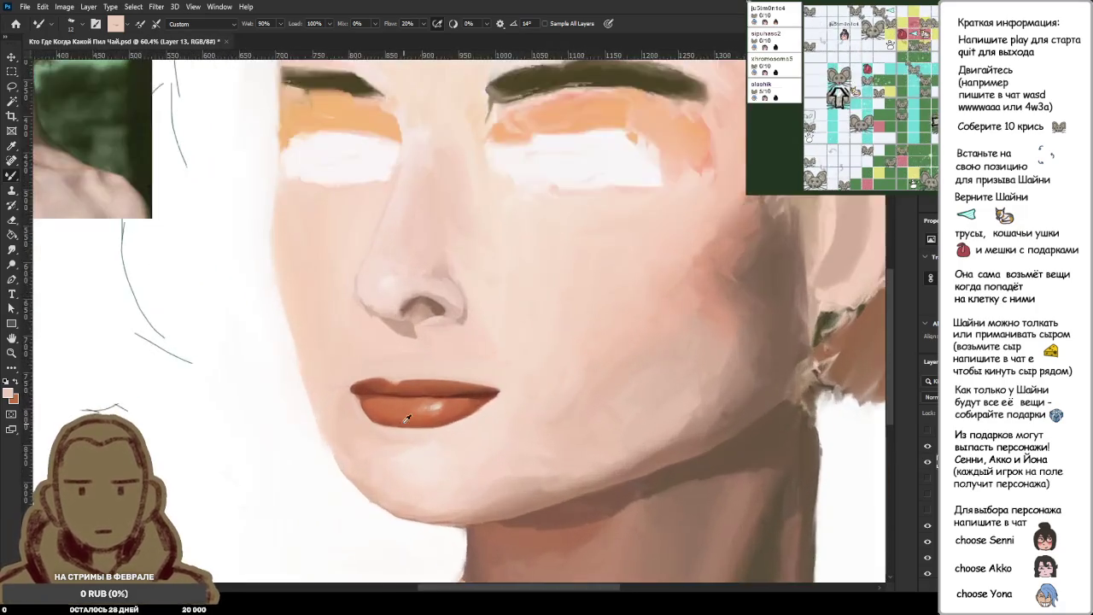
pyautogui.scroll(2, 423, 427)
pyautogui.scroll(2, 427, 452)
pyautogui.scroll(1, 402, 342)
pyautogui.keyDown('alt'); pyautogui.click(392, 260); pyautogui.keyUp('alt')
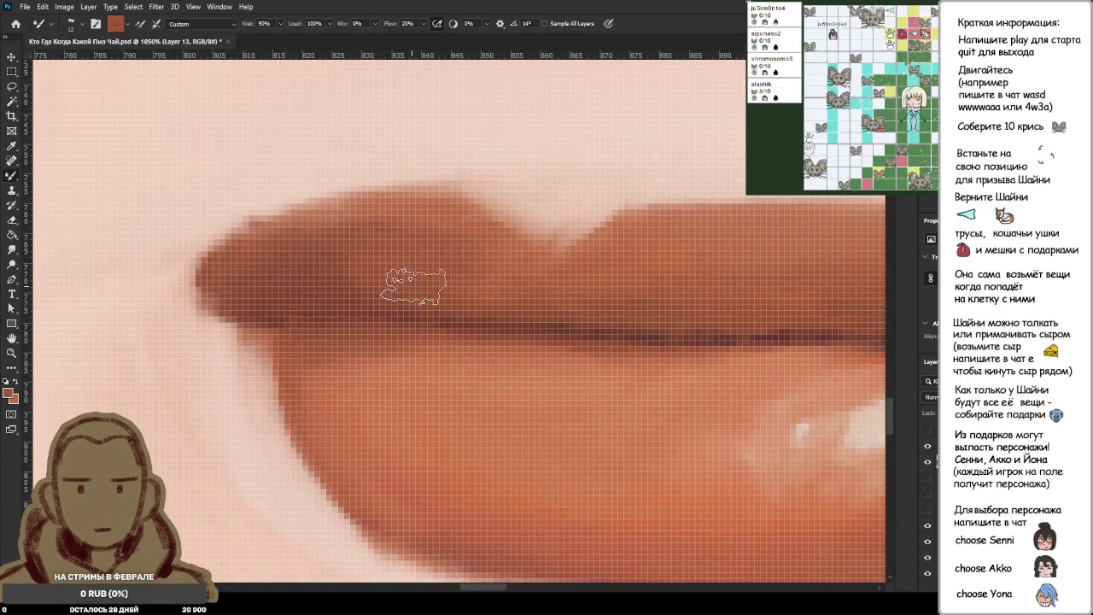
# Sample successively darker browns from the upper lip to paint with.
pyautogui.scroll(-2, 347, 246)
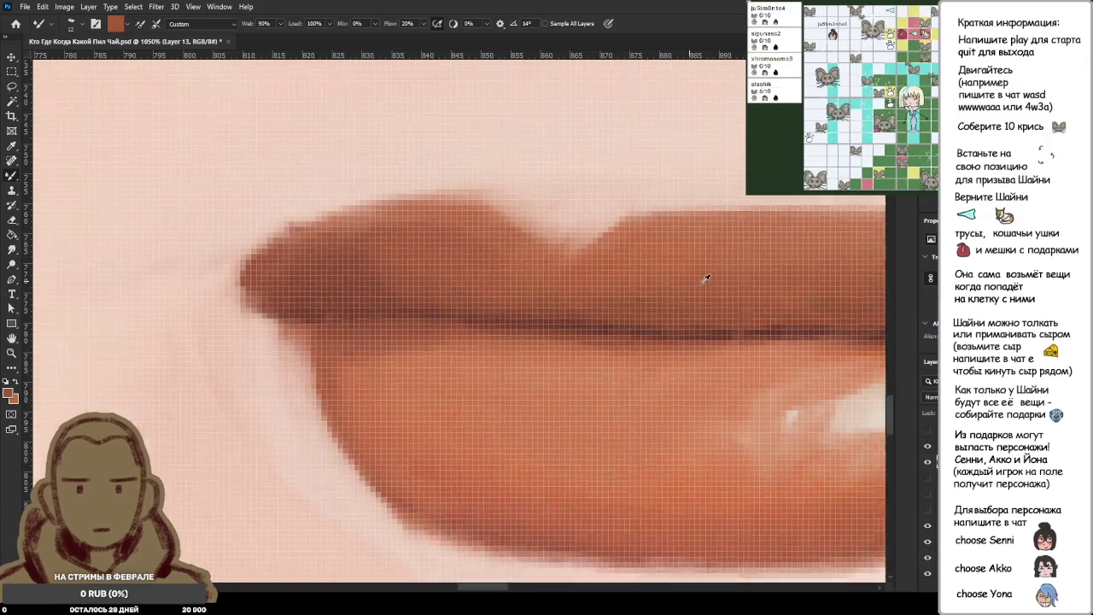
pyautogui.scroll(-3, 757, 251)
pyautogui.scroll(3, 769, 269)
pyautogui.scroll(1, 591, 267)
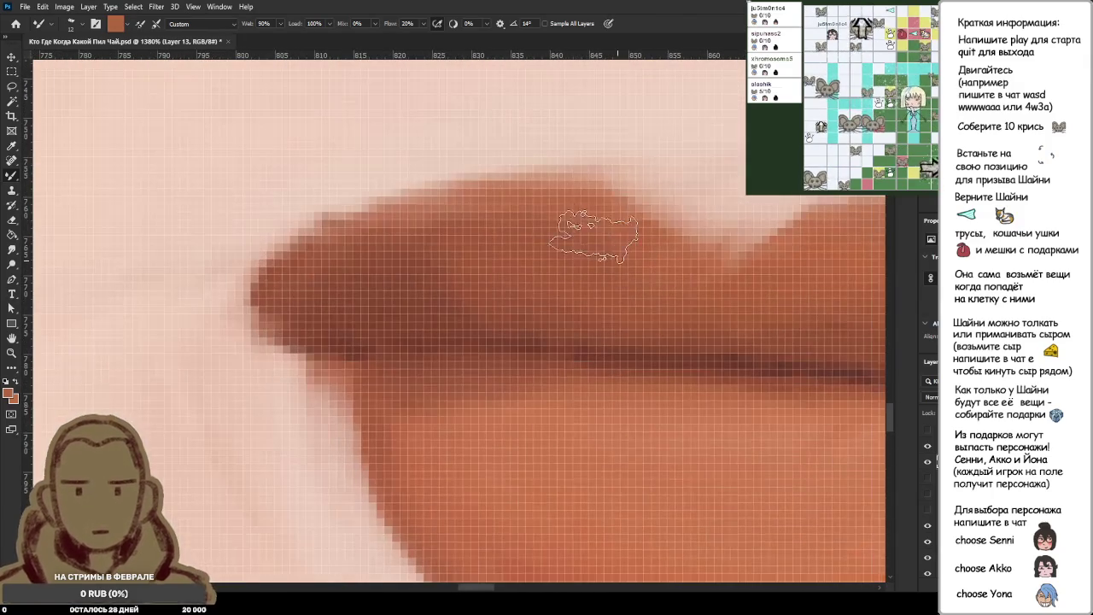
pyautogui.keyDown('alt'); pyautogui.click(432, 302); pyautogui.keyUp('alt')
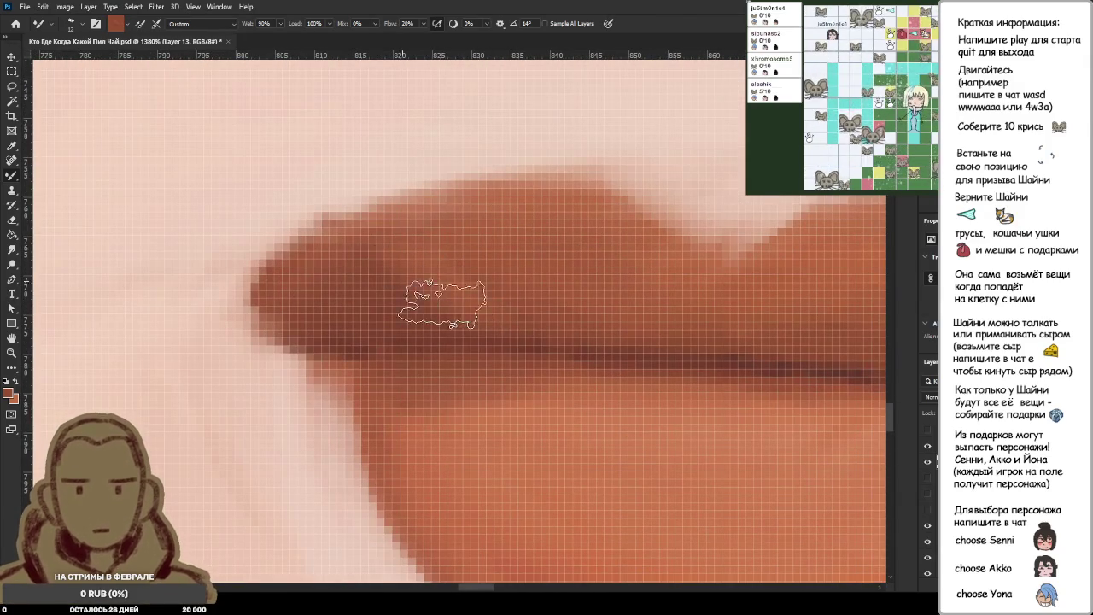
pyautogui.scroll(-4, 561, 317)
pyautogui.scroll(2, 548, 313)
pyautogui.scroll(5, 548, 313)
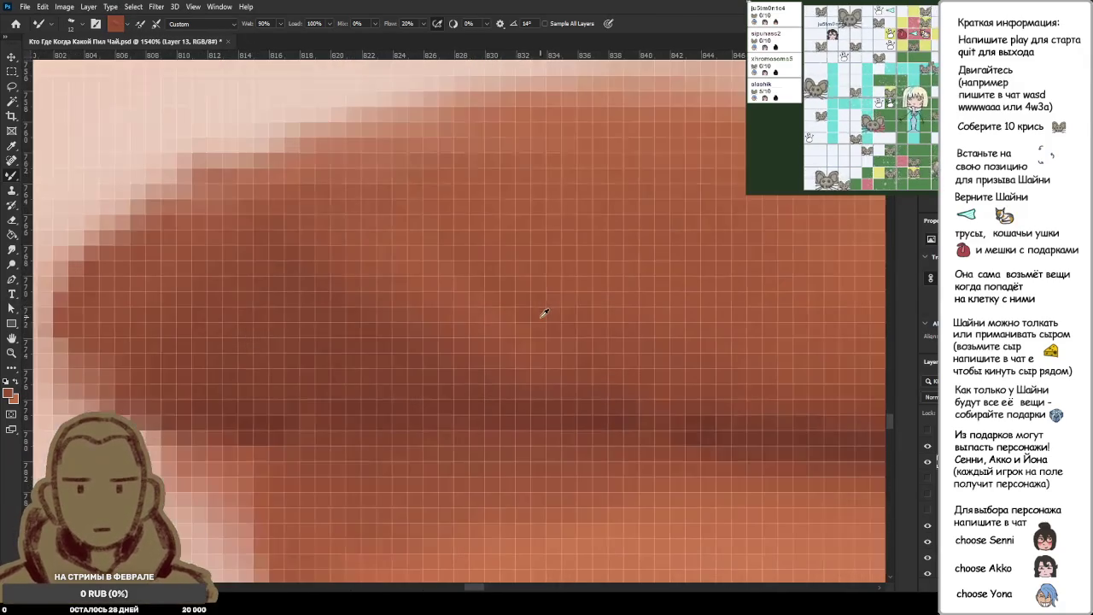
pyautogui.keyDown('alt'); pyautogui.click(329, 297); pyautogui.keyUp('alt')
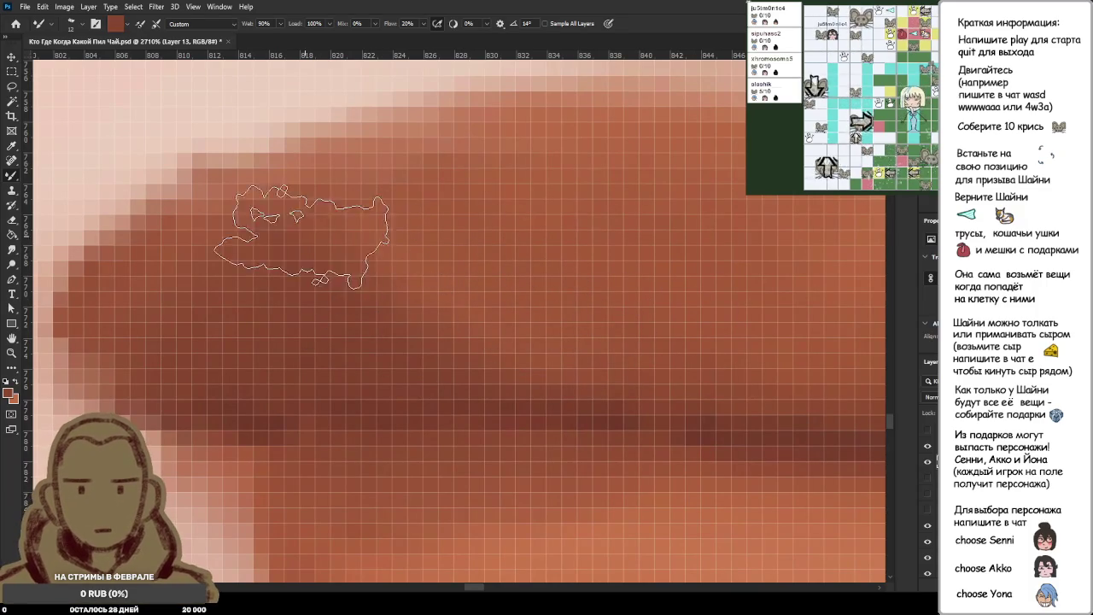
pyautogui.scroll(-1, 552, 329)
pyautogui.scroll(-2, 518, 325)
pyautogui.scroll(2, 517, 325)
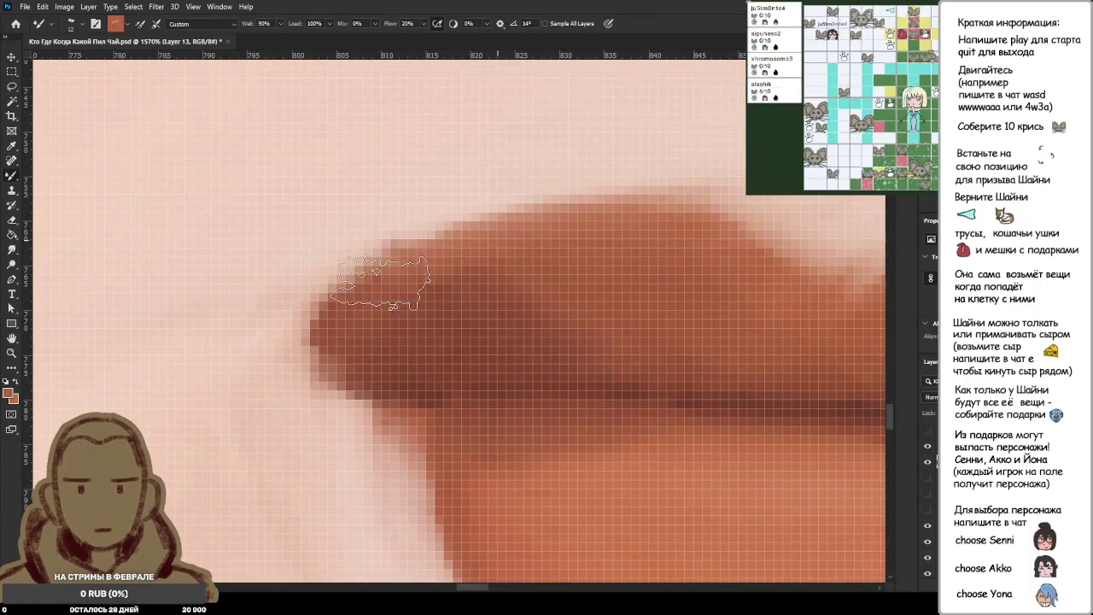
pyautogui.keyDown('alt'); pyautogui.click(477, 300); pyautogui.keyUp('alt')
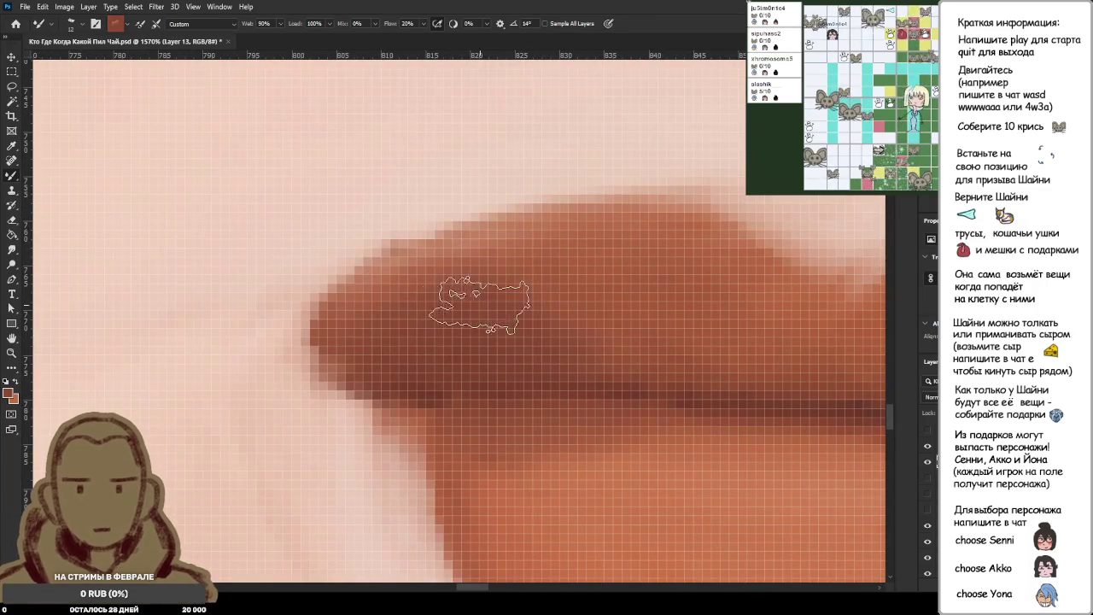
# Pick a darker upper-lip brown for blending the upper lip's left corner.
pyautogui.scroll(-3, 609, 346)
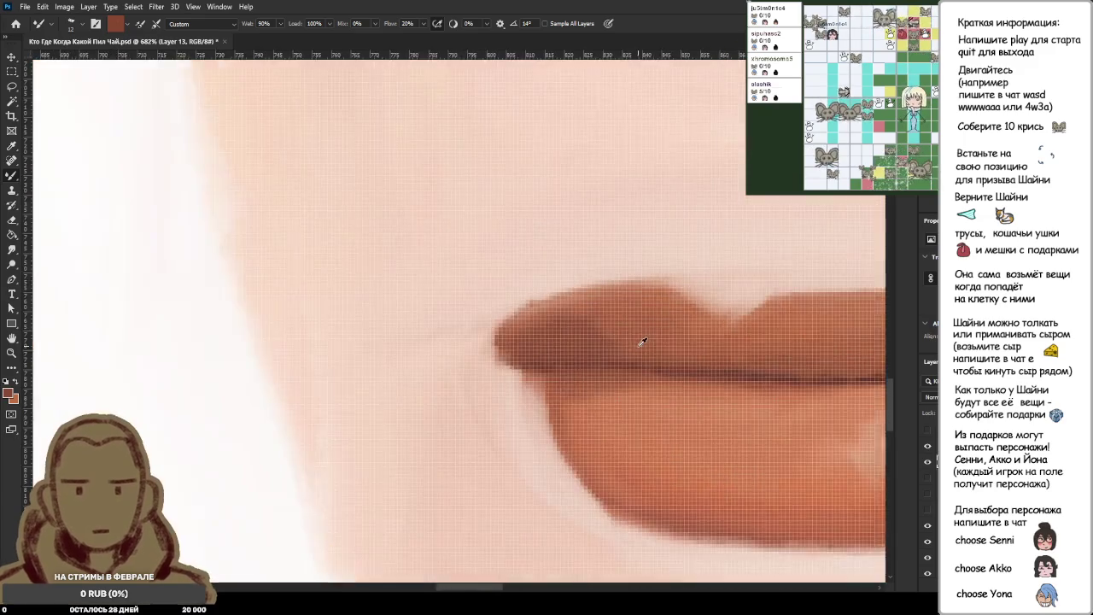
pyautogui.scroll(-3, 632, 342)
pyautogui.scroll(3, 632, 342)
pyautogui.scroll(2, 605, 320)
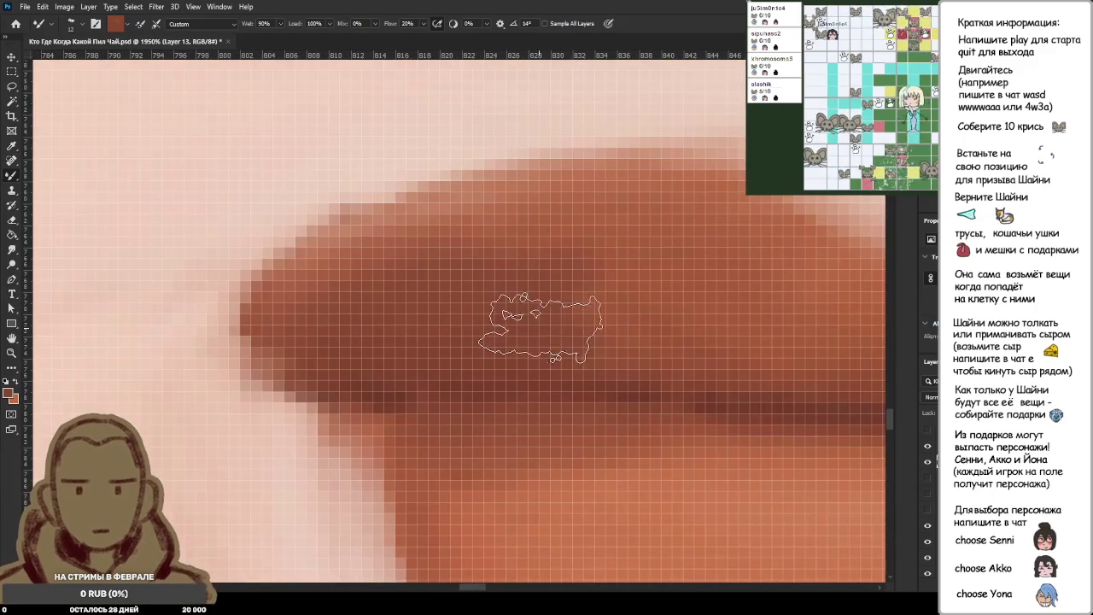
pyautogui.scroll(-2, 491, 246)
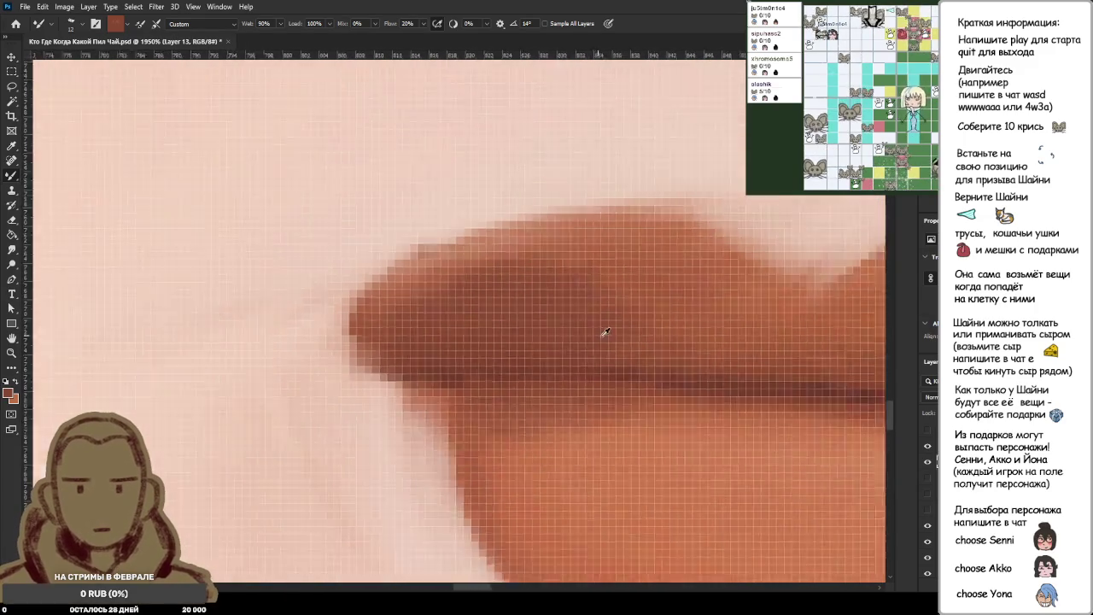
pyautogui.scroll(-3, 488, 261)
pyautogui.scroll(3, 488, 261)
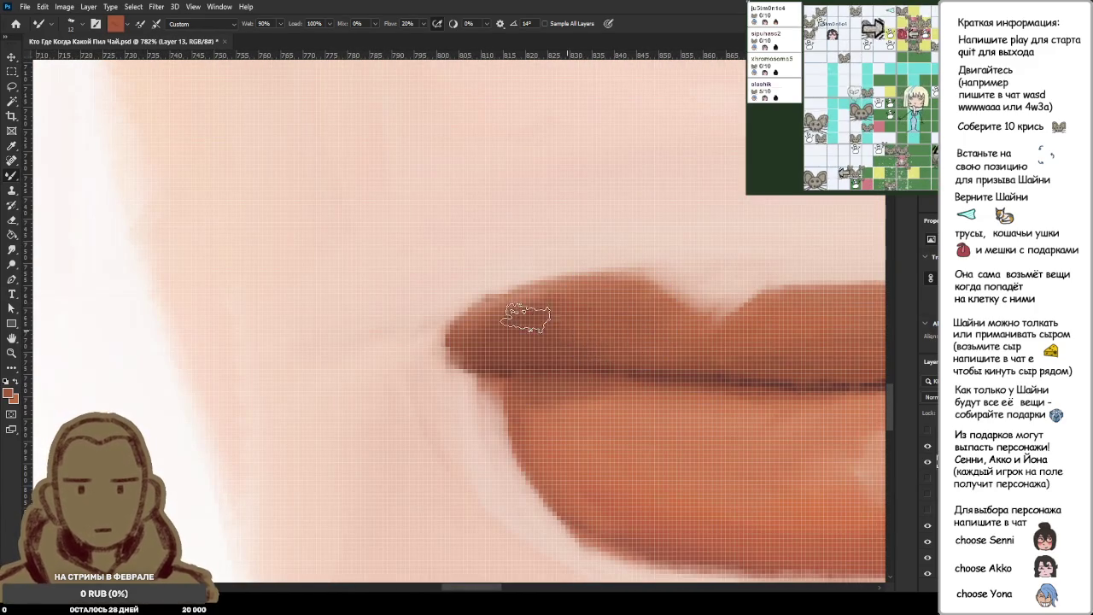
pyautogui.keyDown('alt'); pyautogui.click(598, 314); pyautogui.keyUp('alt')
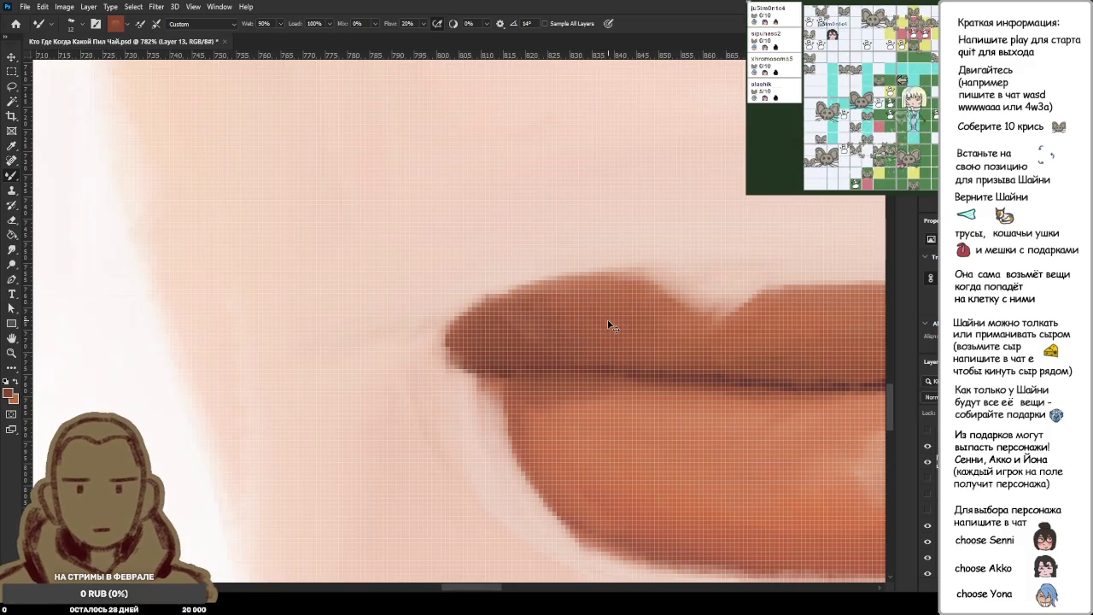
pyautogui.scroll(-5, 705, 344)
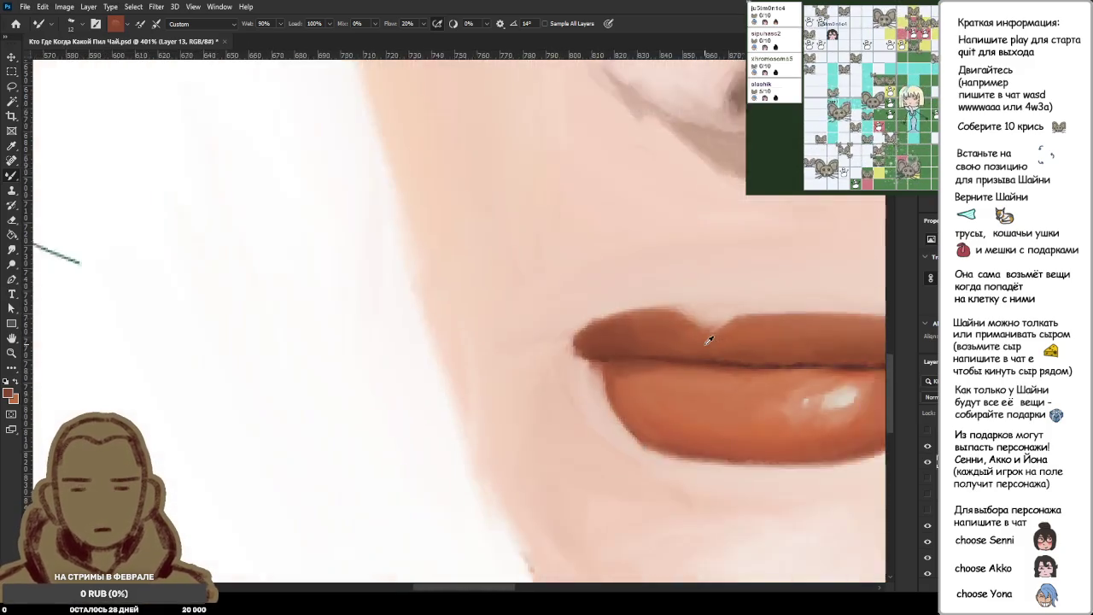
pyautogui.scroll(-3, 704, 343)
pyautogui.scroll(-2, 699, 346)
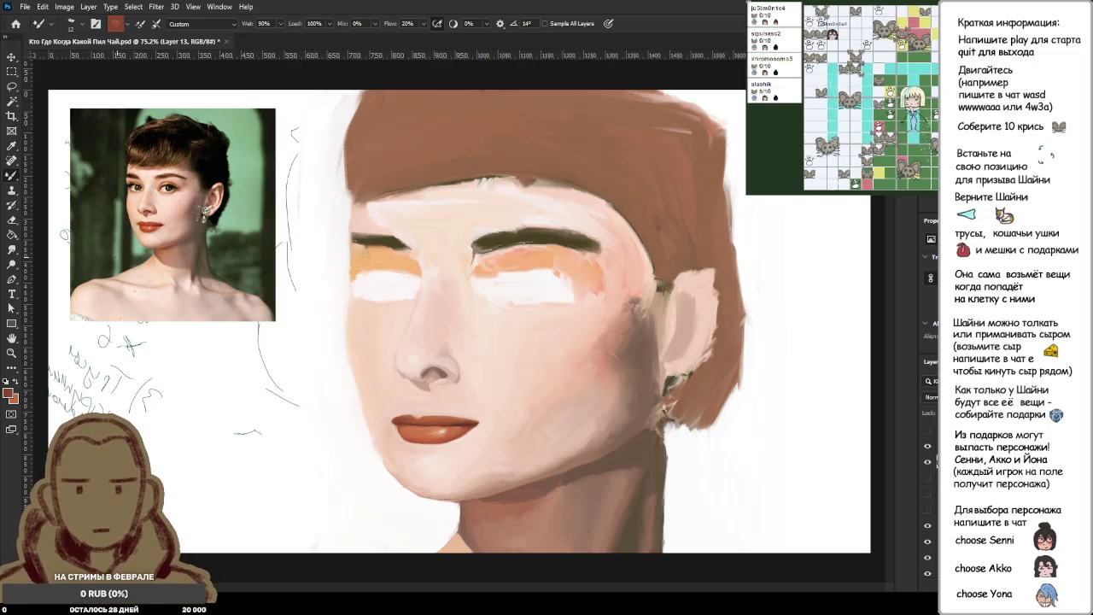
# Zoom in on the left lip corner and darken the upper lip's upper-left edge.
pyautogui.scroll(2, 102, 221)
pyautogui.scroll(2, 673, 476)
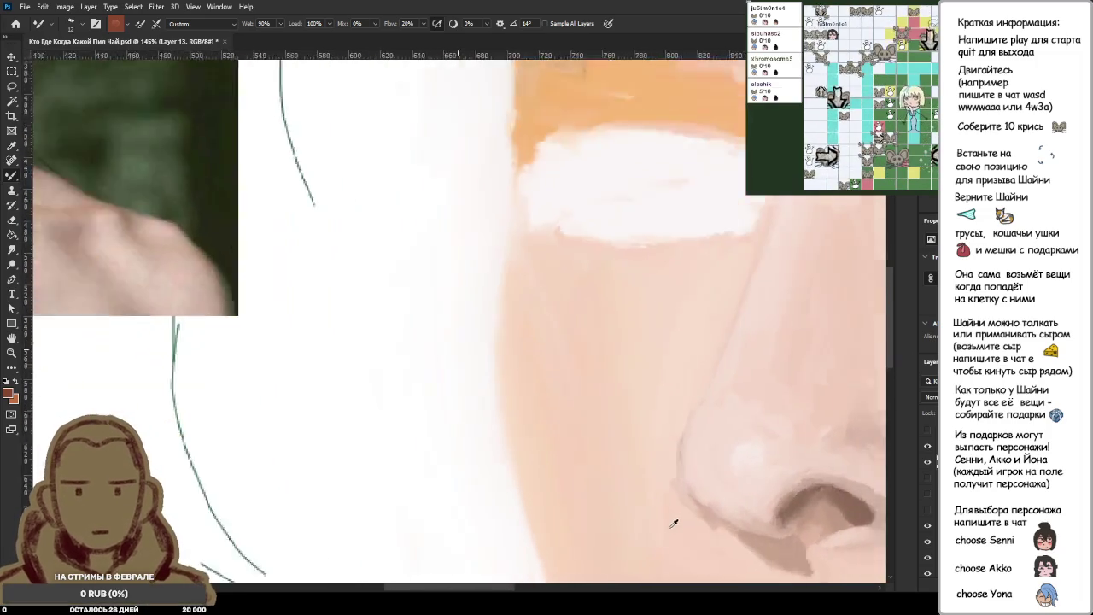
pyautogui.scroll(1, 629, 502)
pyautogui.scroll(-1, 629, 502)
pyautogui.scroll(-2, 657, 476)
pyautogui.scroll(2, 655, 461)
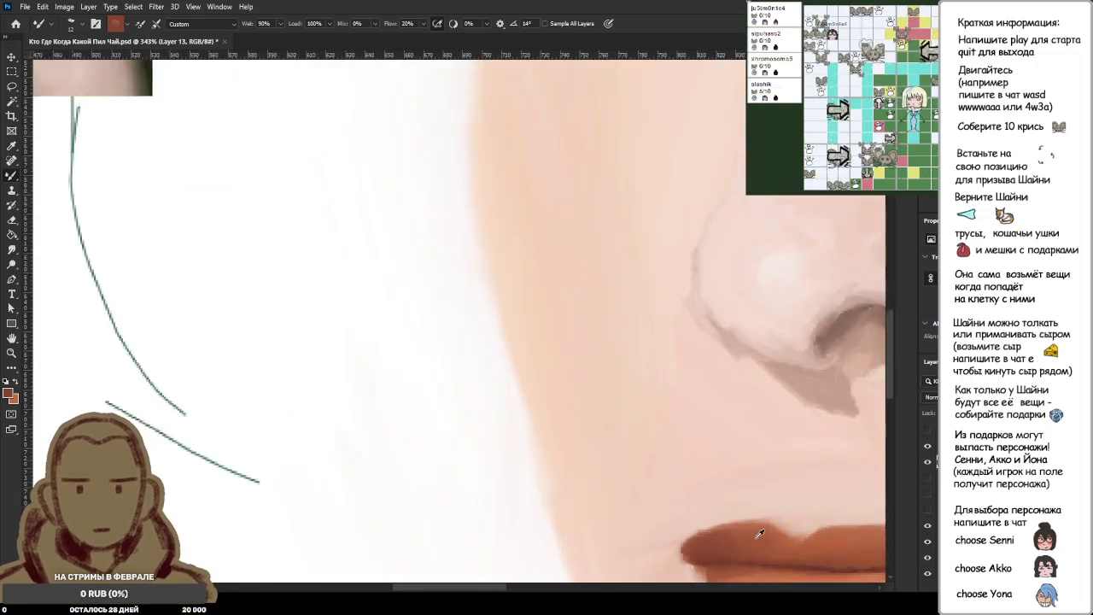
pyautogui.scroll(2, 772, 513)
pyautogui.scroll(1, 708, 564)
pyautogui.scroll(1, 641, 384)
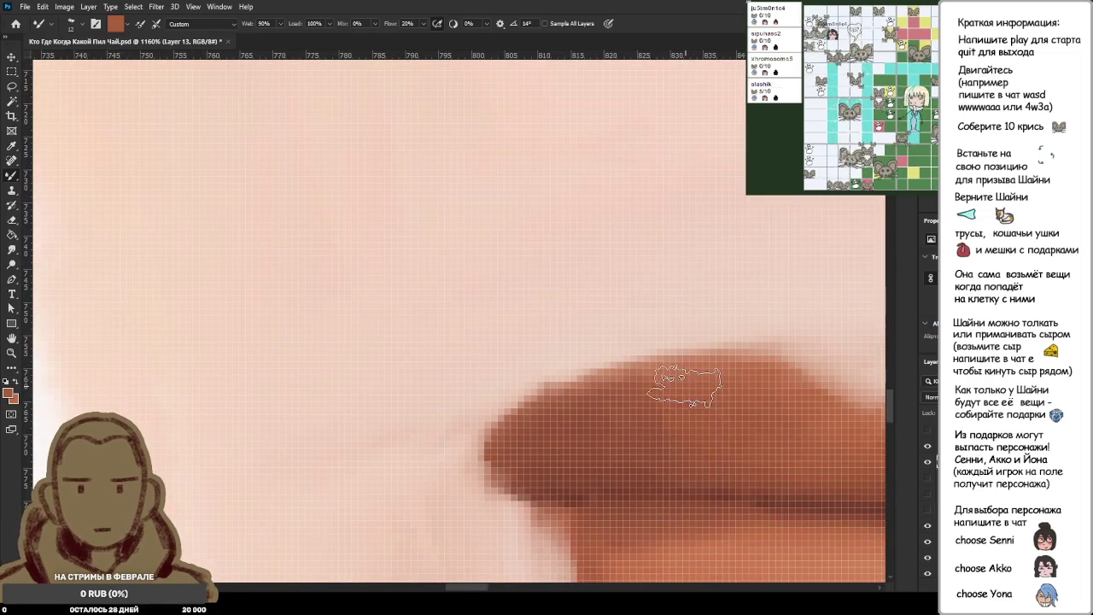
pyautogui.moveTo(708, 382); pyautogui.dragTo(523, 431)
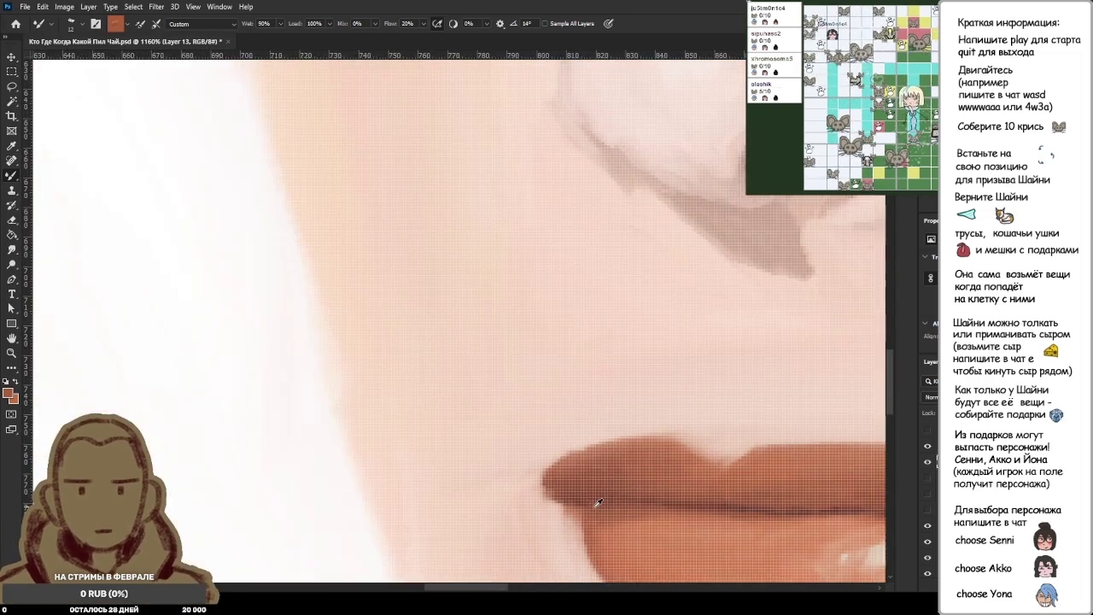
# Sample the light skin beside the lip, the lip brown, and a darker lip brown.
pyautogui.scroll(-2, 598, 504)
pyautogui.scroll(1, 547, 534)
pyautogui.keyDown('alt'); pyautogui.click(529, 538); pyautogui.keyUp('alt')
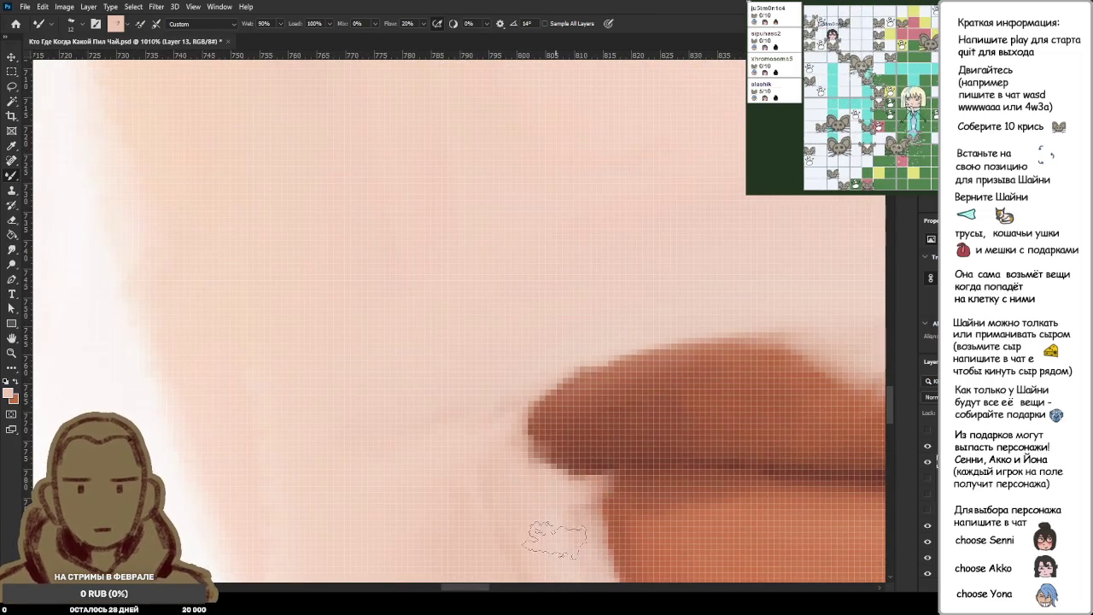
pyautogui.scroll(1, 566, 517)
pyautogui.scroll(-1, 567, 518)
pyautogui.keyDown('alt'); pyautogui.click(605, 394); pyautogui.keyUp('alt')
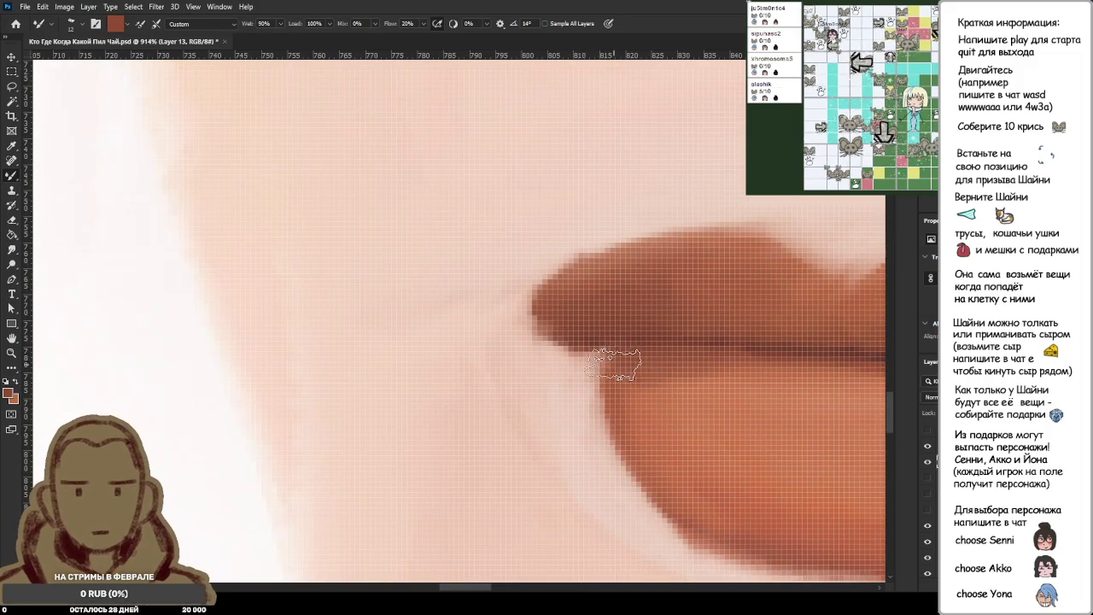
pyautogui.scroll(-2, 682, 375)
pyautogui.scroll(-1, 682, 376)
pyautogui.scroll(-1, 690, 310)
pyautogui.scroll(1, 709, 315)
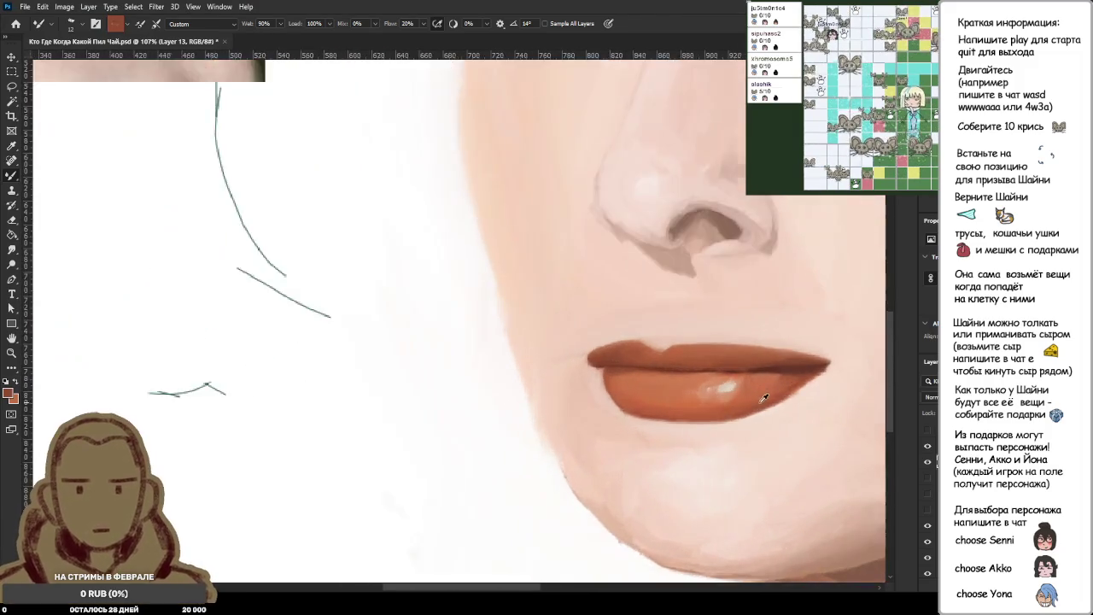
pyautogui.scroll(1, 803, 353)
pyautogui.keyDown('alt'); pyautogui.click(752, 354); pyautogui.keyUp('alt')
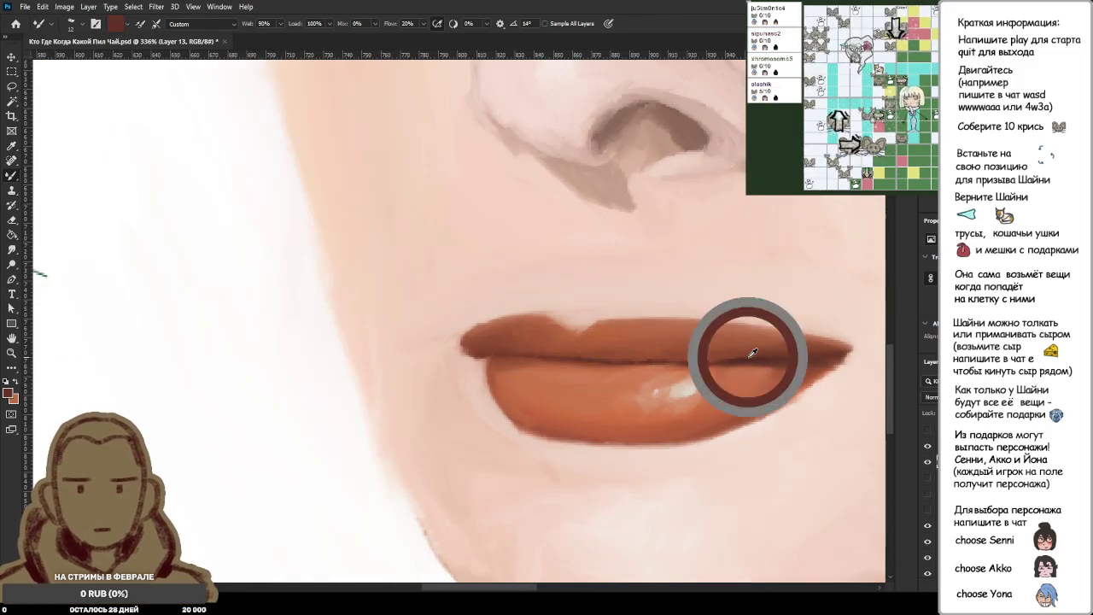
pyautogui.scroll(2, 478, 299)
pyautogui.scroll(2, 513, 325)
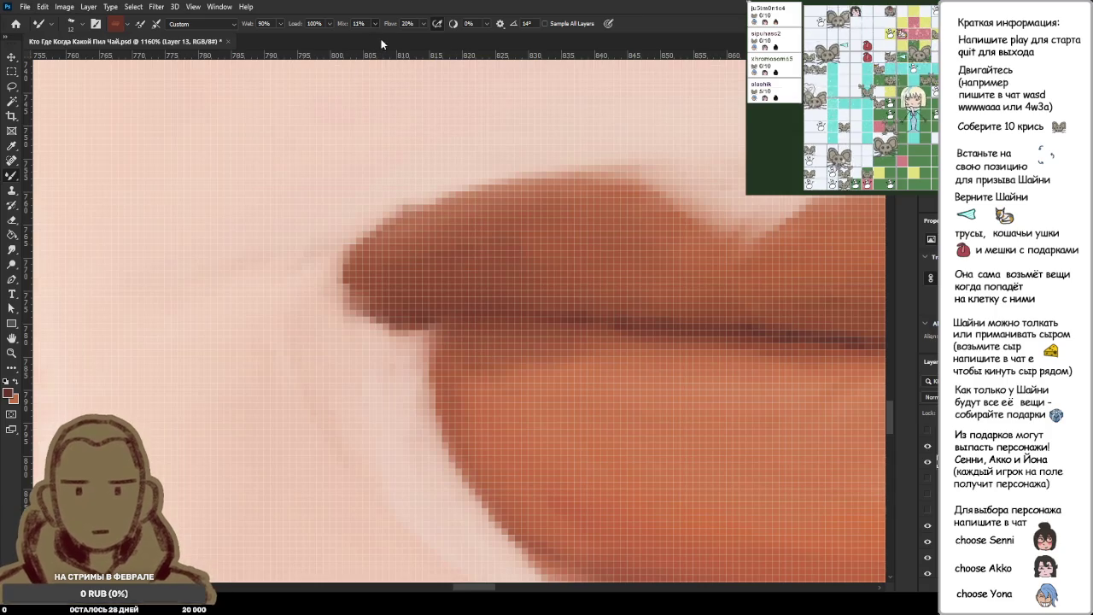
# Pick up the upper lip's dark brown, then sample lighter orange from the lower lip.
pyautogui.press('i')
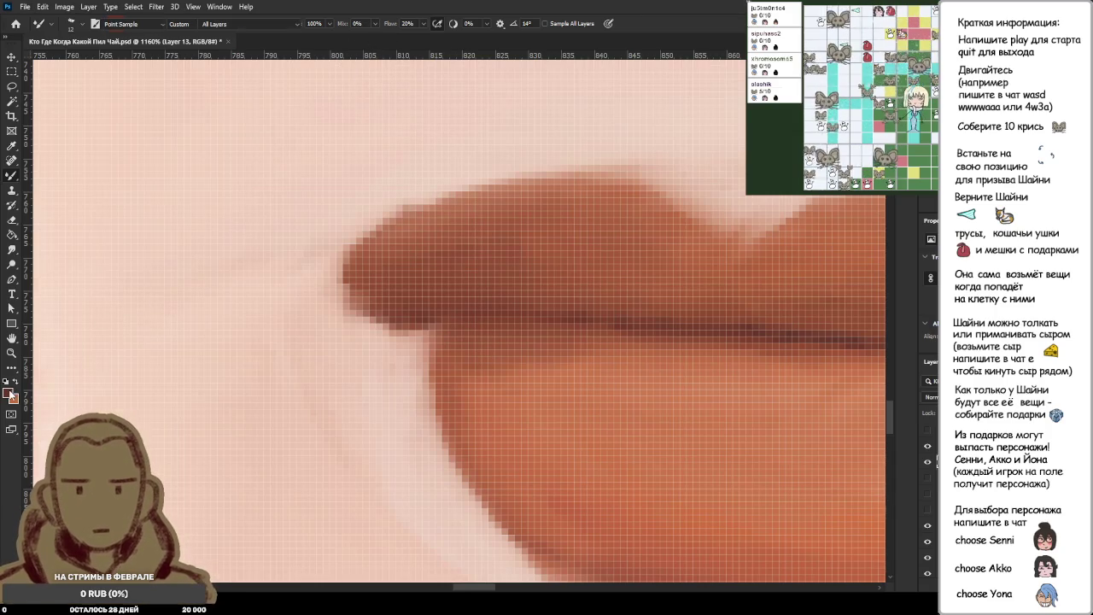
pyautogui.click(450, 248)
pyautogui.press('b')
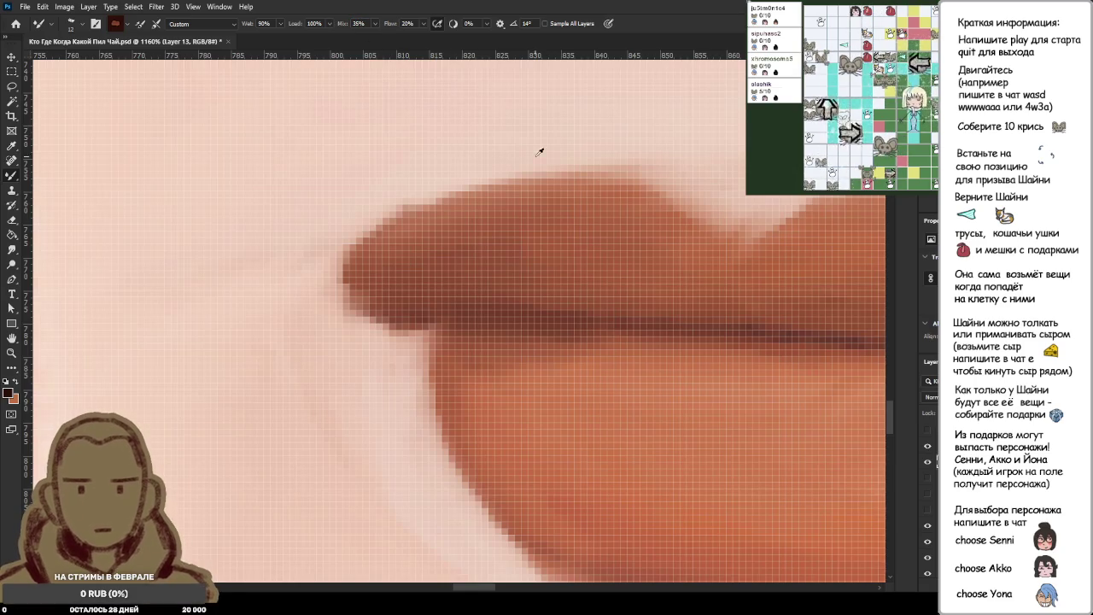
pyautogui.keyDown('alt'); pyautogui.click(505, 338); pyautogui.keyUp('alt')
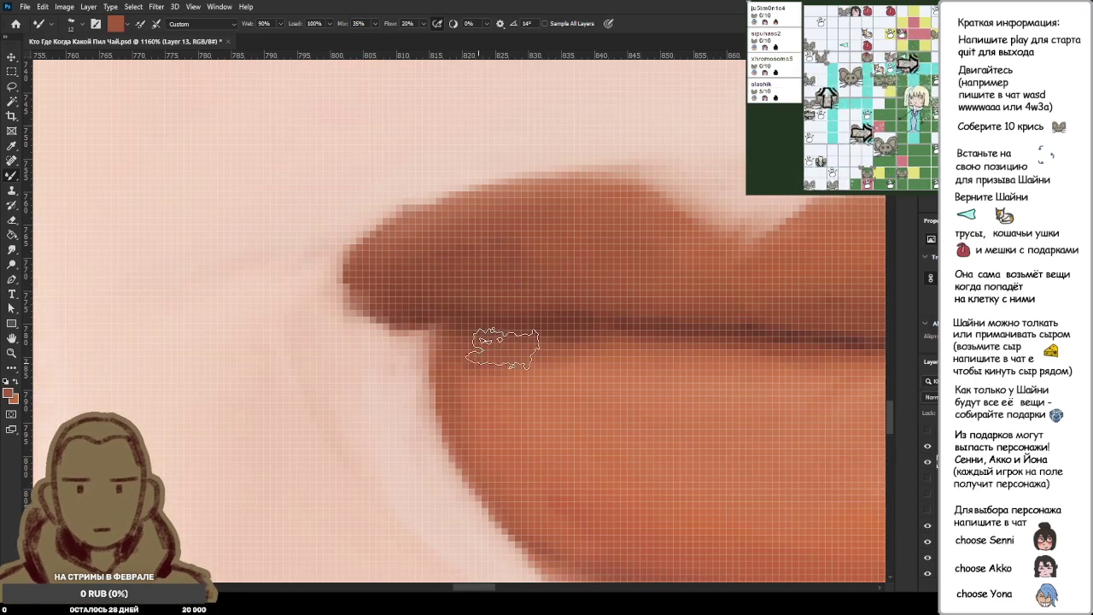
# Sample the light skin tone near the left mouth corner to blend that skin.
pyautogui.scroll(-5, 537, 367)
pyautogui.scroll(2, 536, 376)
pyautogui.scroll(3, 538, 410)
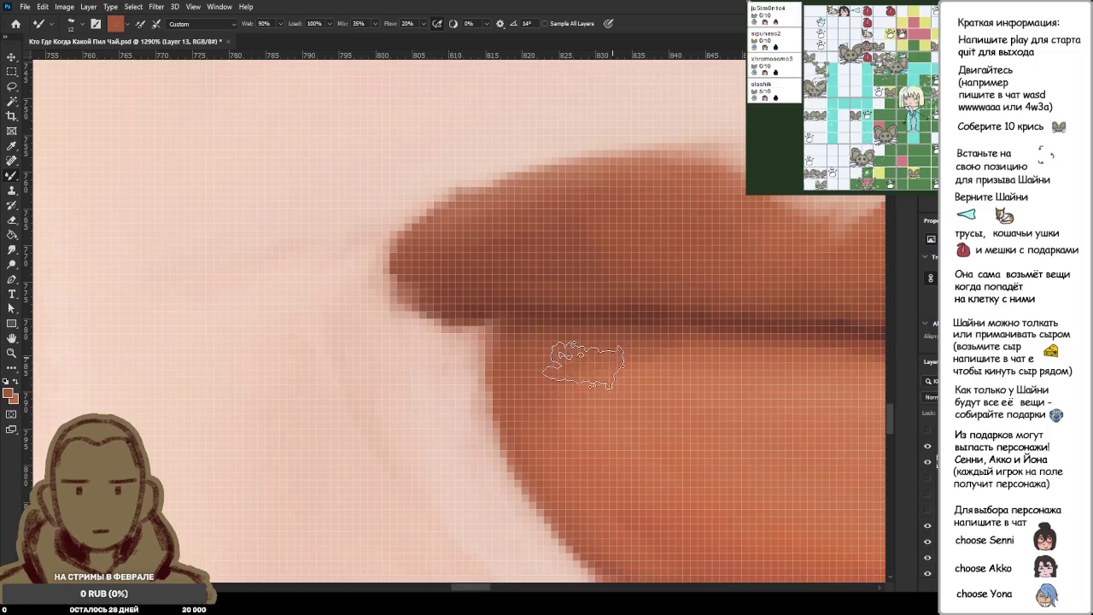
pyautogui.scroll(-5, 626, 315)
pyautogui.scroll(4, 625, 299)
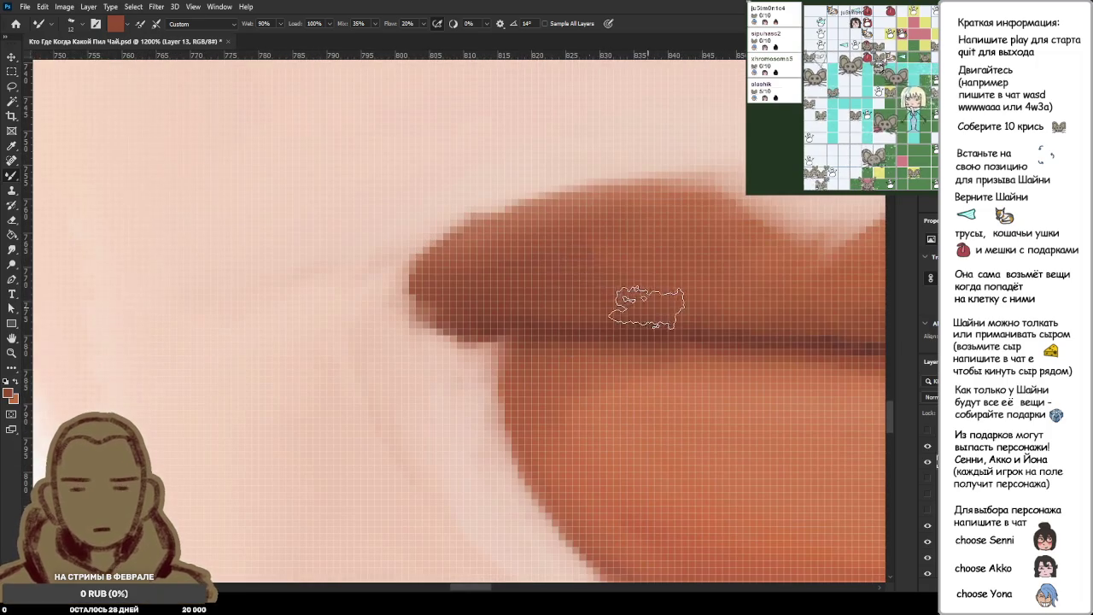
pyautogui.scroll(-5, 699, 306)
pyautogui.scroll(2, 632, 256)
pyautogui.scroll(2, 632, 299)
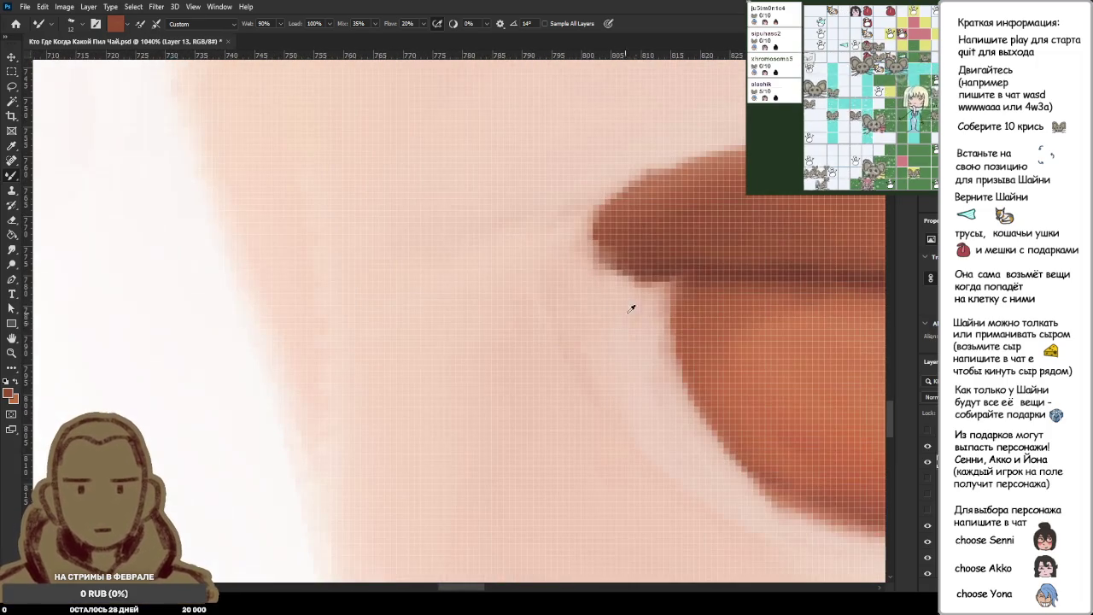
pyautogui.keyDown('alt'); pyautogui.click(639, 308); pyautogui.keyUp('alt')
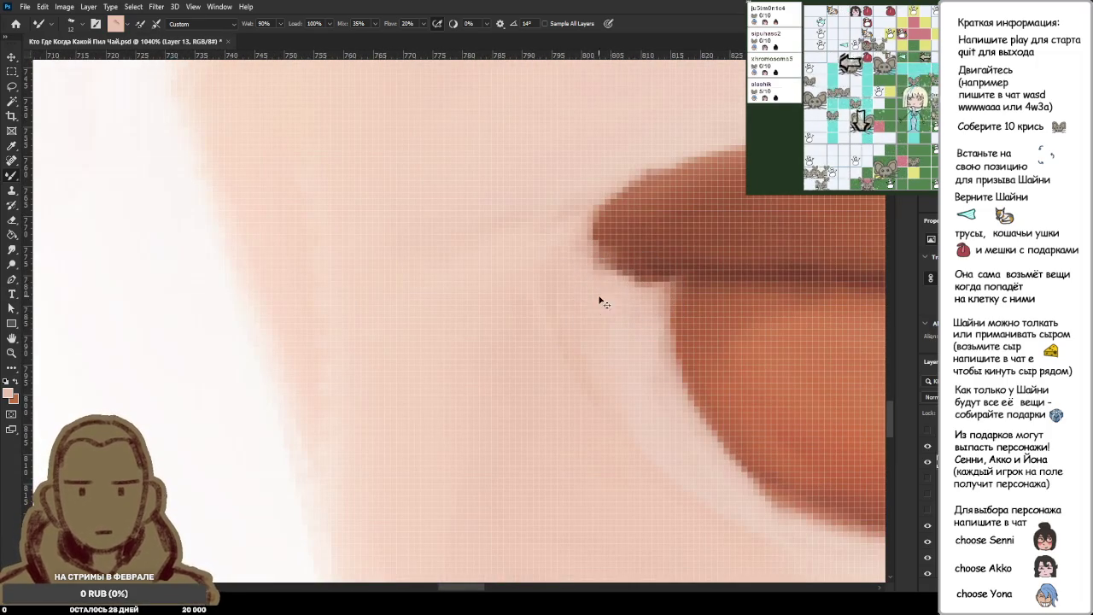
pyautogui.scroll(-3, 591, 278)
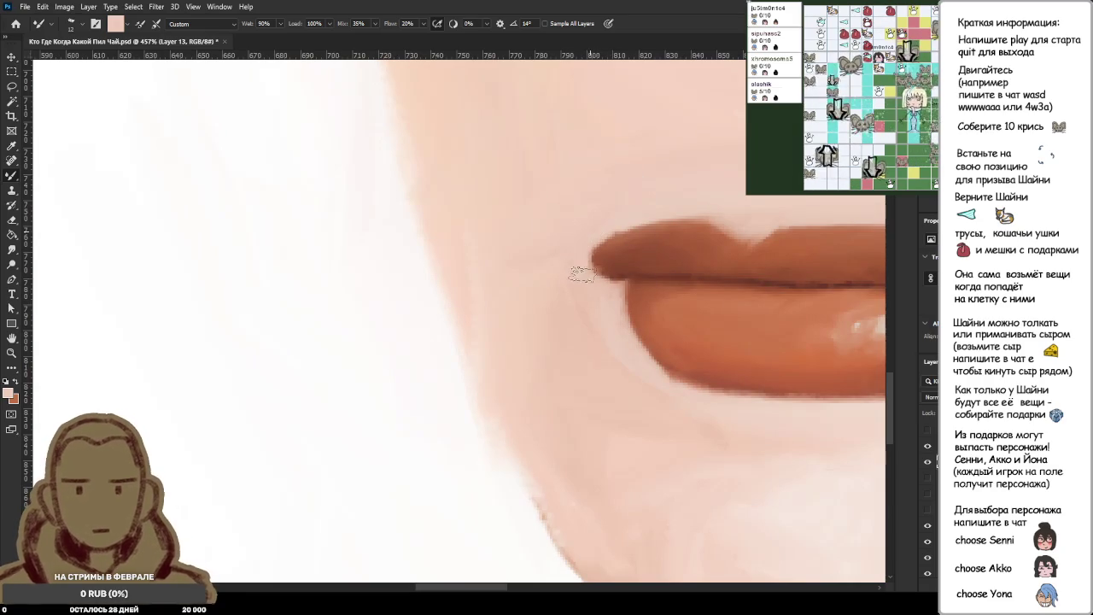
pyautogui.scroll(-5, 602, 275)
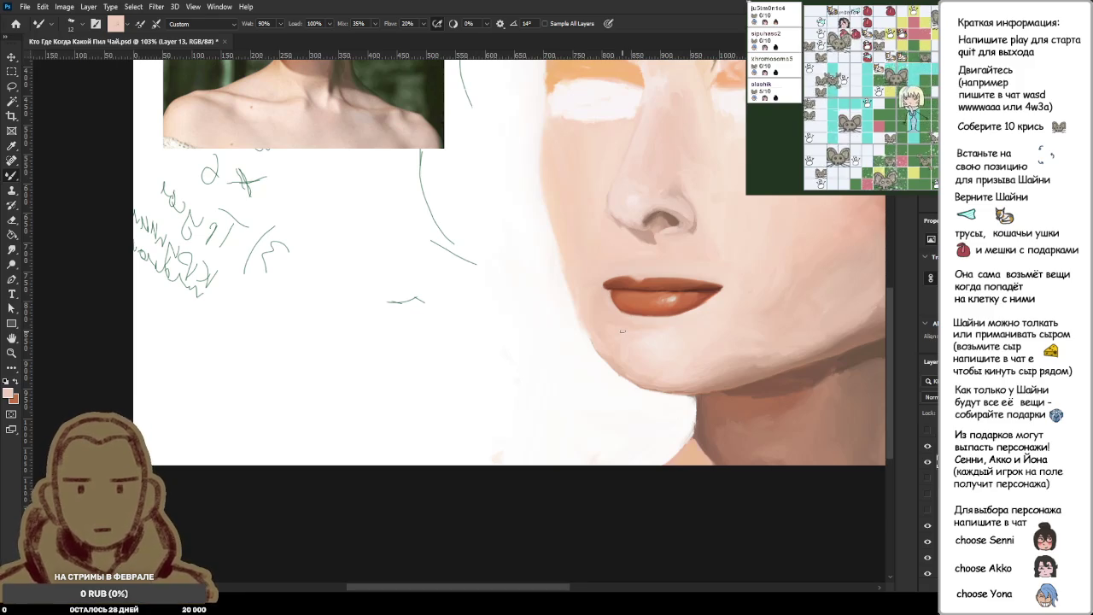
# Pan the canvas to show the face and the reference photo.
pyautogui.scroll(3, 513, 316)
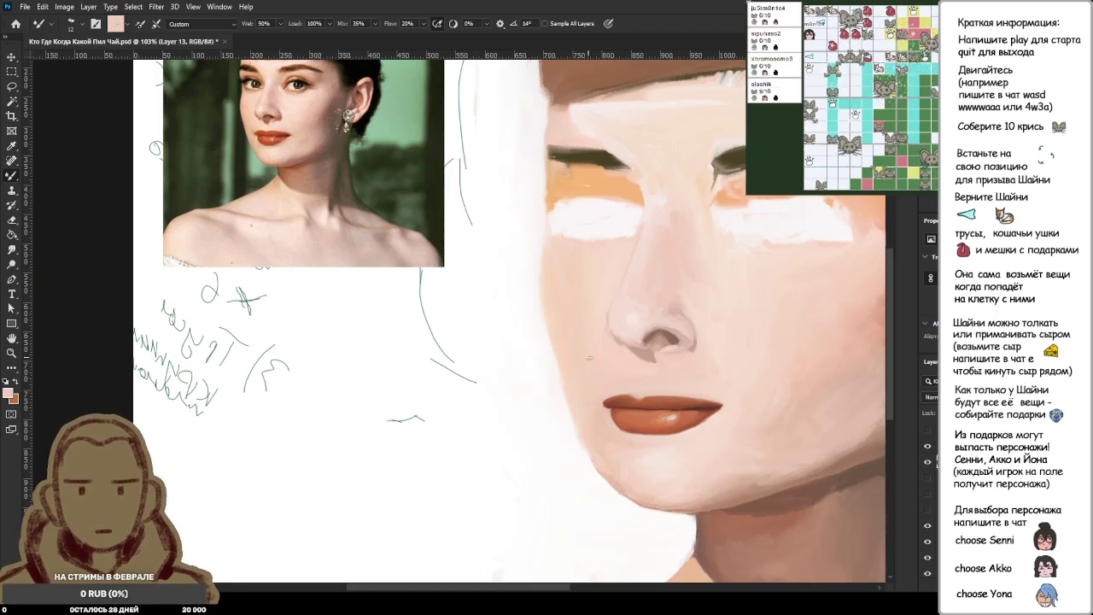
# Lasso the lips and nudge them down 1 pixel with Free Transform.
pyautogui.press('l')
pyautogui.moveTo(735, 424); pyautogui.dragTo(671, 380)
pyautogui.hotkey('ctrl', 't')
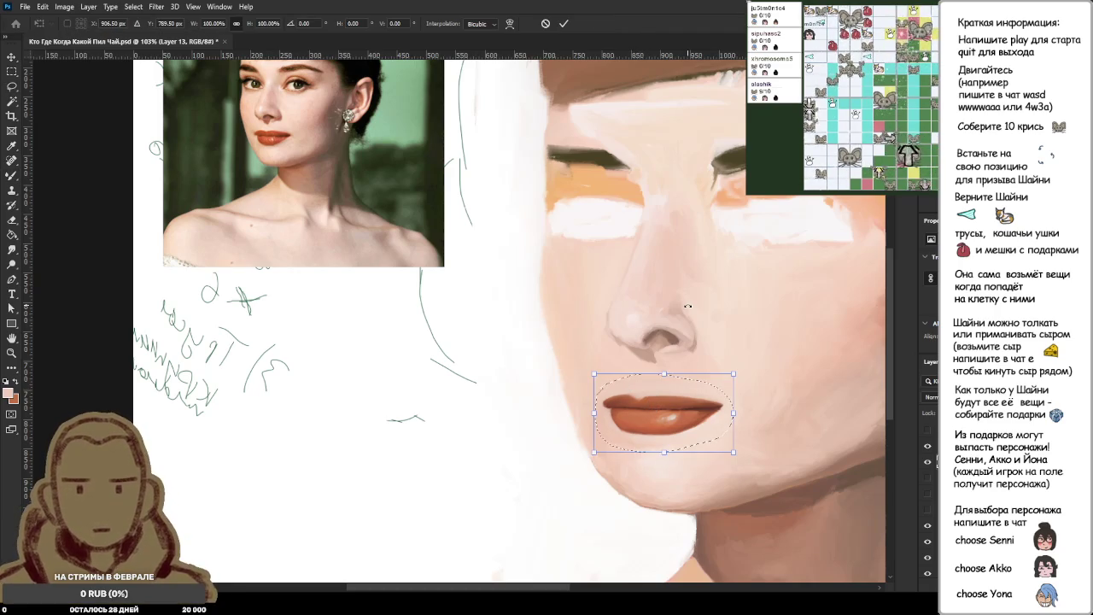
pyautogui.press('Down')
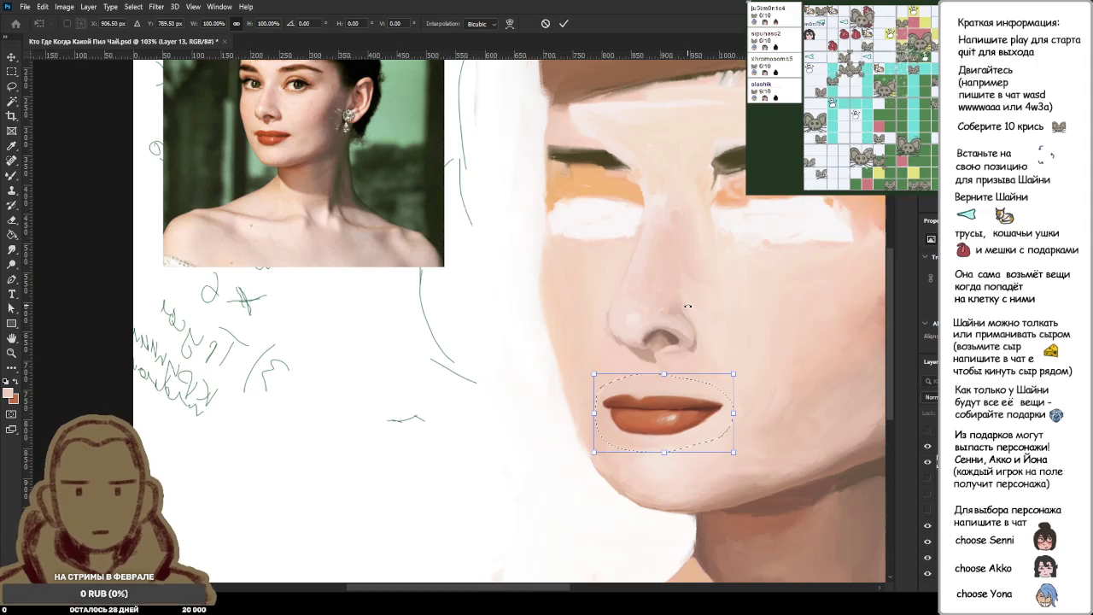
pyautogui.press('Return')
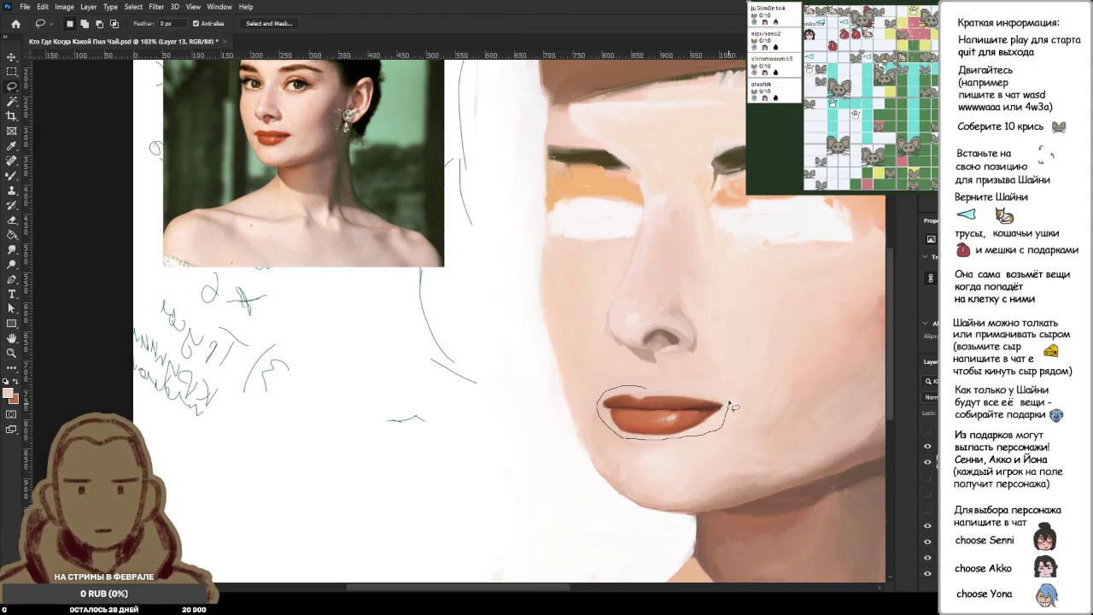
# Reselect the lips and apply a second Free Transform adjustment.
pyautogui.moveTo(640, 392); pyautogui.dragTo(642, 394)
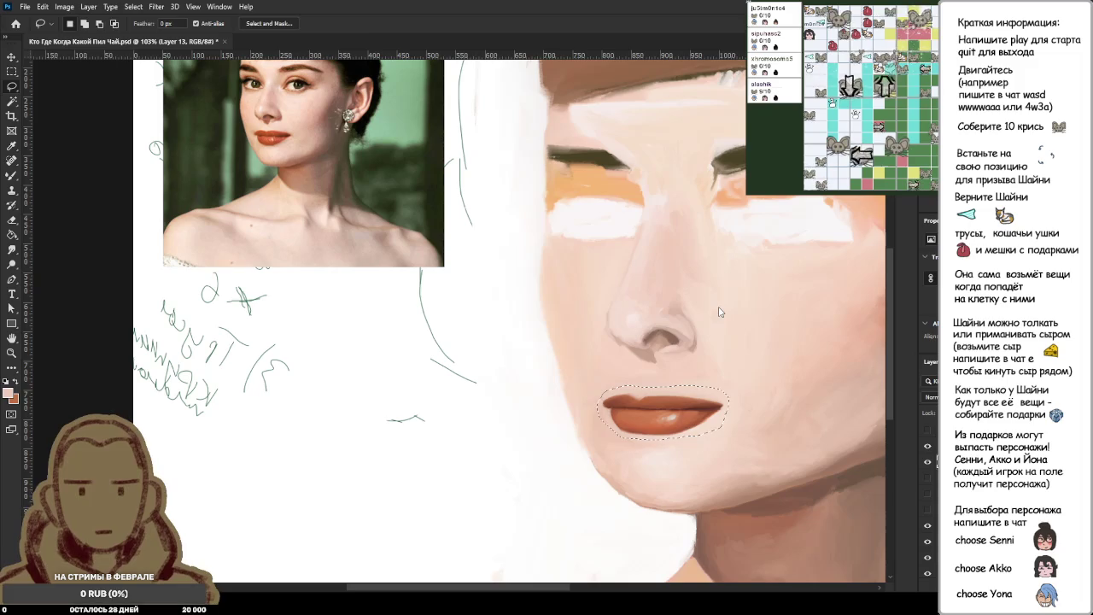
pyautogui.hotkey('ctrl', 't')
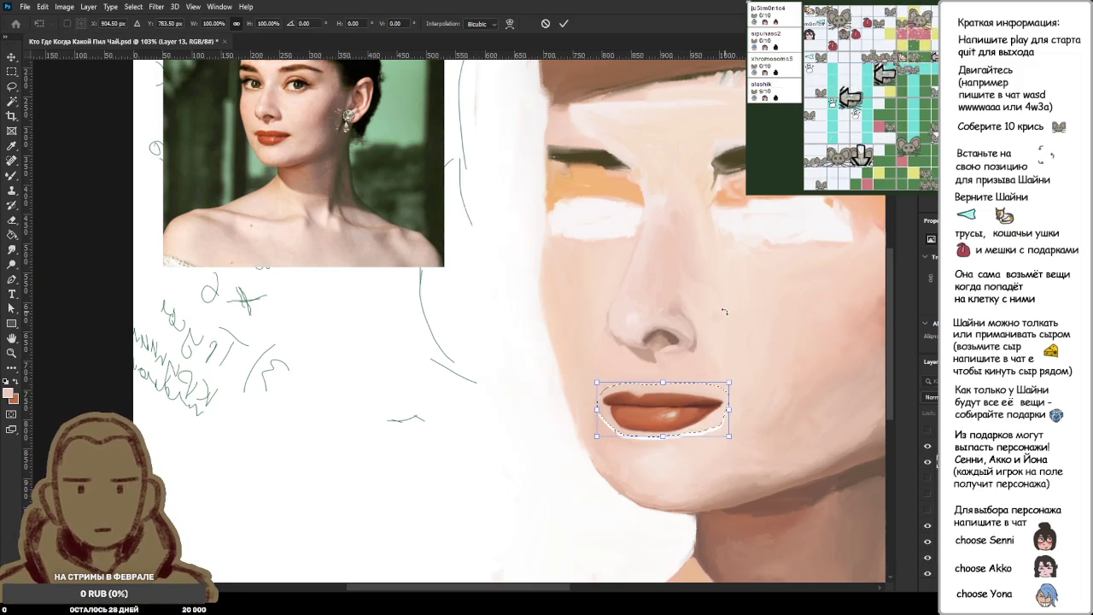
pyautogui.press('Return')
pyautogui.scroll(5, 726, 316)
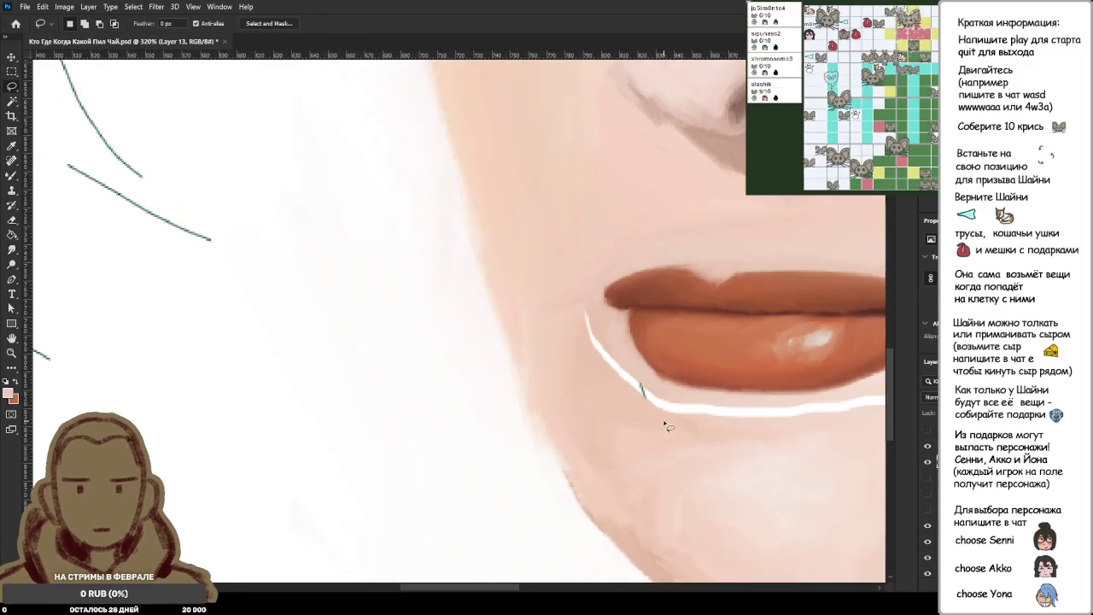
# Paint over the upper and lower parts of the white stroke with the Mixer Brush.
pyautogui.scroll(3, 658, 423)
pyautogui.press('b')
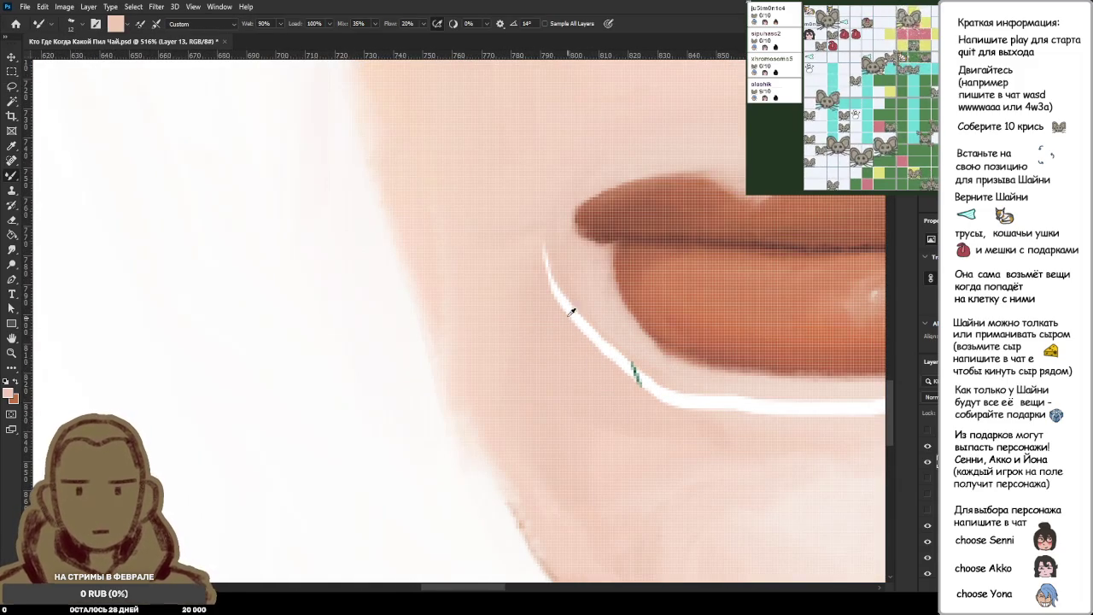
pyautogui.keyDown('alt'); pyautogui.click(551, 249); pyautogui.keyUp('alt')
pyautogui.moveTo(546, 243)
pyautogui.mouseDown()
pyautogui.moveTo(608, 342)
pyautogui.moveTo(688, 406)
pyautogui.mouseUp()
pyautogui.moveTo(590, 337); pyautogui.dragTo(713, 403)
pyautogui.scroll(-2, 837, 429)
pyautogui.scroll(3, 642, 391)
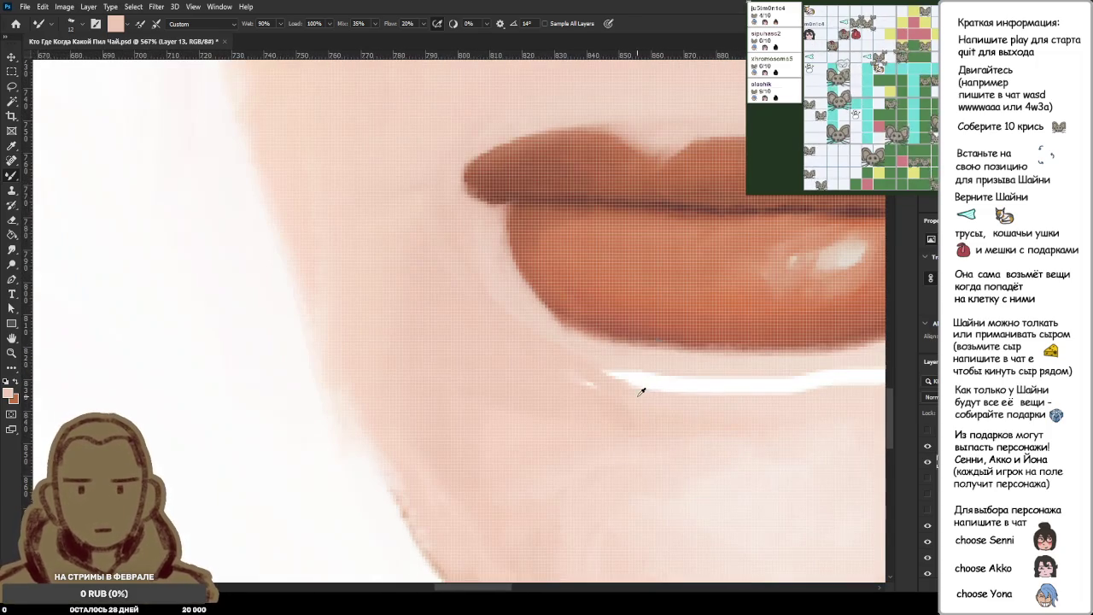
# Paint skin tone over the line under the lip, undo one stroke, and cover the jaw highlight.
pyautogui.moveTo(602, 374); pyautogui.dragTo(726, 385)
pyautogui.moveTo(649, 380); pyautogui.dragTo(803, 397)
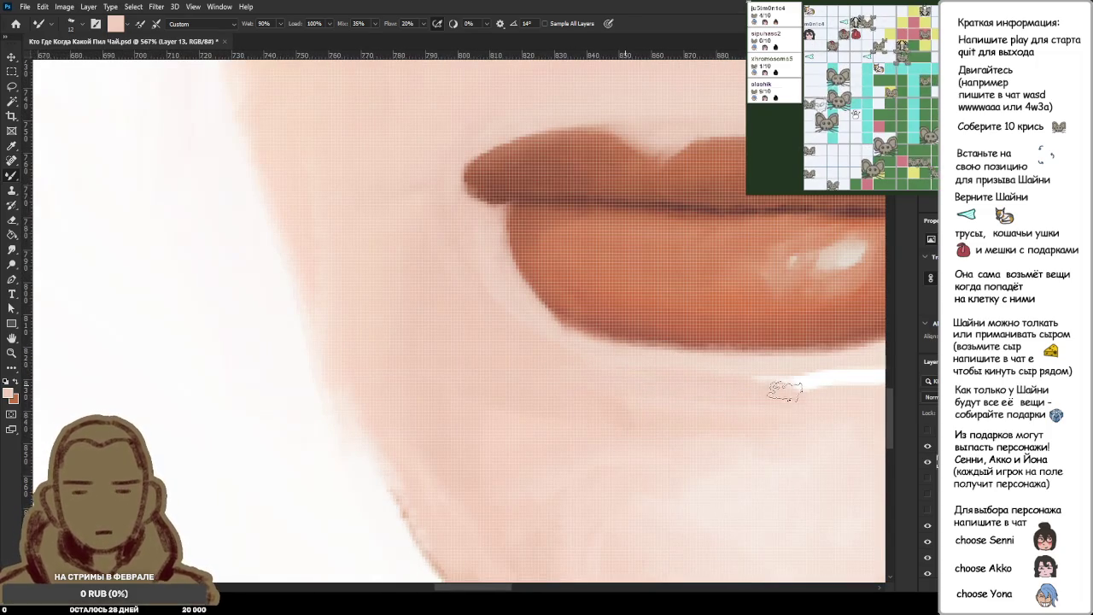
pyautogui.scroll(-2, 820, 399)
pyautogui.scroll(-2, 821, 398)
pyautogui.scroll(-1, 821, 399)
pyautogui.hotkey('ctrl', 'z')
pyautogui.scroll(1, 615, 464)
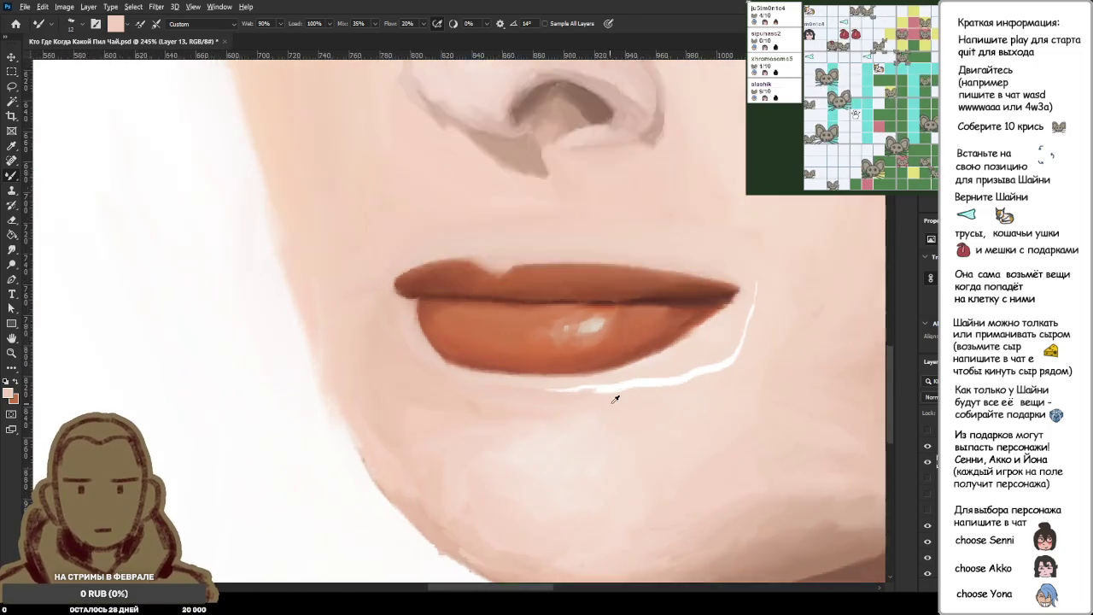
pyautogui.scroll(3, 615, 464)
pyautogui.moveTo(876, 218)
pyautogui.mouseDown()
pyautogui.moveTo(866, 325)
pyautogui.moveTo(552, 381)
pyautogui.moveTo(464, 375)
pyautogui.moveTo(533, 384)
pyautogui.moveTo(750, 360)
pyautogui.mouseUp()
pyautogui.scroll(-1, 769, 350)
pyautogui.scroll(-1, 820, 335)
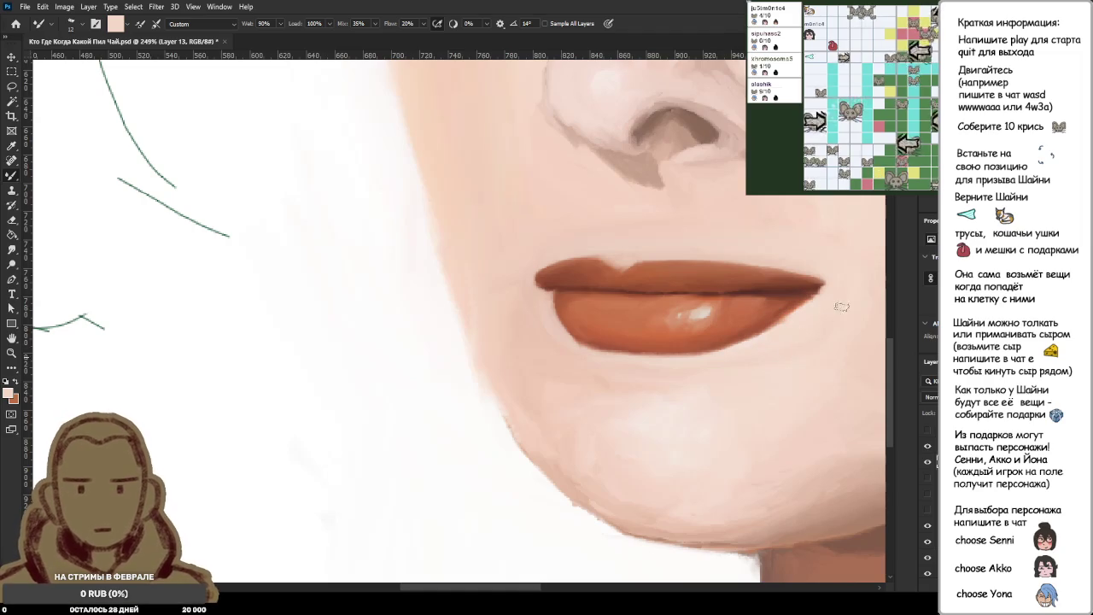
pyautogui.scroll(-1, 842, 327)
pyautogui.scroll(1, 820, 357)
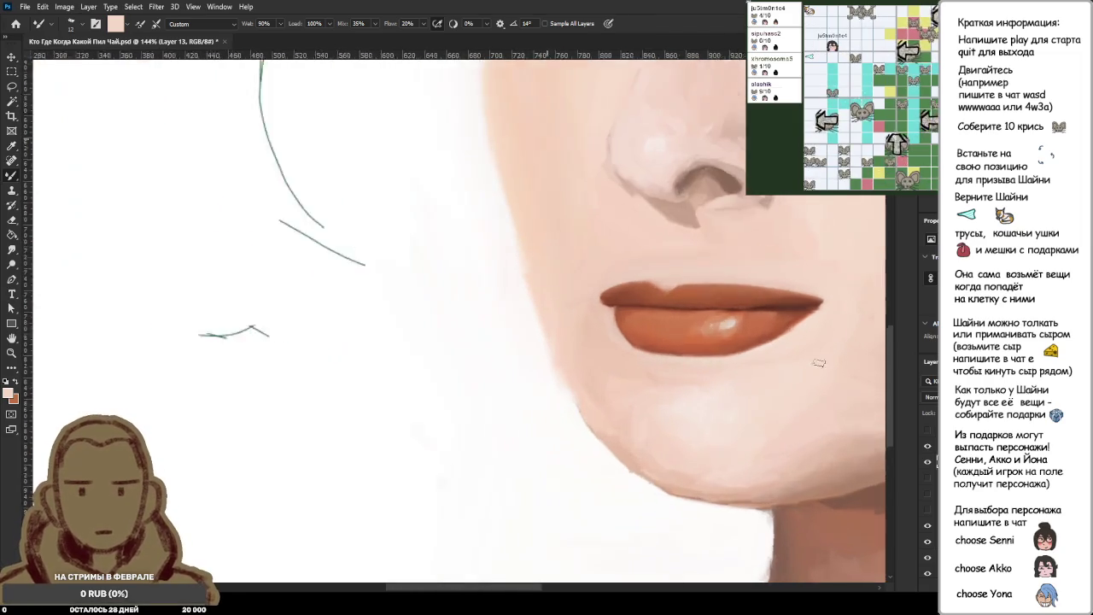
# Sample skin and lip-corner colours, then extend the upper-lip corner down and left.
pyautogui.scroll(1, 818, 358)
pyautogui.scroll(2, 532, 286)
pyautogui.scroll(1, 536, 278)
pyautogui.scroll(1, 580, 299)
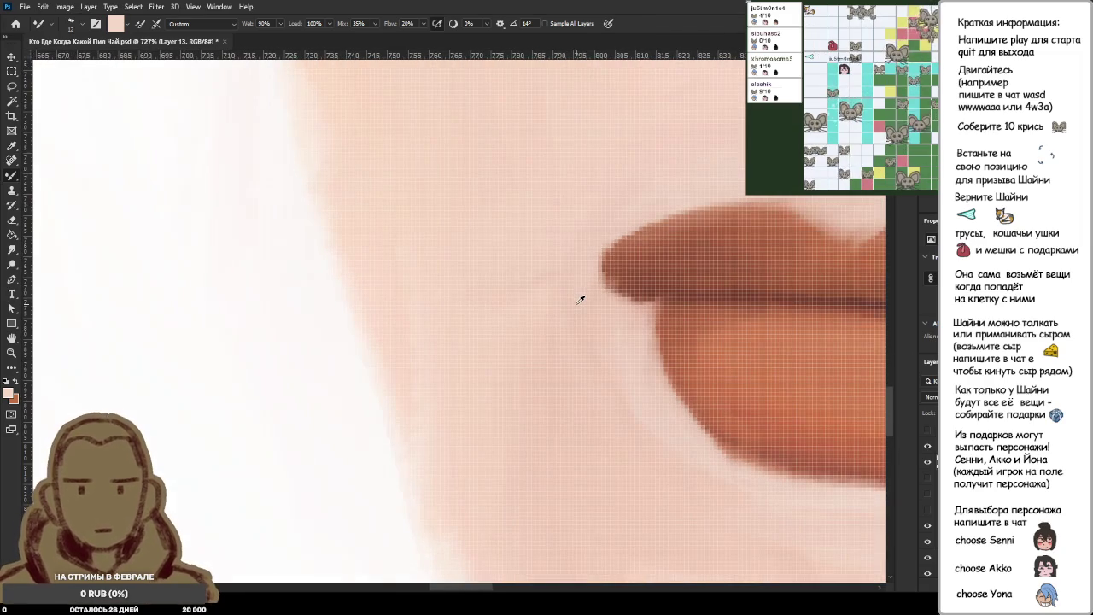
pyautogui.keyDown('alt'); pyautogui.click(562, 293); pyautogui.keyUp('alt')
pyautogui.keyDown('alt'); pyautogui.click(589, 233); pyautogui.keyUp('alt')
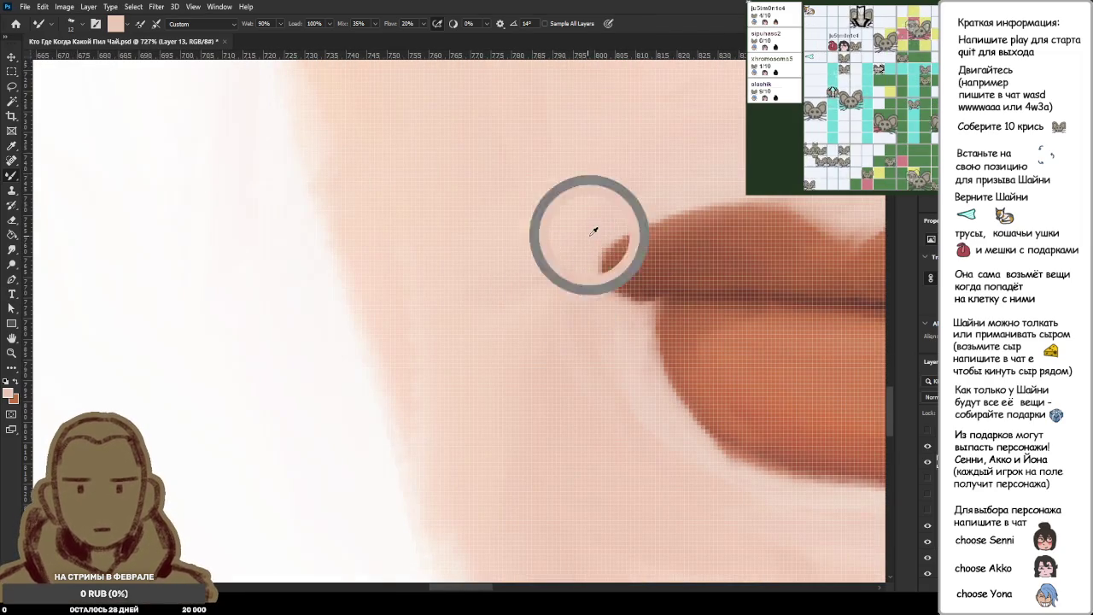
pyautogui.moveTo(594, 314)
pyautogui.mouseDown()
pyautogui.moveTo(646, 200)
pyautogui.moveTo(598, 256)
pyautogui.moveTo(632, 231)
pyautogui.moveTo(607, 295)
pyautogui.moveTo(654, 206)
pyautogui.moveTo(602, 307)
pyautogui.moveTo(713, 162)
pyautogui.moveTo(640, 224)
pyautogui.moveTo(743, 163)
pyautogui.moveTo(610, 232)
pyautogui.moveTo(584, 274)
pyautogui.moveTo(712, 170)
pyautogui.mouseUp()
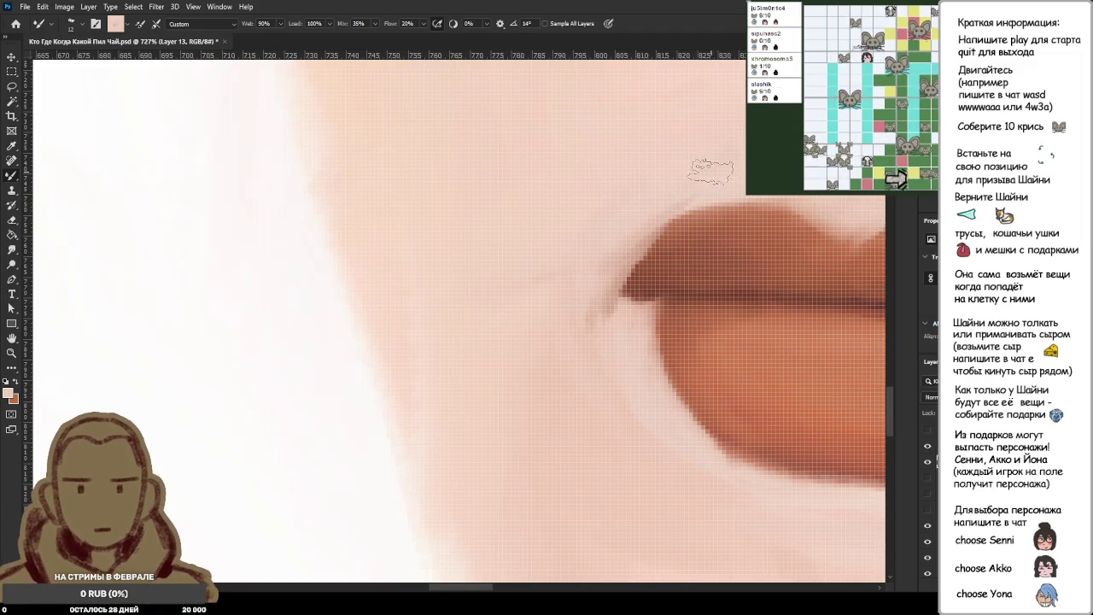
# Soften the pale streak below the lip corner and resample dark and salmon lip browns.
pyautogui.moveTo(624, 256); pyautogui.dragTo(598, 346)
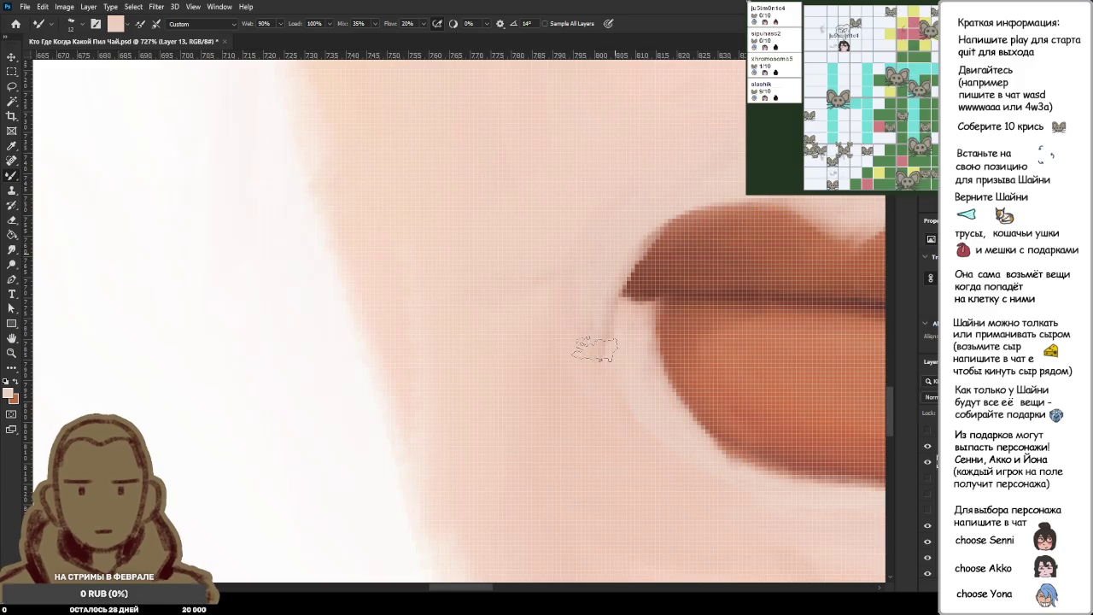
pyautogui.keyDown('alt'); pyautogui.click(647, 299); pyautogui.keyUp('alt')
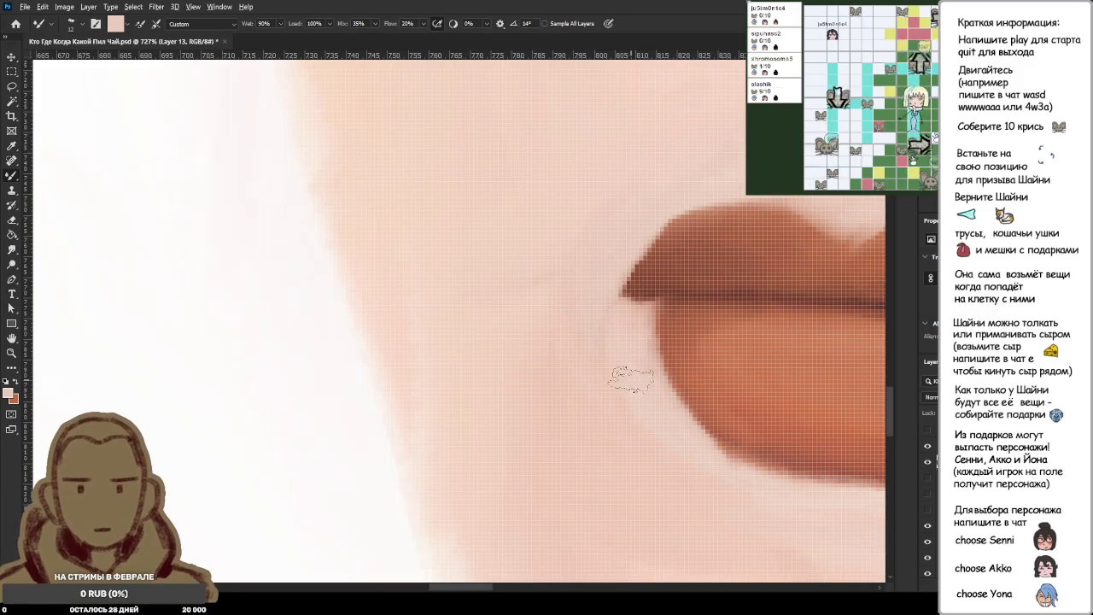
pyautogui.keyDown('alt'); pyautogui.click(636, 286); pyautogui.keyUp('alt')
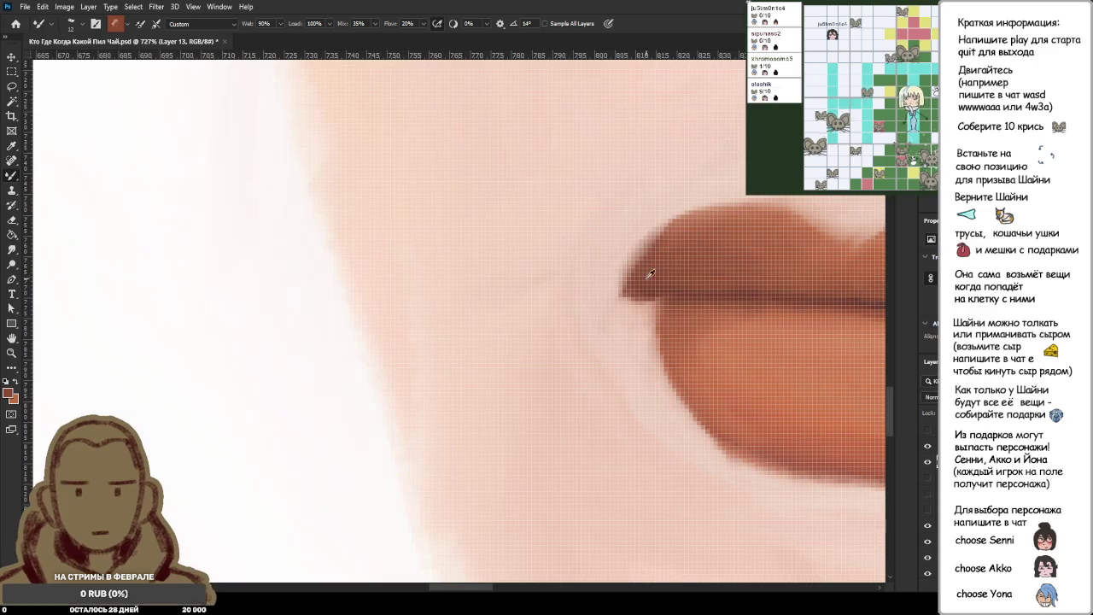
pyautogui.keyDown('alt'); pyautogui.click(657, 243); pyautogui.keyUp('alt')
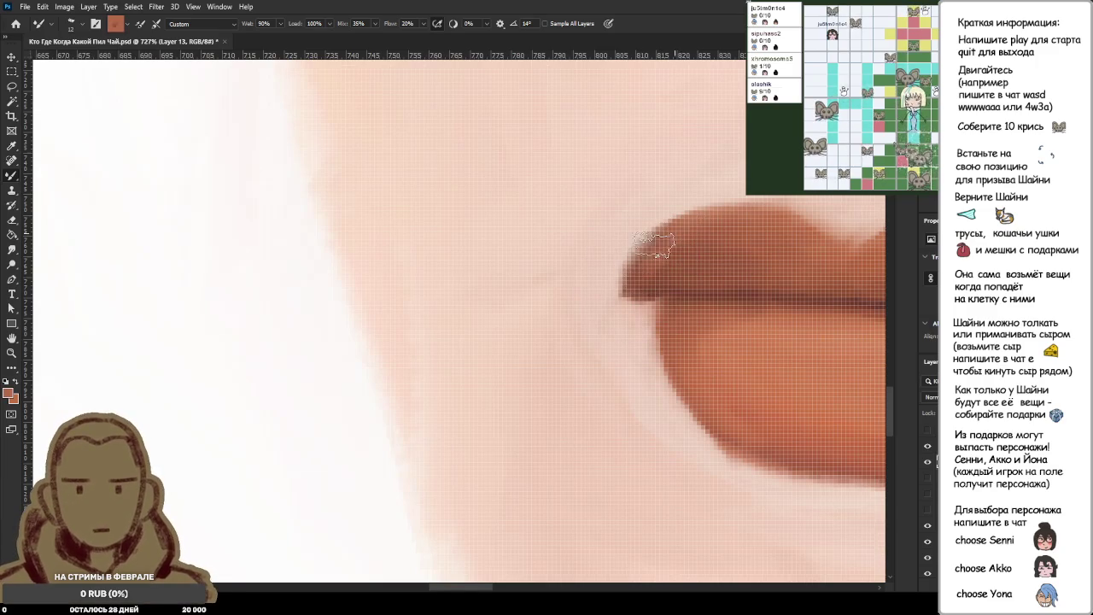
pyautogui.scroll(-5, 726, 256)
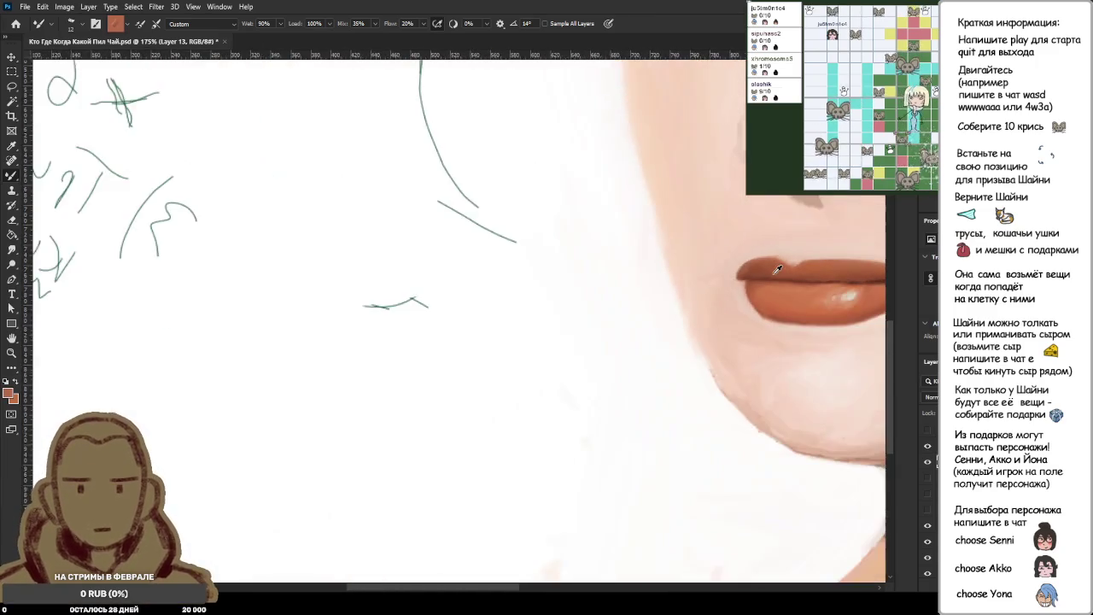
pyautogui.scroll(-3, 773, 272)
pyautogui.scroll(-2, 743, 282)
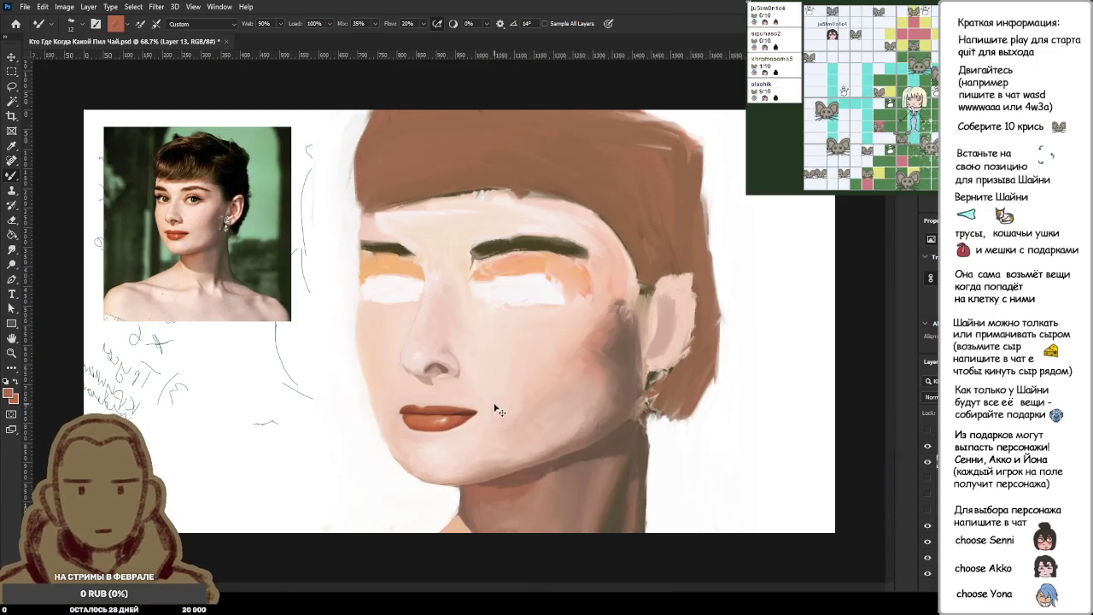
# Sample lip brown and darken the top edge of the upper lip.
pyautogui.scroll(2, 341, 434)
pyautogui.scroll(4, 347, 410)
pyautogui.scroll(4, 530, 425)
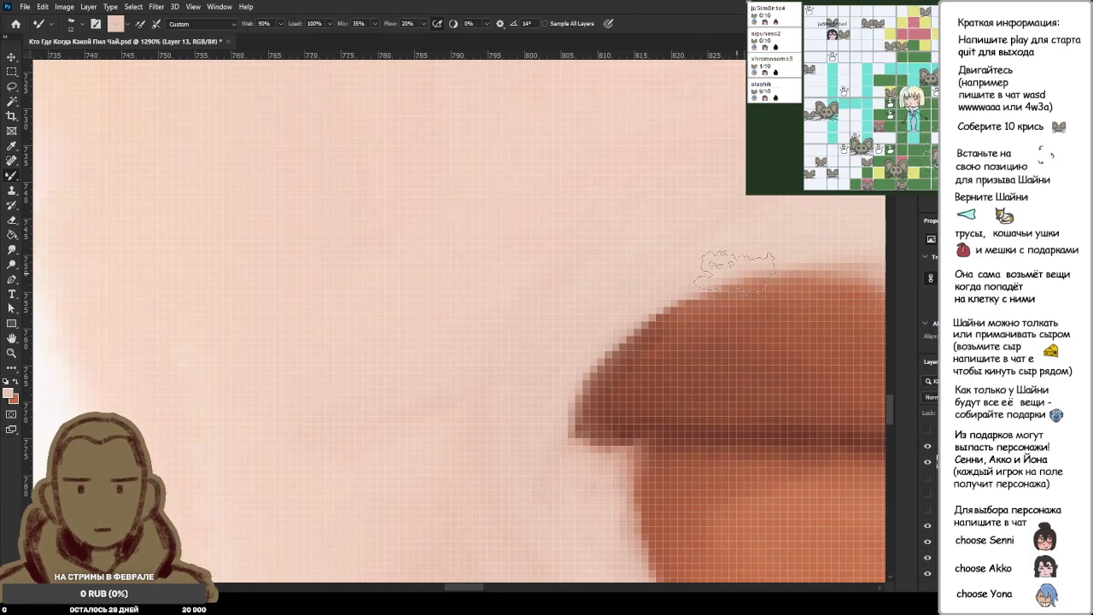
pyautogui.scroll(-2, 671, 285)
pyautogui.scroll(1, 700, 251)
pyautogui.keyDown('alt'); pyautogui.click(764, 263); pyautogui.keyUp('alt')
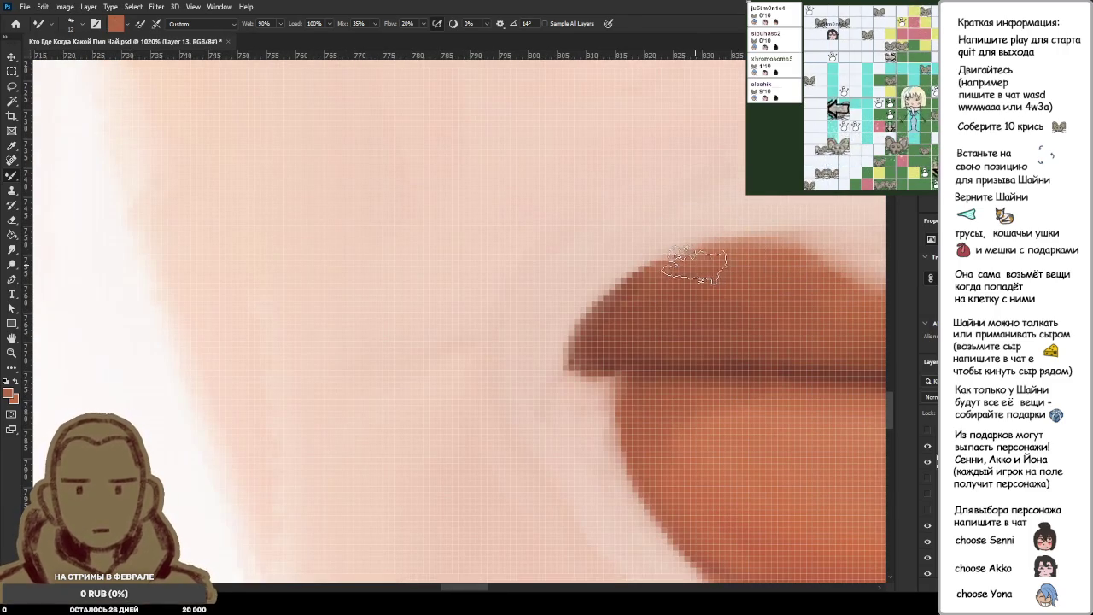
pyautogui.keyDown('alt'); pyautogui.click(773, 267); pyautogui.keyUp('alt')
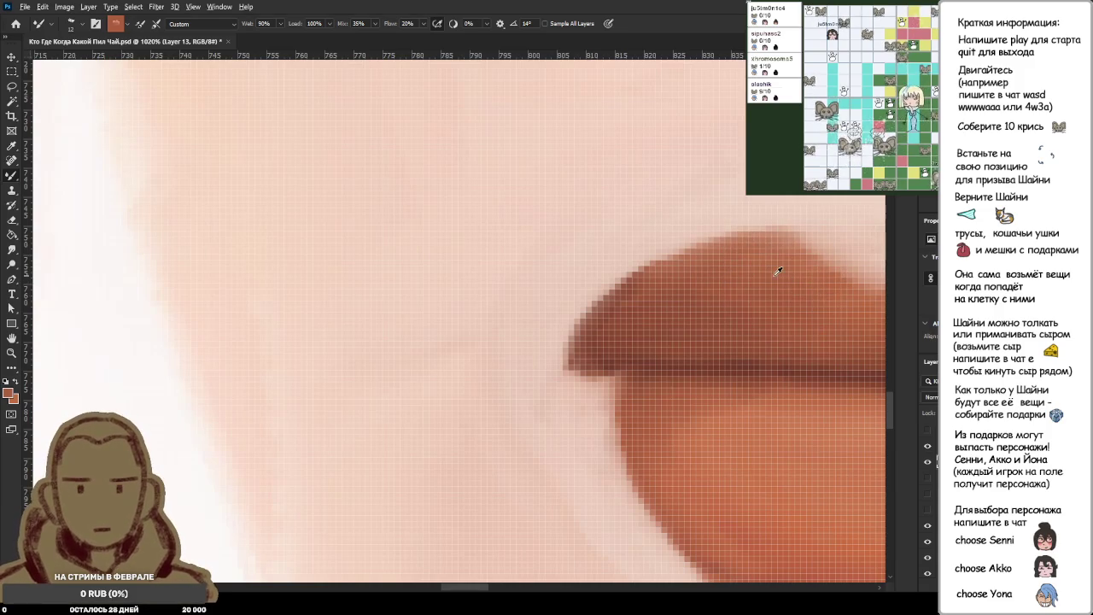
pyautogui.scroll(-2, 799, 256)
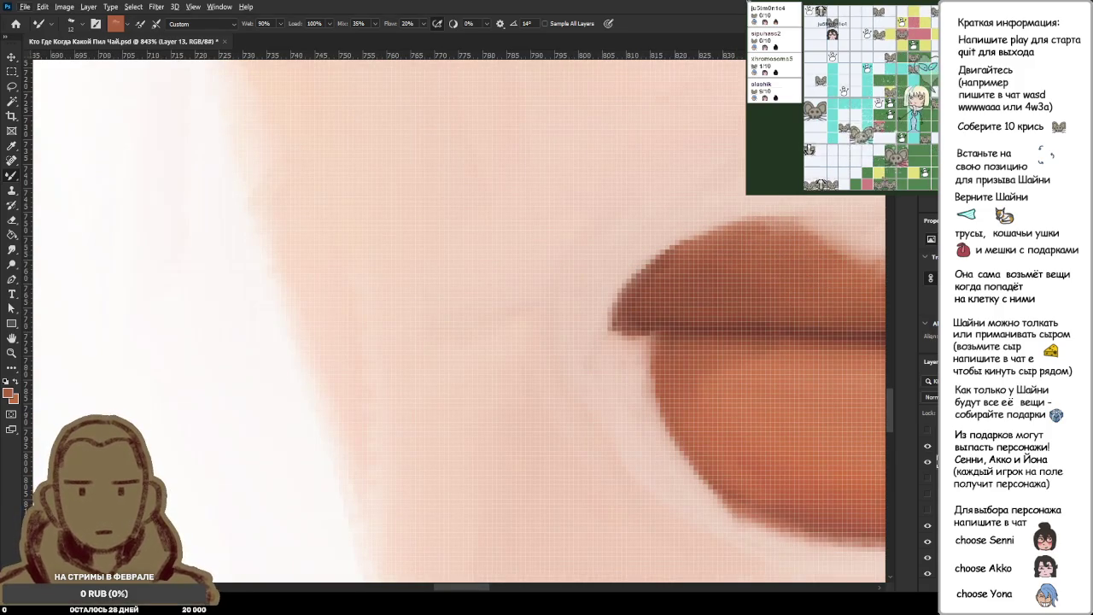
pyautogui.moveTo(803, 224); pyautogui.dragTo(759, 220)
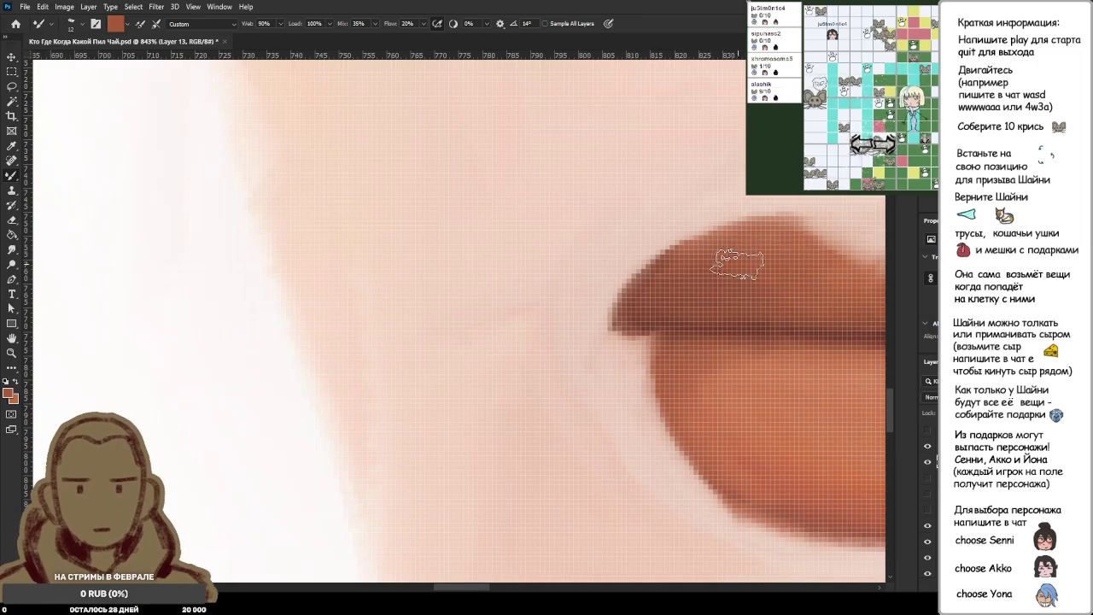
# Pick the light pink skin colour and lighten the skin in the upper lip's dip.
pyautogui.scroll(-5, 821, 248)
pyautogui.scroll(3, 853, 248)
pyautogui.scroll(3, 768, 231)
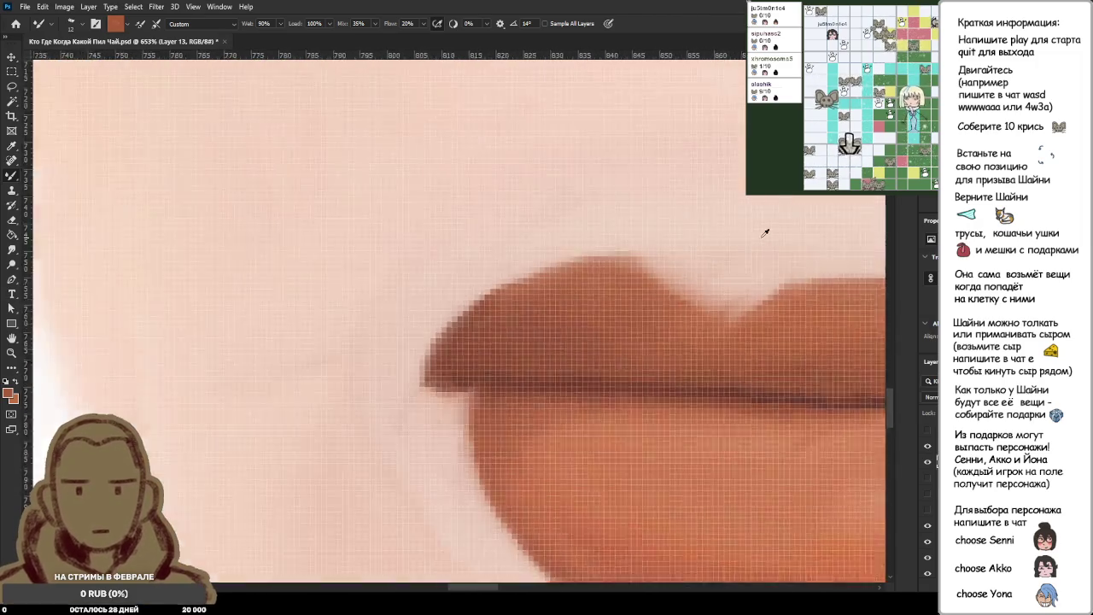
pyautogui.scroll(2, 684, 256)
pyautogui.keyDown('alt'); pyautogui.click(675, 257); pyautogui.keyUp('alt')
pyautogui.moveTo(667, 303); pyautogui.dragTo(709, 337)
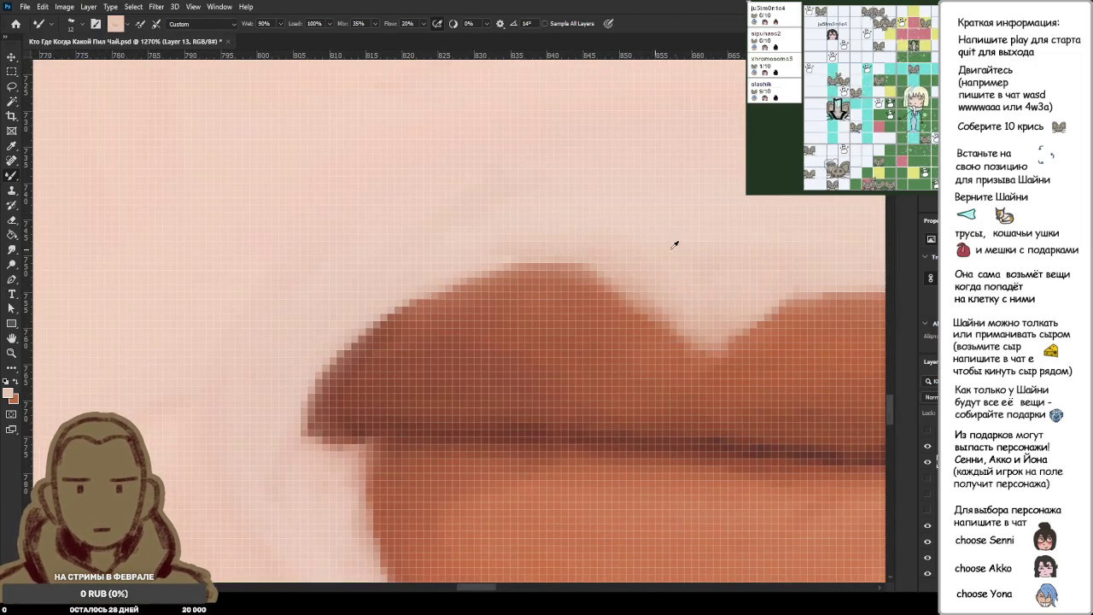
pyautogui.scroll(-5, 676, 248)
pyautogui.scroll(-2, 677, 255)
pyautogui.scroll(-3, 677, 255)
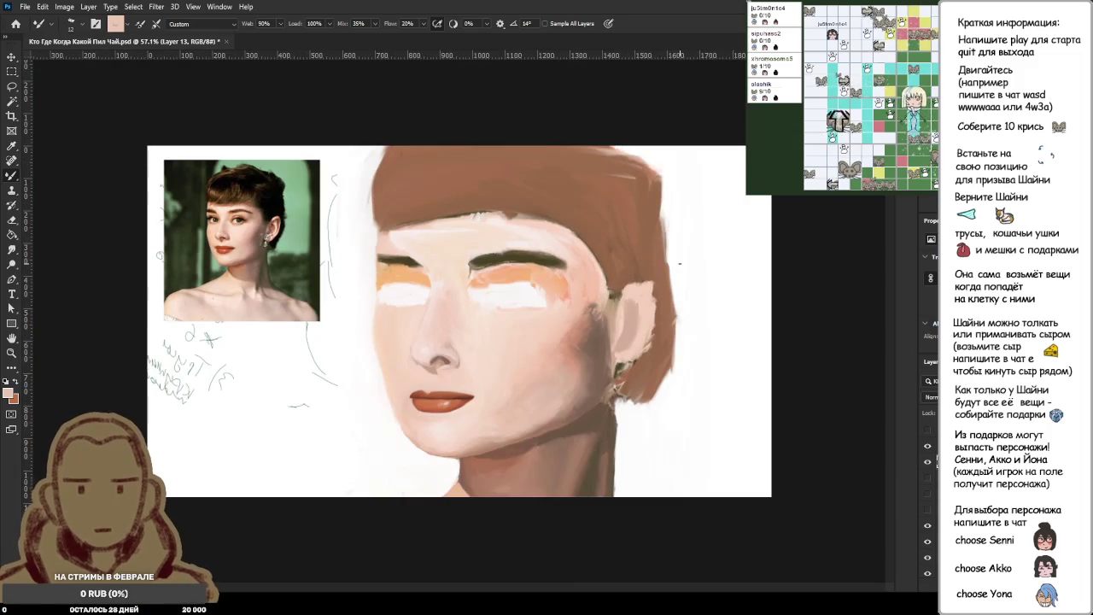
# Zoom in and sample the darker orange-brown lip colour with the Mixer Brush.
pyautogui.scroll(2, 393, 365)
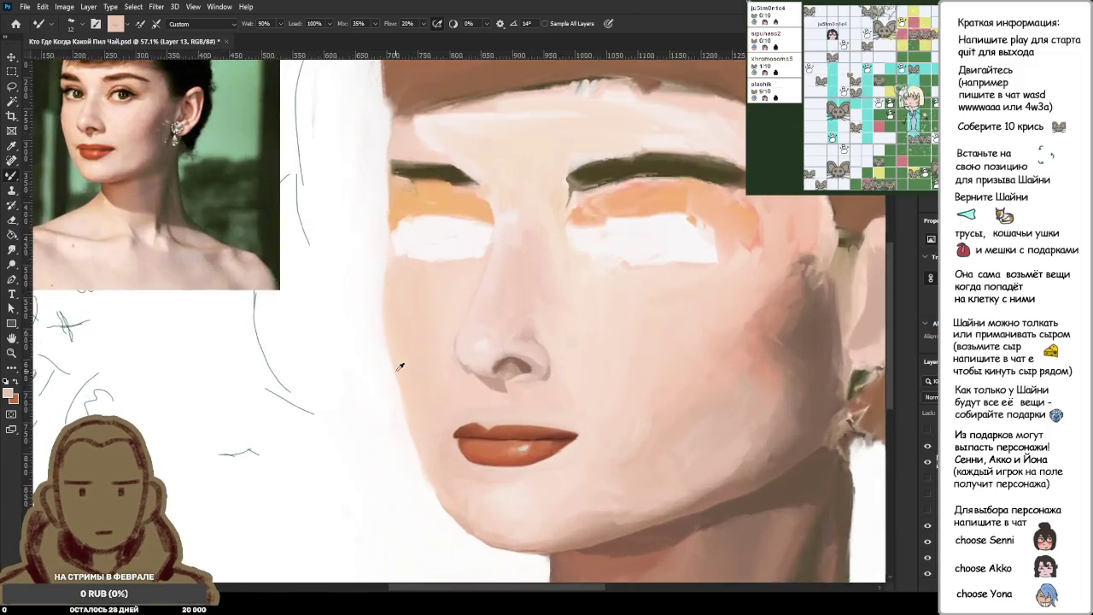
pyautogui.scroll(3, 403, 296)
pyautogui.scroll(2, 519, 439)
pyautogui.scroll(2, 579, 471)
pyautogui.scroll(1, 658, 483)
pyautogui.keyDown('alt'); pyautogui.click(627, 496); pyautogui.keyUp('alt')
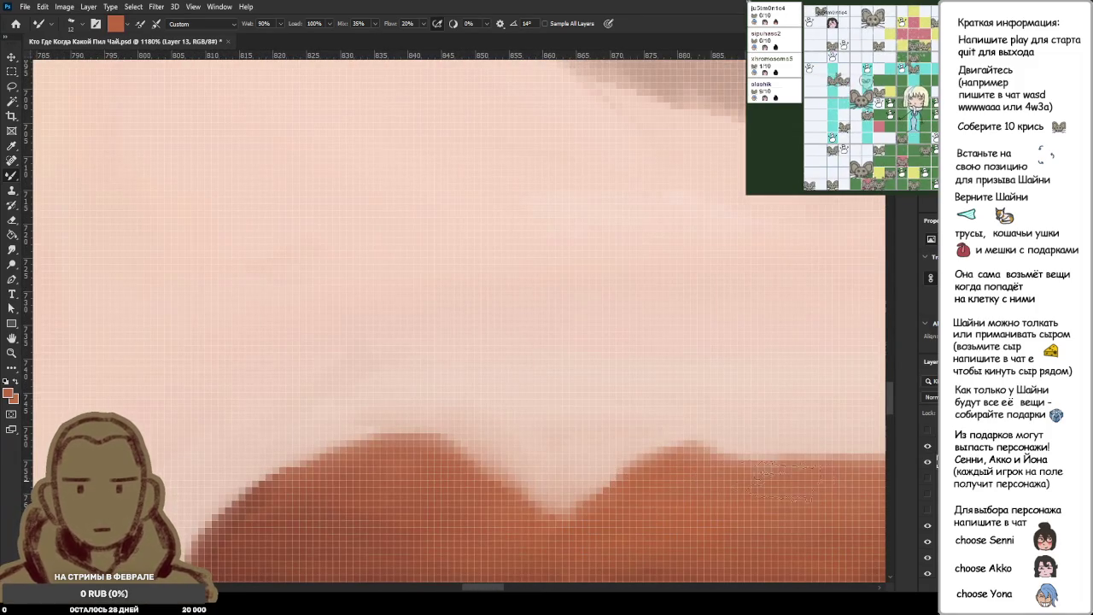
# Darken and smooth the upper lip's curved outline, right side and top edge.
pyautogui.scroll(-3, 731, 479)
pyautogui.scroll(3, 751, 491)
pyautogui.moveTo(624, 421); pyautogui.dragTo(807, 421)
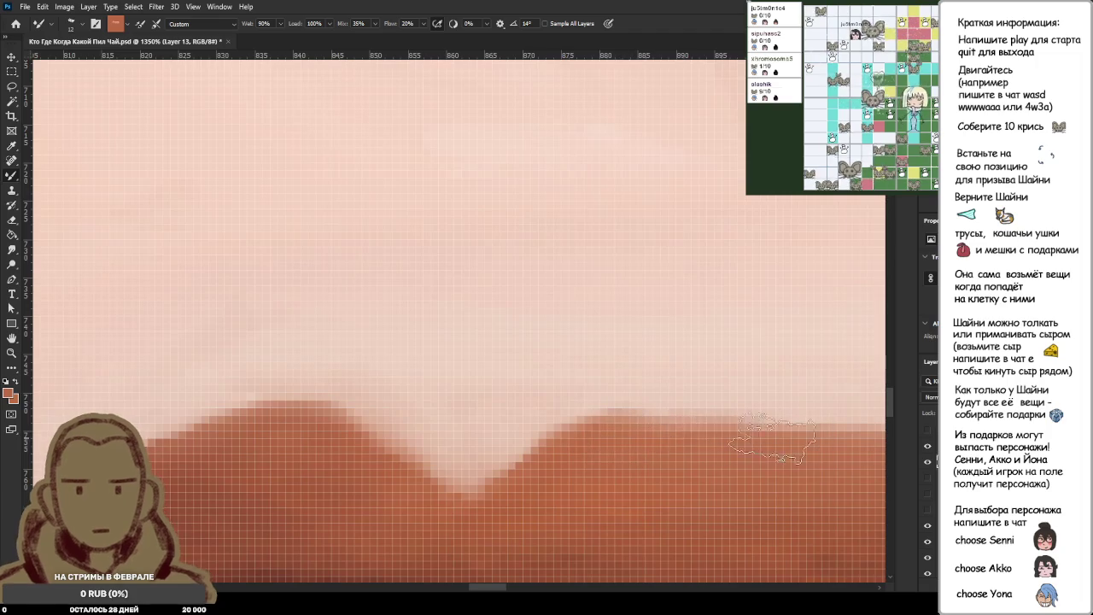
pyautogui.moveTo(615, 417); pyautogui.dragTo(799, 417)
pyautogui.moveTo(694, 466); pyautogui.dragTo(763, 481)
pyautogui.scroll(-5, 763, 481)
pyautogui.scroll(2, 810, 470)
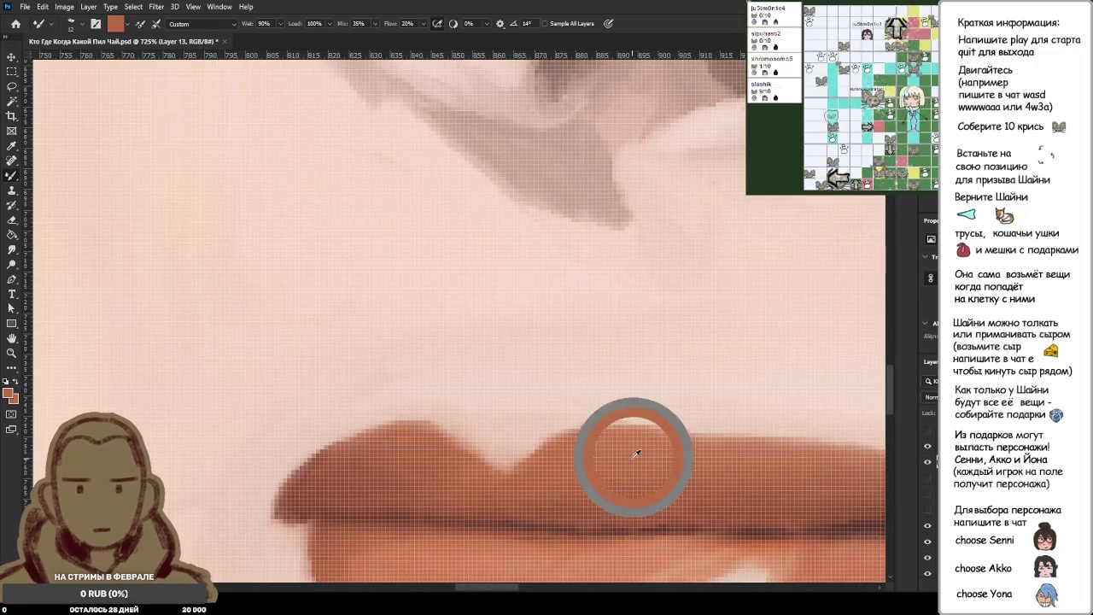
pyautogui.moveTo(670, 432); pyautogui.dragTo(773, 435)
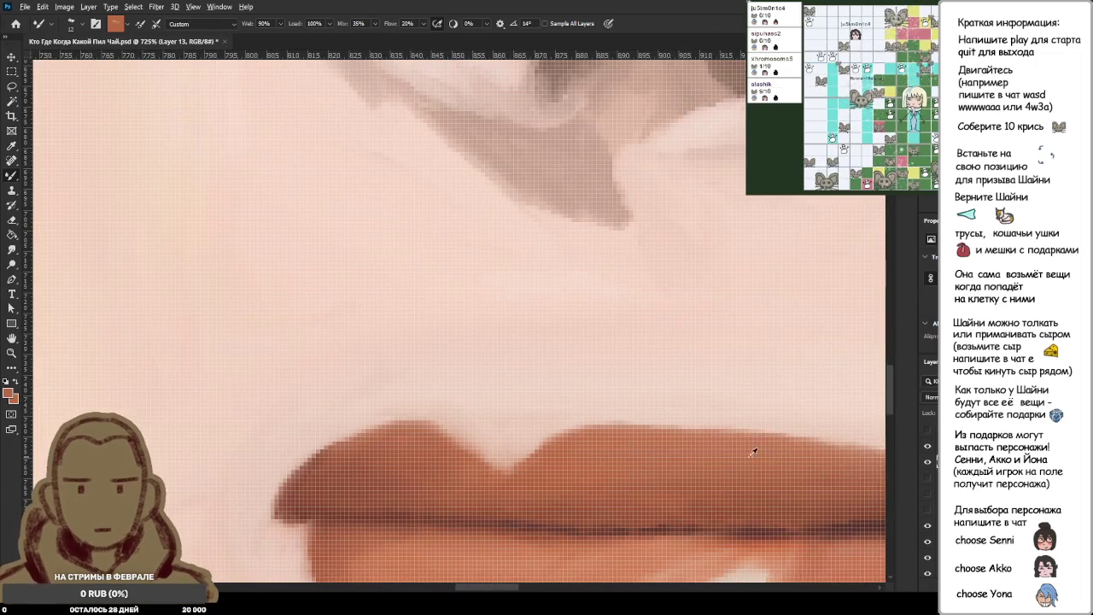
# Reshape the left part of the upper lip's top edge.
pyautogui.scroll(-5, 763, 442)
pyautogui.scroll(5, 706, 452)
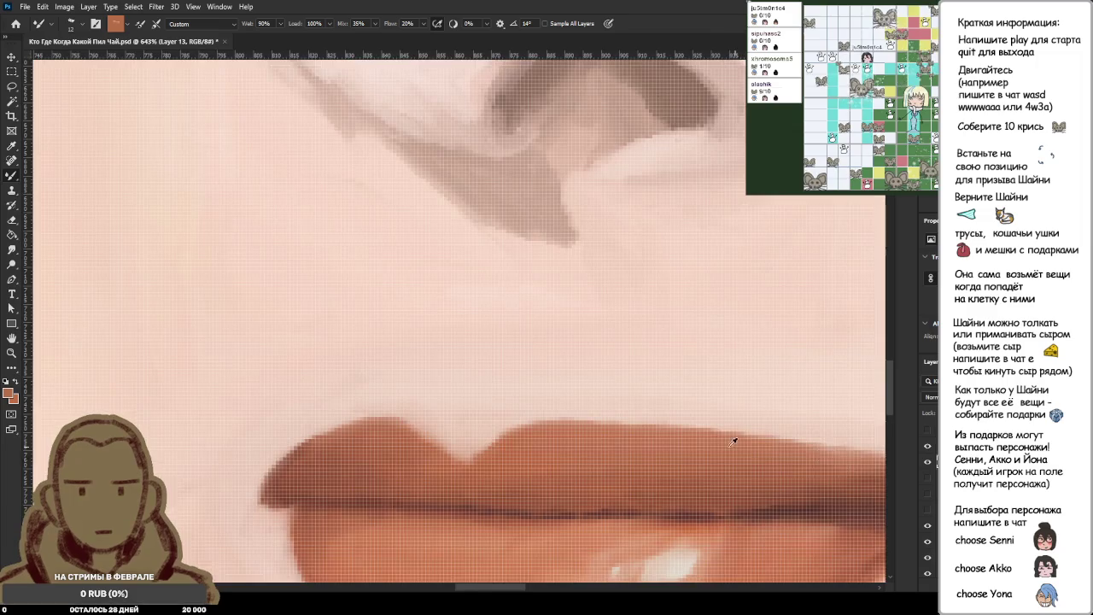
pyautogui.scroll(-5, 739, 443)
pyautogui.scroll(5, 479, 457)
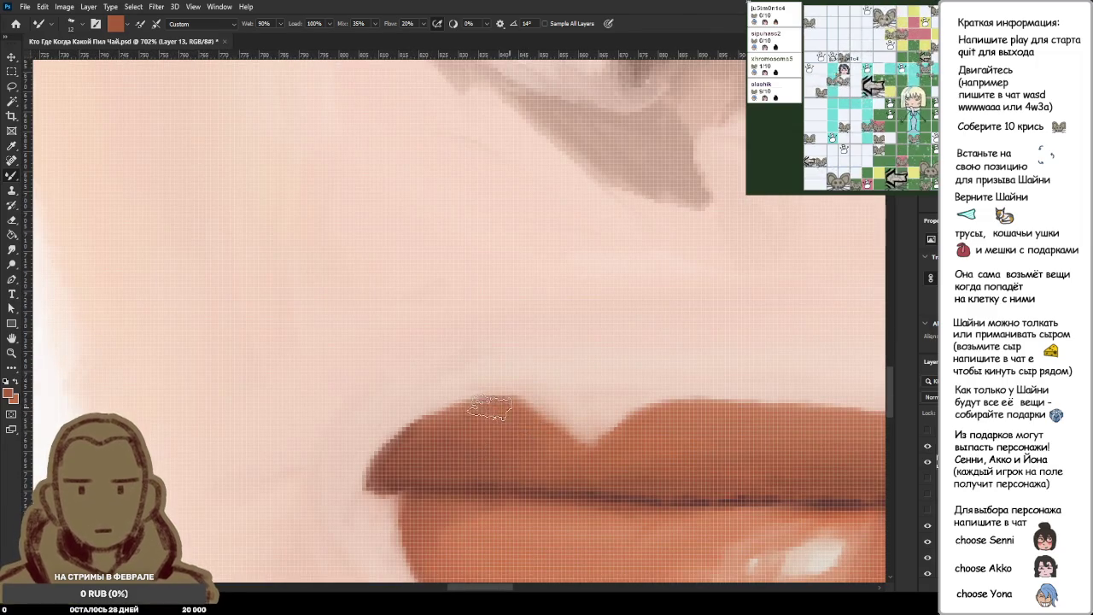
pyautogui.moveTo(520, 430); pyautogui.dragTo(512, 449)
# Sample the lip colour at the corner and the pale skin tone beside it.
pyautogui.scroll(-4, 469, 422)
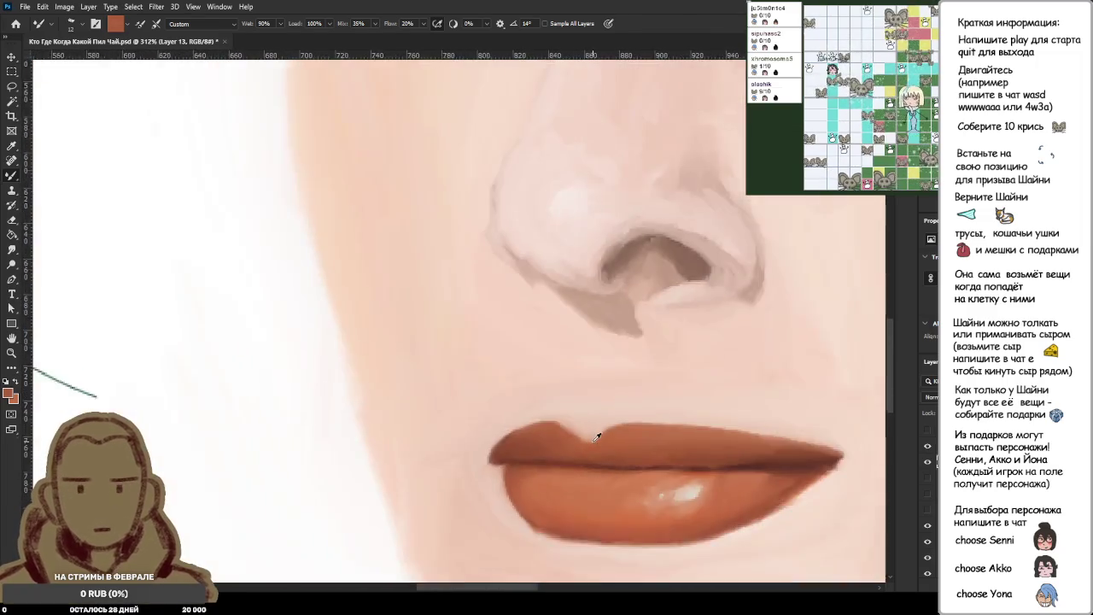
pyautogui.scroll(-4, 468, 422)
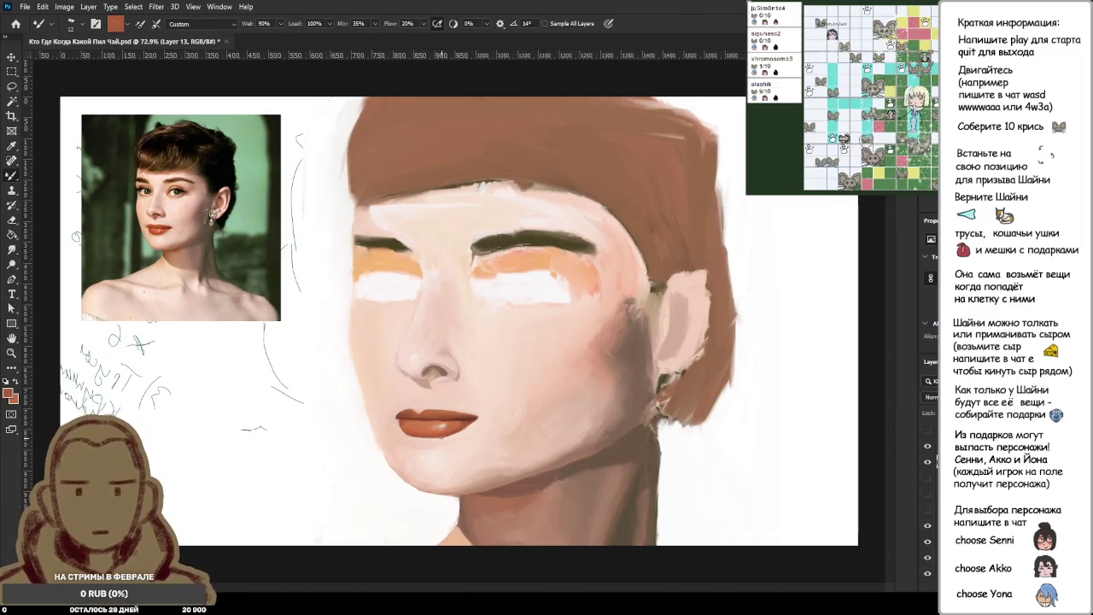
pyautogui.scroll(4, 436, 432)
pyautogui.scroll(3, 524, 479)
pyautogui.scroll(3, 659, 331)
pyautogui.keyDown('alt'); pyautogui.click(659, 331); pyautogui.keyUp('alt')
pyautogui.keyDown('alt'); pyautogui.click(507, 324); pyautogui.keyUp('alt')
# Blend and smudge the left lip corner's edge into the surrounding skin.
pyautogui.scroll(-3, 513, 371)
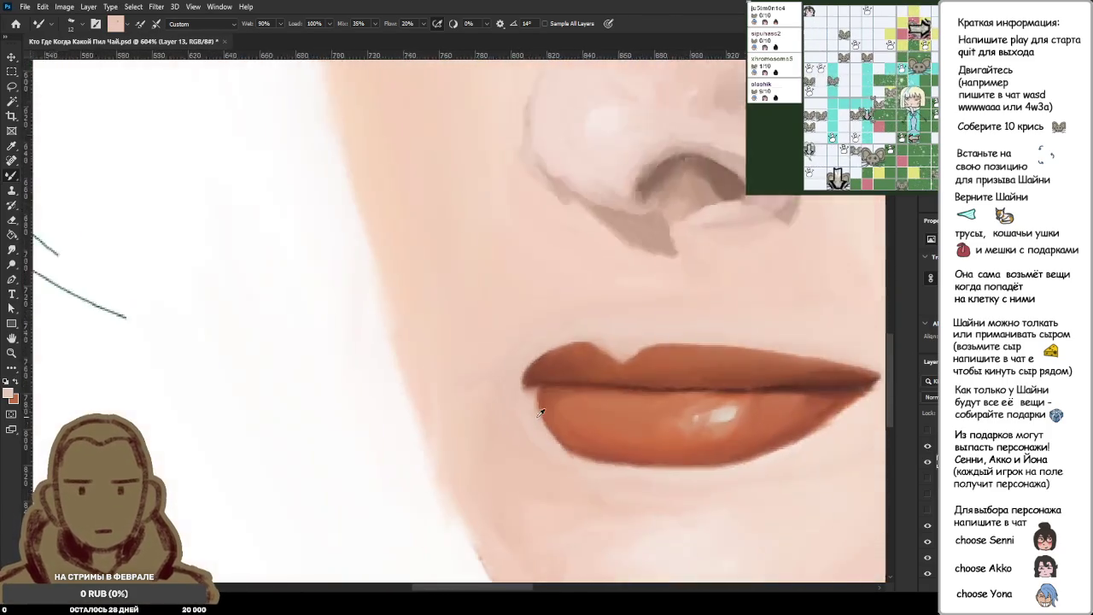
pyautogui.scroll(-4, 540, 416)
pyautogui.scroll(1, 524, 415)
pyautogui.scroll(2, 530, 393)
pyautogui.scroll(-1, 512, 397)
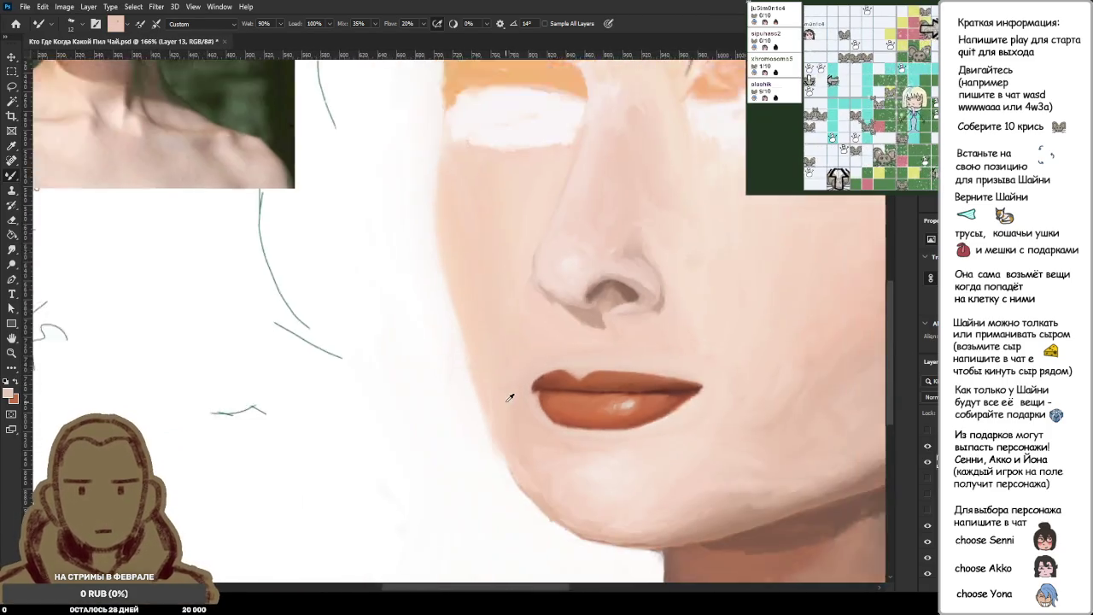
pyautogui.scroll(-2, 510, 398)
pyautogui.scroll(1, 510, 397)
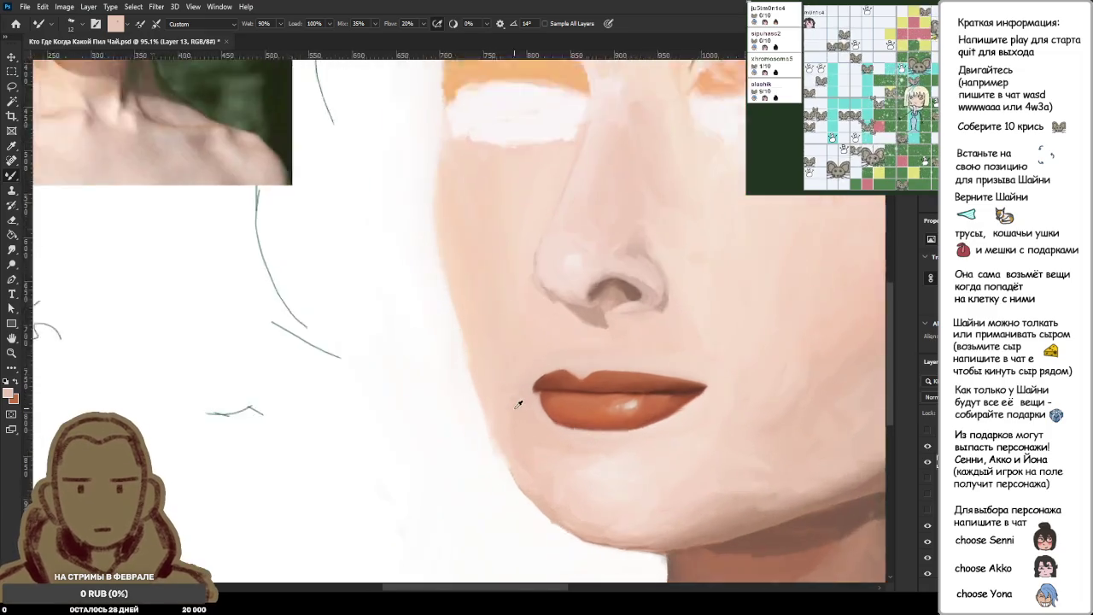
pyautogui.scroll(3, 519, 398)
pyautogui.scroll(3, 550, 384)
pyautogui.scroll(2, 550, 357)
pyautogui.moveTo(561, 319)
pyautogui.mouseDown()
pyautogui.moveTo(501, 237)
pyautogui.moveTo(538, 350)
pyautogui.moveTo(506, 341)
pyautogui.moveTo(547, 329)
pyautogui.mouseUp()
pyautogui.moveTo(521, 286); pyautogui.dragTo(555, 239)
pyautogui.moveTo(487, 299); pyautogui.dragTo(474, 272)
# Resample the pale skin colour near the left lip corner.
pyautogui.scroll(-2, 497, 345)
pyautogui.scroll(-4, 496, 345)
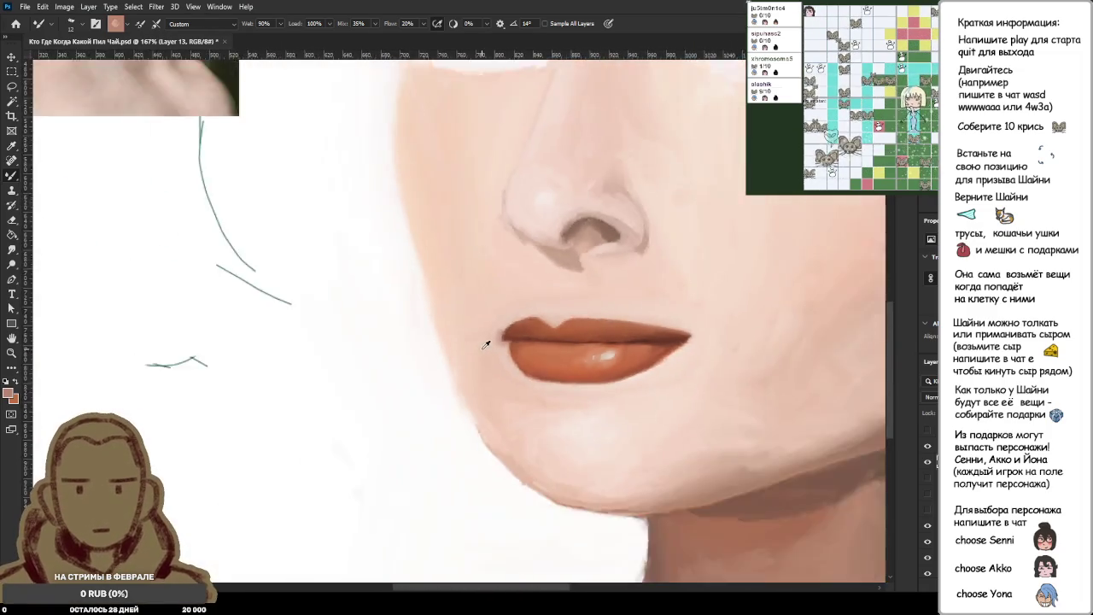
pyautogui.scroll(5, 488, 276)
pyautogui.scroll(2, 504, 310)
pyautogui.keyDown('alt'); pyautogui.click(585, 261); pyautogui.keyUp('alt')
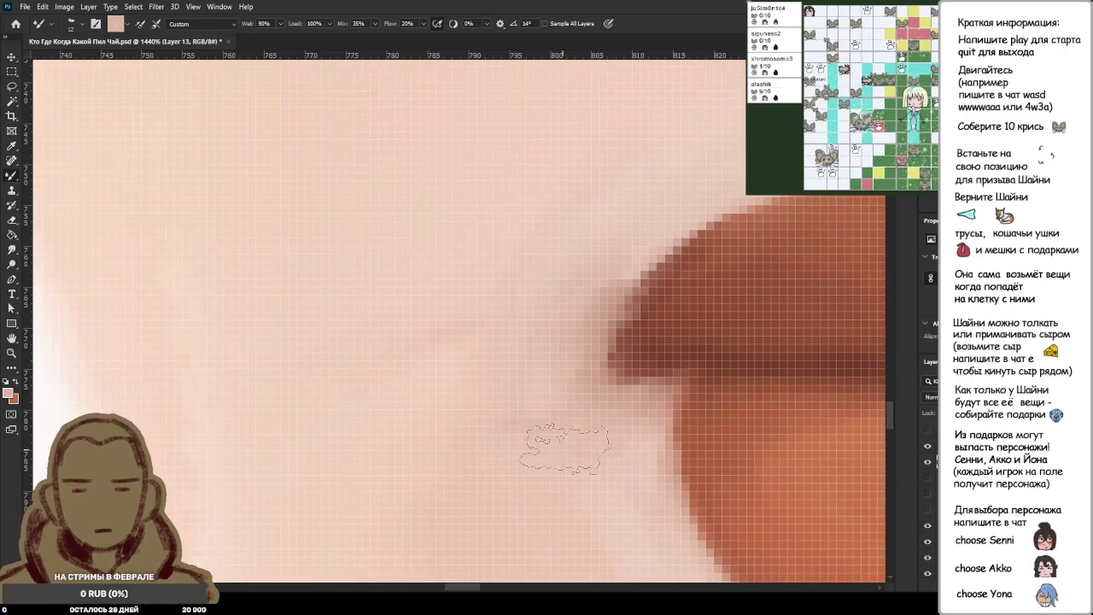
# Sample the dark red of the lip line for the next strokes.
pyautogui.scroll(-5, 595, 461)
pyautogui.scroll(-4, 596, 462)
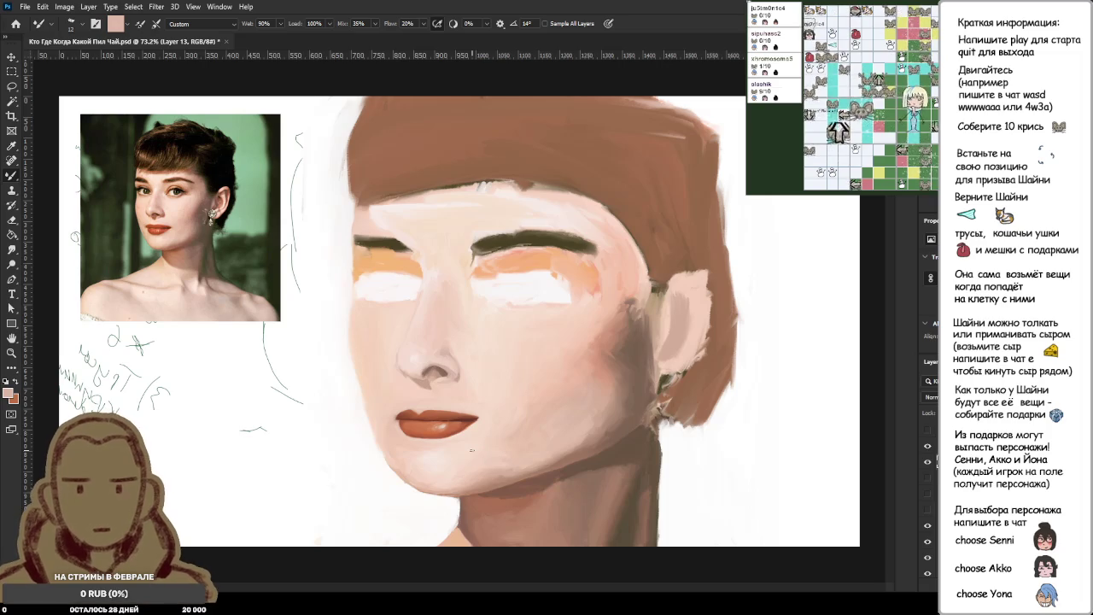
pyautogui.scroll(2, 472, 450)
pyautogui.scroll(2, 470, 435)
pyautogui.scroll(2, 488, 417)
pyautogui.keyDown('alt'); pyautogui.click(488, 418); pyautogui.keyUp('alt')
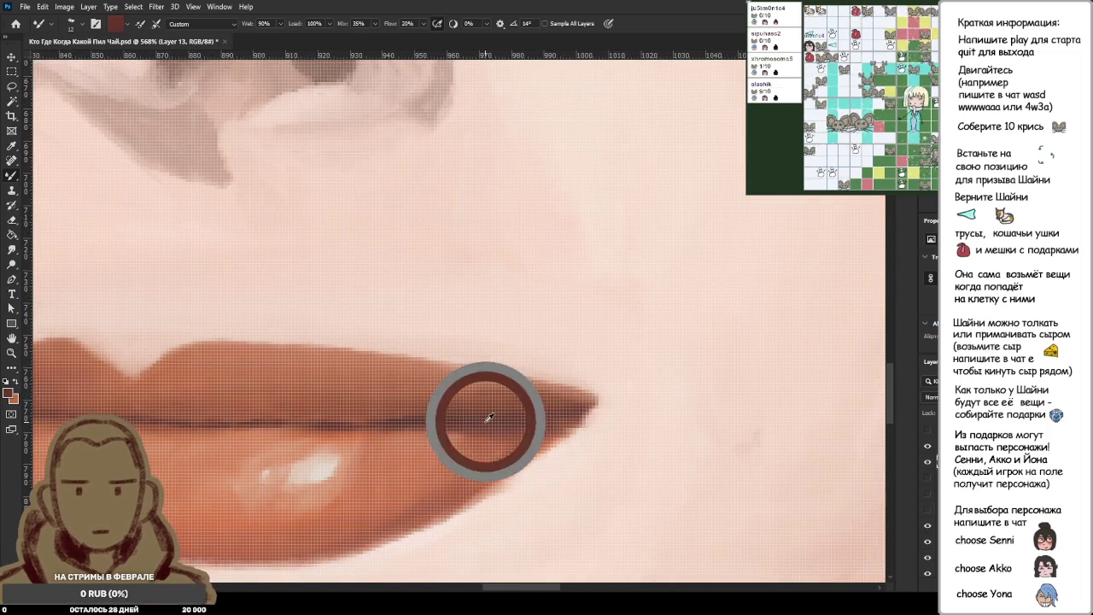
pyautogui.scroll(-3, 489, 418)
pyautogui.scroll(-2, 182, 439)
pyautogui.scroll(4, 155, 456)
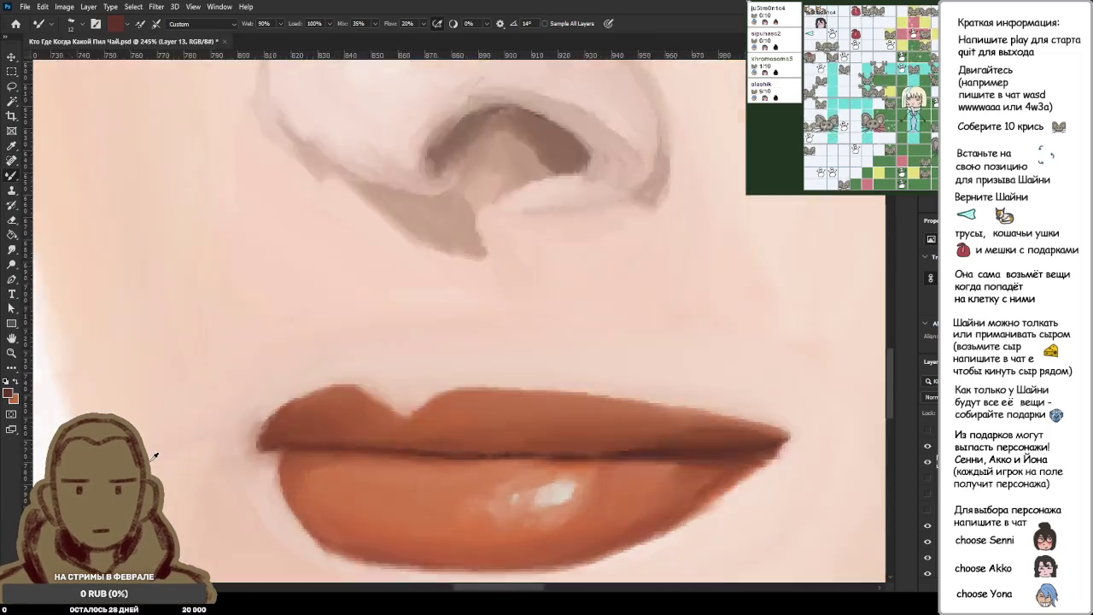
# Extend the dark lip line toward the left corner, then resample colour.
pyautogui.scroll(5, 257, 444)
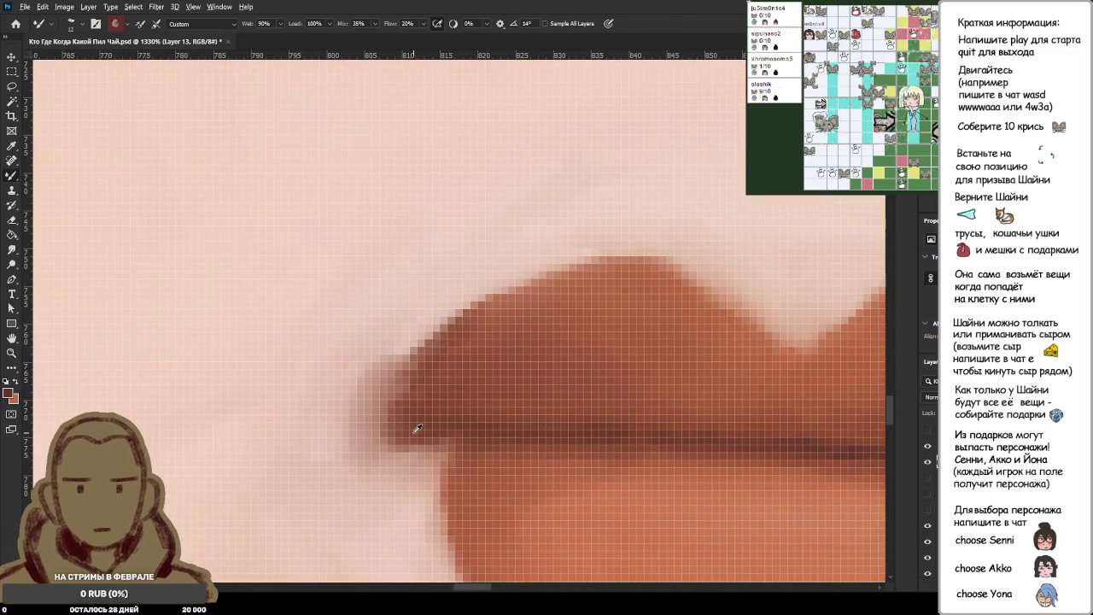
pyautogui.moveTo(416, 429); pyautogui.dragTo(466, 443)
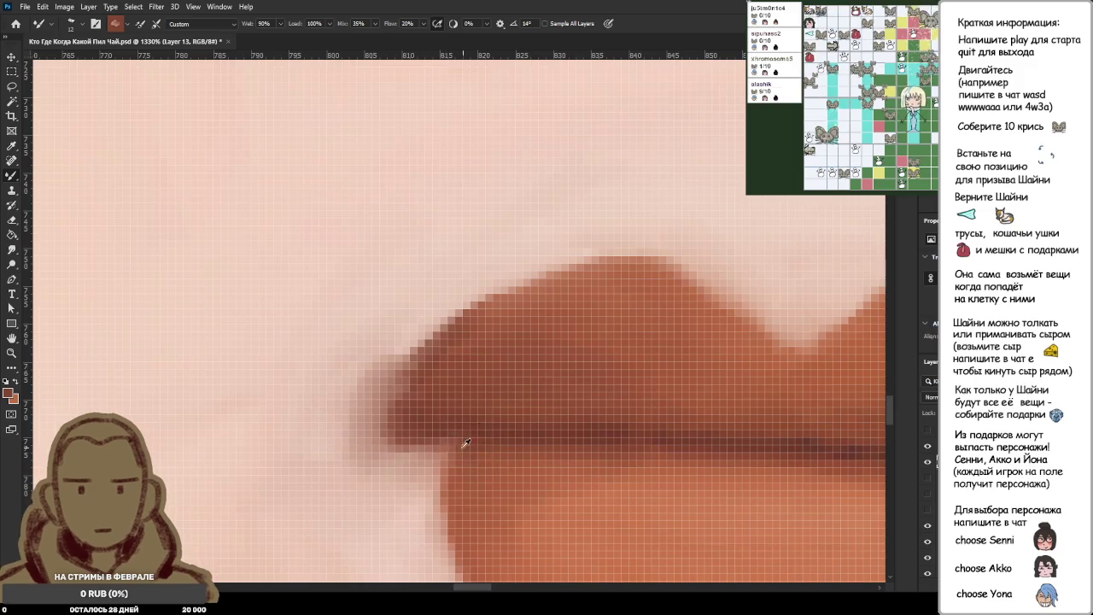
pyautogui.press('i')
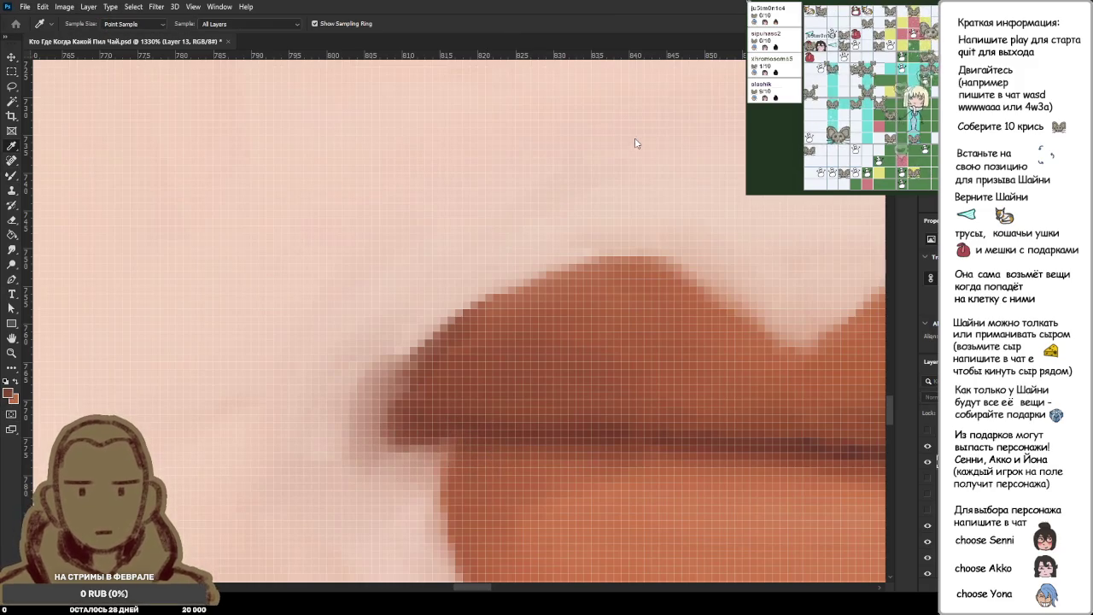
pyautogui.press('b')
# Darken, smooth and extend the upper lip's left edge, blending it into skin.
pyautogui.moveTo(368, 375); pyautogui.dragTo(334, 461)
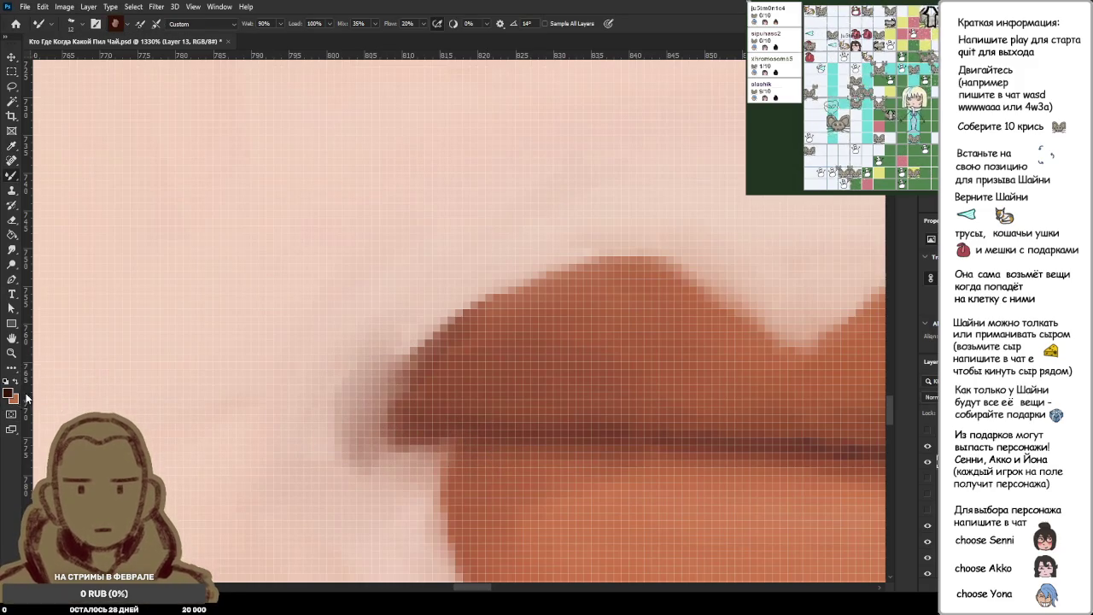
pyautogui.press('i')
pyautogui.press('b')
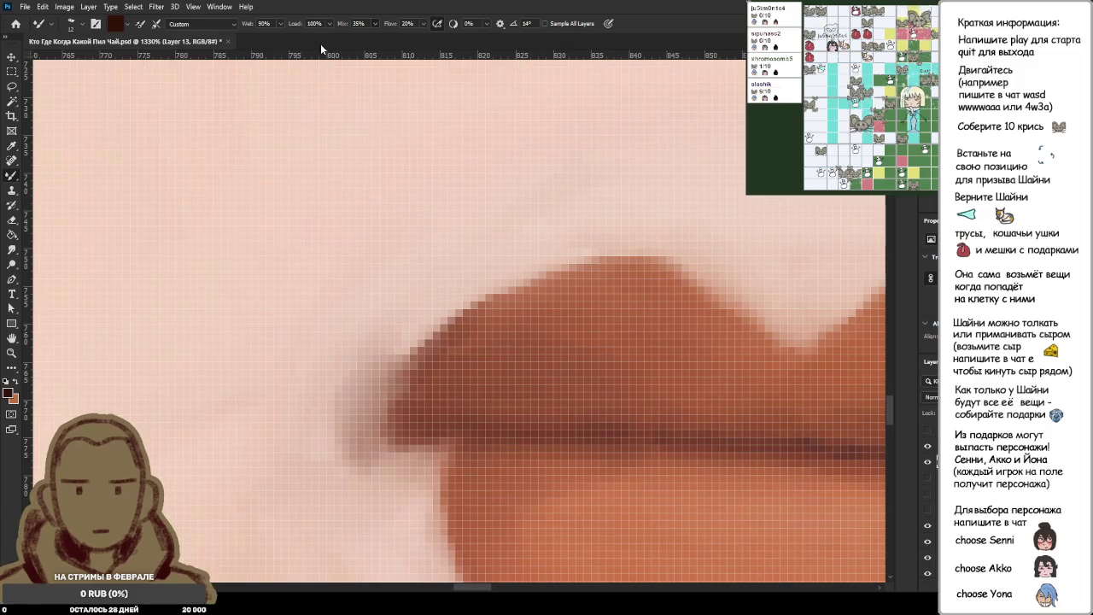
pyautogui.moveTo(363, 384); pyautogui.dragTo(406, 462)
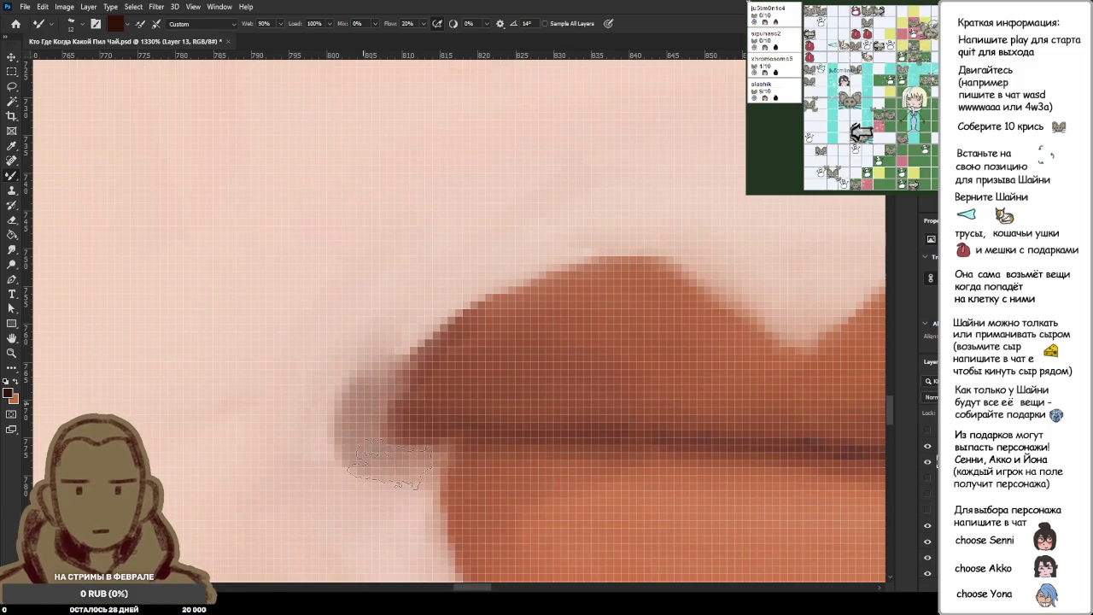
pyautogui.moveTo(337, 414); pyautogui.dragTo(410, 410)
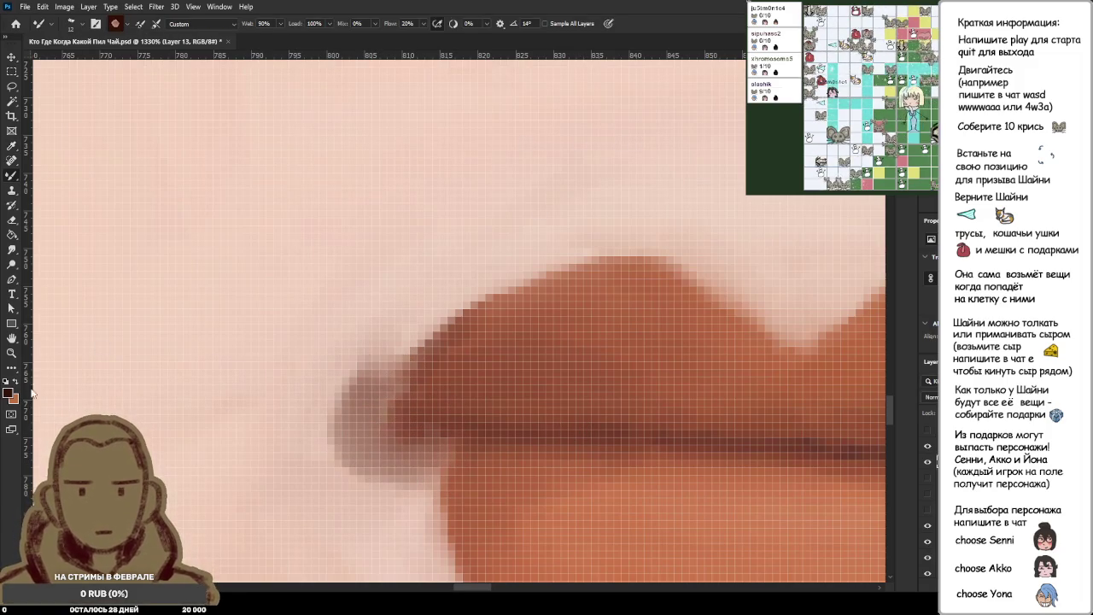
pyautogui.moveTo(316, 351)
pyautogui.mouseDown()
pyautogui.moveTo(346, 338)
pyautogui.moveTo(274, 504)
pyautogui.moveTo(376, 265)
pyautogui.mouseUp()
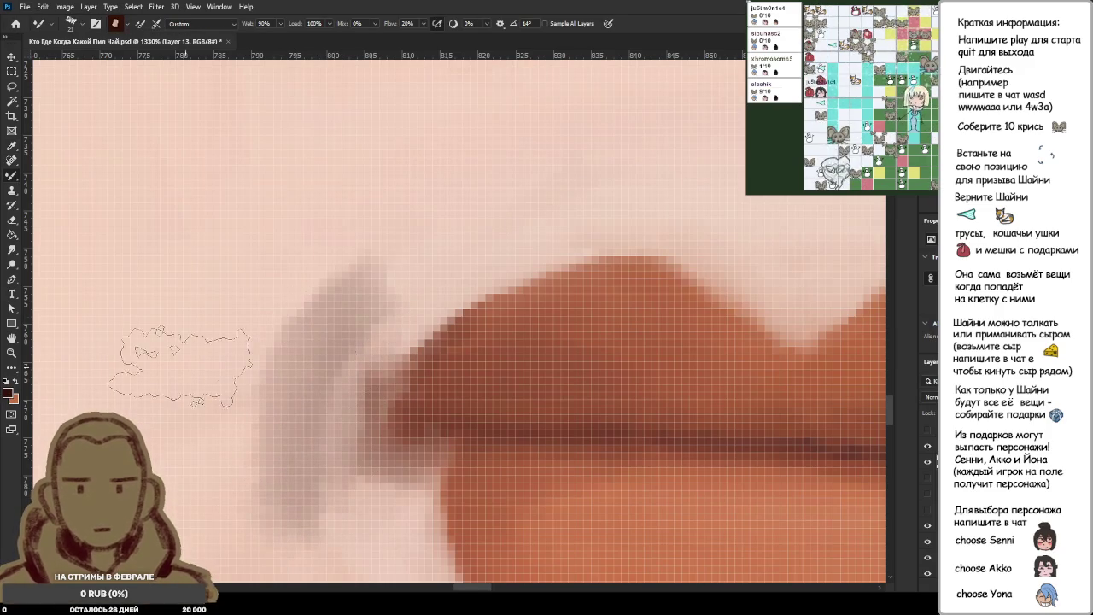
# Try grey shading beside the lip corner, then undo all three grey strokes.
pyautogui.press('i')
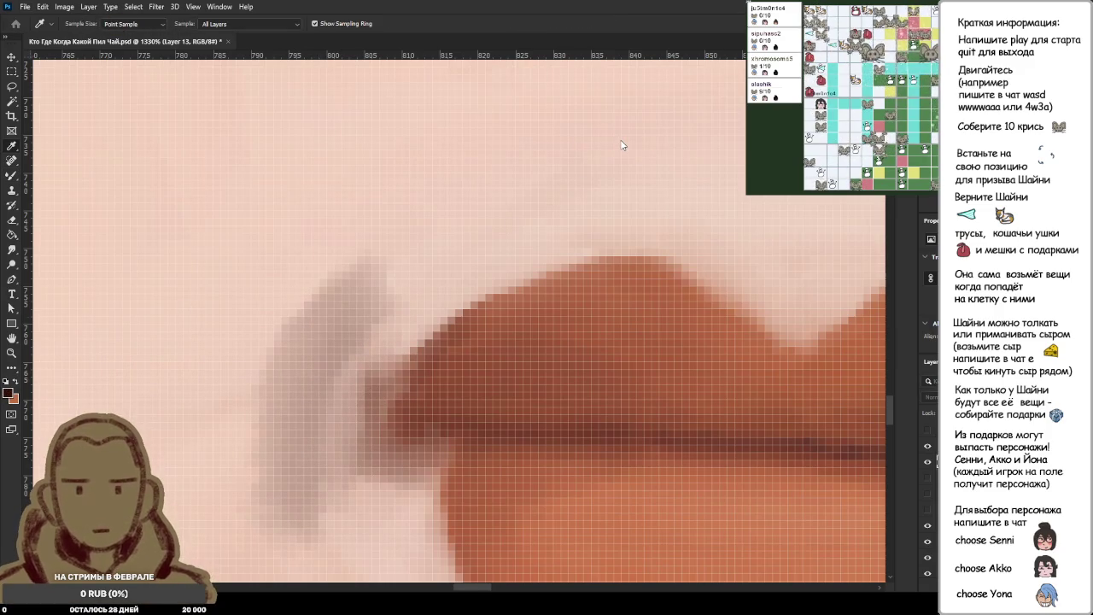
pyautogui.press('b')
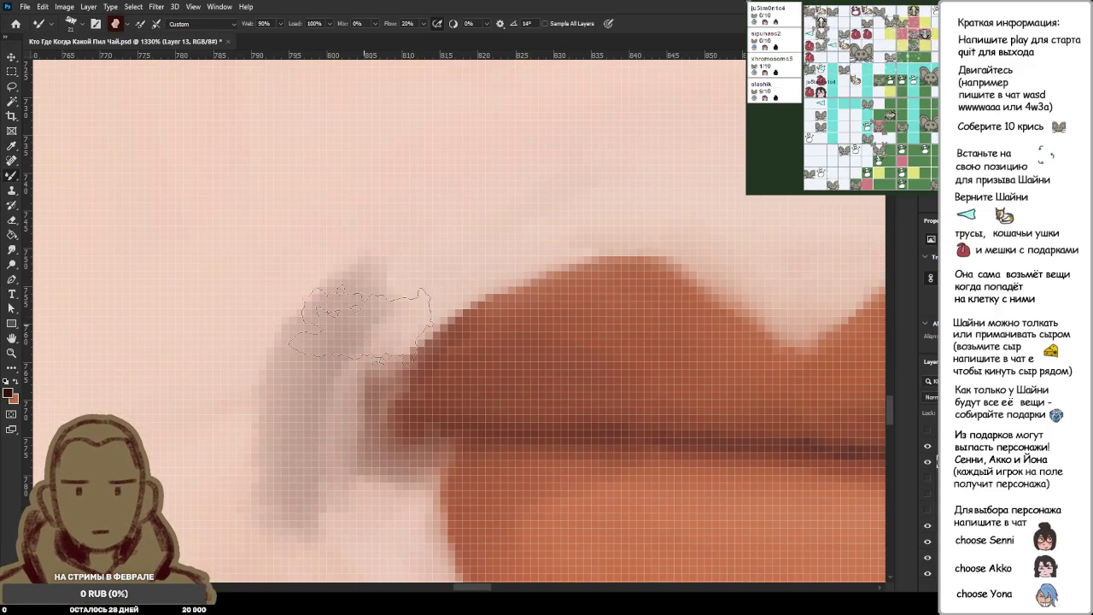
pyautogui.moveTo(420, 301); pyautogui.dragTo(282, 504)
pyautogui.moveTo(410, 257); pyautogui.dragTo(327, 436)
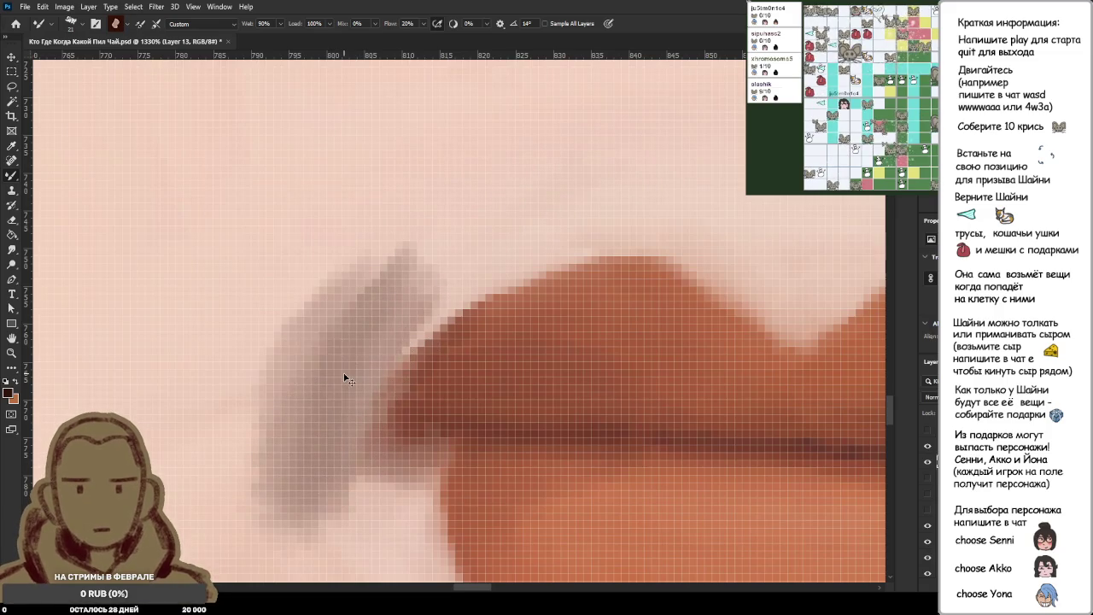
pyautogui.hotkey('ctrl', 'z')
pyautogui.hotkey('ctrl', 'z')
pyautogui.hotkey('ctrl', 'z')
pyautogui.hotkey('ctrl', 'z')
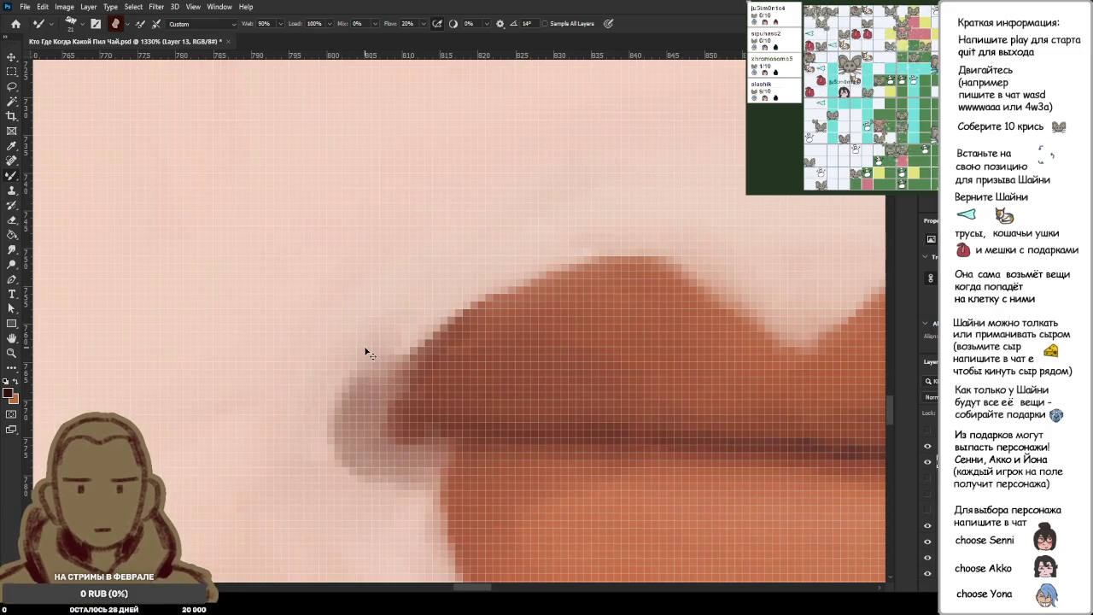
pyautogui.hotkey('ctrl', 'z')
pyautogui.hotkey('ctrl', 'z')
pyautogui.hotkey('ctrl', 'z')
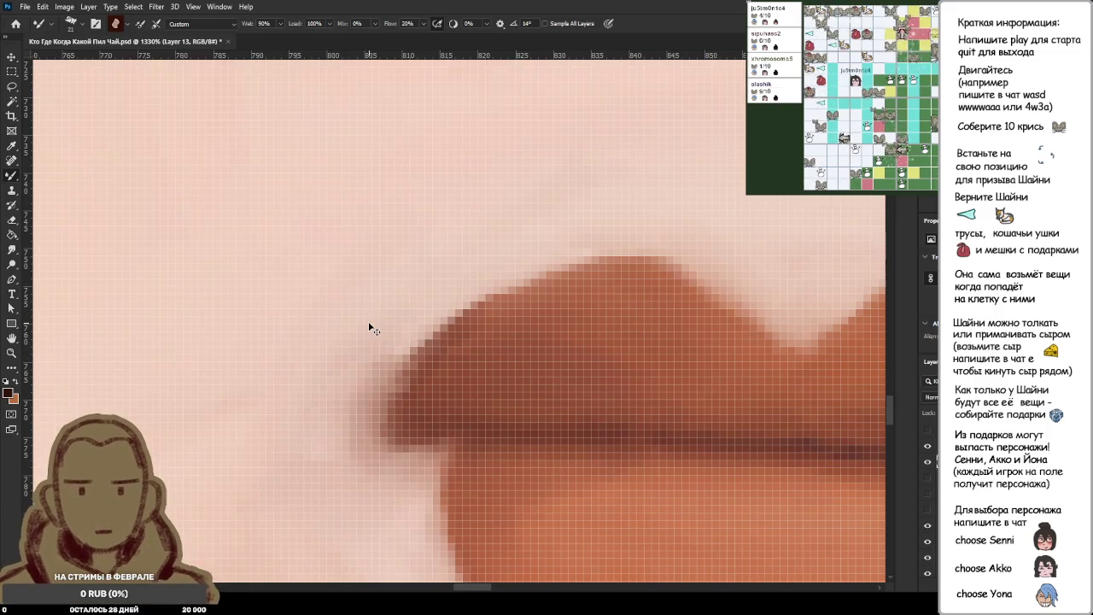
pyautogui.hotkey('ctrl', 'z')
pyautogui.scroll(-3, 369, 335)
# Adjust the Mixer Brush's paint-mixing setting in the options bar.
pyautogui.scroll(-2, 379, 339)
pyautogui.click(338, 34)
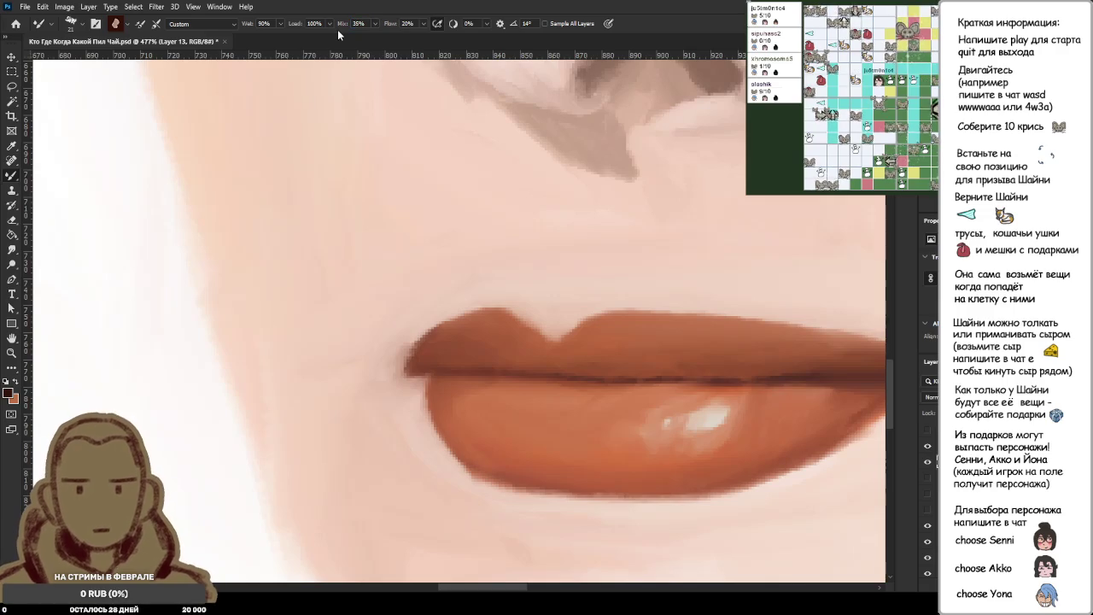
pyautogui.scroll(-2, 456, 343)
pyautogui.scroll(-5, 456, 342)
pyautogui.scroll(-3, 456, 342)
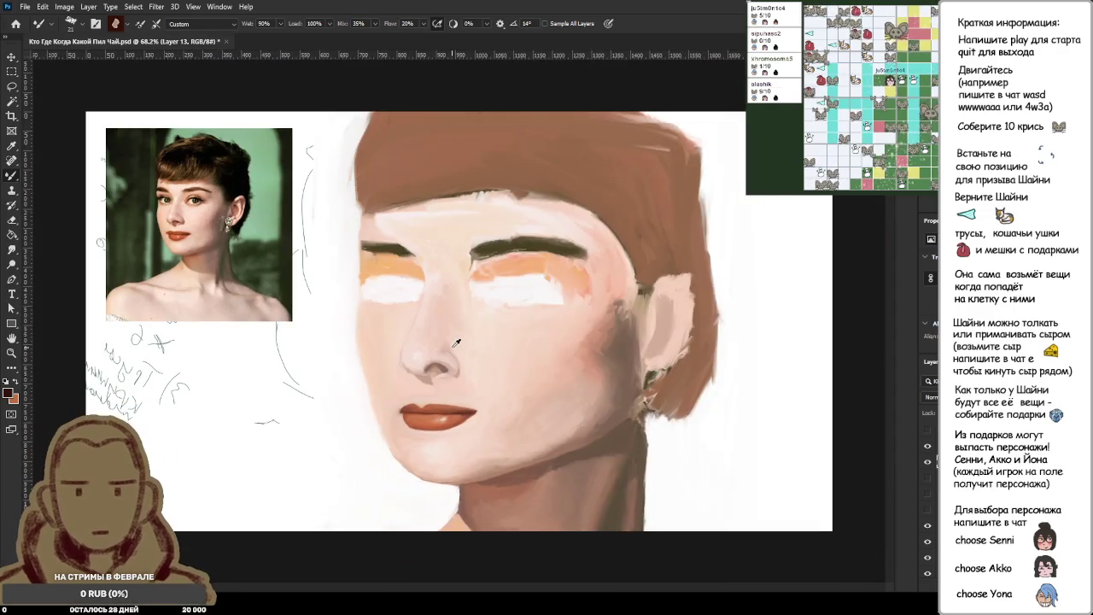
pyautogui.scroll(3, 449, 414)
pyautogui.scroll(3, 529, 453)
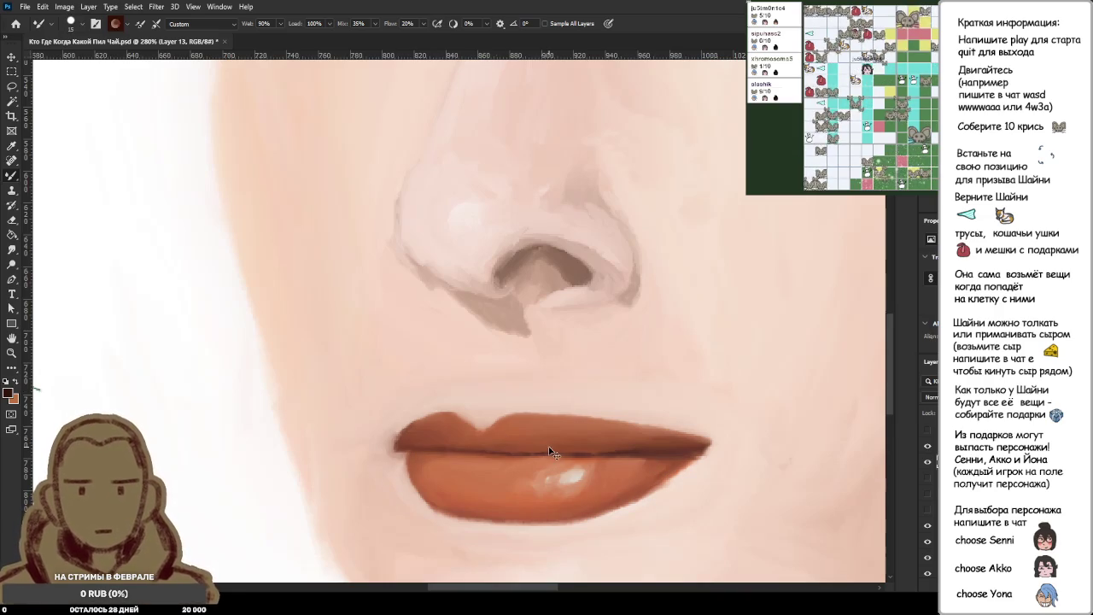
pyautogui.scroll(3, 540, 447)
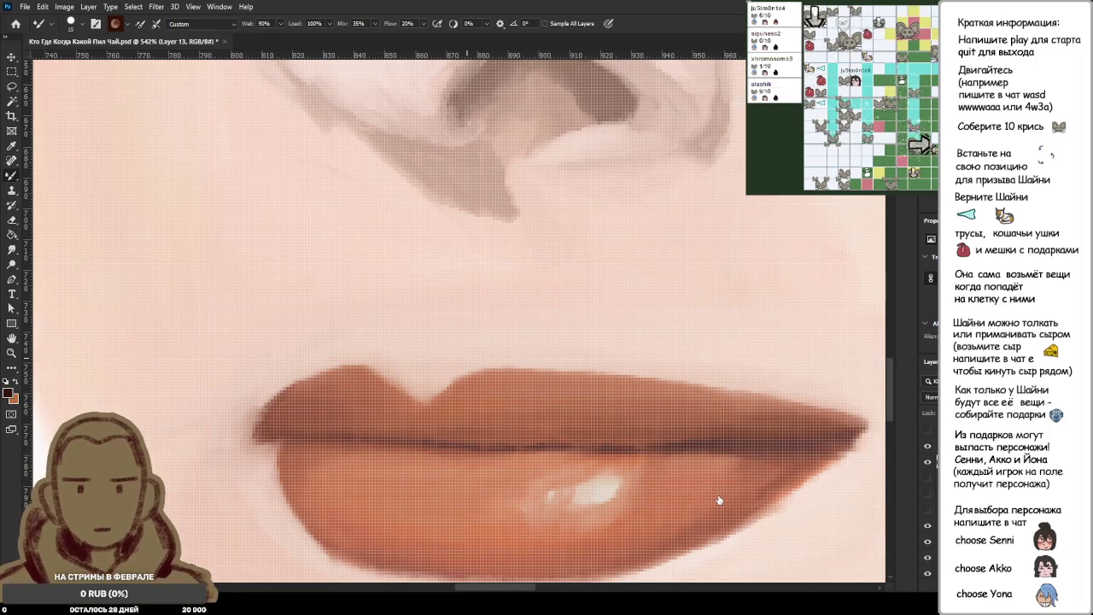
# Try a grey shadow and a dark brown patch above the upper lip, undoing both.
pyautogui.moveTo(376, 299); pyautogui.dragTo(418, 312)
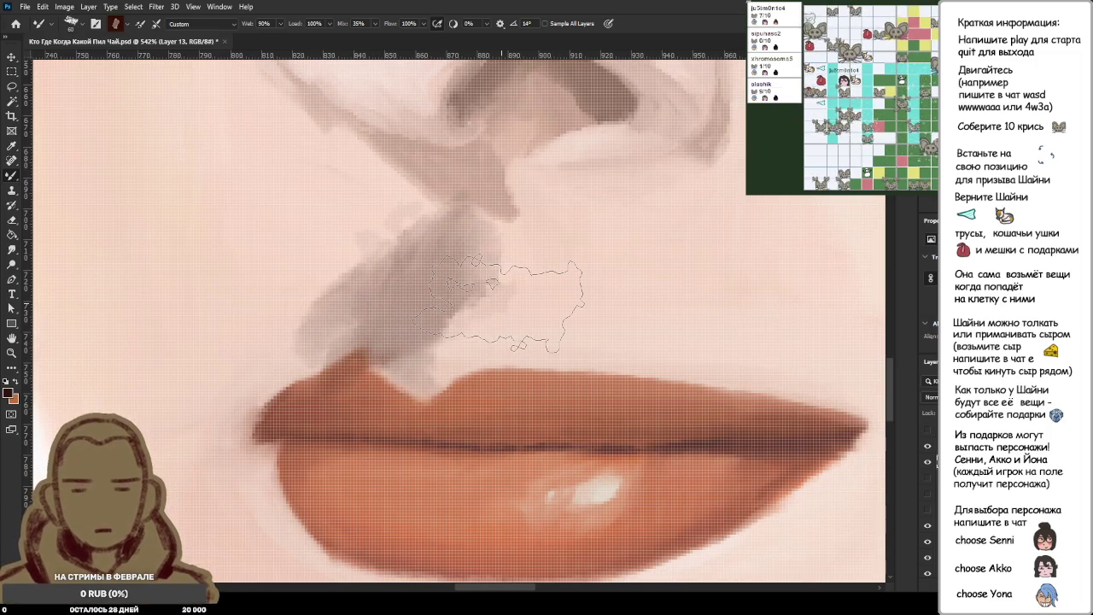
pyautogui.hotkey('ctrl', 'z')
pyautogui.hotkey('ctrl', 'shift', 'z')
pyautogui.hotkey('ctrl', 'z')
pyautogui.hotkey('shift', 'b')
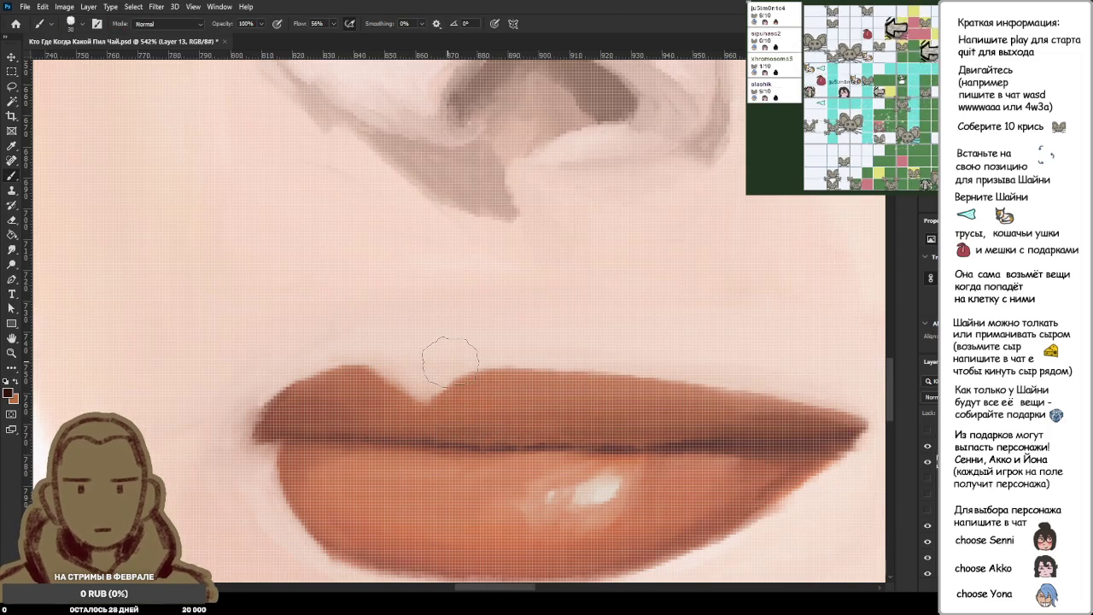
pyautogui.moveTo(427, 329); pyautogui.dragTo(506, 304)
pyautogui.hotkey('ctrl', 'z')
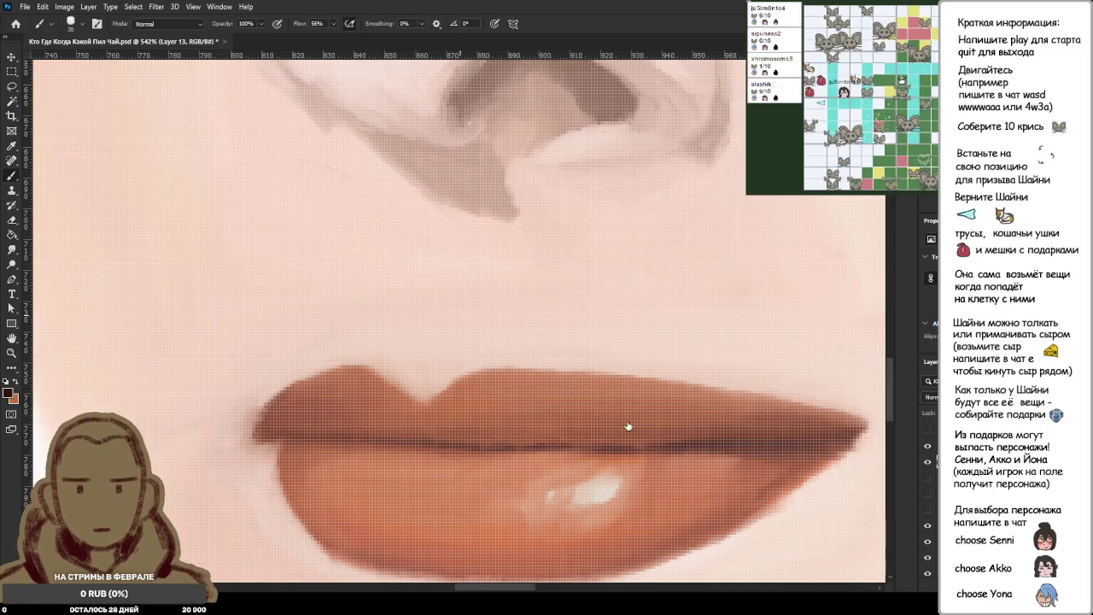
# Blend the skin between nose and upper lip with the Mixer Brush, undoing one smear.
pyautogui.press('r')
pyautogui.press('b')
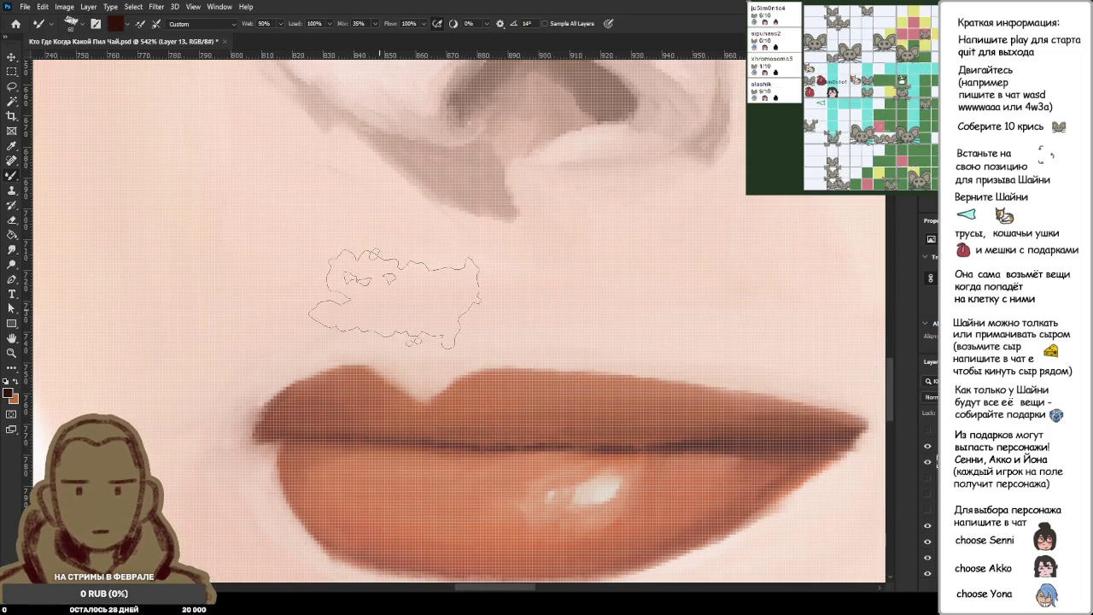
pyautogui.moveTo(406, 287); pyautogui.dragTo(427, 290)
pyautogui.hotkey('ctrl', 'z')
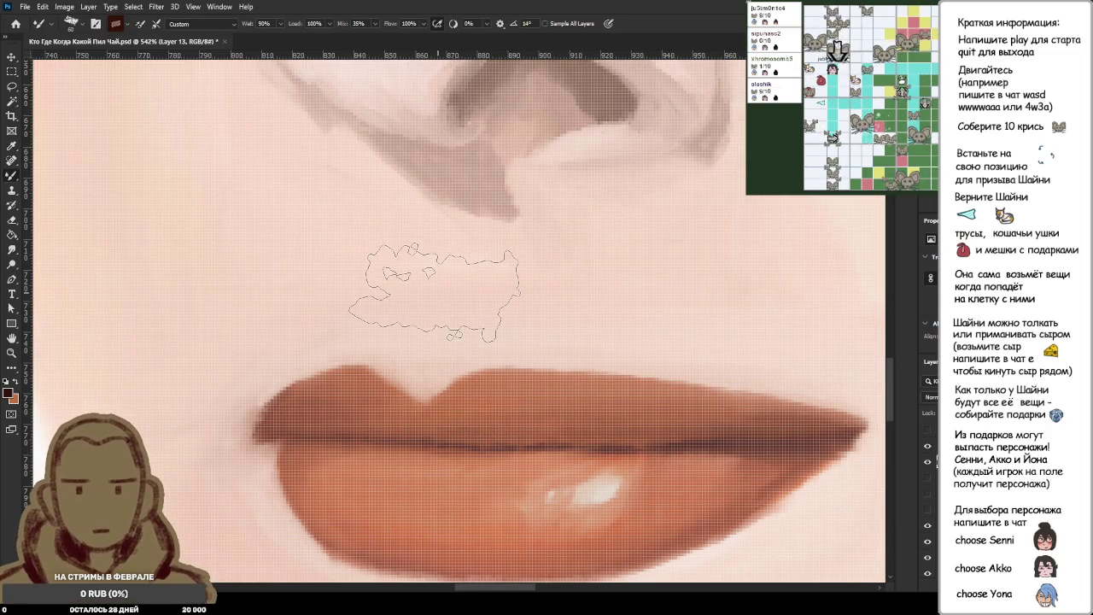
pyautogui.moveTo(428, 342); pyautogui.dragTo(299, 333)
pyautogui.hotkey('ctrl', 'z')
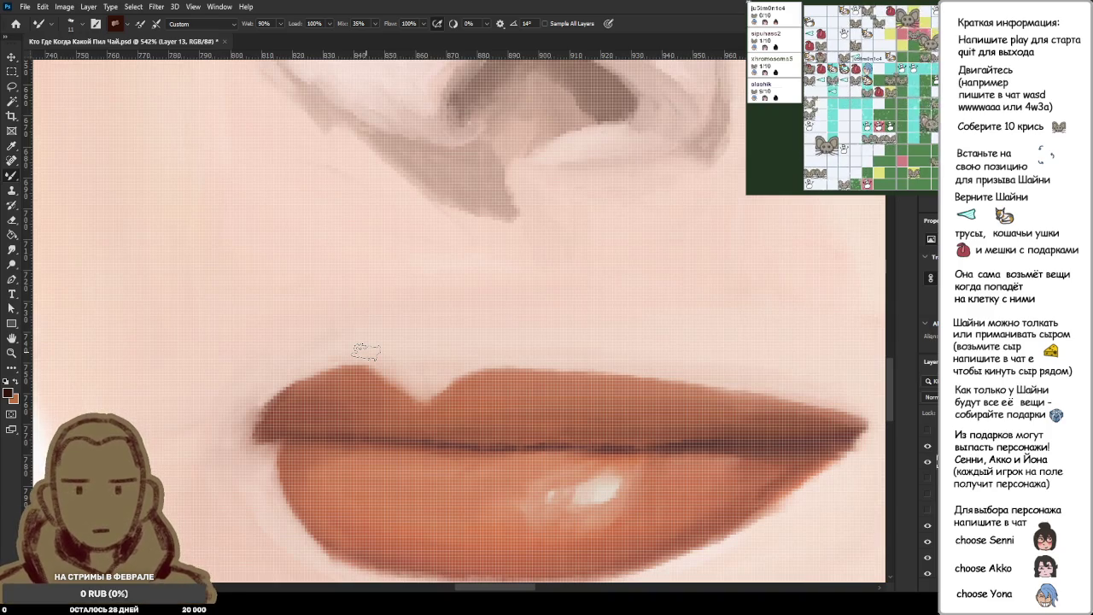
# Fit the whole portrait on screen to compare it with the reference photo.
pyautogui.scroll(-3, 318, 257)
pyautogui.scroll(-4, 315, 270)
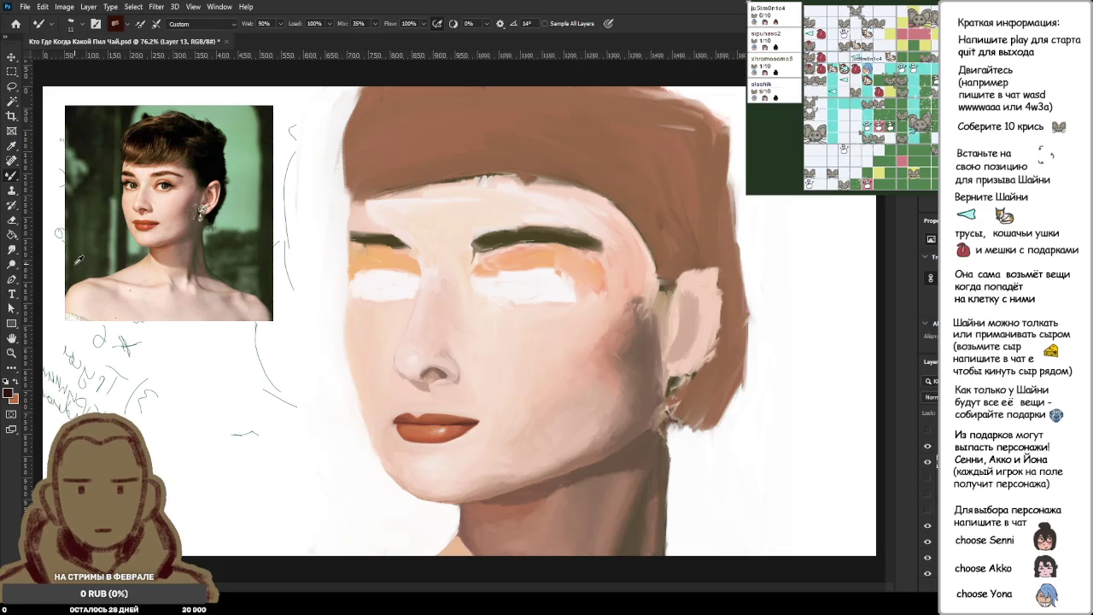
pyautogui.scroll(-1, 91, 243)
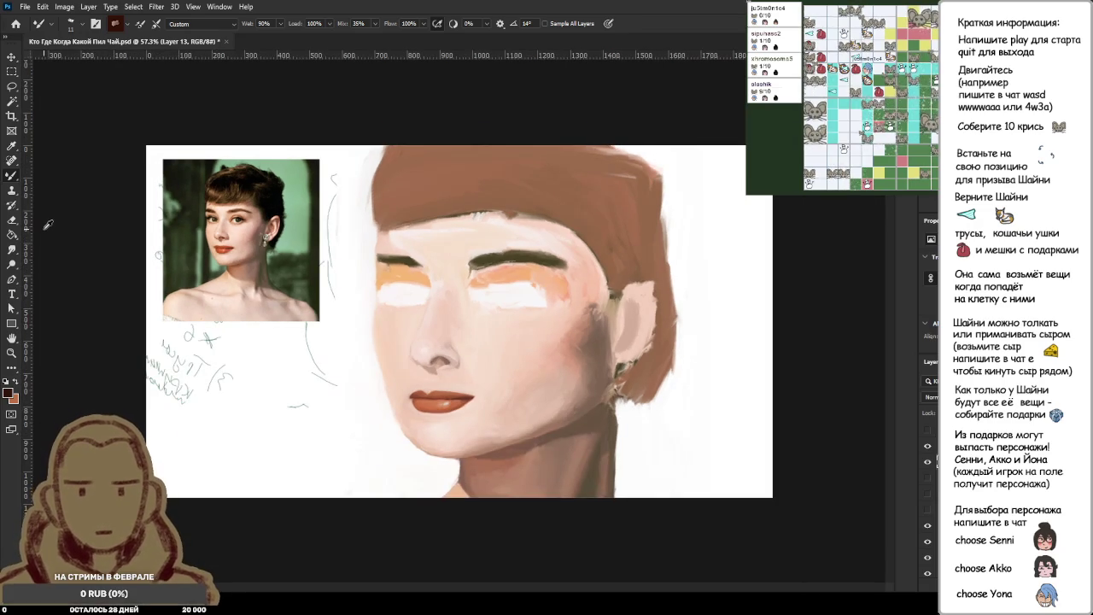
pyautogui.scroll(1, 48, 224)
pyautogui.scroll(2, 47, 226)
pyautogui.scroll(-2, 10, 218)
pyautogui.scroll(-2, 29, 228)
pyautogui.scroll(1, 92, 228)
pyautogui.scroll(1, 68, 216)
pyautogui.scroll(2, 96, 218)
pyautogui.scroll(2, 171, 210)
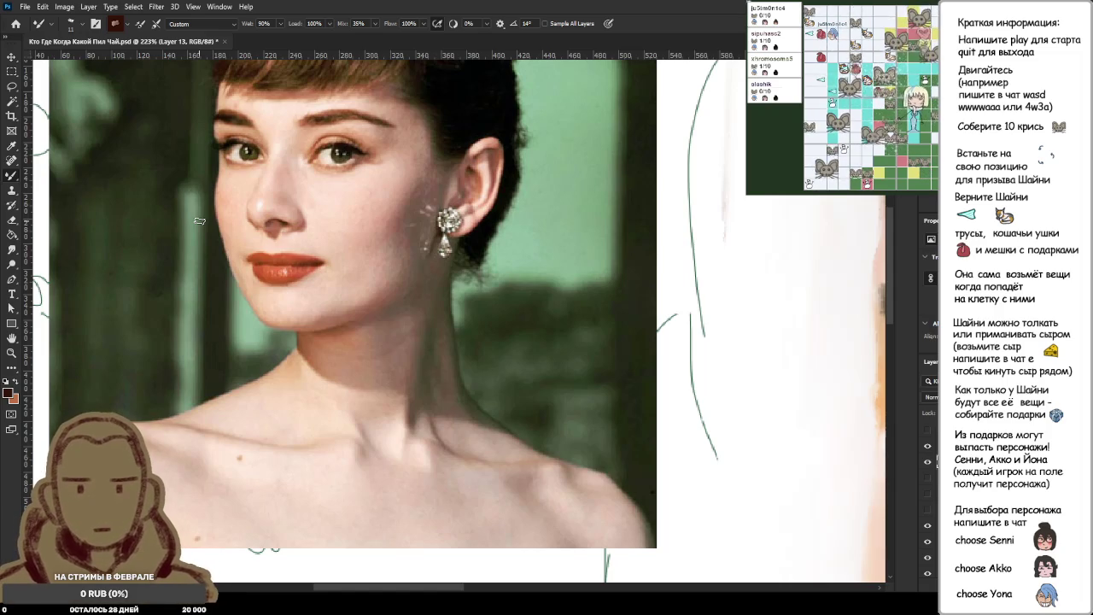
pyautogui.hotkey('ctrl', '0')
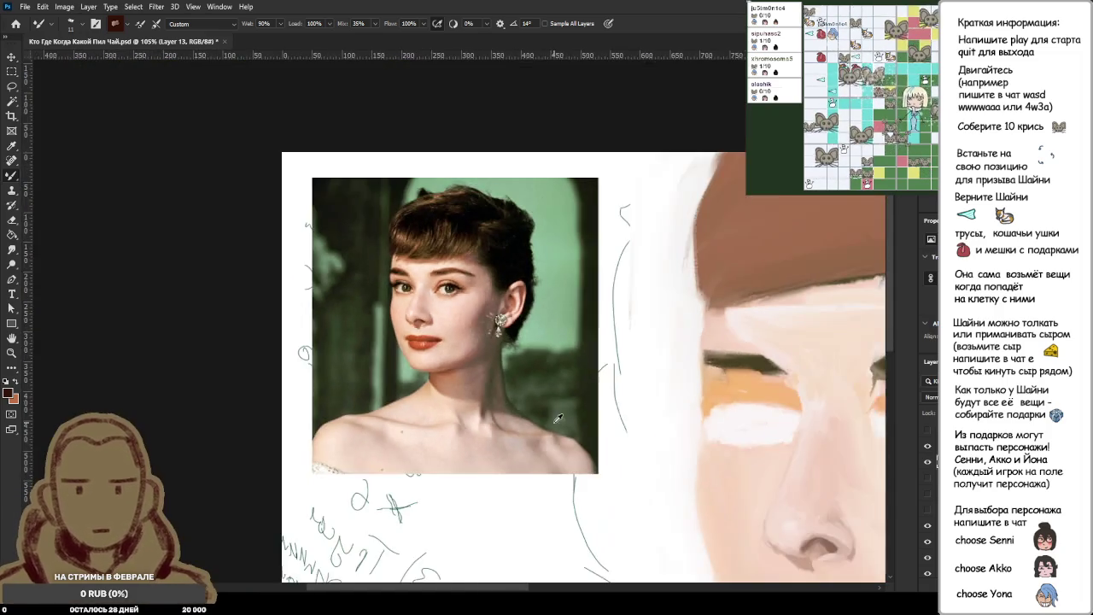
pyautogui.scroll(10, 437, 425)
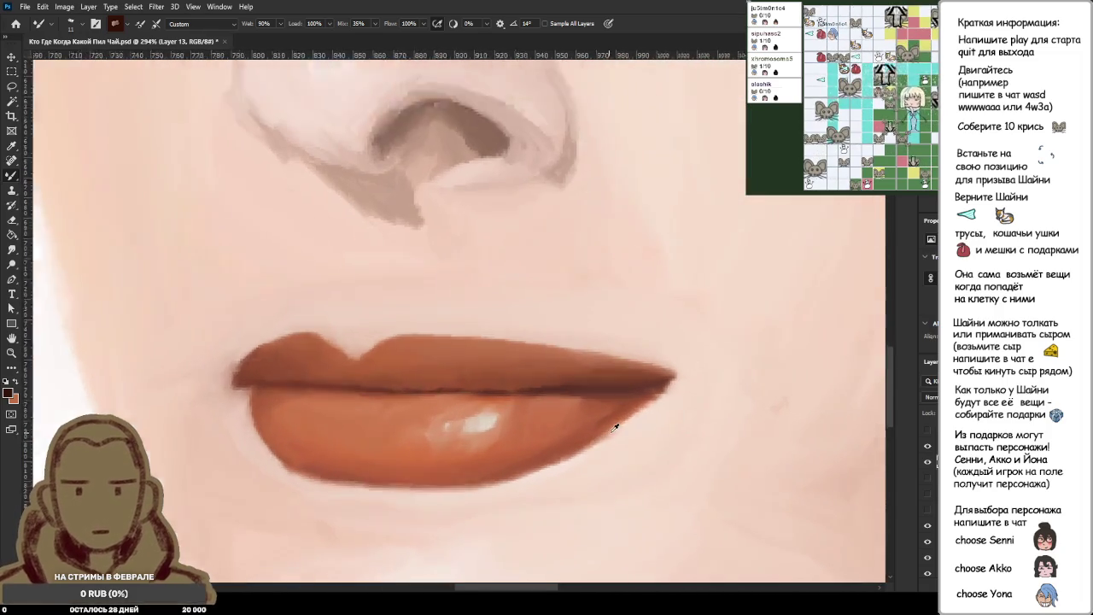
# Sample the lip colour and paint over the upper-lip notch and its left edge.
pyautogui.keyDown('alt'); pyautogui.click(608, 379); pyautogui.keyUp('alt')
pyautogui.scroll(3, 609, 375)
pyautogui.scroll(-2, 171, 376)
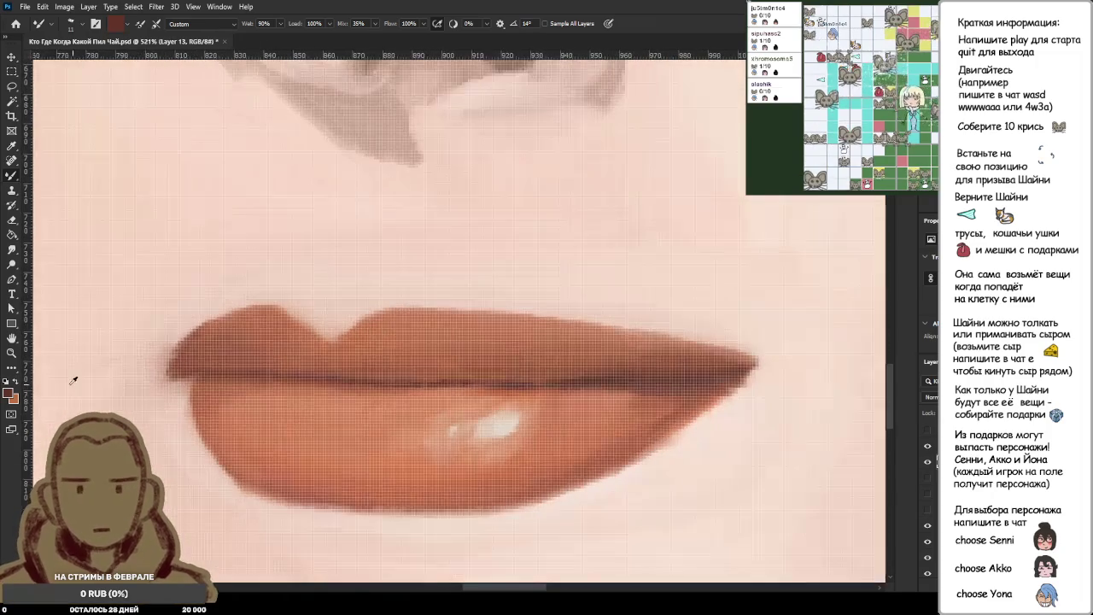
pyautogui.scroll(2, 75, 385)
pyautogui.scroll(2, 75, 384)
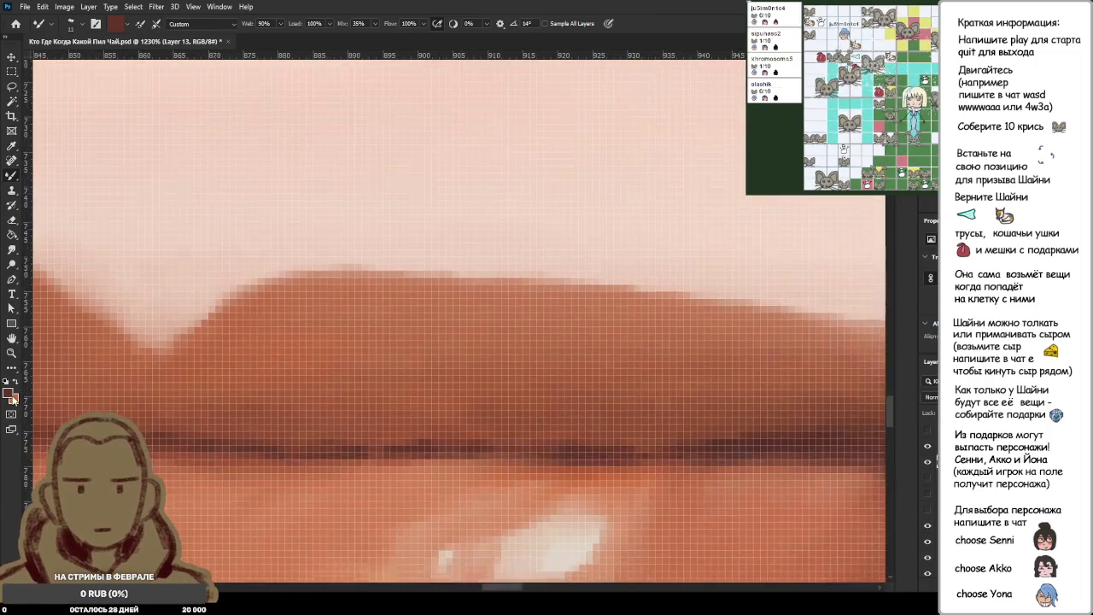
pyautogui.scroll(-3, 75, 385)
pyautogui.scroll(-3, 75, 385)
pyautogui.scroll(-4, 75, 384)
pyautogui.scroll(3, 29, 392)
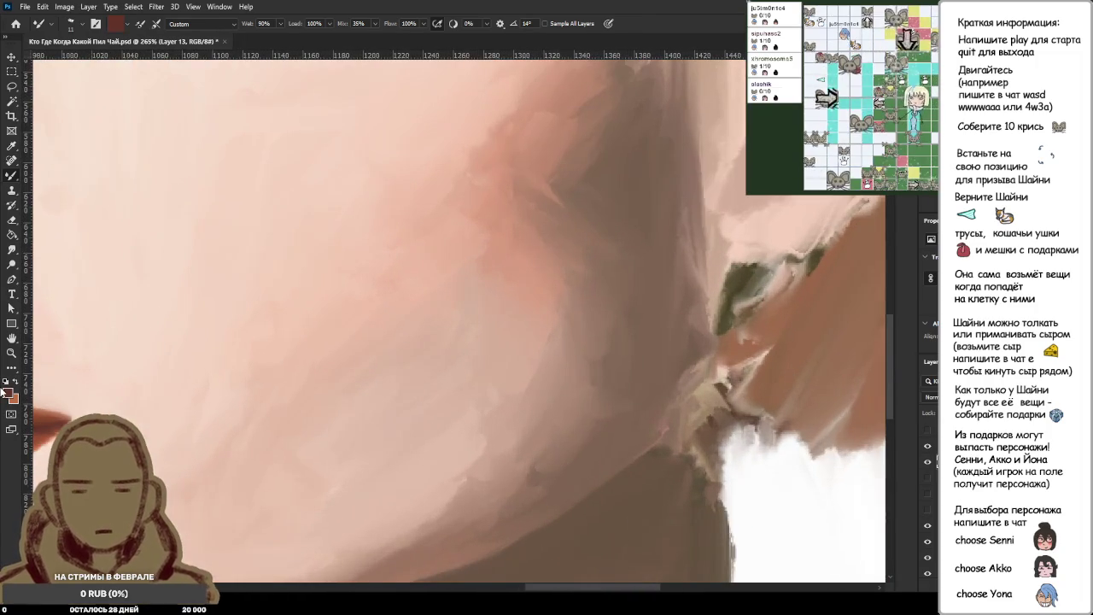
pyautogui.scroll(-3, 510, 568)
pyautogui.scroll(1, 507, 581)
pyautogui.scroll(2, 499, 513)
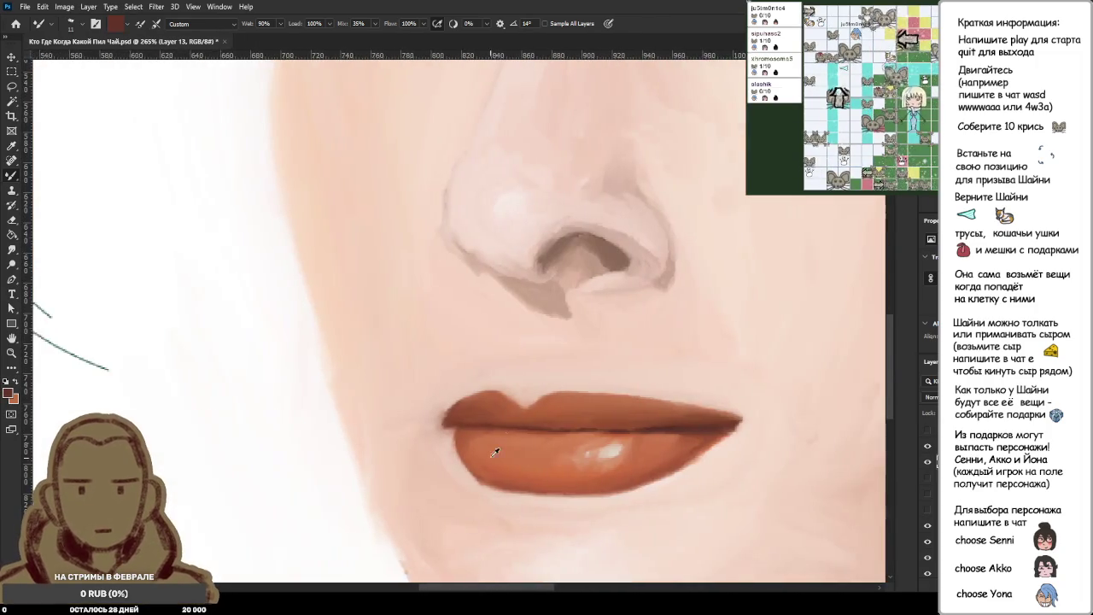
pyautogui.scroll(3, 495, 452)
pyautogui.scroll(-1, 489, 405)
pyautogui.scroll(-1, 489, 405)
pyautogui.scroll(1, 491, 403)
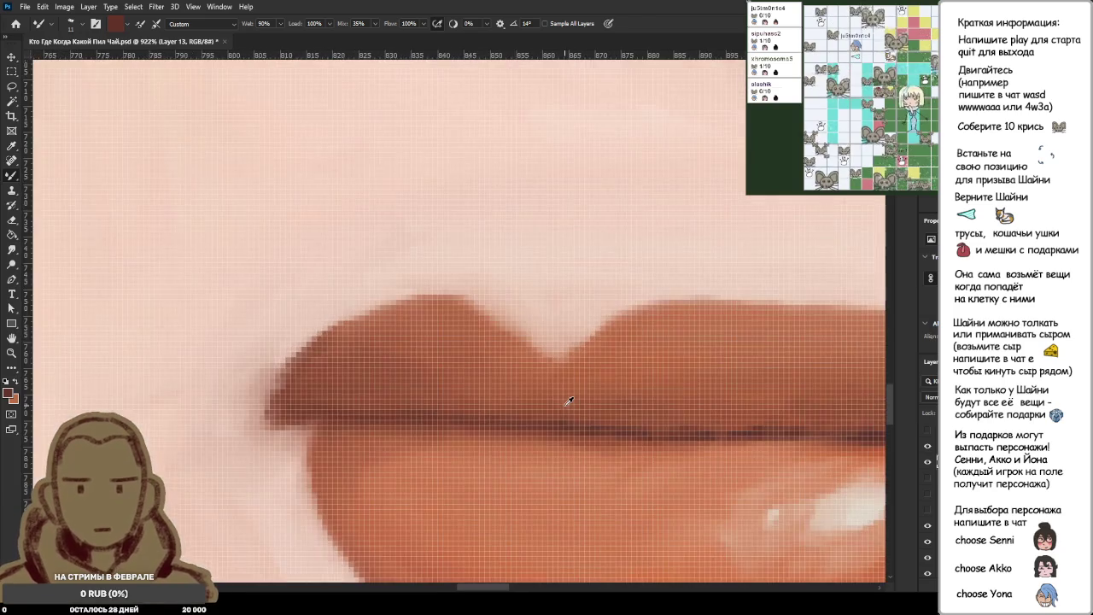
pyautogui.scroll(-2, 495, 402)
pyautogui.scroll(-5, 499, 401)
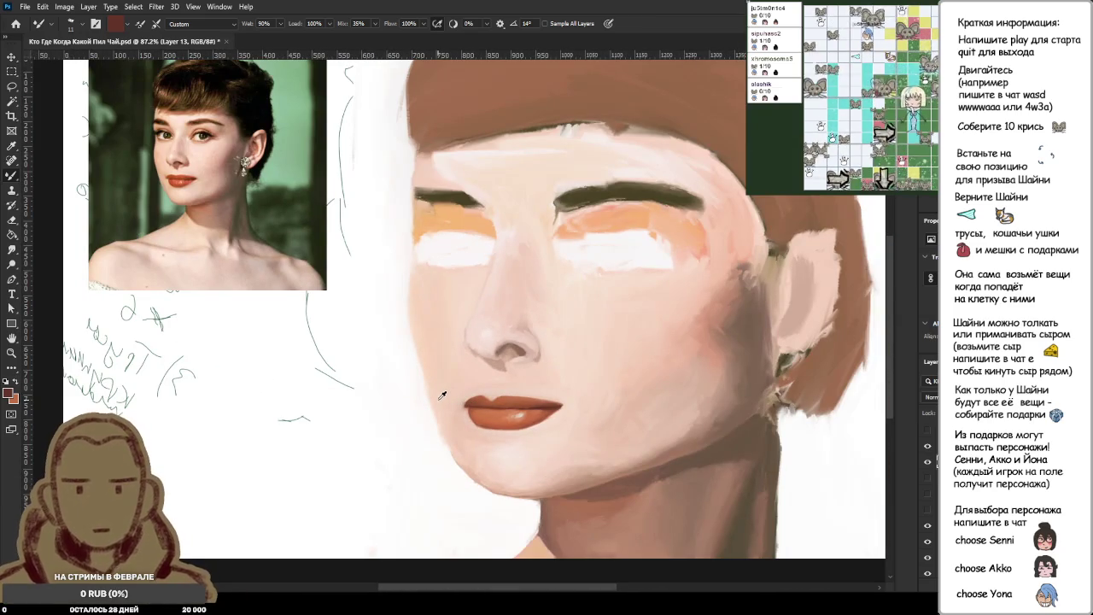
pyautogui.scroll(3, 504, 412)
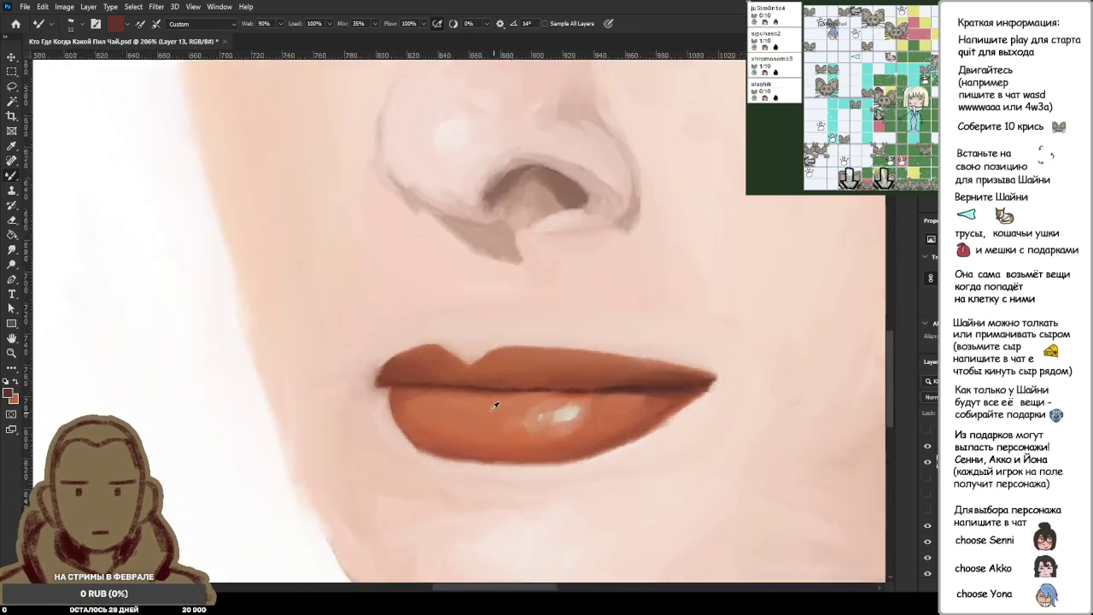
pyautogui.scroll(3, 496, 471)
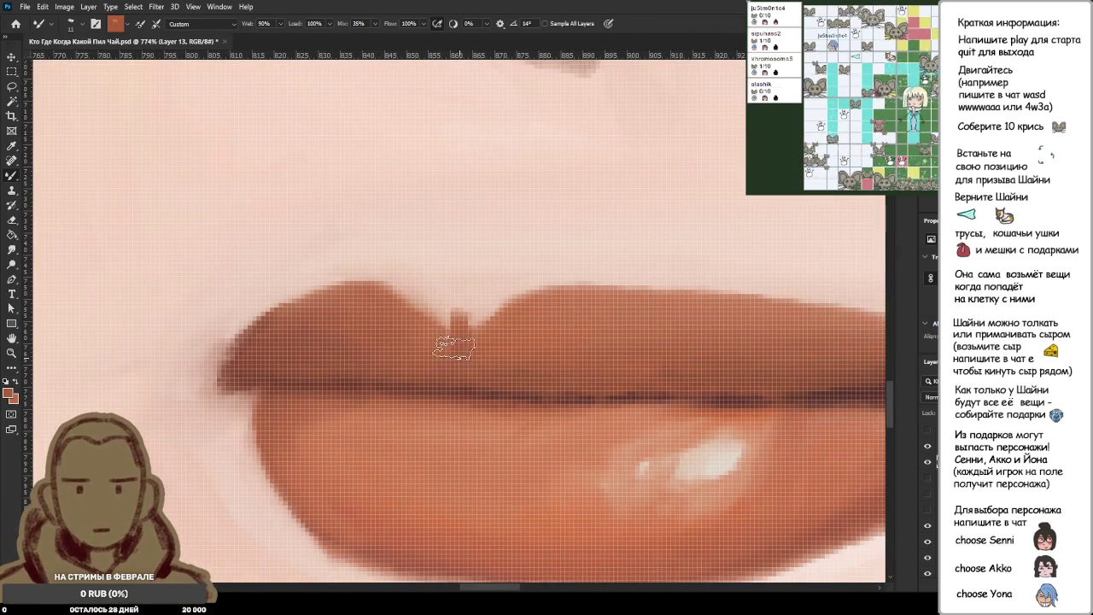
pyautogui.moveTo(491, 318); pyautogui.dragTo(455, 334)
pyautogui.scroll(-1, 479, 342)
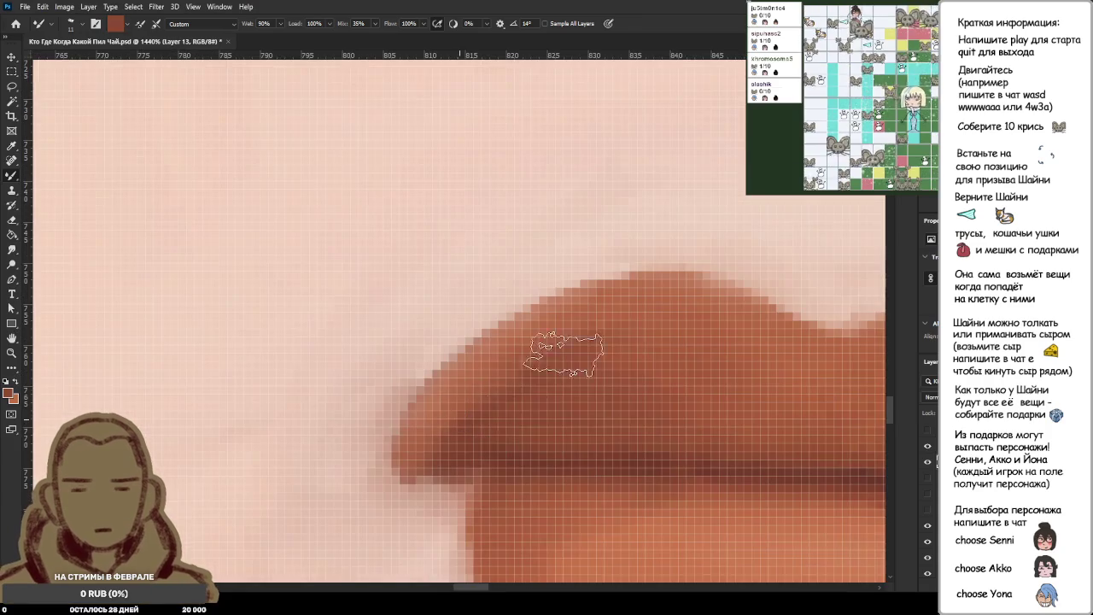
pyautogui.scroll(-1, 500, 393)
pyautogui.scroll(-1, 505, 419)
pyautogui.moveTo(517, 392); pyautogui.dragTo(511, 412)
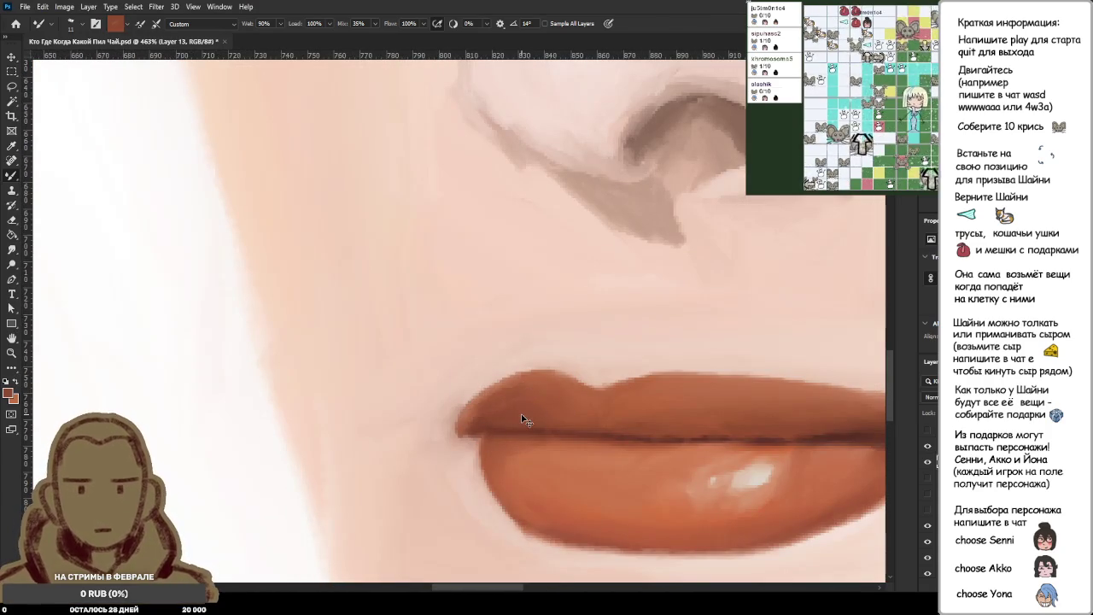
# Sample colours at the right lip corner, then choose a near-black for the lip seam.
pyautogui.scroll(2, 511, 411)
pyautogui.scroll(1, 495, 408)
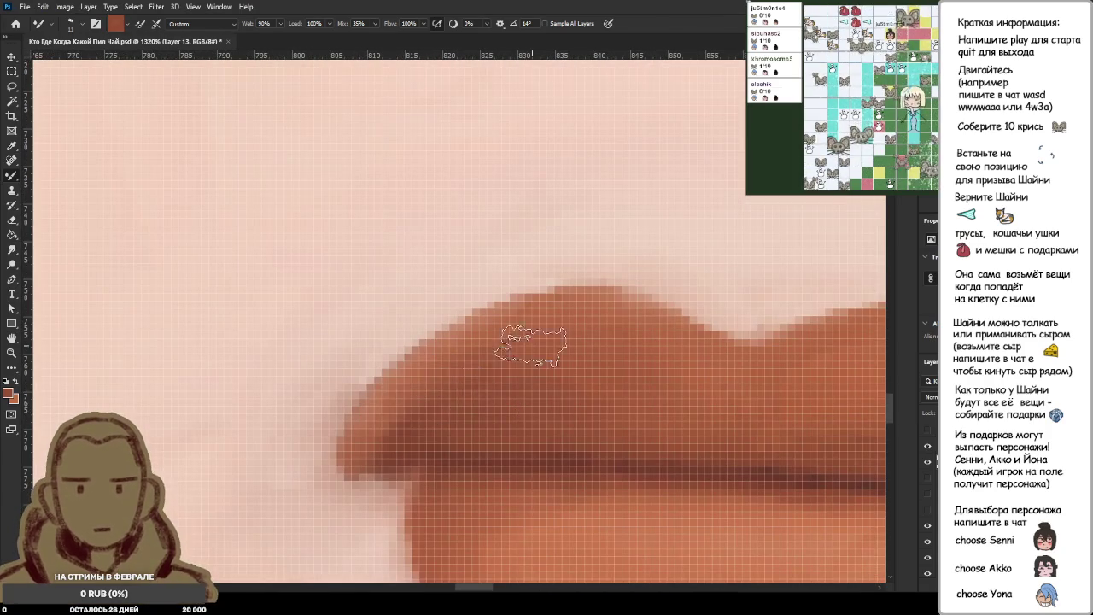
pyautogui.scroll(-2, 537, 382)
pyautogui.scroll(-3, 538, 381)
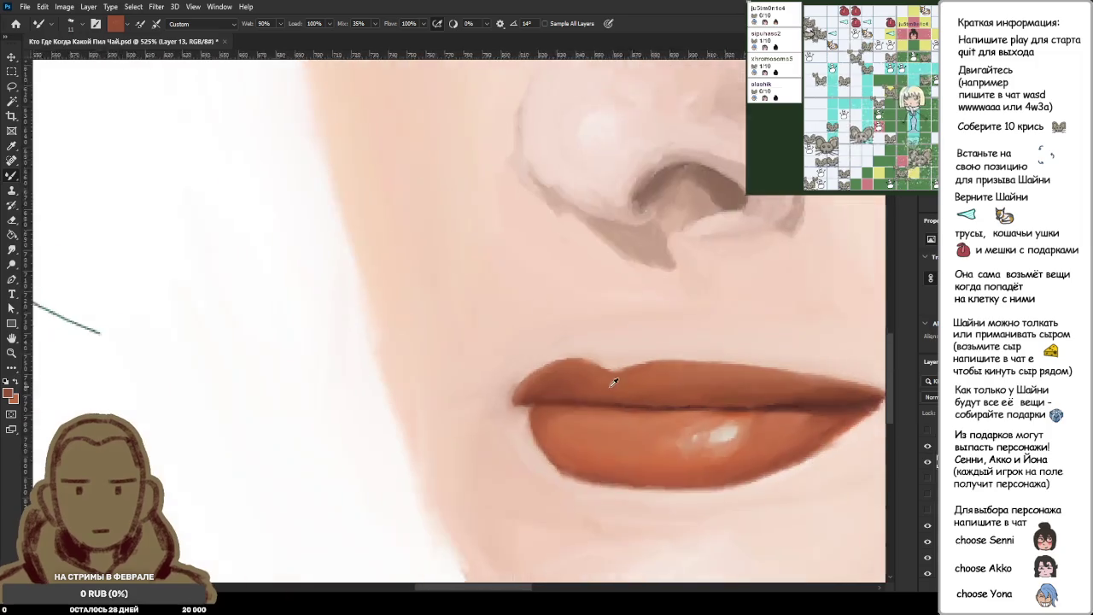
pyautogui.scroll(-1, 609, 379)
pyautogui.scroll(1, 623, 383)
pyautogui.scroll(1, 726, 386)
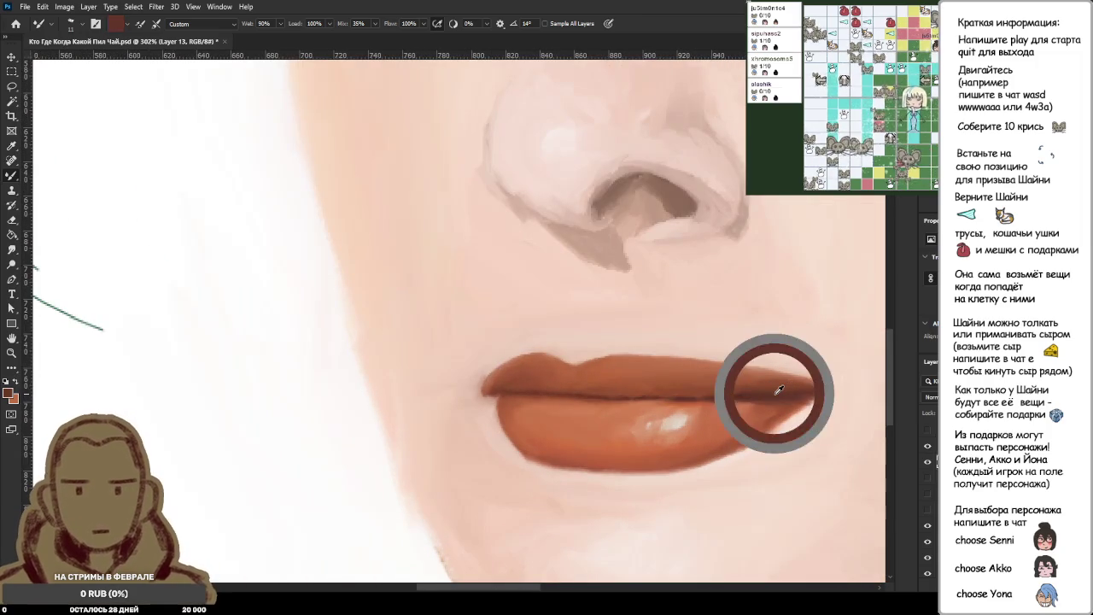
pyautogui.scroll(2, 501, 398)
pyautogui.scroll(2, 501, 361)
pyautogui.scroll(-2, 432, 339)
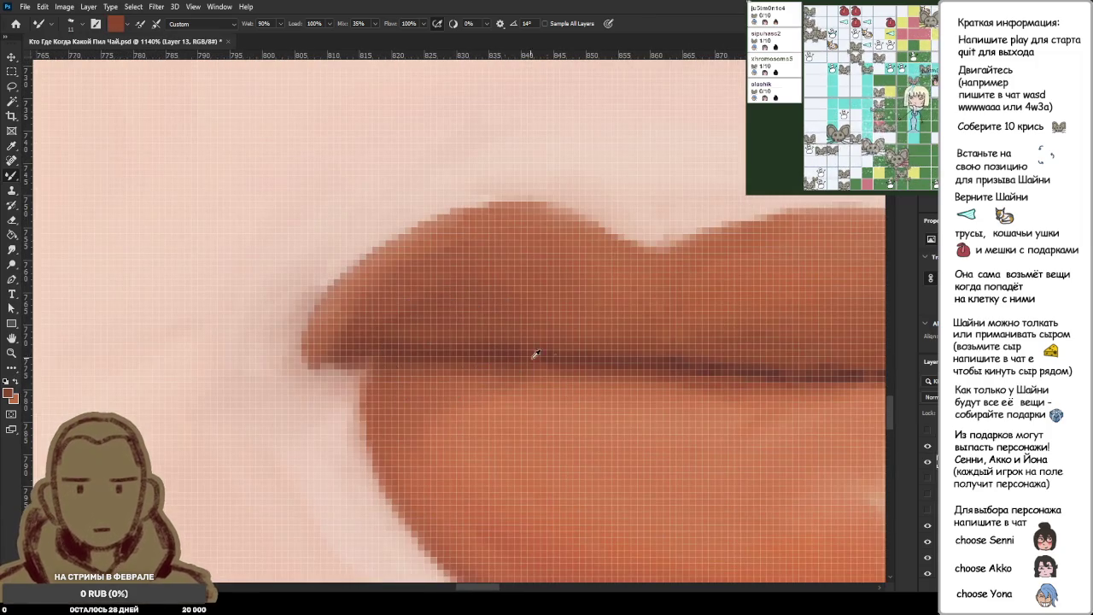
pyautogui.scroll(-2, 532, 285)
pyautogui.scroll(-1, 640, 325)
pyautogui.keyDown('alt'); pyautogui.click(792, 370); pyautogui.keyUp('alt')
pyautogui.keyDown('alt'); pyautogui.click(841, 365); pyautogui.keyUp('alt')
pyautogui.keyDown('alt'); pyautogui.click(842, 358); pyautogui.keyUp('alt')
pyautogui.keyDown('alt'); pyautogui.click(683, 175); pyautogui.keyUp('alt')
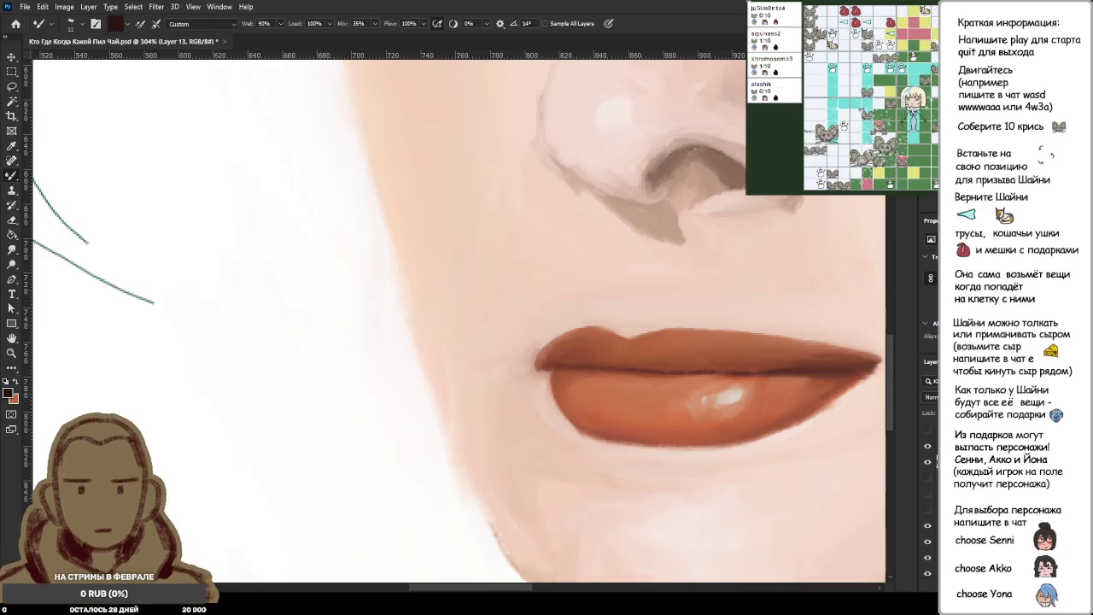
pyautogui.moveTo(850, 369); pyautogui.dragTo(791, 376)
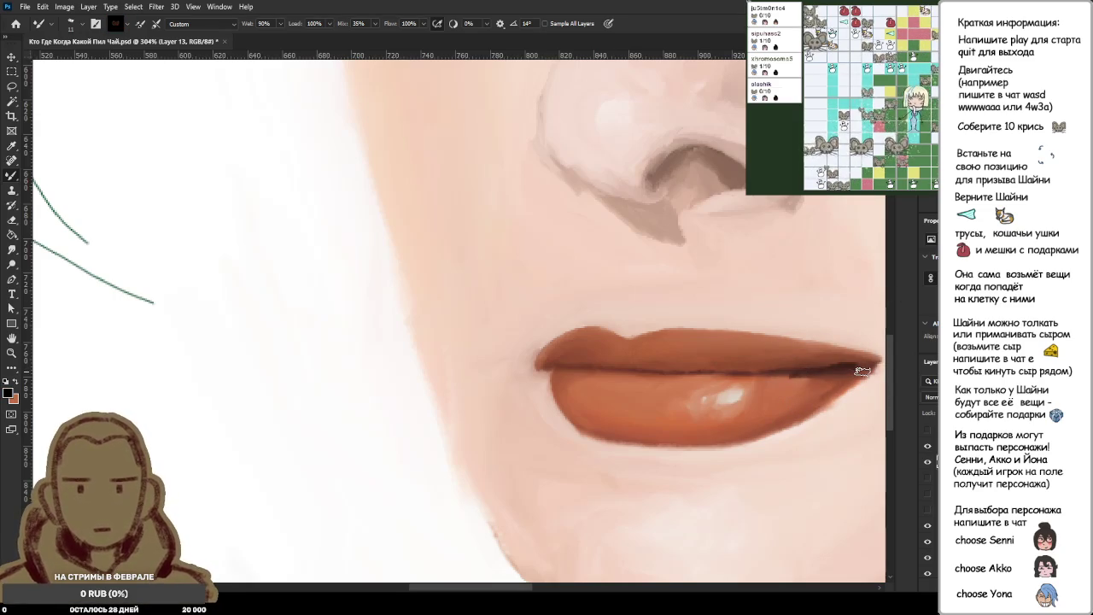
pyautogui.scroll(3, 861, 373)
pyautogui.scroll(2, 861, 384)
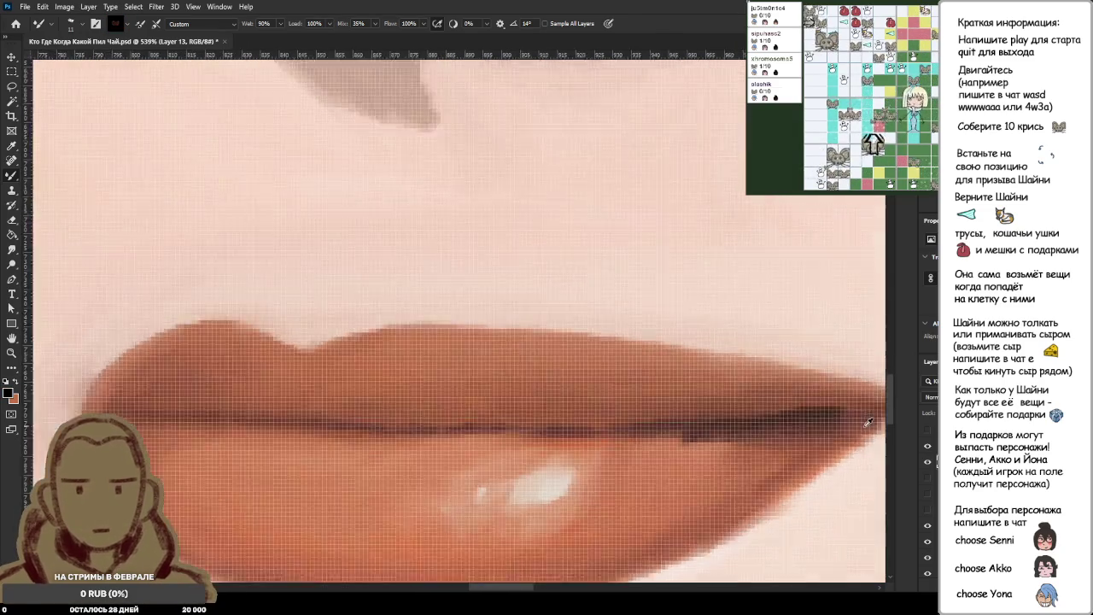
pyautogui.scroll(2, 861, 418)
pyautogui.scroll(-2, 862, 424)
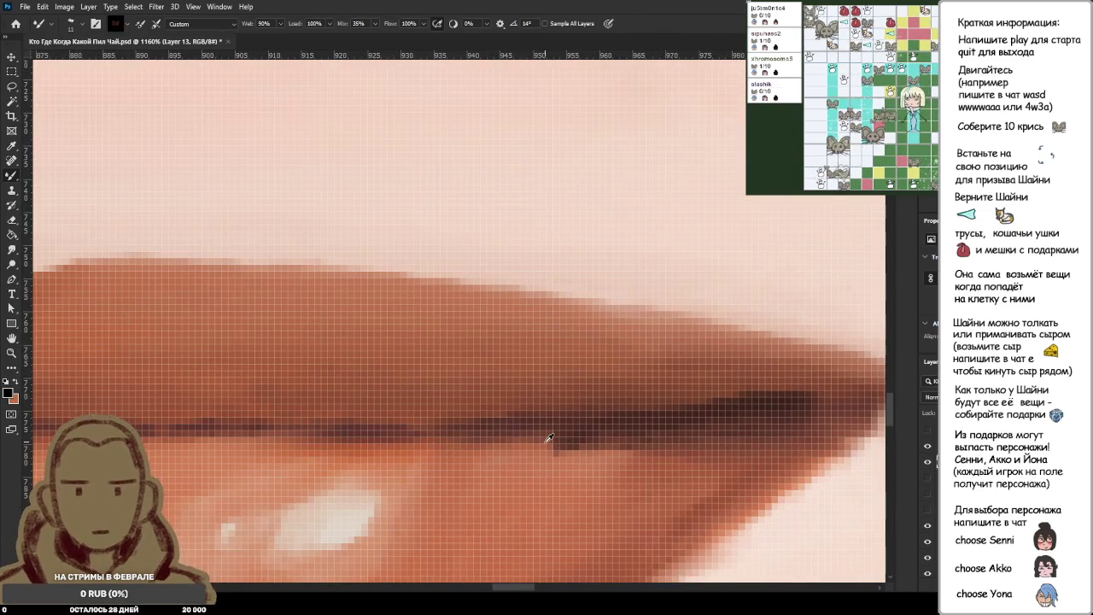
pyautogui.keyDown('alt'); pyautogui.click(546, 443); pyautogui.keyUp('alt')
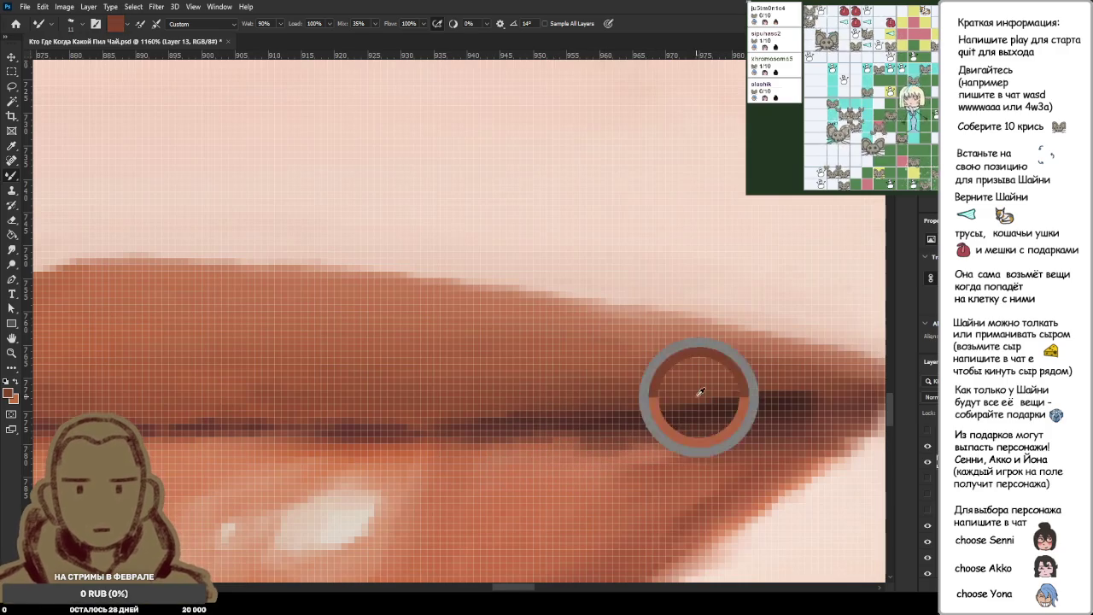
pyautogui.scroll(-3, 748, 412)
pyautogui.scroll(-3, 749, 412)
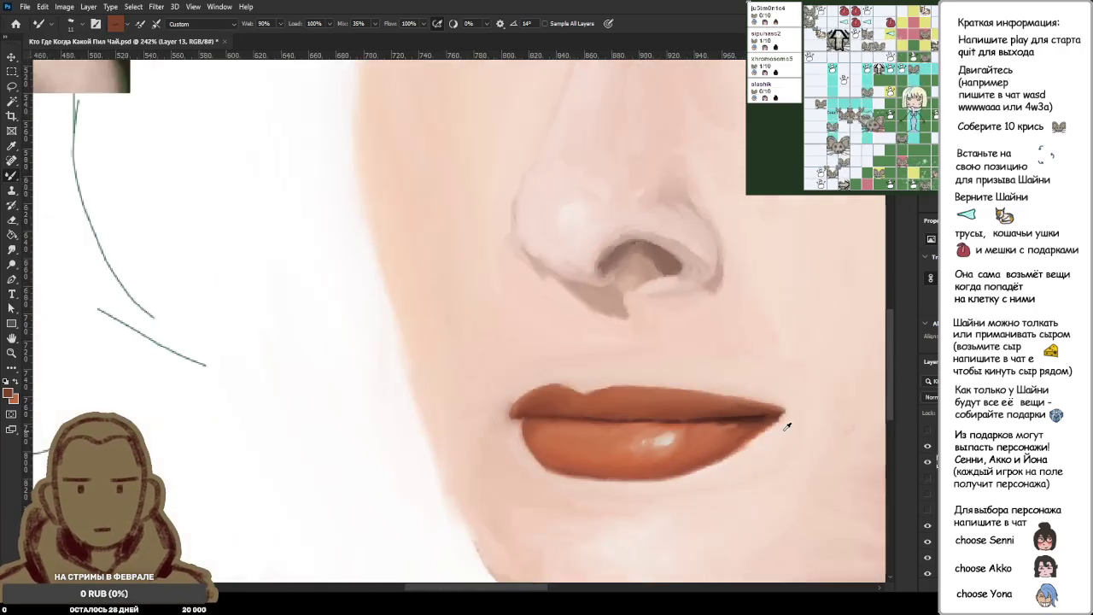
pyautogui.scroll(-1, 749, 412)
pyautogui.scroll(2, 799, 426)
pyautogui.scroll(2, 798, 426)
pyautogui.scroll(3, 799, 426)
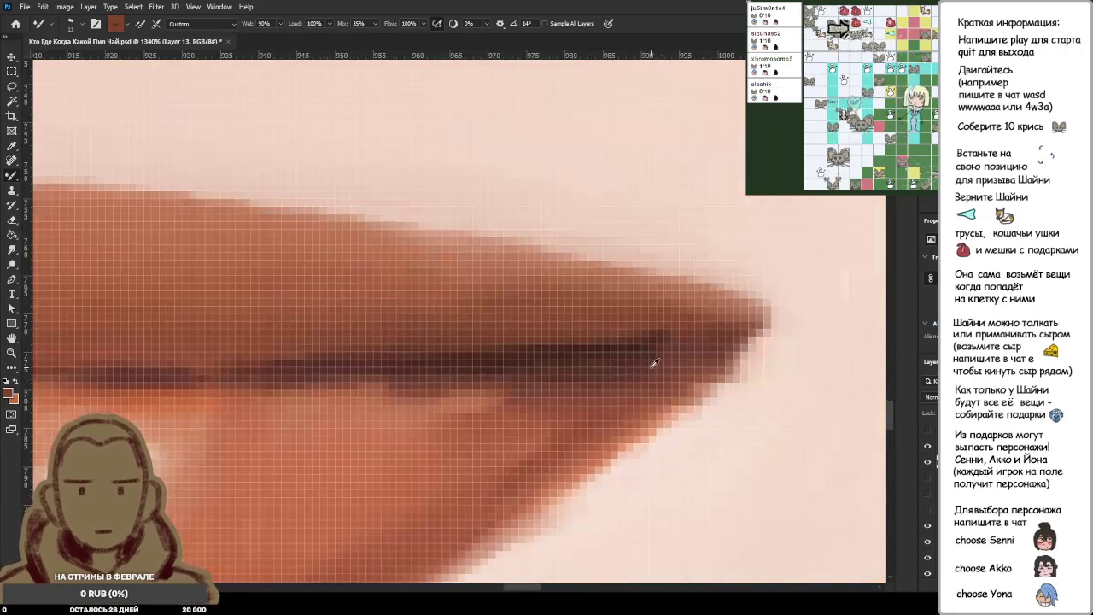
pyautogui.scroll(-3, 741, 381)
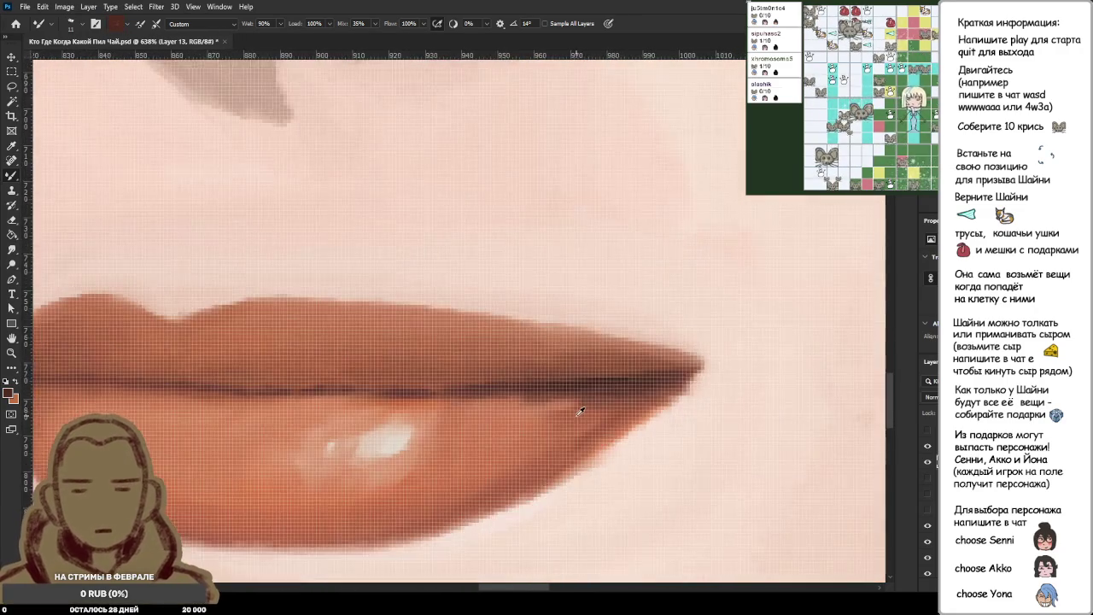
pyautogui.scroll(-3, 501, 427)
pyautogui.scroll(2, 321, 399)
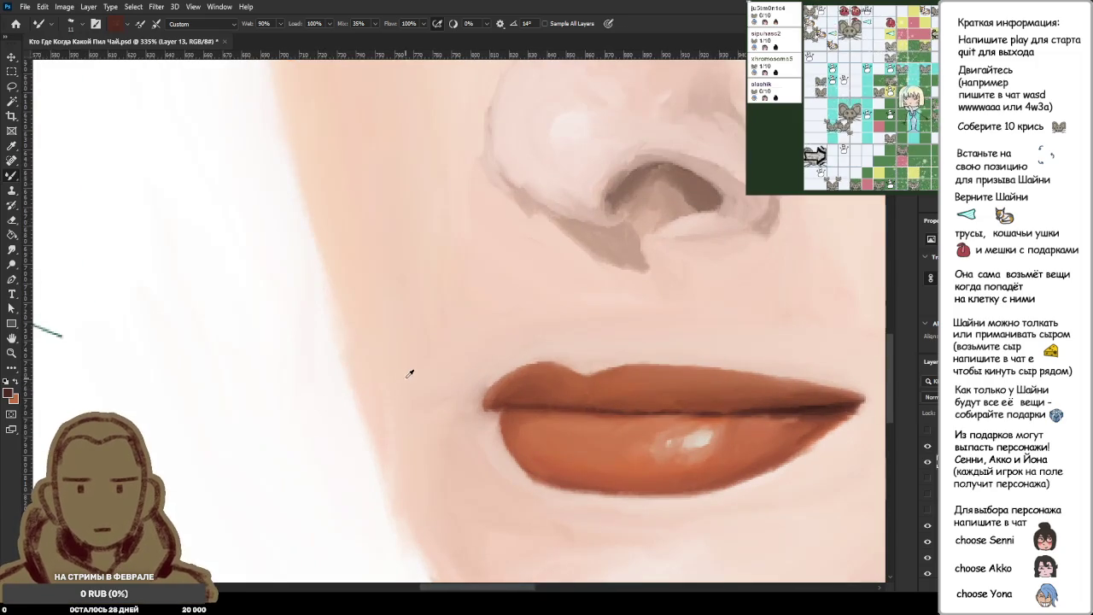
pyautogui.scroll(-2, 410, 305)
pyautogui.scroll(1, 723, 390)
pyautogui.scroll(3, 663, 413)
pyautogui.scroll(3, 663, 414)
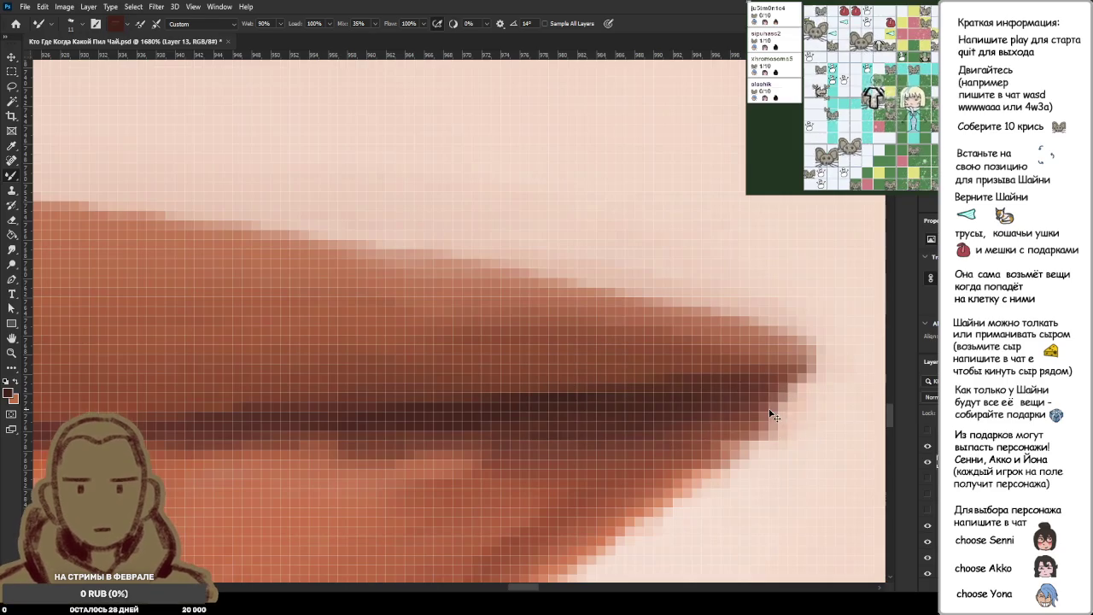
pyautogui.scroll(-3, 773, 410)
pyautogui.scroll(-2, 794, 393)
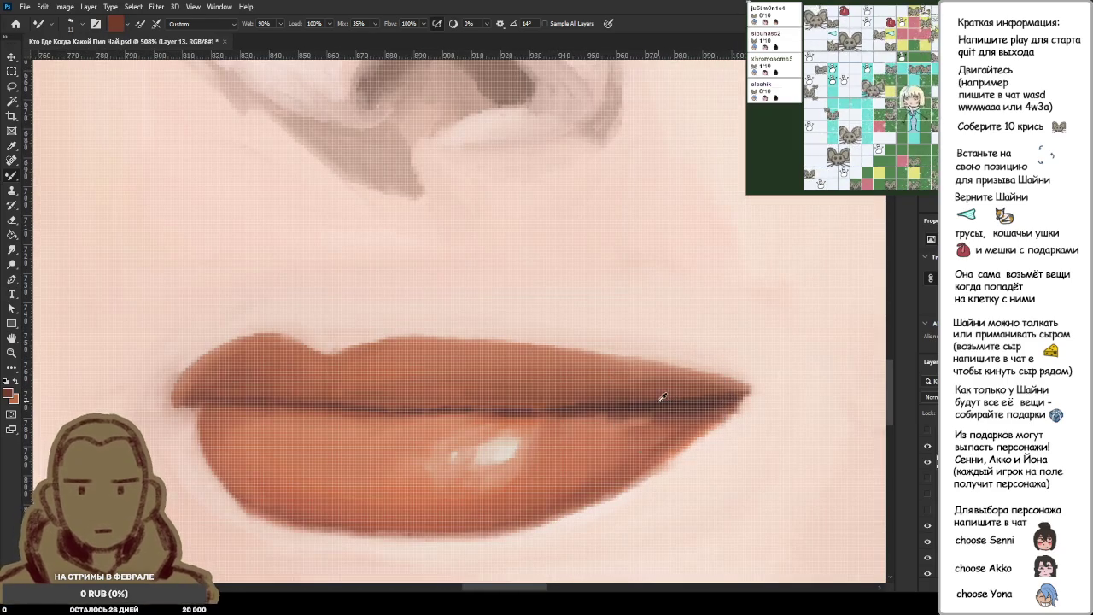
pyautogui.scroll(-1, 465, 414)
pyautogui.scroll(-5, 465, 413)
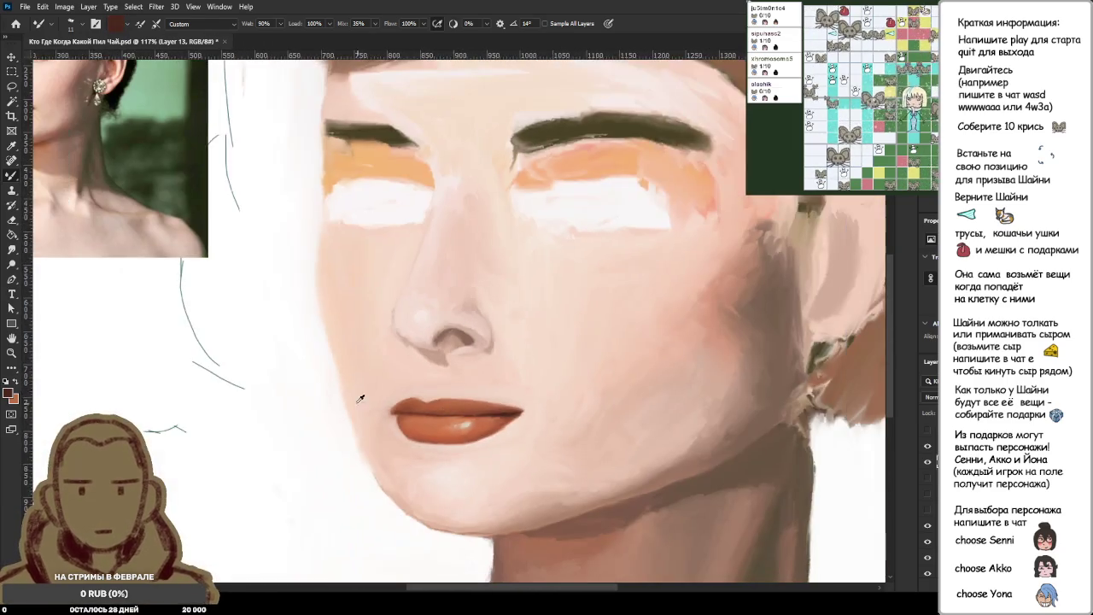
# Sample a light skin tone from the reference photo.
pyautogui.scroll(1, 240, 325)
pyautogui.moveTo(103, 173)
pyautogui.mouseDown()
pyautogui.moveTo(88, 174)
pyautogui.moveTo(99, 173)
pyautogui.mouseUp()
pyautogui.scroll(4, 445, 402)
pyautogui.scroll(3, 495, 350)
pyautogui.scroll(3, 503, 363)
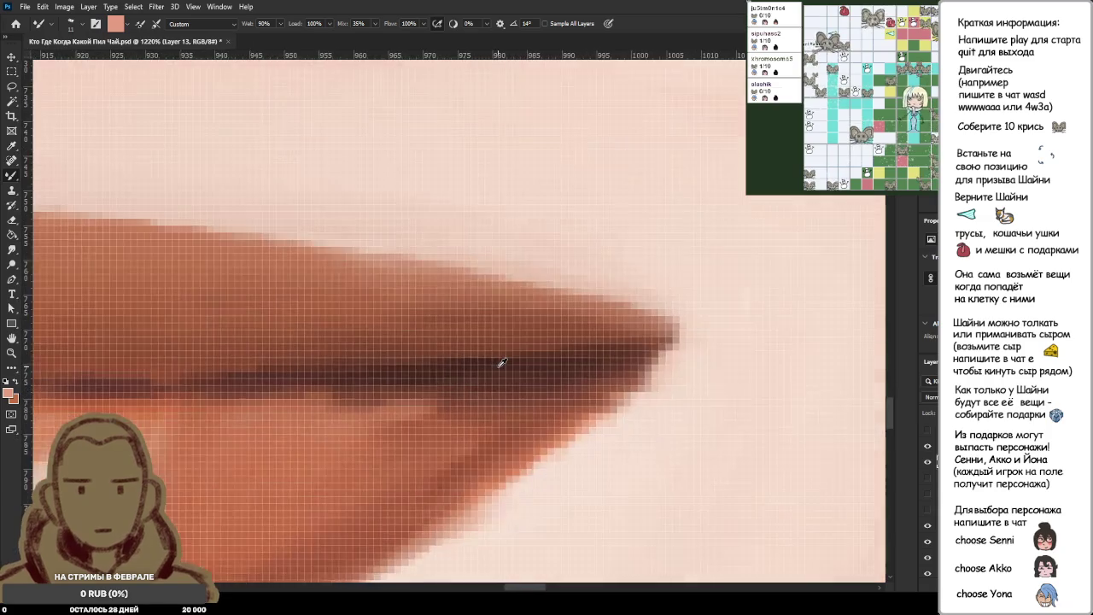
pyautogui.scroll(3, 502, 363)
# Pick up the dark brown of the lip line at the mouth's right corner.
pyautogui.keyDown('alt'); pyautogui.click(451, 319); pyautogui.keyUp('alt')
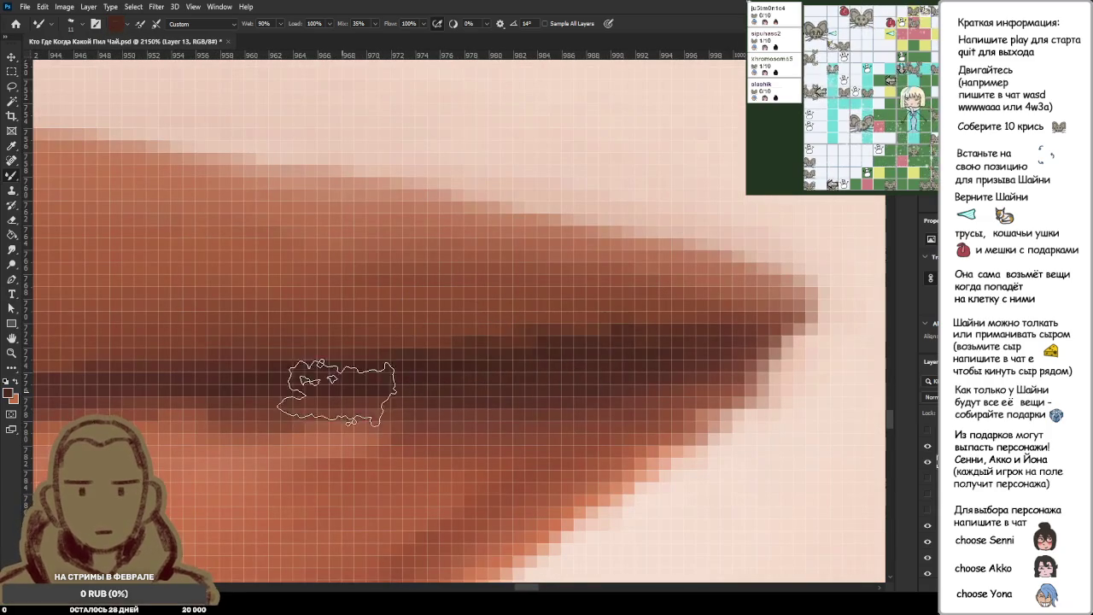
pyautogui.scroll(-2, 529, 376)
pyautogui.scroll(-4, 569, 380)
pyautogui.scroll(1, 581, 389)
pyautogui.scroll(3, 584, 391)
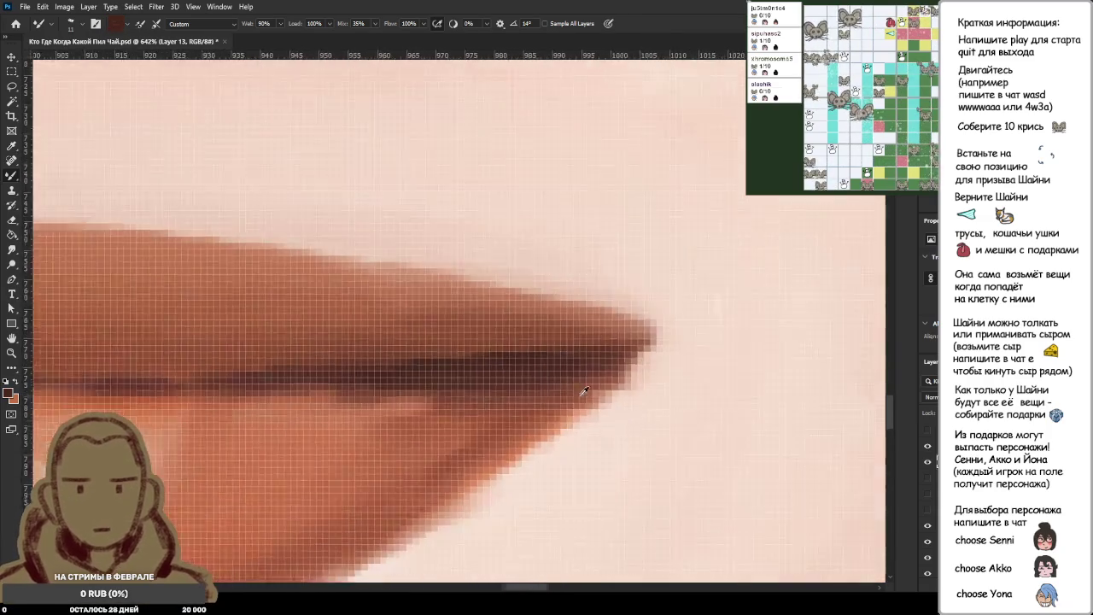
pyautogui.scroll(4, 584, 392)
pyautogui.keyDown('alt'); pyautogui.click(396, 293); pyautogui.keyUp('alt')
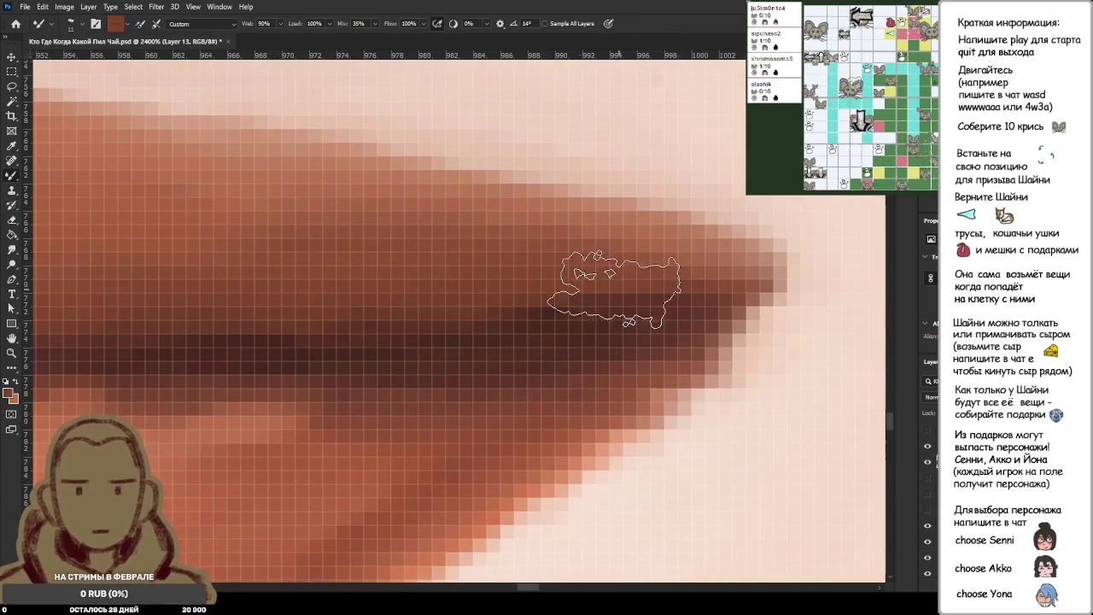
pyautogui.scroll(-4, 418, 291)
pyautogui.scroll(-3, 333, 370)
pyautogui.scroll(-1, 333, 373)
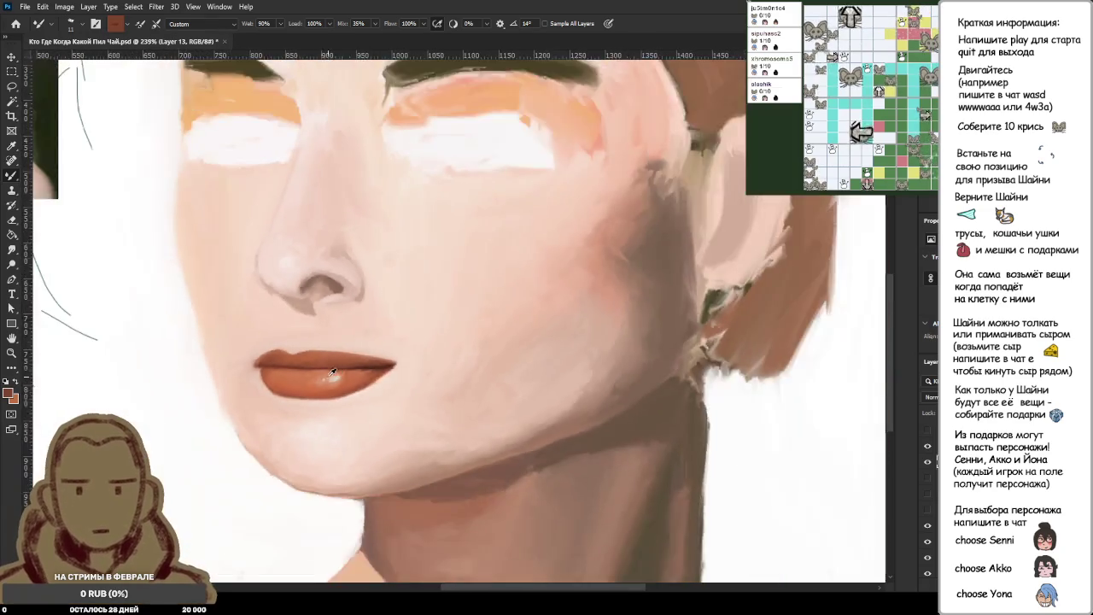
# Switch from the Eyedropper to the Mixer Brush for blending.
pyautogui.scroll(-3, 333, 373)
pyautogui.scroll(2, 313, 385)
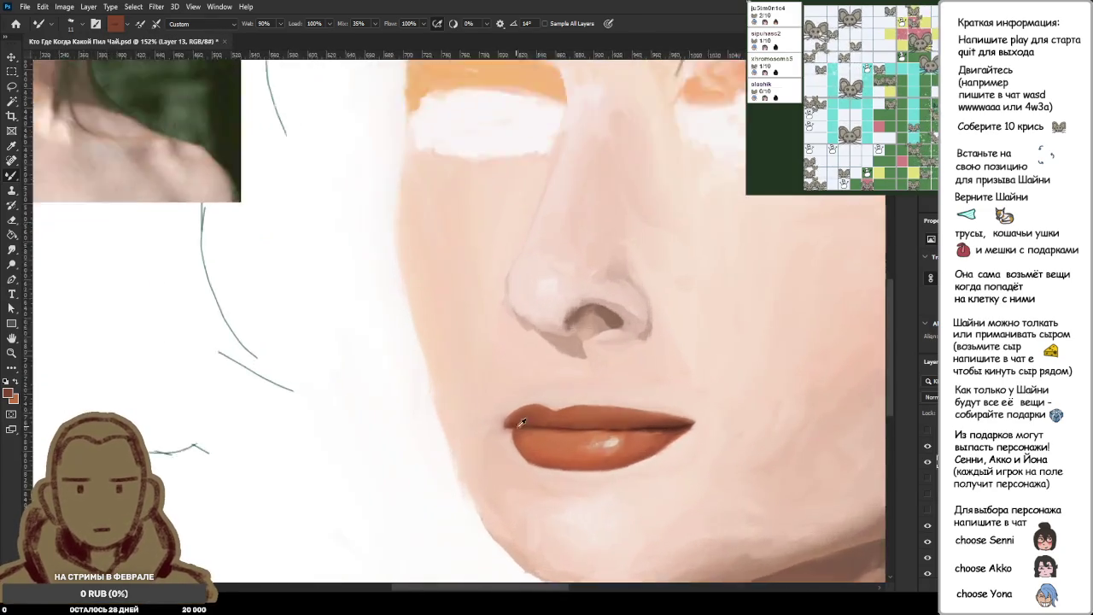
pyautogui.scroll(4, 539, 422)
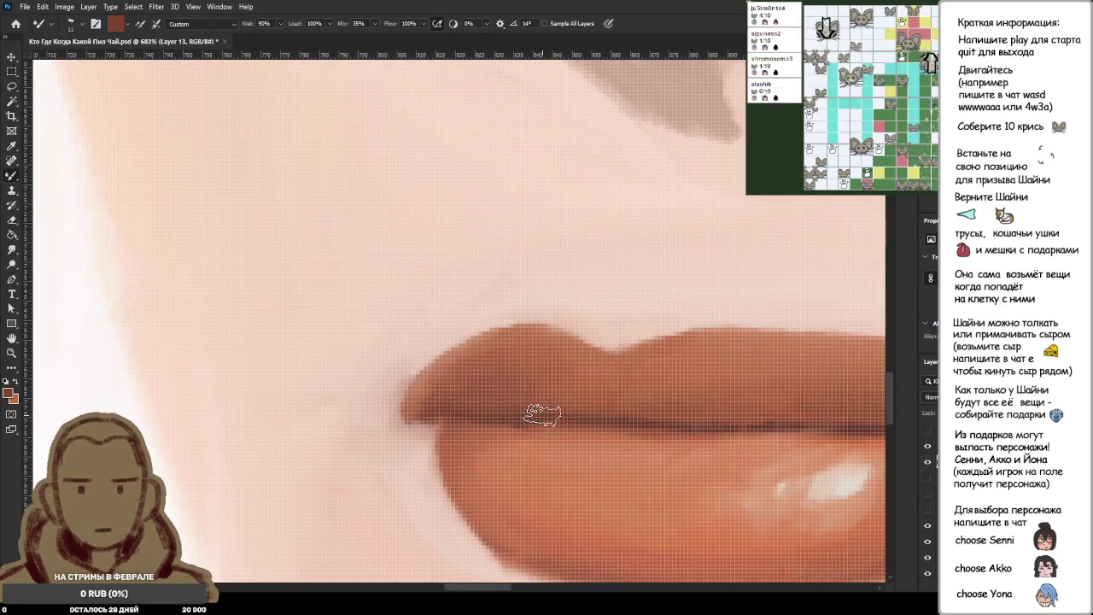
pyautogui.scroll(1, 539, 423)
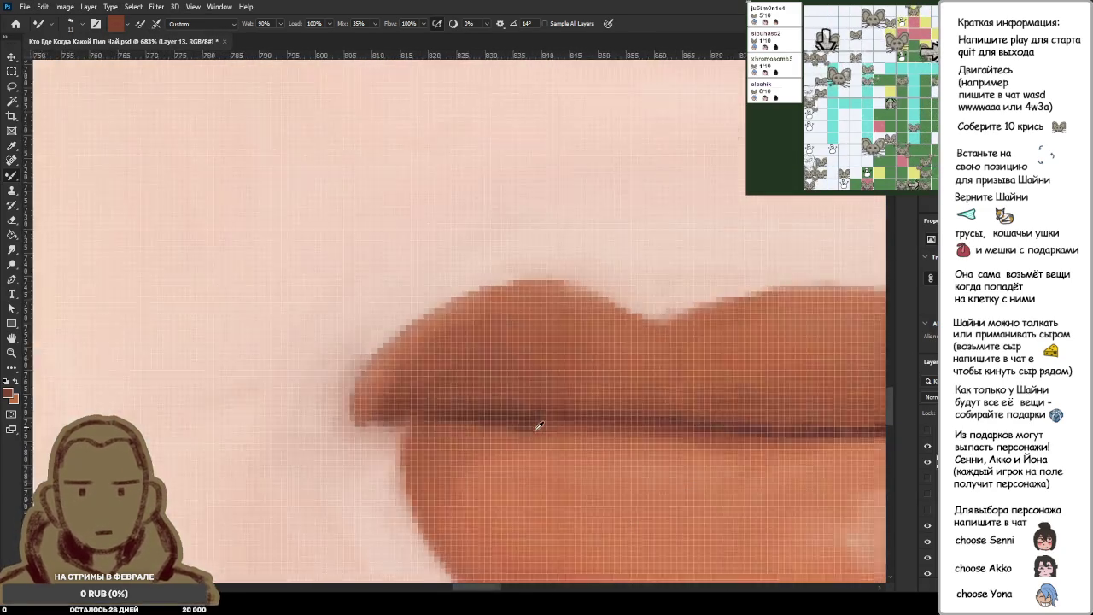
pyautogui.scroll(2, 539, 424)
pyautogui.press('i')
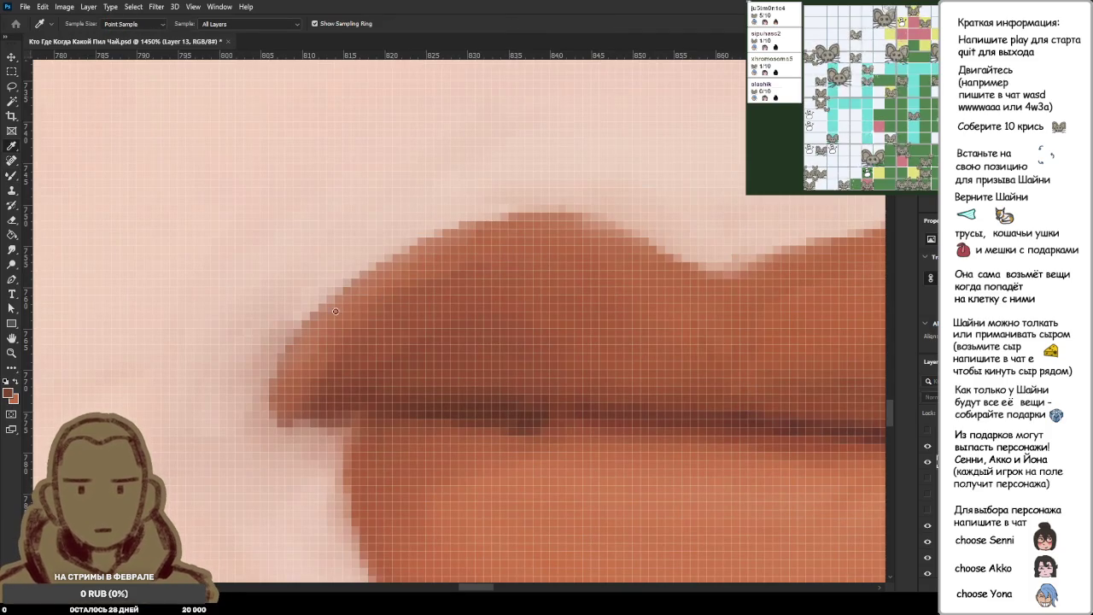
pyautogui.press('b')
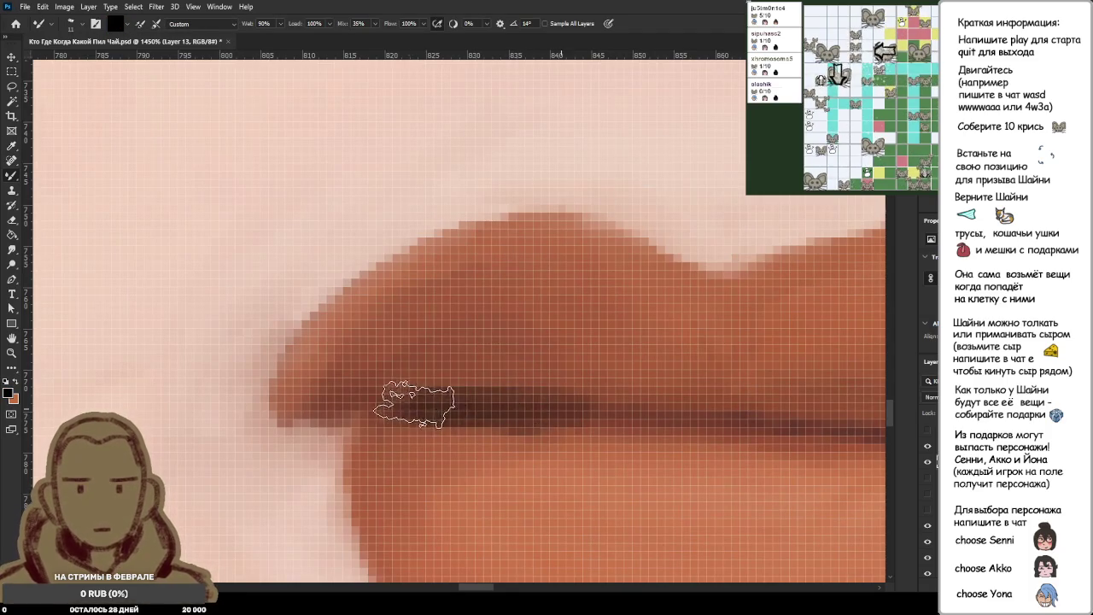
# Load the Mixer Brush with reddish lip colour, then the darker lip-line brown.
pyautogui.scroll(-2, 414, 404)
pyautogui.scroll(-2, 427, 404)
pyautogui.scroll(2, 478, 404)
pyautogui.scroll(2, 510, 404)
pyautogui.keyDown('alt'); pyautogui.click(510, 404); pyautogui.keyUp('alt')
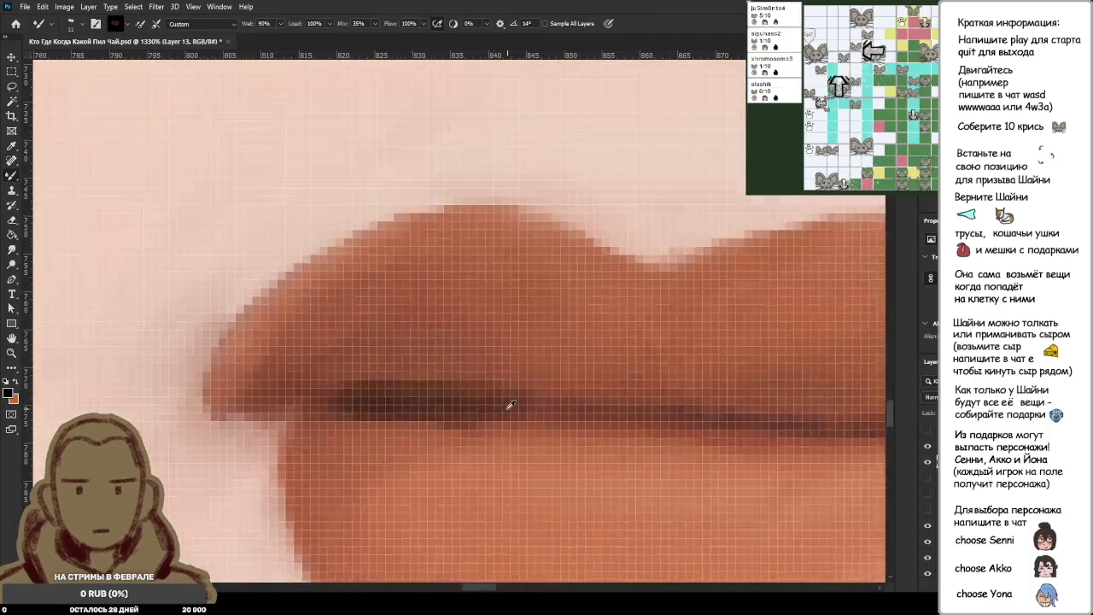
pyautogui.scroll(2, 330, 391)
pyautogui.keyDown('alt'); pyautogui.click(310, 395); pyautogui.keyUp('alt')
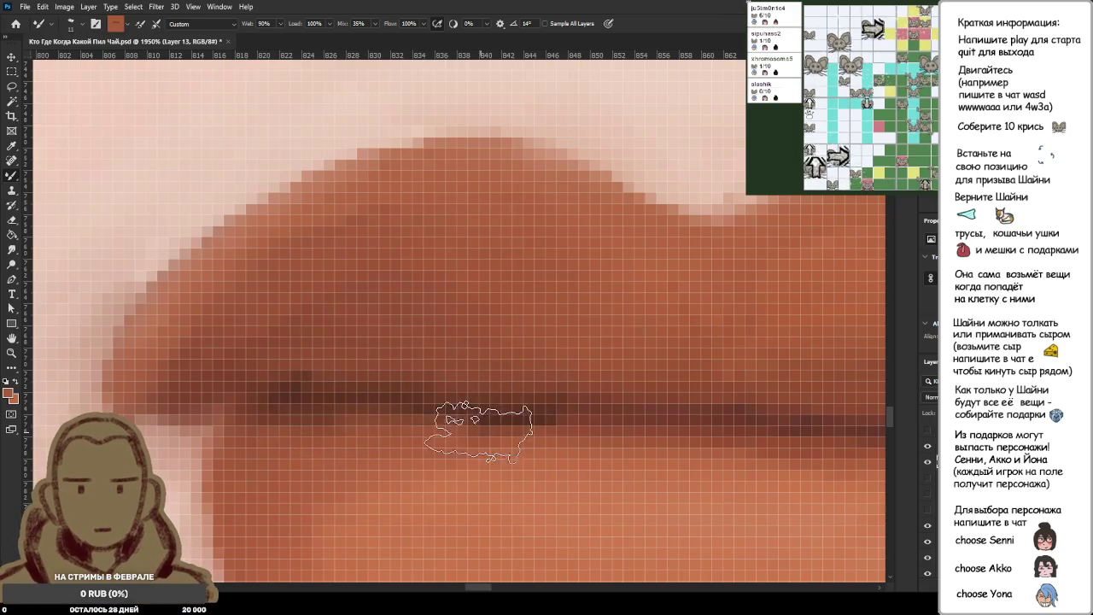
pyautogui.scroll(-3, 478, 432)
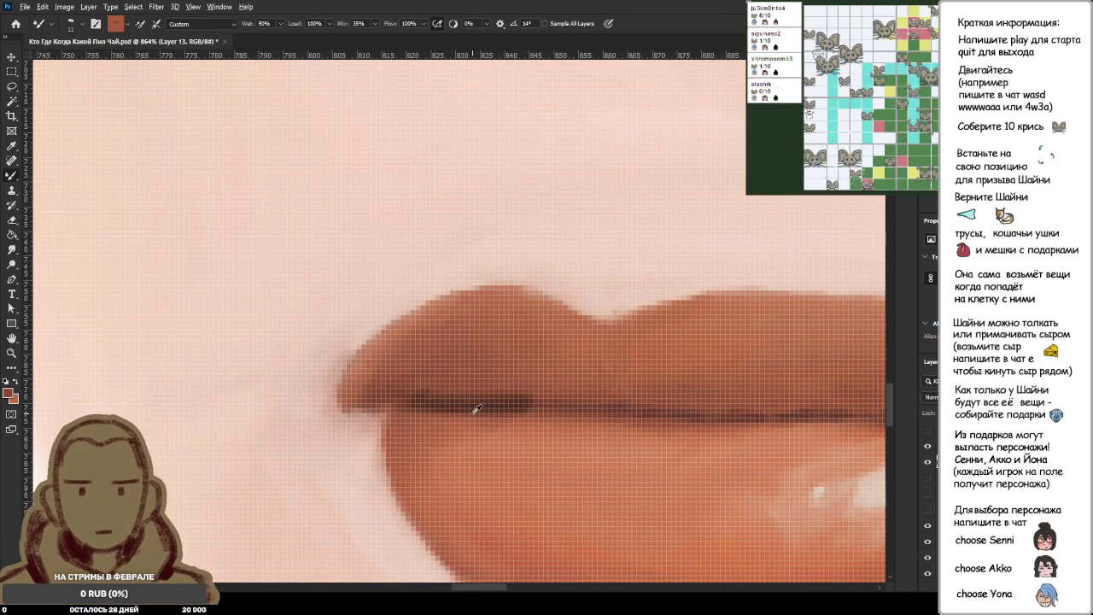
pyautogui.keyDown('alt'); pyautogui.click(461, 414); pyautogui.keyUp('alt')
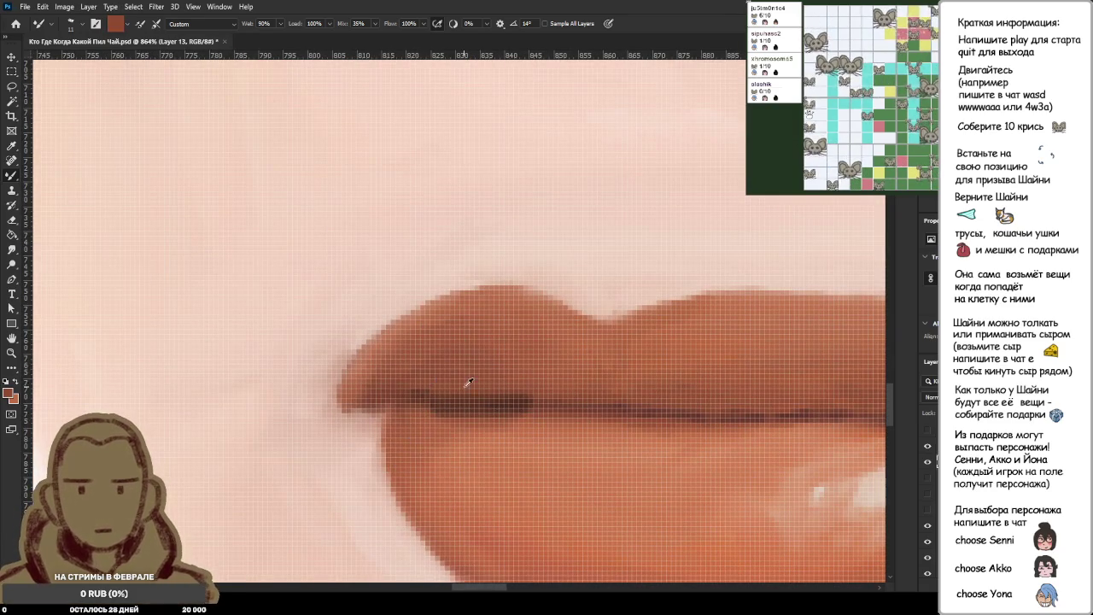
pyautogui.scroll(-5, 508, 389)
pyautogui.scroll(-3, 547, 386)
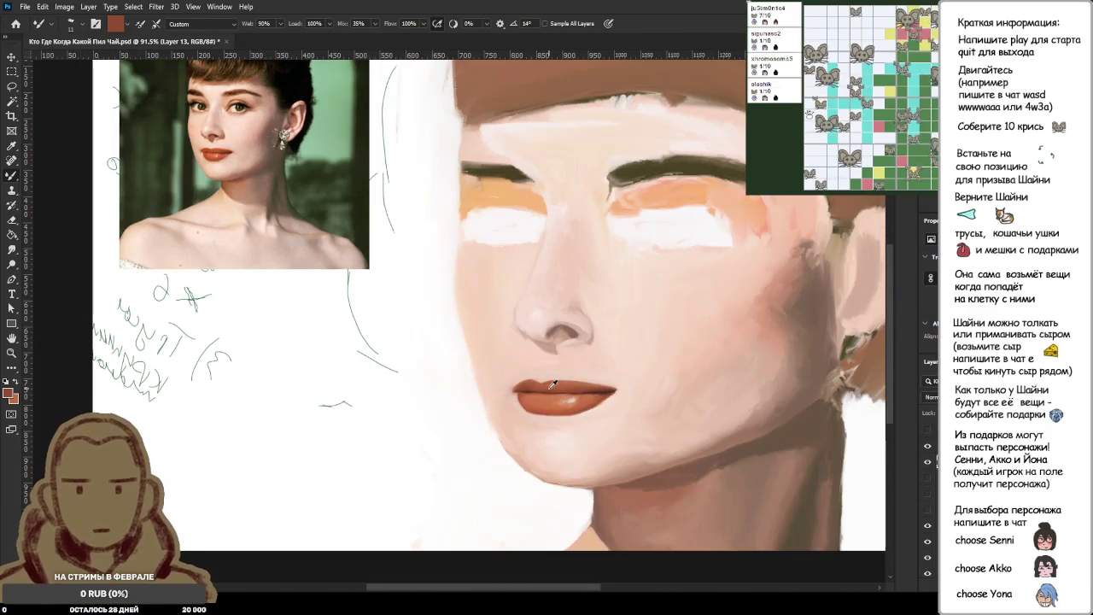
# Load lip-line colour and darken the seam between the lips.
pyautogui.scroll(3, 553, 386)
pyautogui.scroll(3, 507, 318)
pyautogui.scroll(3, 444, 389)
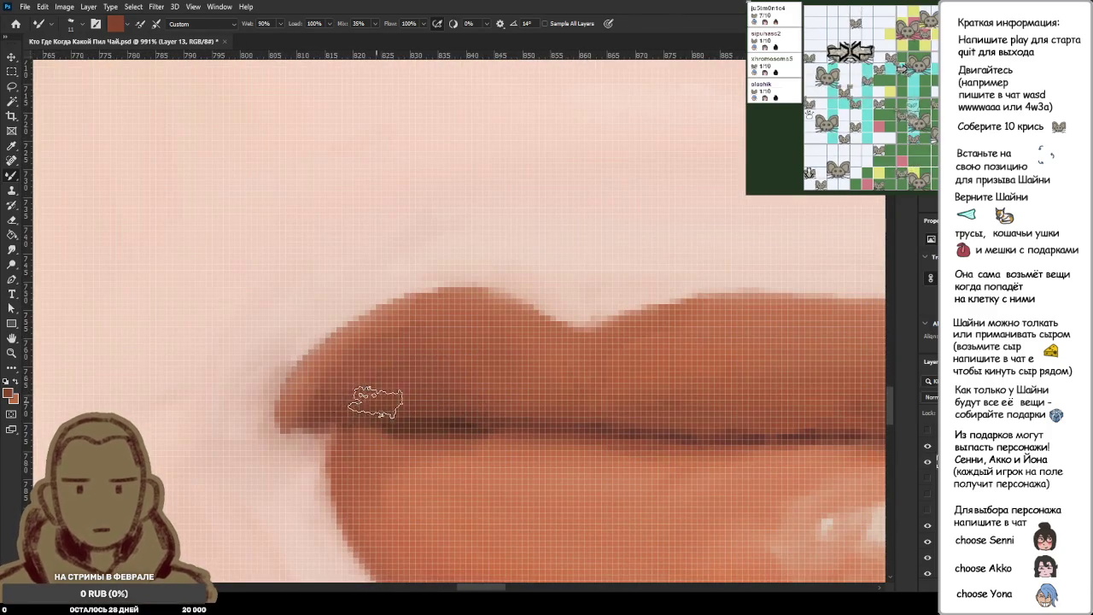
pyautogui.scroll(-5, 381, 380)
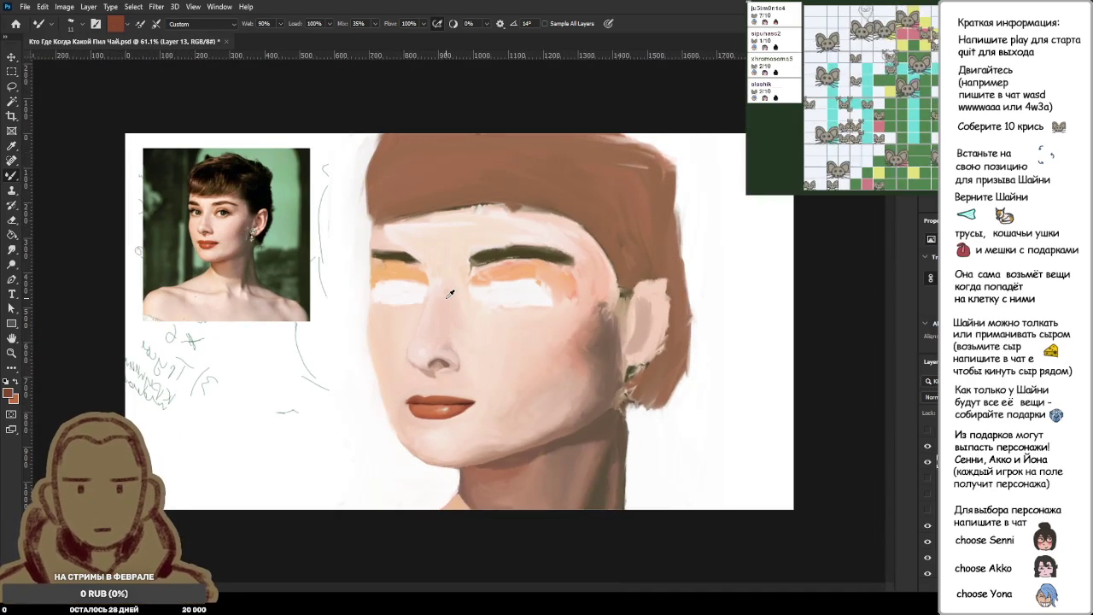
pyautogui.scroll(5, 391, 370)
pyautogui.scroll(5, 427, 401)
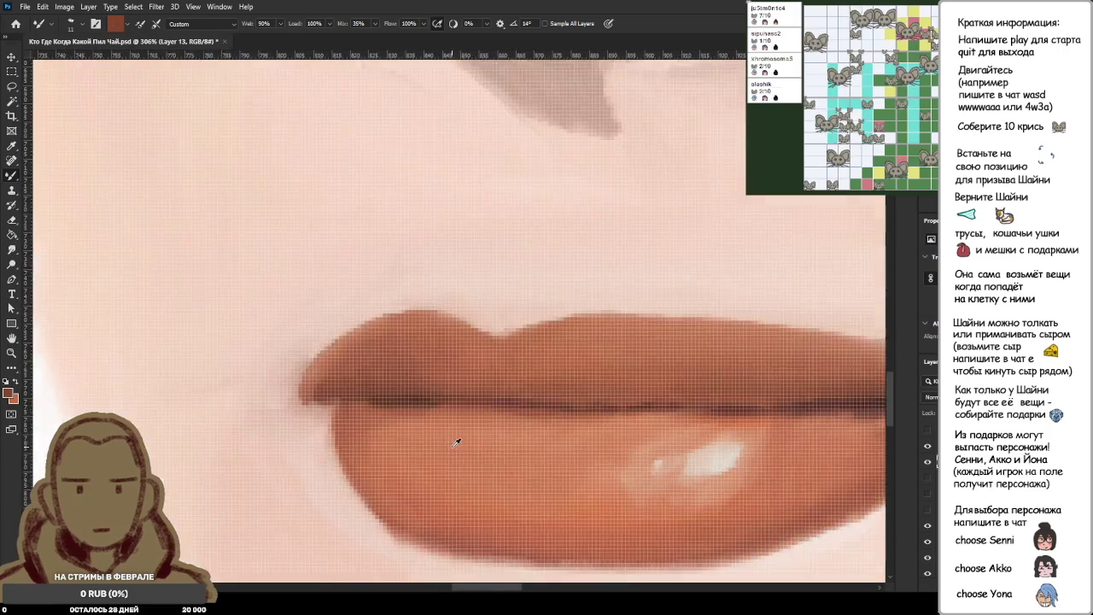
pyautogui.scroll(5, 402, 358)
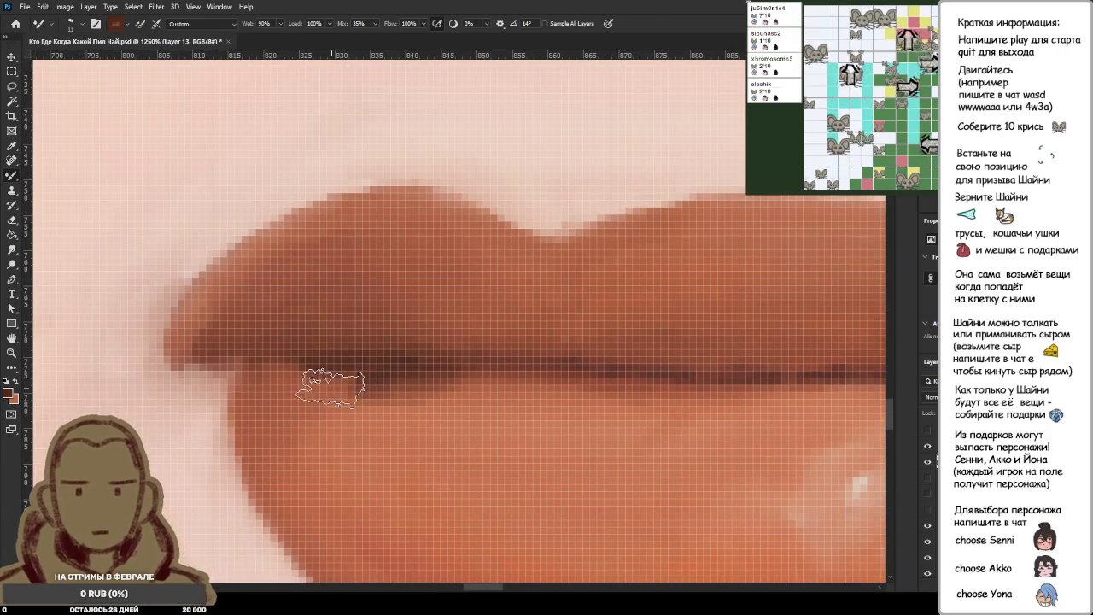
pyautogui.keyDown('alt'); pyautogui.click(431, 378); pyautogui.keyUp('alt')
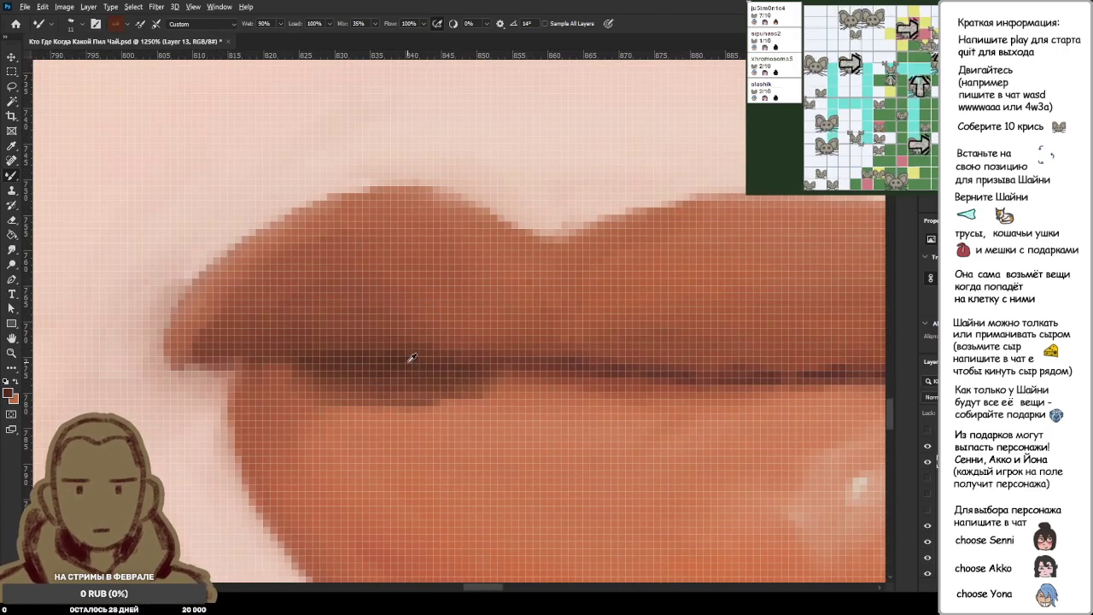
pyautogui.moveTo(411, 358); pyautogui.dragTo(407, 363)
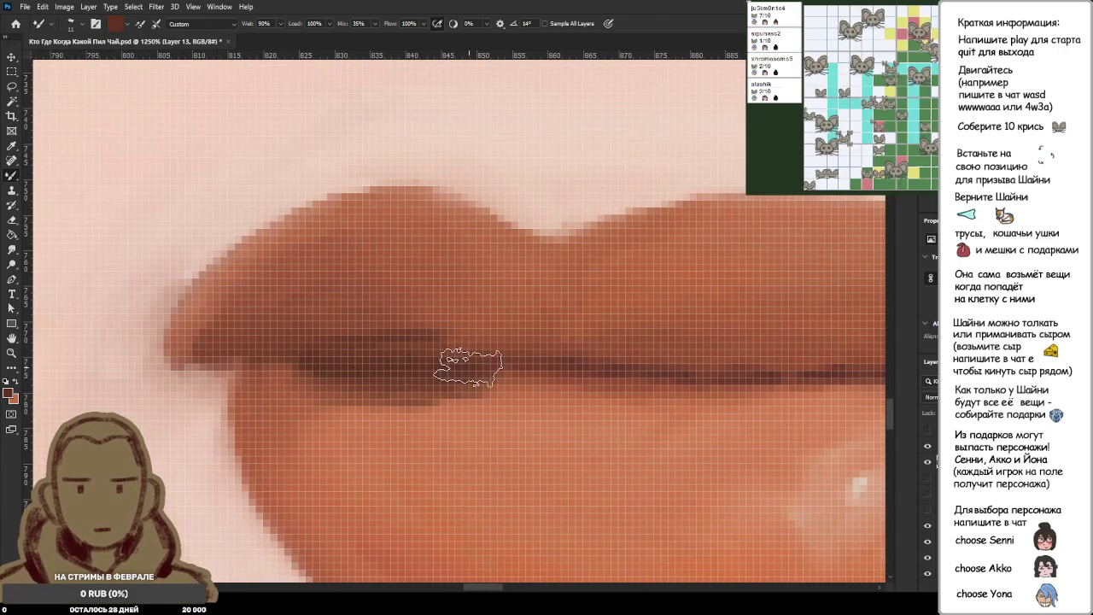
# Paint a darker brown shadow into the left corner of the lower lip.
pyautogui.scroll(-2, 469, 367)
pyautogui.scroll(-3, 468, 373)
pyautogui.scroll(3, 463, 378)
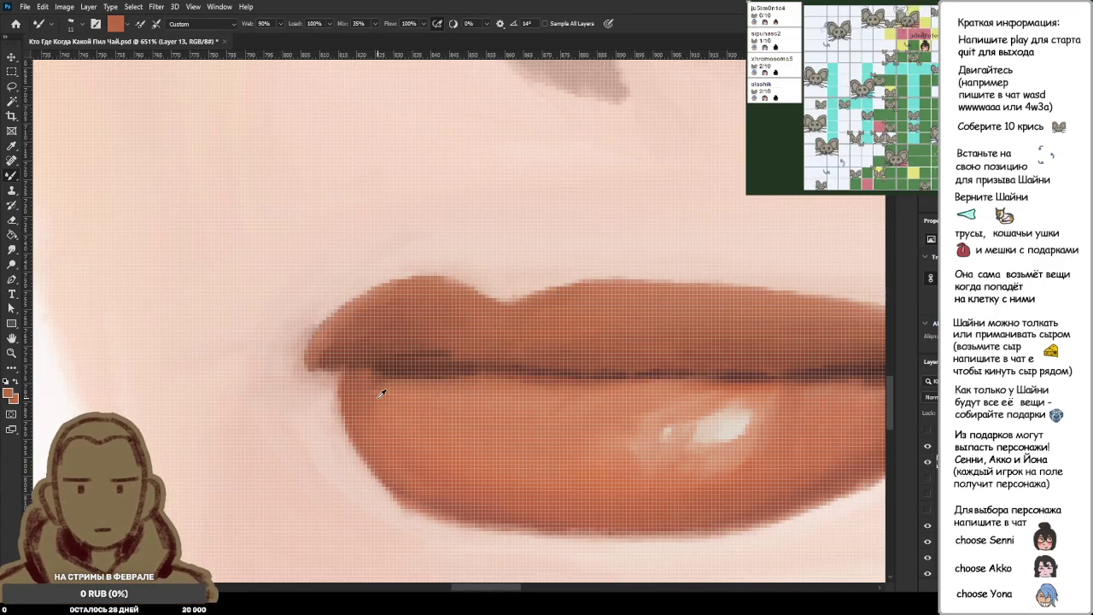
pyautogui.keyDown('alt'); pyautogui.click(456, 510); pyautogui.keyUp('alt')
pyautogui.keyDown('alt'); pyautogui.click(401, 368); pyautogui.keyUp('alt')
pyautogui.moveTo(355, 385); pyautogui.dragTo(361, 417)
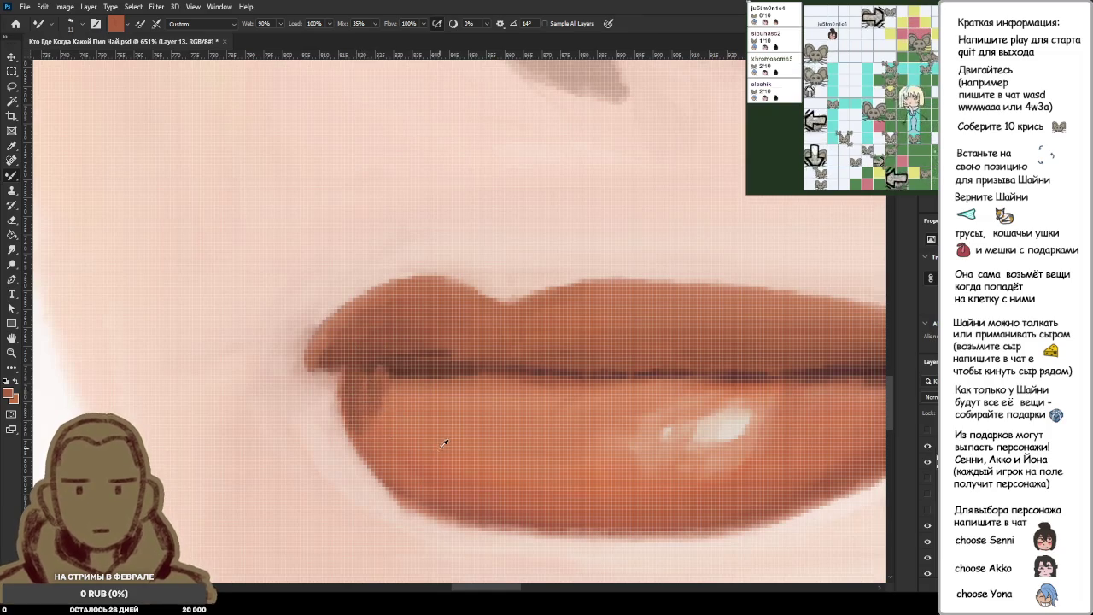
# Re-sample the lip colour for the next strokes.
pyautogui.scroll(-3, 444, 442)
pyautogui.scroll(4, 402, 433)
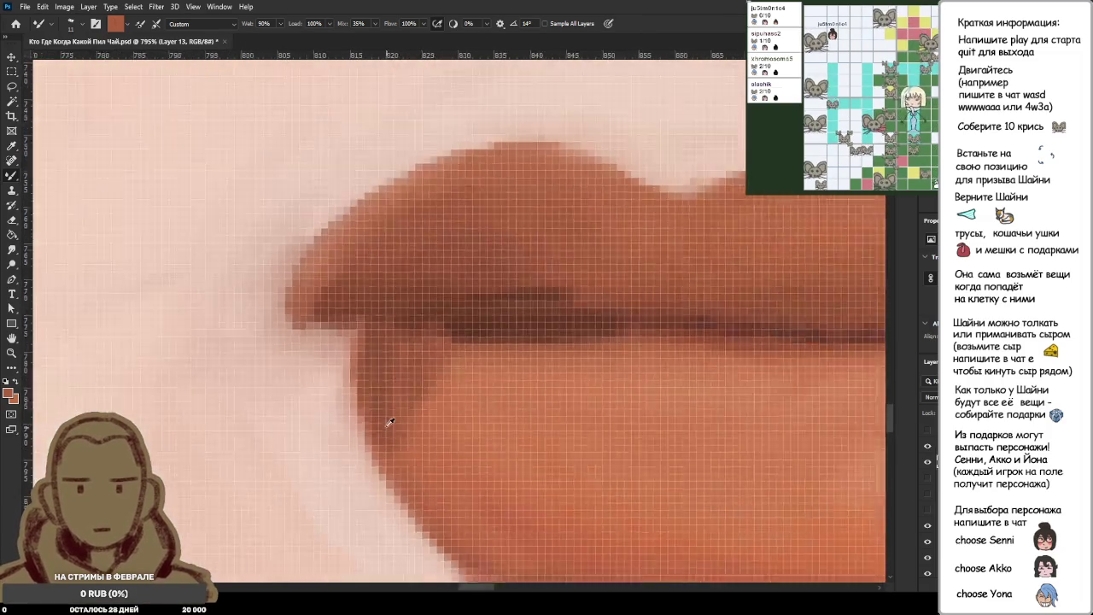
pyautogui.scroll(-2, 464, 397)
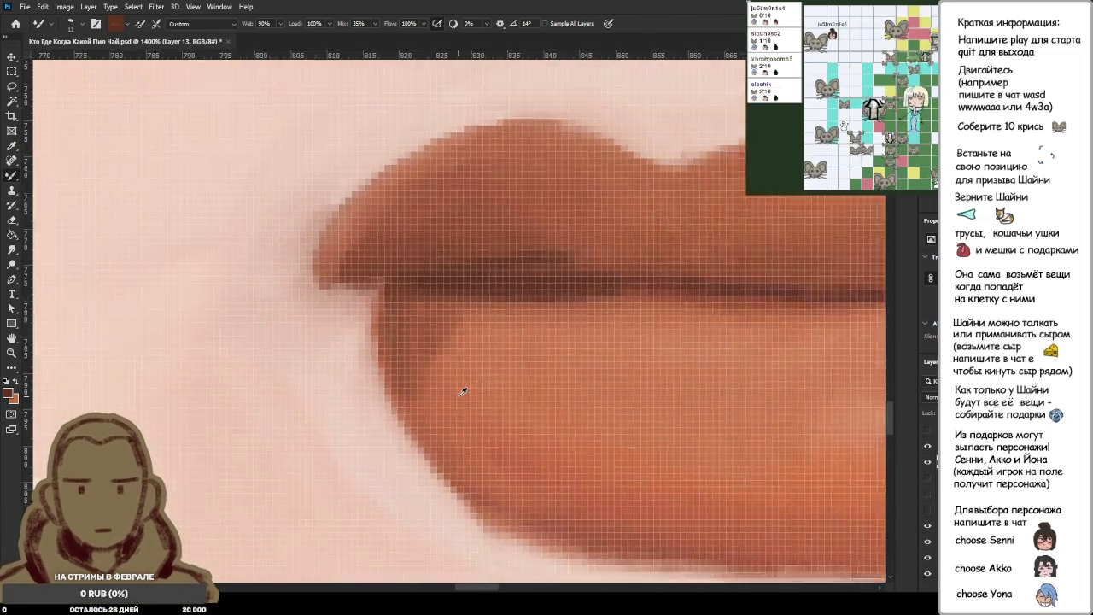
pyautogui.scroll(-2, 457, 385)
pyautogui.scroll(2, 456, 384)
pyautogui.scroll(2, 476, 298)
pyautogui.keyDown('alt'); pyautogui.click(437, 321); pyautogui.keyUp('alt')
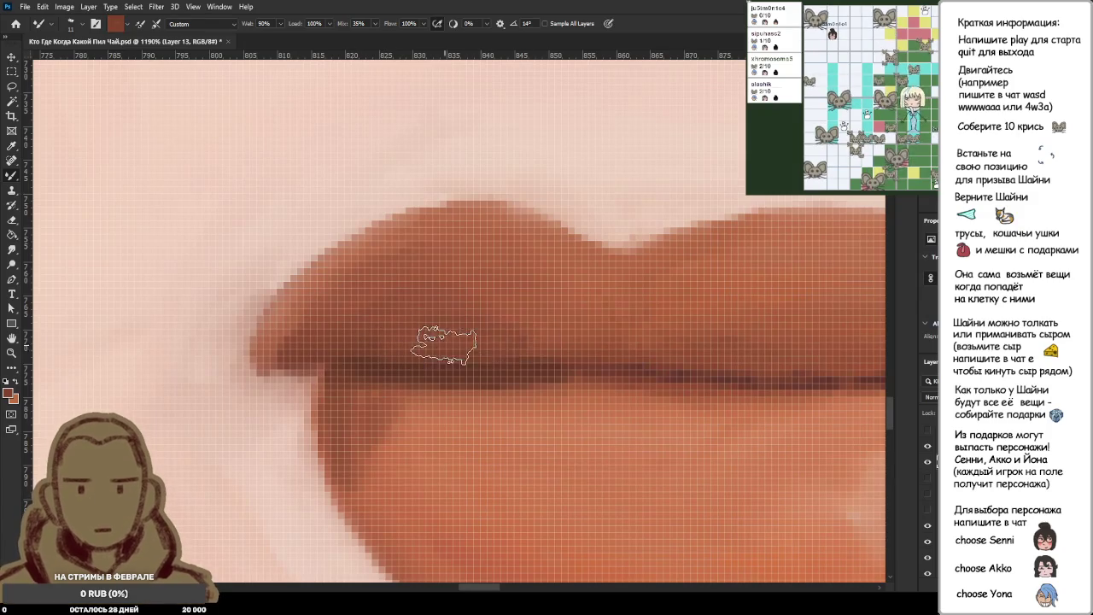
pyautogui.keyDown('alt'); pyautogui.click(467, 363); pyautogui.keyUp('alt')
pyautogui.scroll(-2, 566, 367)
pyautogui.scroll(-3, 566, 367)
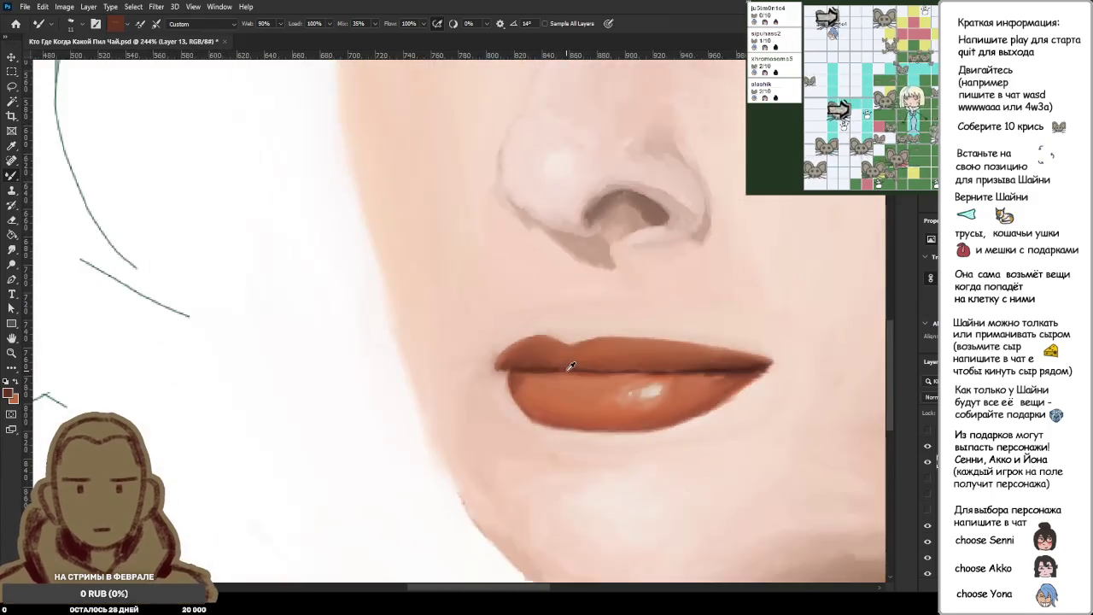
pyautogui.scroll(-3, 555, 362)
pyautogui.scroll(-1, 545, 357)
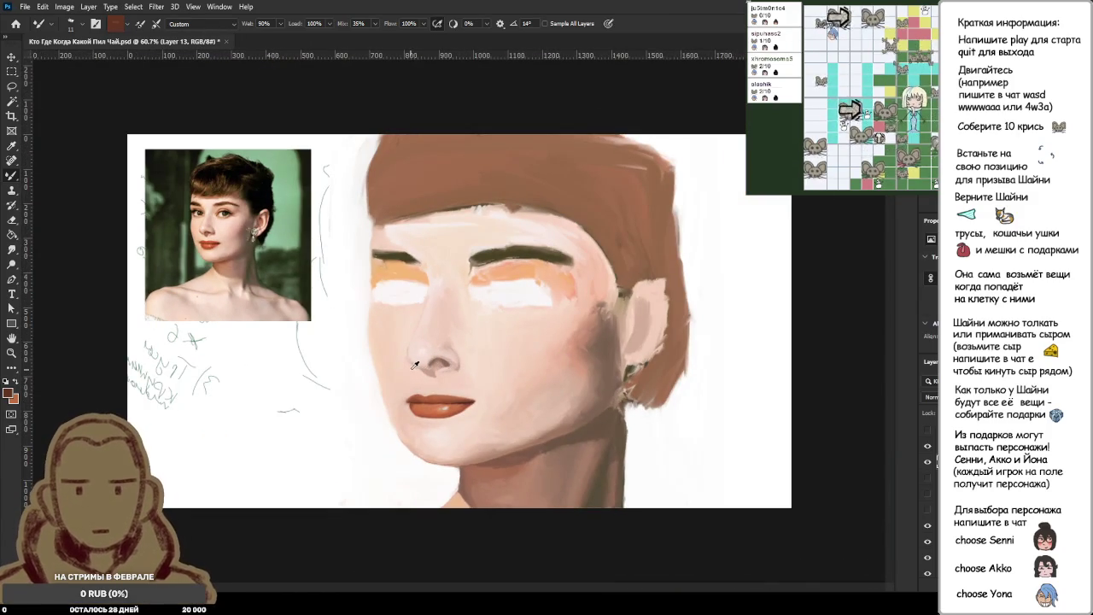
pyautogui.scroll(2, 385, 375)
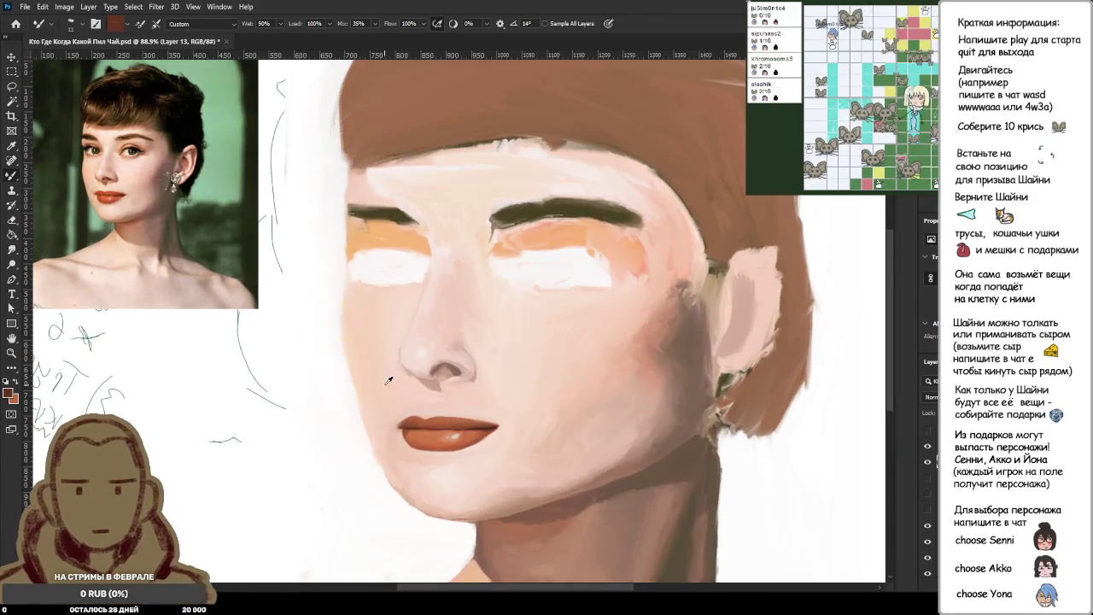
pyautogui.scroll(2, 398, 410)
pyautogui.scroll(2, 415, 423)
pyautogui.scroll(2, 452, 417)
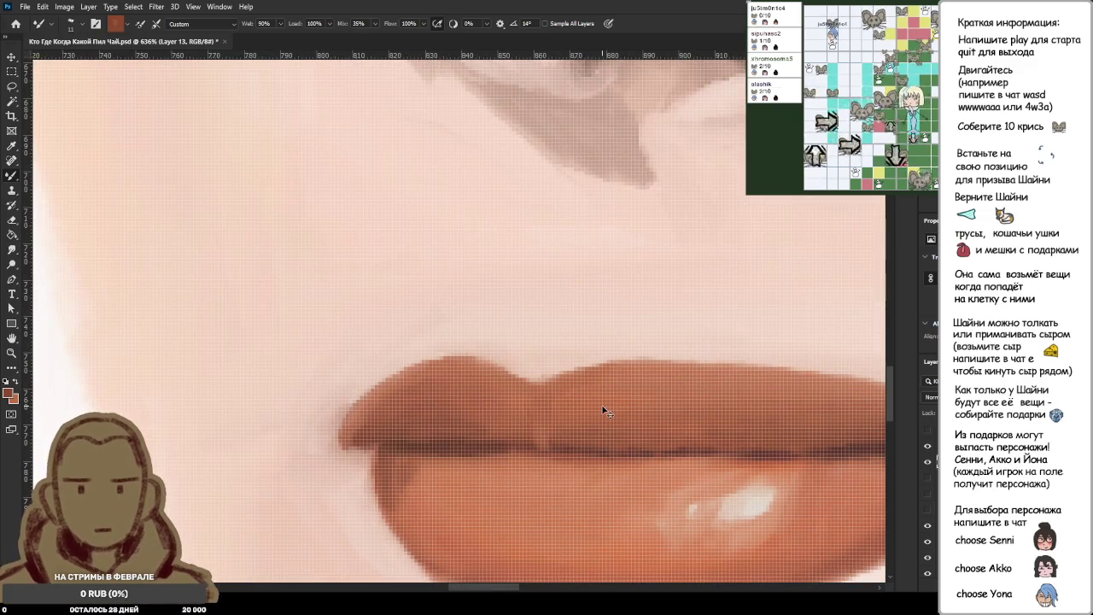
pyautogui.scroll(1, 444, 444)
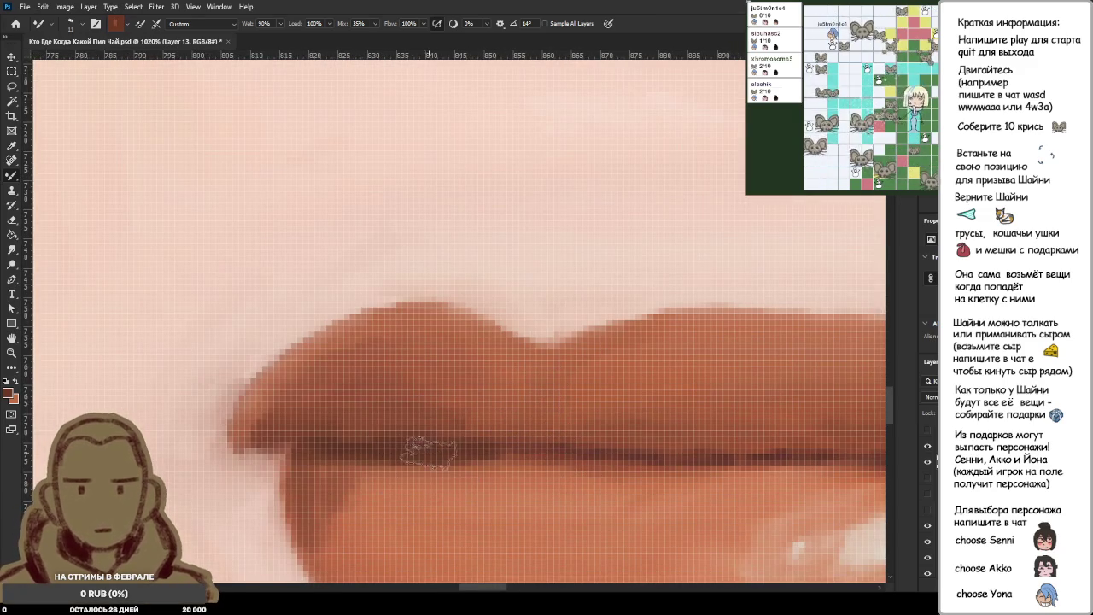
pyautogui.keyDown('alt'); pyautogui.click(410, 445); pyautogui.keyUp('alt')
pyautogui.press('i')
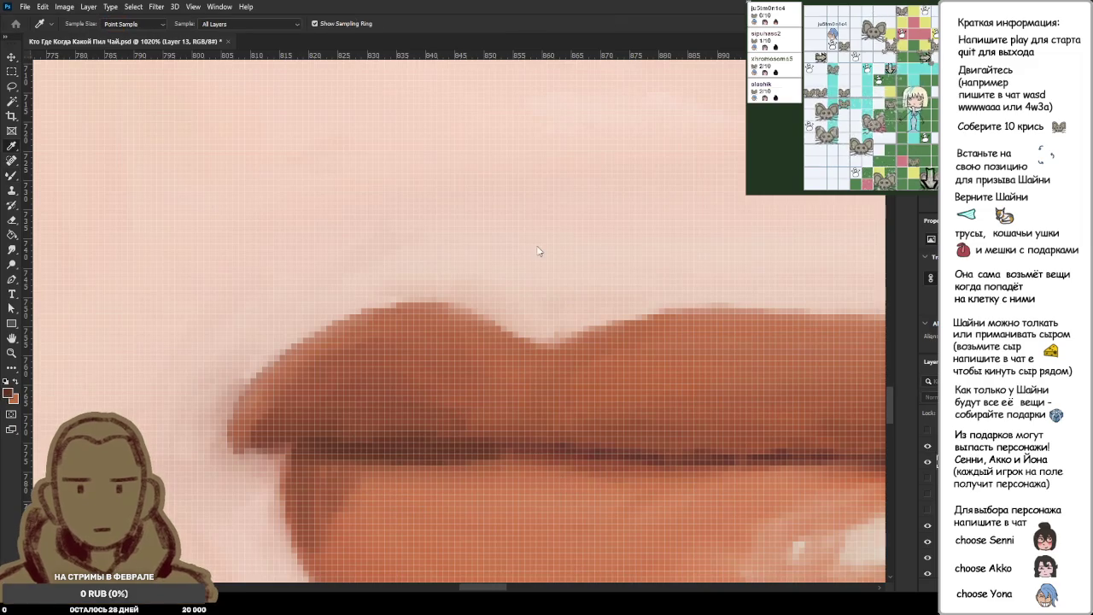
pyautogui.press('b')
pyautogui.keyDown('alt'); pyautogui.click(564, 382); pyautogui.keyUp('alt')
pyautogui.keyDown('alt'); pyautogui.click(557, 257); pyautogui.keyUp('alt')
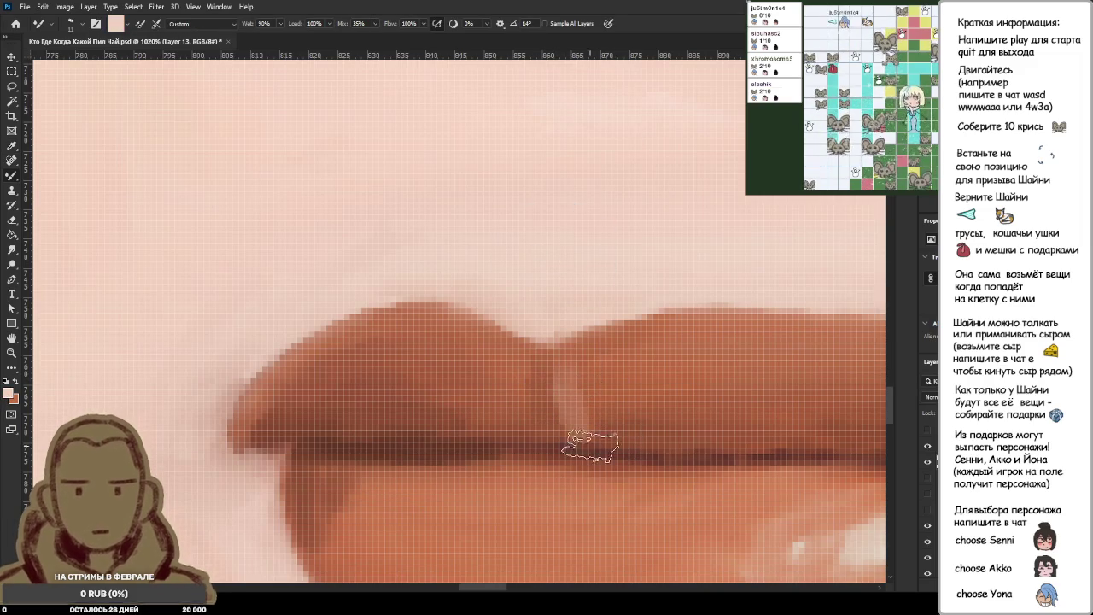
pyautogui.scroll(-5, 649, 392)
pyautogui.scroll(-3, 650, 391)
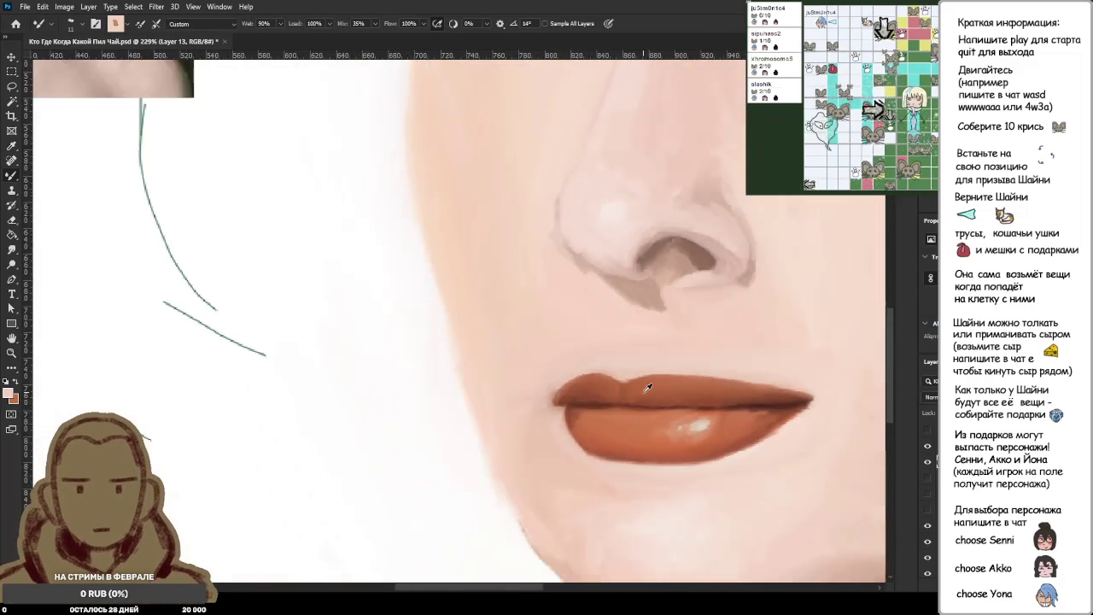
pyautogui.scroll(4, 640, 393)
pyautogui.scroll(4, 615, 389)
pyautogui.keyDown('alt'); pyautogui.click(598, 387); pyautogui.keyUp('alt')
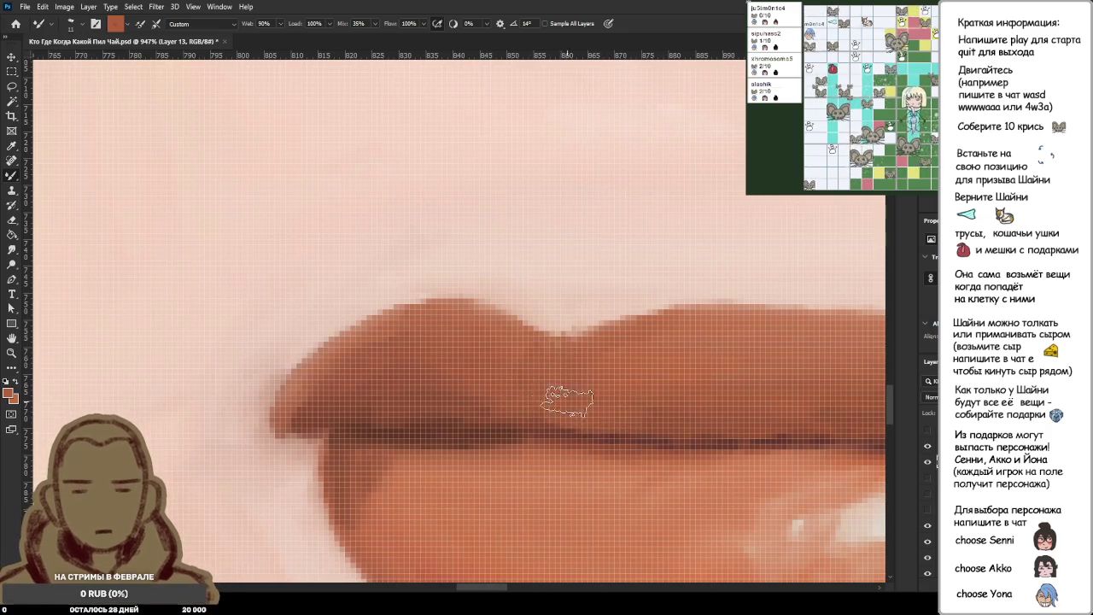
pyautogui.scroll(-3, 571, 395)
pyautogui.scroll(-3, 632, 376)
pyautogui.scroll(-3, 632, 375)
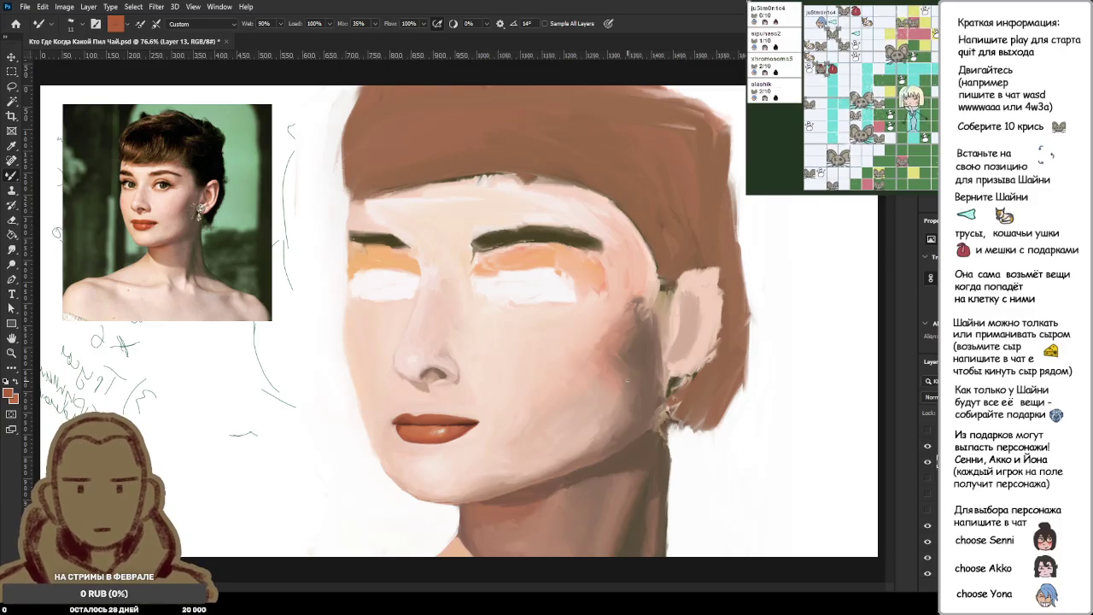
# Sample the dark brown lip line and a lighter orange from the lower lip.
pyautogui.scroll(4, 350, 427)
pyautogui.scroll(4, 371, 439)
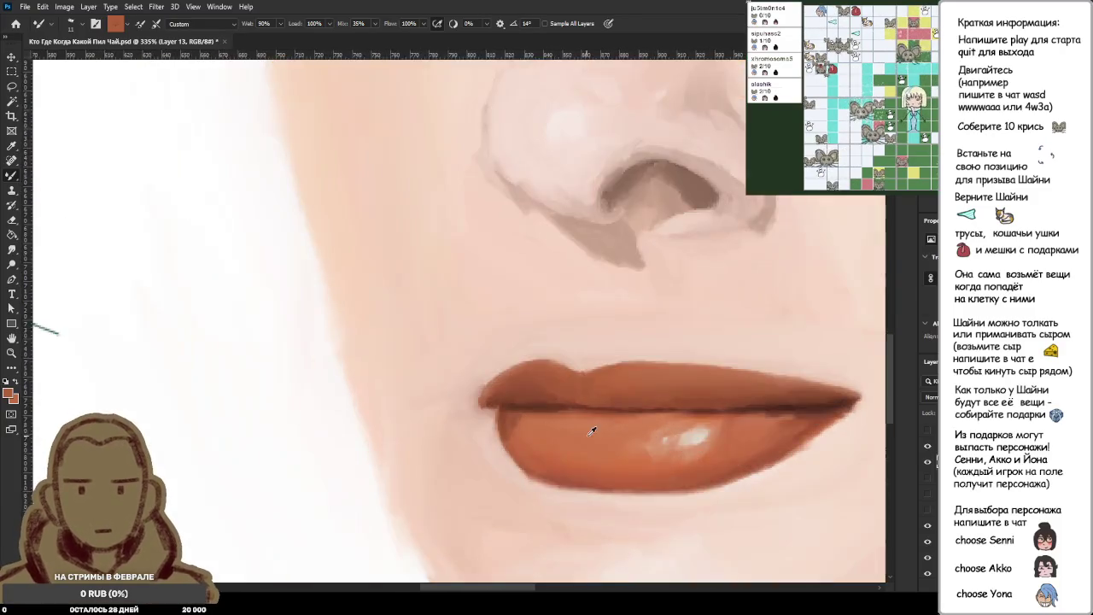
pyautogui.scroll(3, 593, 432)
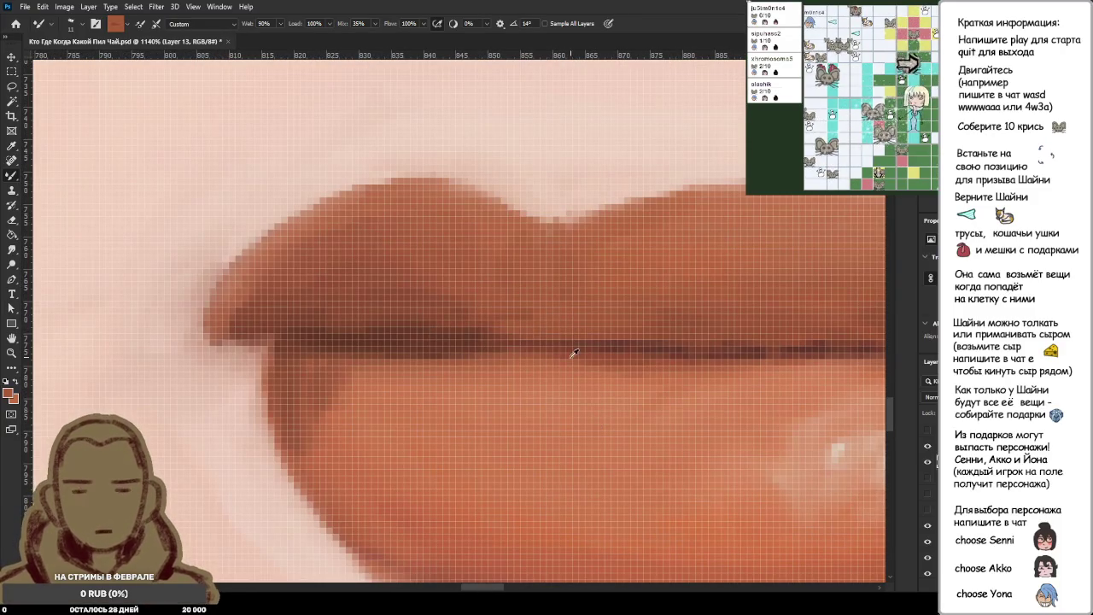
pyautogui.keyDown('alt'); pyautogui.click(570, 367); pyautogui.keyUp('alt')
pyautogui.scroll(-2, 571, 367)
pyautogui.scroll(2, 491, 282)
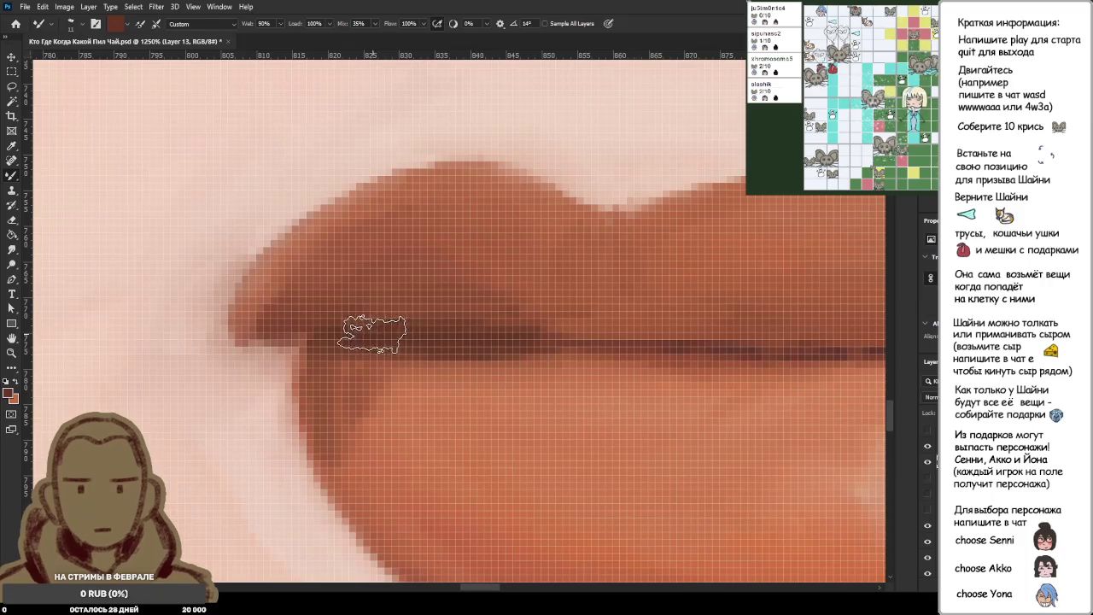
pyautogui.keyDown('alt'); pyautogui.click(465, 372); pyautogui.keyUp('alt')
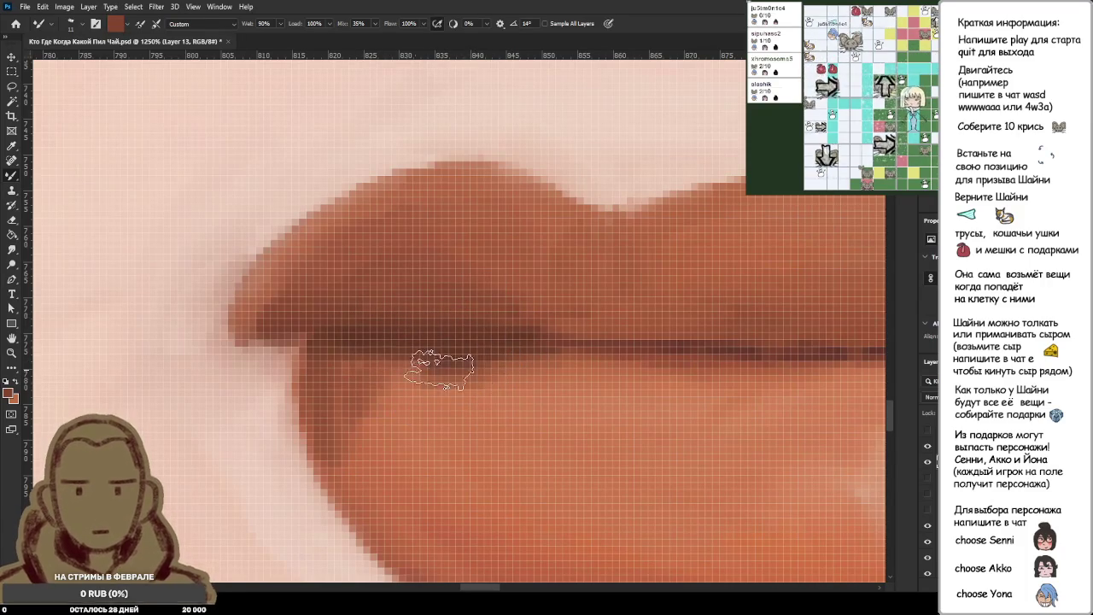
# Sample colours near the lip corner and stroke dark brown onto the upper lip's left corner.
pyautogui.scroll(-3, 519, 367)
pyautogui.scroll(1, 518, 368)
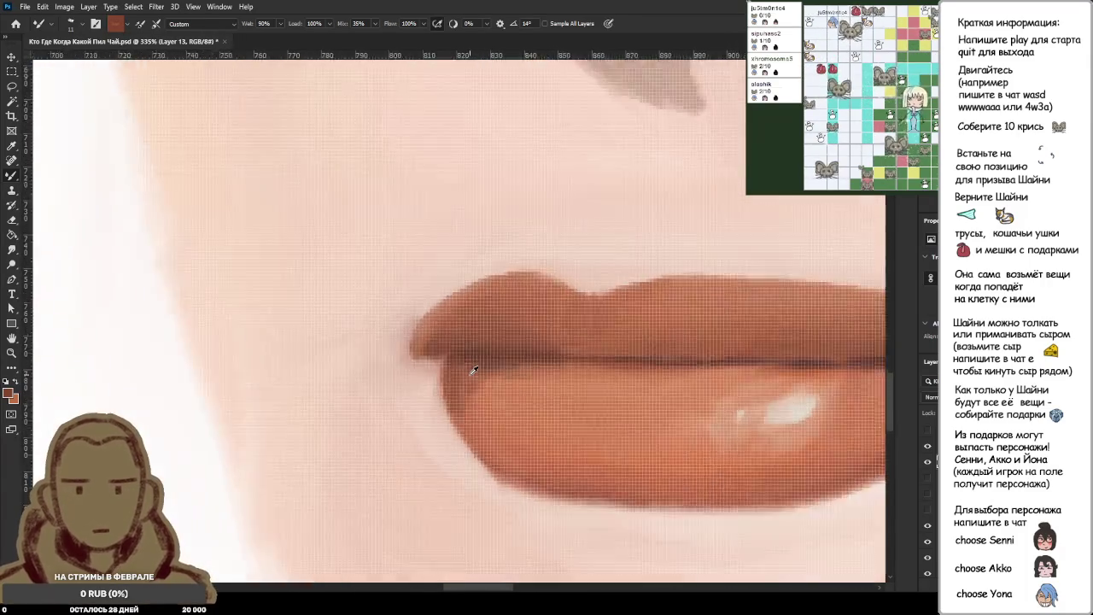
pyautogui.scroll(2, 513, 376)
pyautogui.keyDown('alt'); pyautogui.click(496, 414); pyautogui.keyUp('alt')
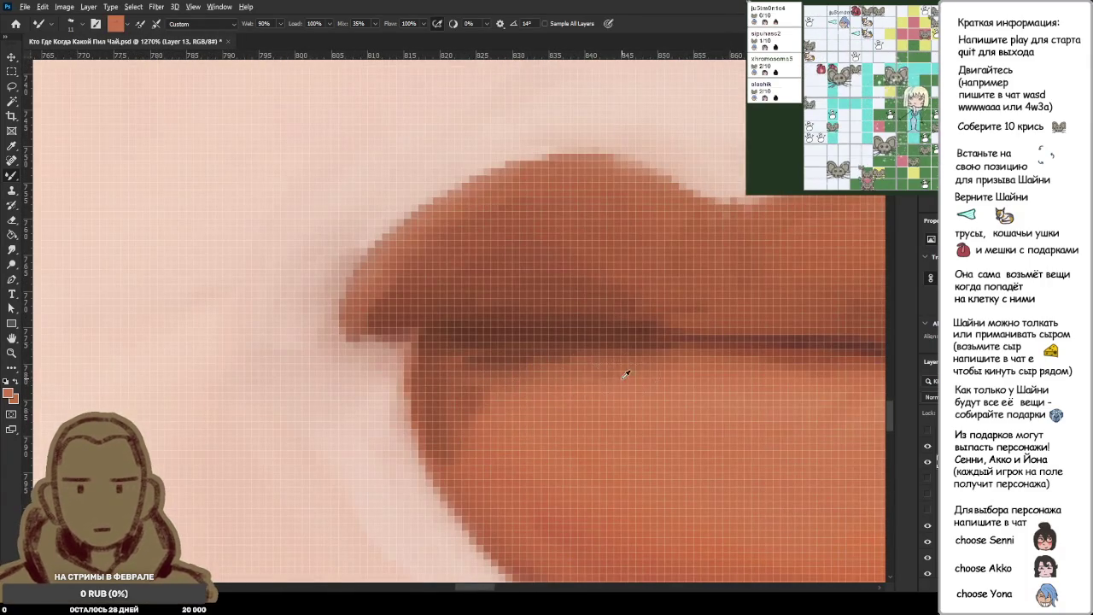
pyautogui.scroll(-2, 625, 374)
pyautogui.keyDown('alt'); pyautogui.click(618, 289); pyautogui.keyUp('alt')
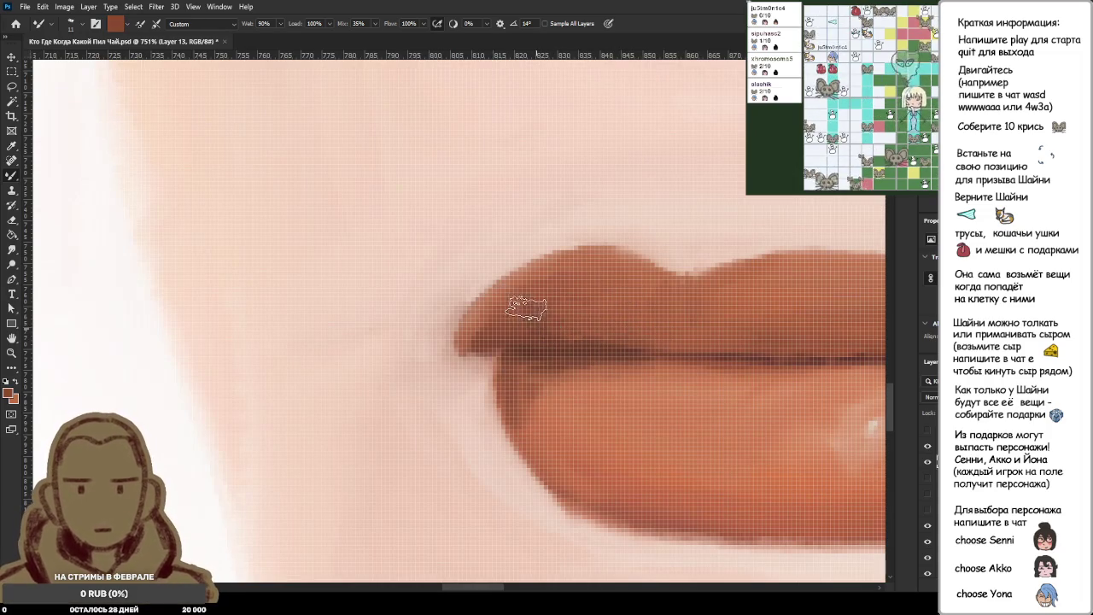
pyautogui.moveTo(493, 342); pyautogui.dragTo(513, 299)
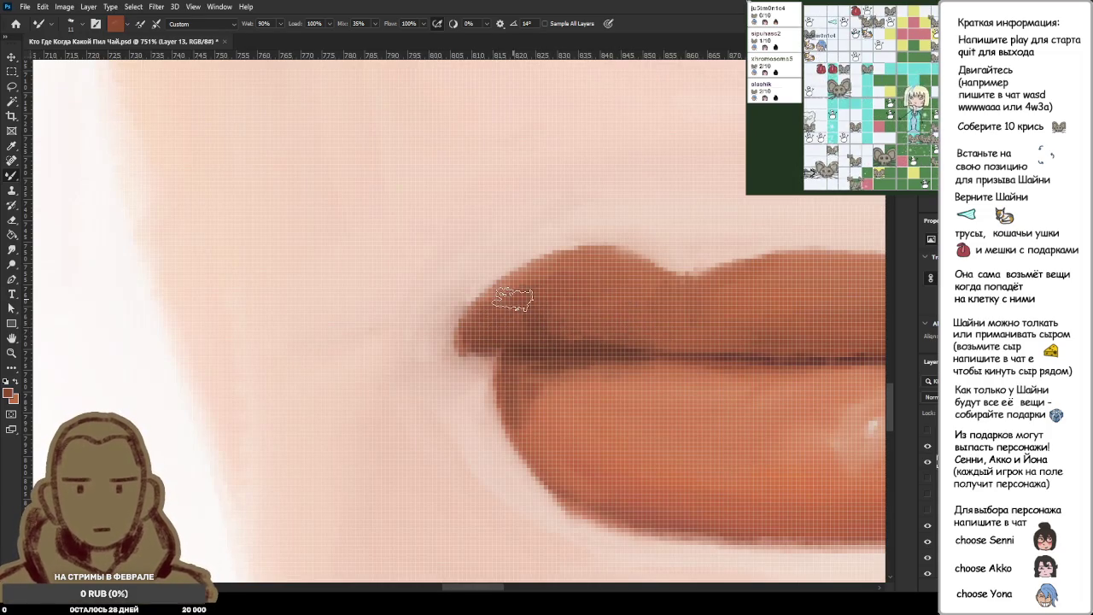
# Re-sample the upper lip colour and a darker lip tone.
pyautogui.keyDown('alt'); pyautogui.click(593, 295); pyautogui.keyUp('alt')
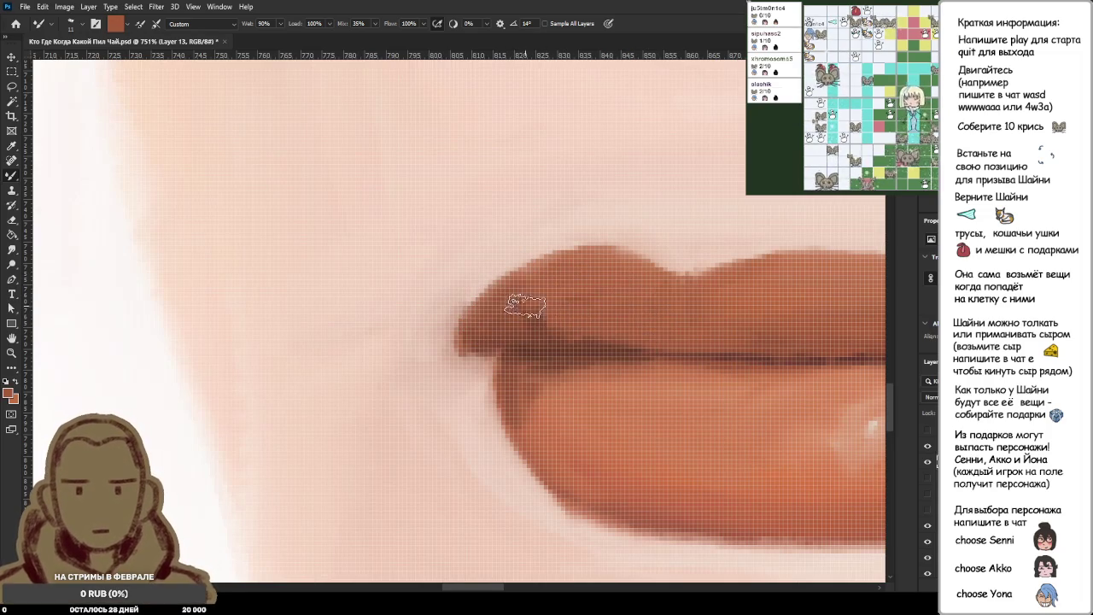
pyautogui.keyDown('alt'); pyautogui.click(555, 294); pyautogui.keyUp('alt')
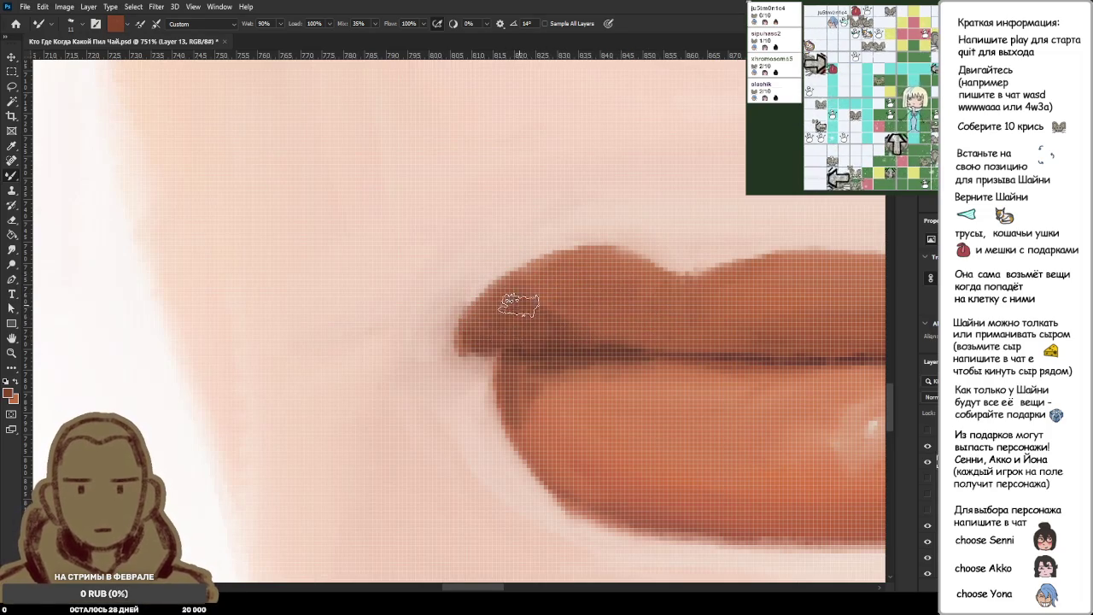
pyautogui.scroll(-5, 600, 331)
pyautogui.scroll(1, 600, 332)
pyautogui.scroll(-5, 610, 337)
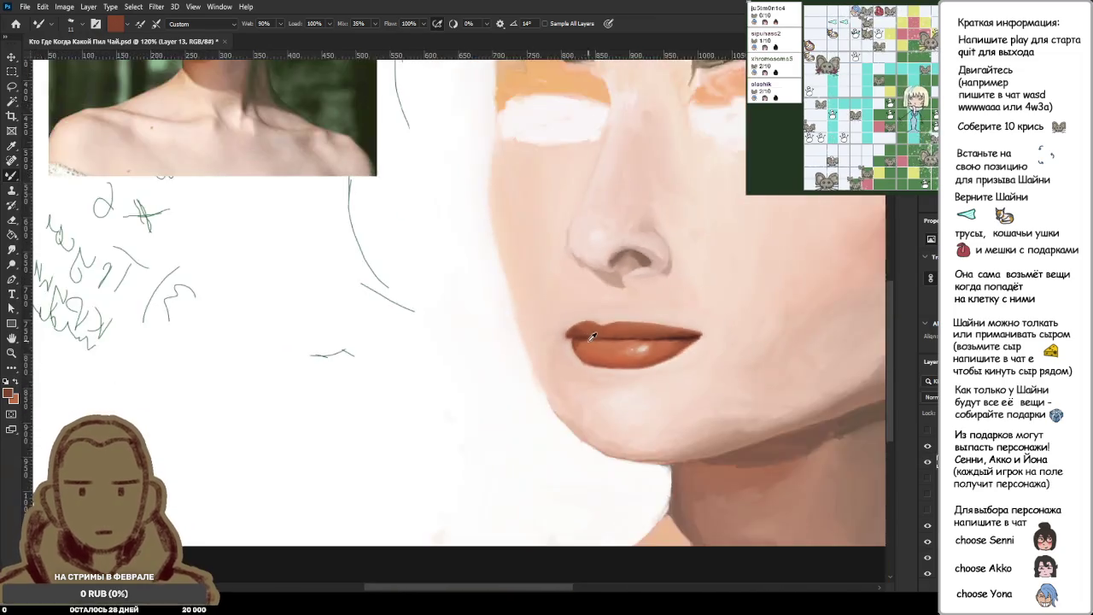
# Zoom in closely on the left end of the upper lip.
pyautogui.scroll(-3, 621, 341)
pyautogui.scroll(3, 362, 269)
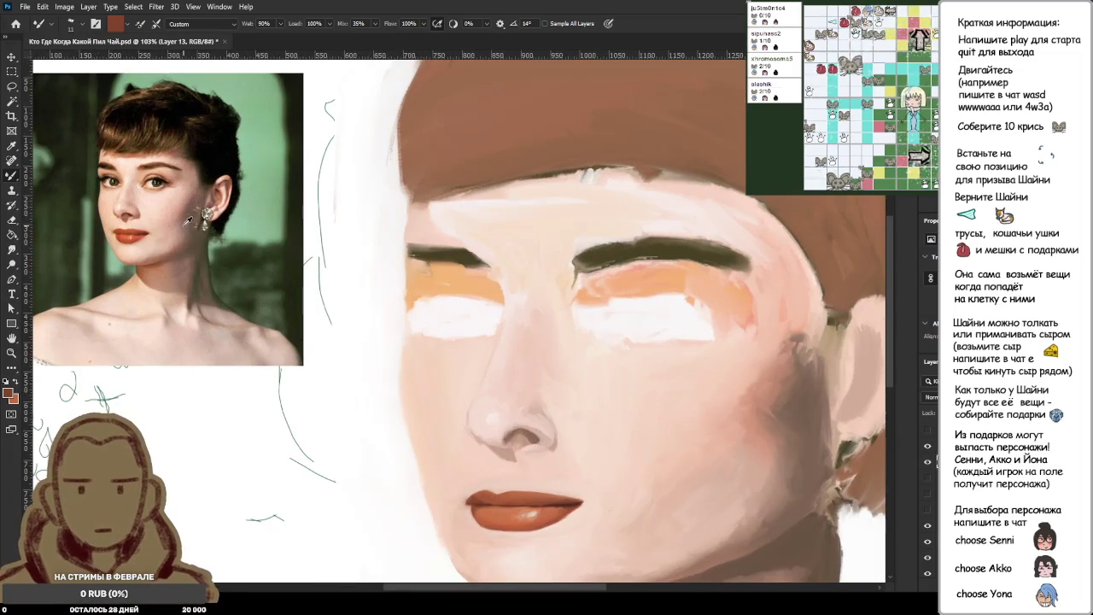
pyautogui.scroll(2, 390, 389)
pyautogui.scroll(1, 444, 427)
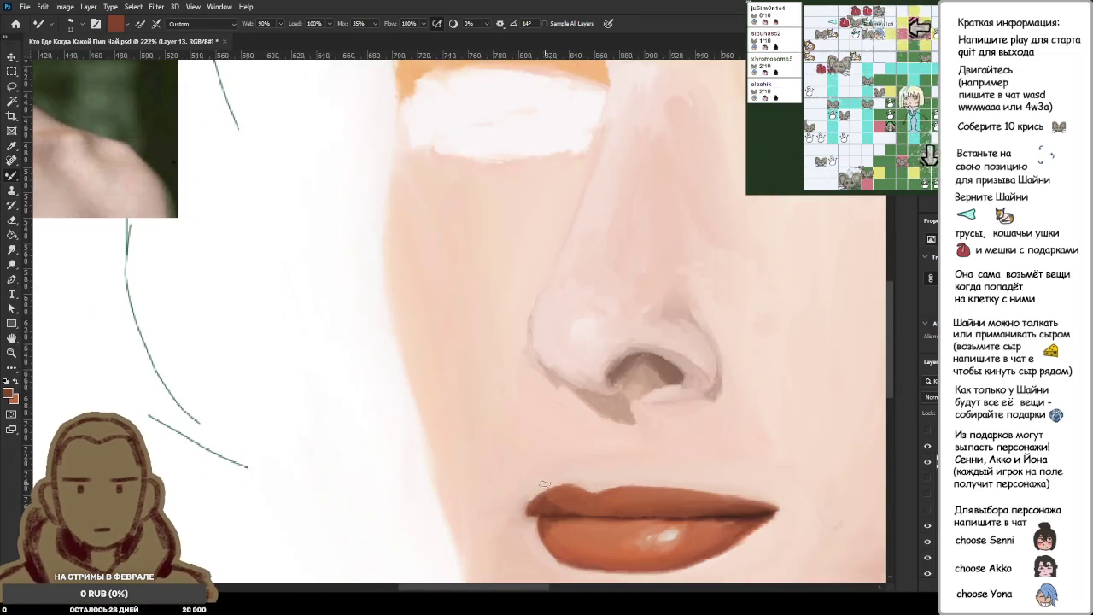
pyautogui.scroll(1, 504, 470)
pyautogui.scroll(4, 560, 508)
pyautogui.scroll(-3, 559, 508)
pyautogui.scroll(1, 560, 510)
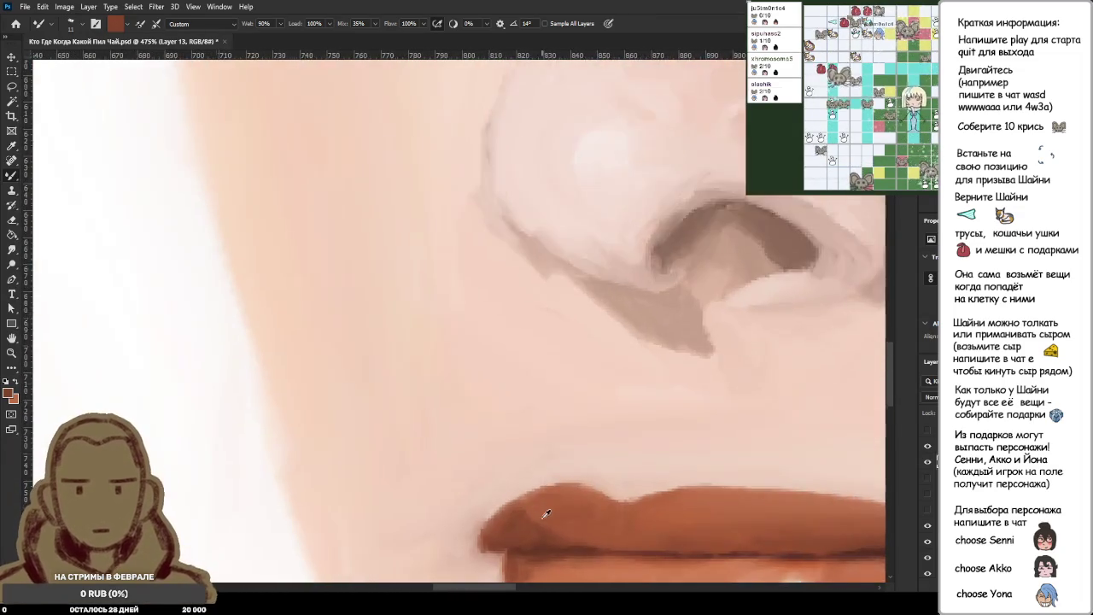
pyautogui.scroll(2, 559, 512)
pyautogui.scroll(-3, 555, 510)
pyautogui.scroll(4, 556, 439)
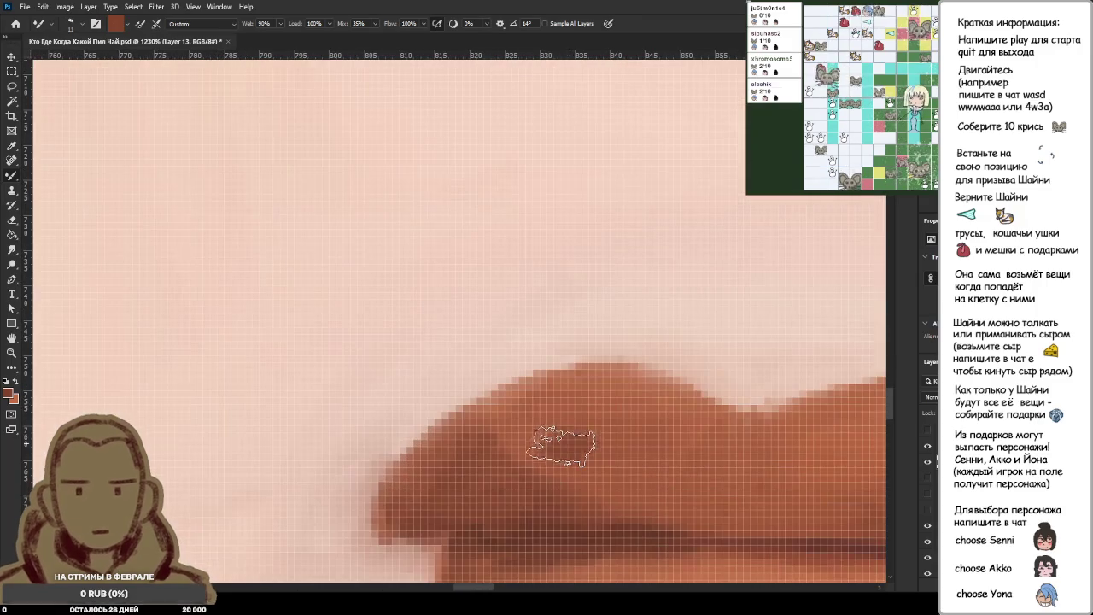
pyautogui.scroll(-3, 602, 442)
pyautogui.scroll(1, 593, 444)
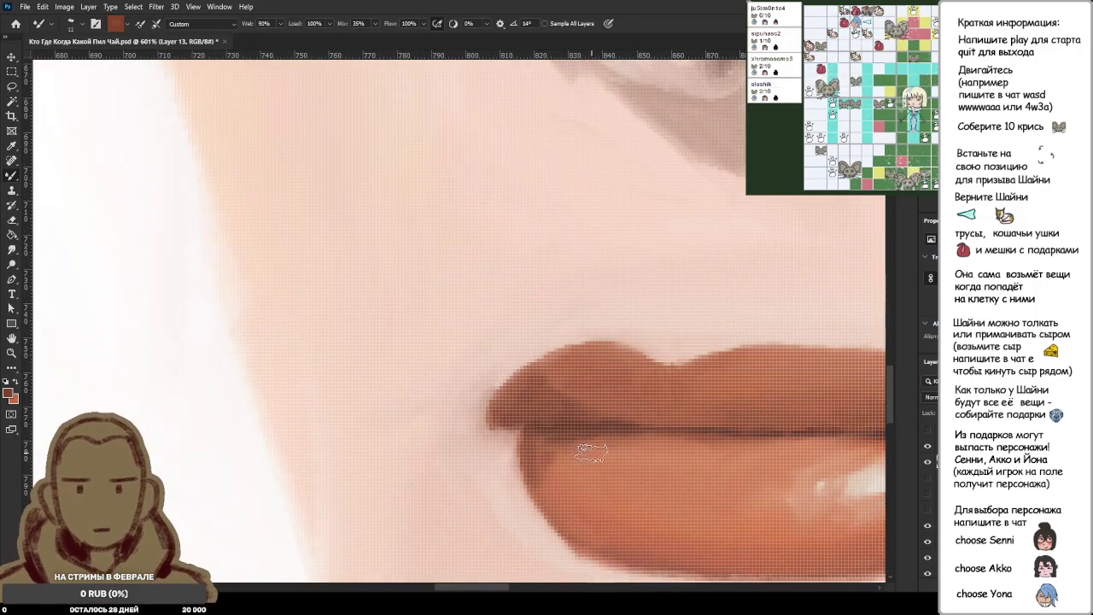
pyautogui.scroll(1, 590, 427)
pyautogui.scroll(1, 577, 236)
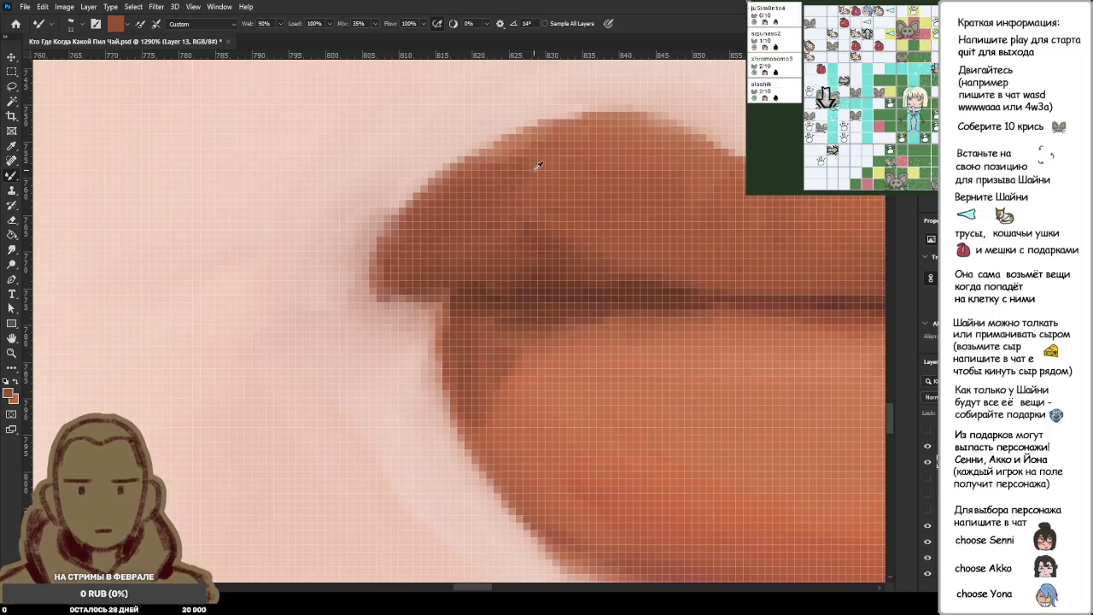
# Paint two Mixer Brush strokes extending and darkening the upper lip's top-left edge.
pyautogui.moveTo(547, 128); pyautogui.dragTo(516, 173)
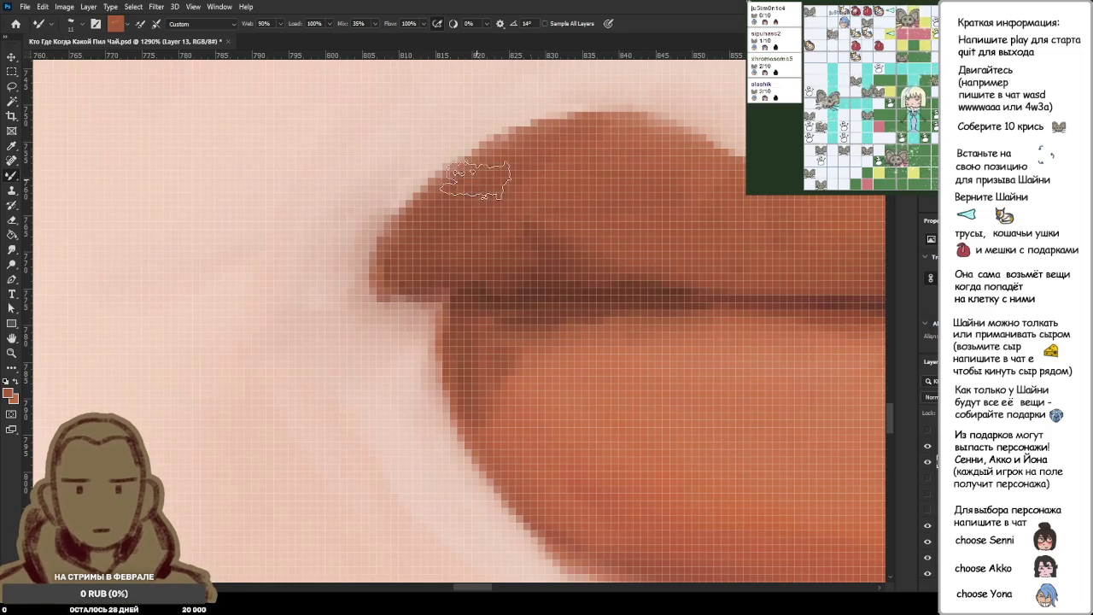
pyautogui.moveTo(513, 162); pyautogui.dragTo(462, 184)
pyautogui.scroll(-4, 478, 235)
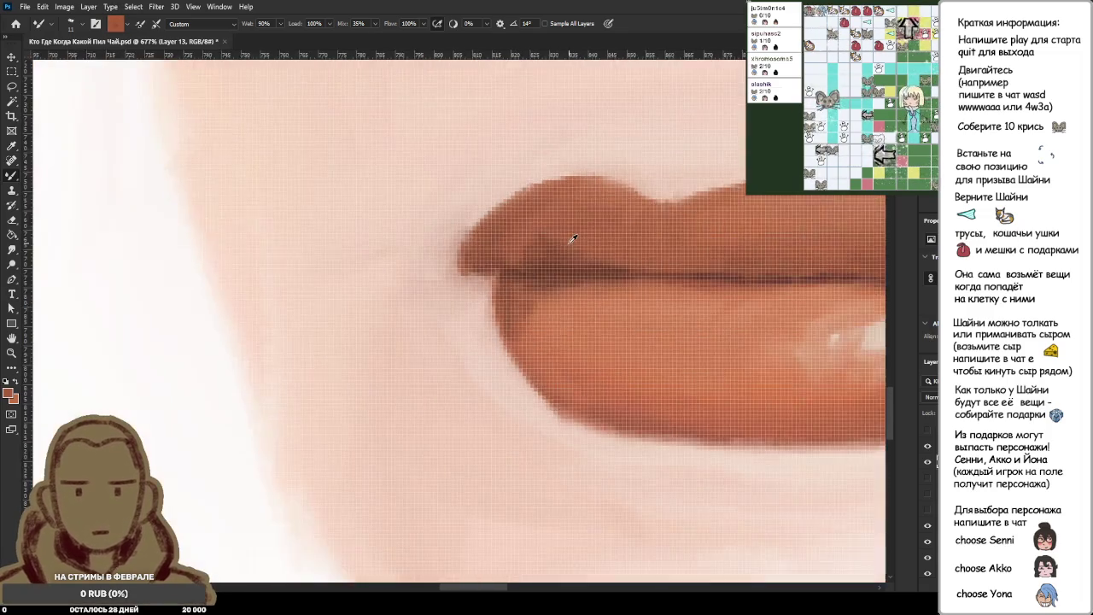
pyautogui.scroll(-2, 530, 233)
pyautogui.scroll(-1, 582, 232)
pyautogui.scroll(3, 582, 233)
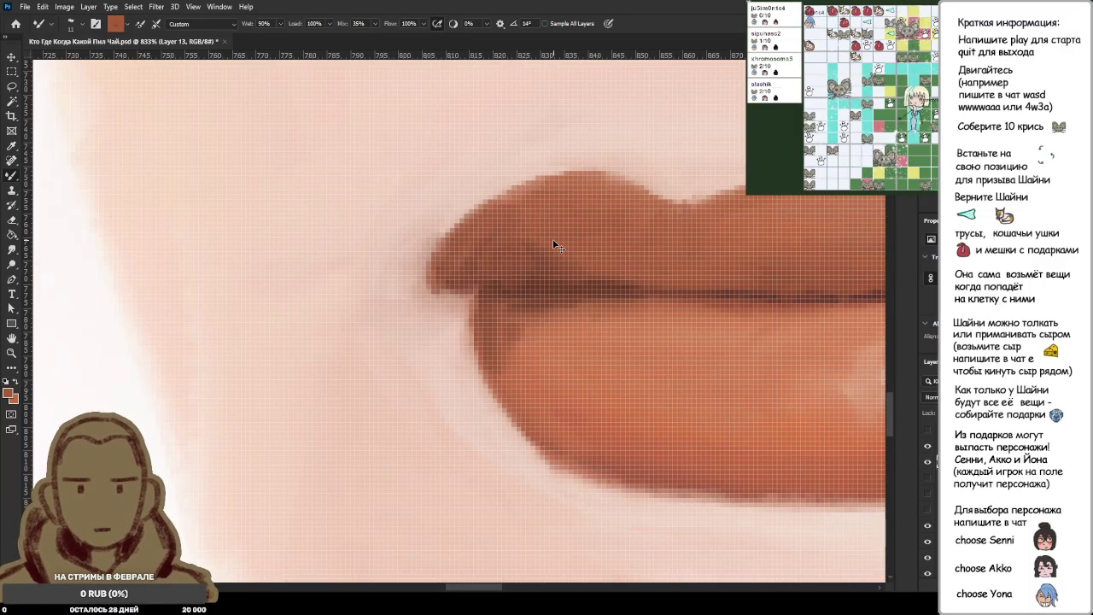
pyautogui.scroll(1, 508, 245)
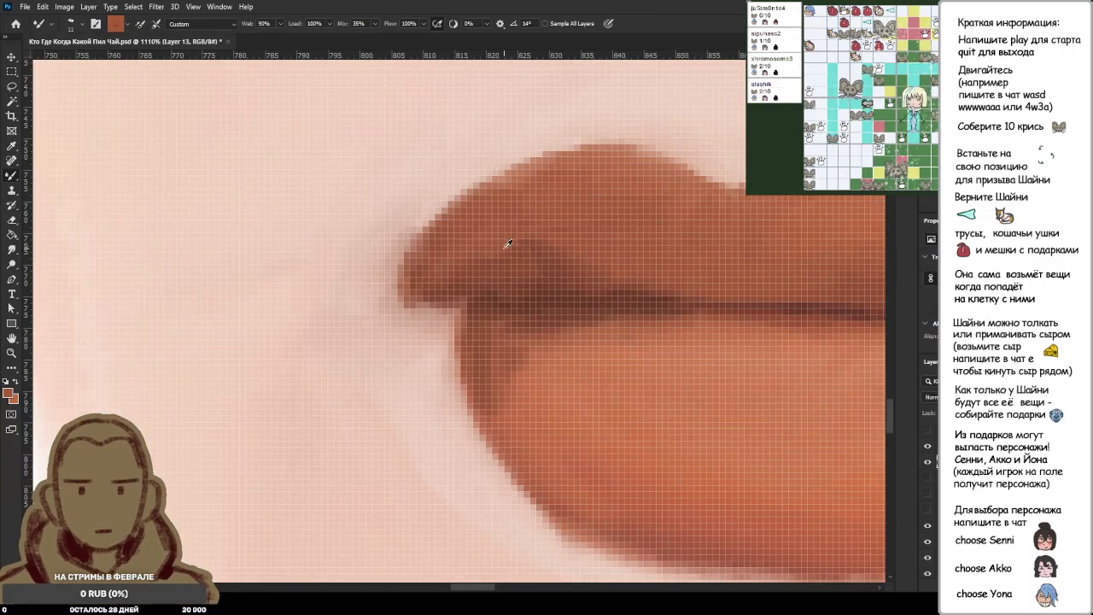
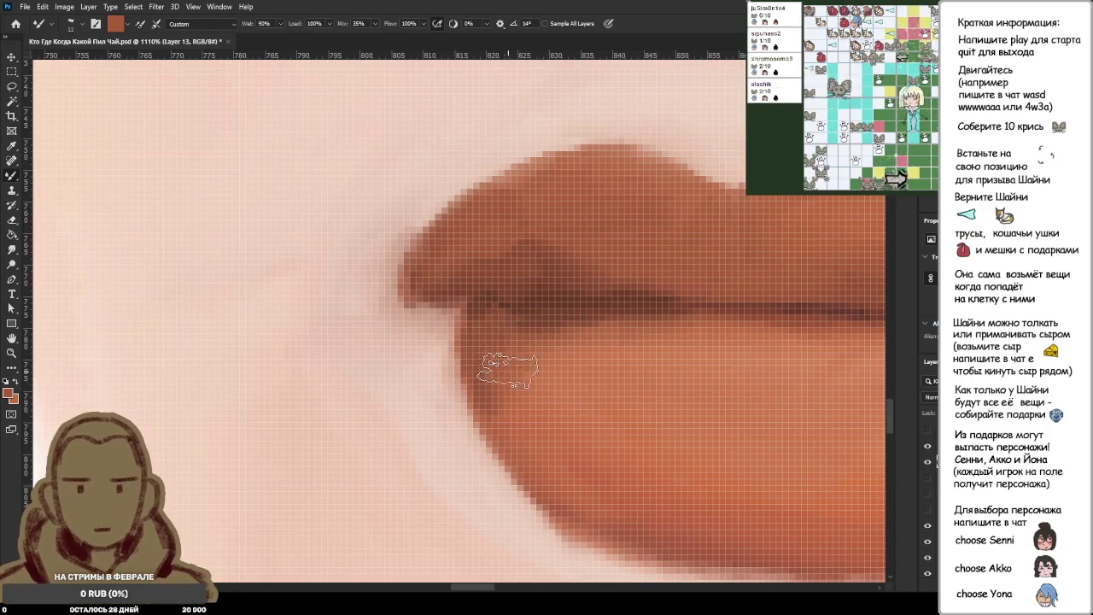
# Zoom in on the left lip corner and sample a darker brown from the lip.
pyautogui.scroll(-5, 530, 358)
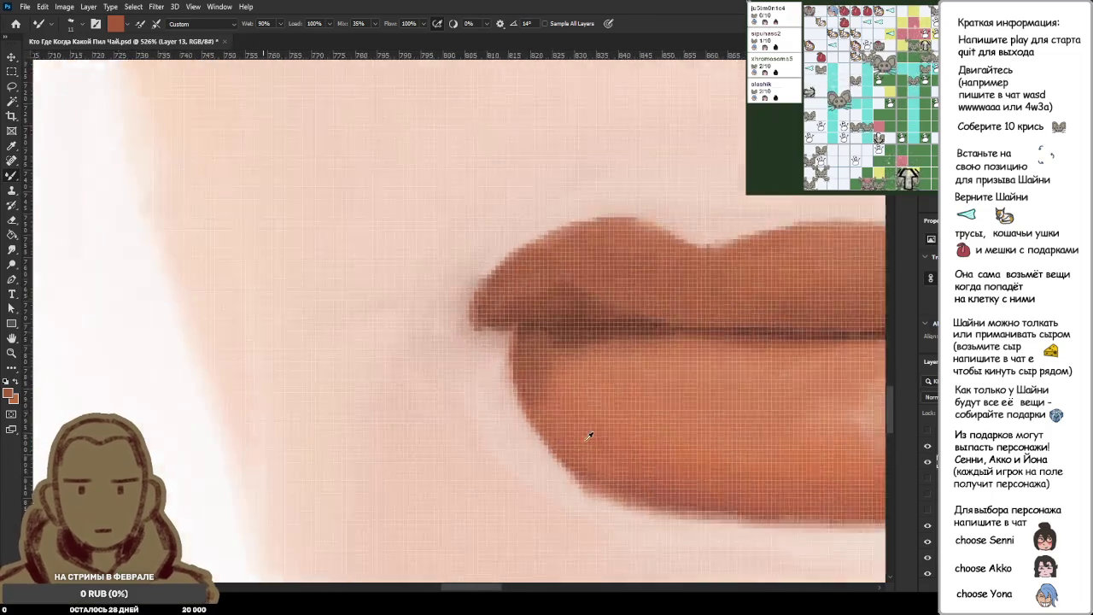
pyautogui.scroll(-1, 608, 446)
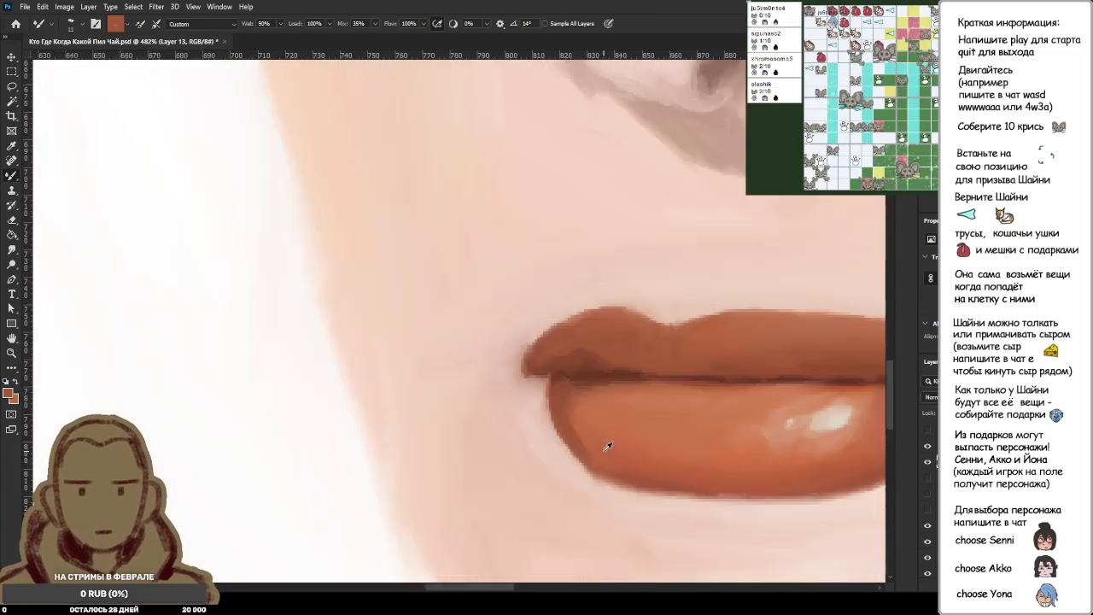
pyautogui.scroll(1, 608, 446)
pyautogui.scroll(1, 629, 518)
pyautogui.scroll(1, 593, 447)
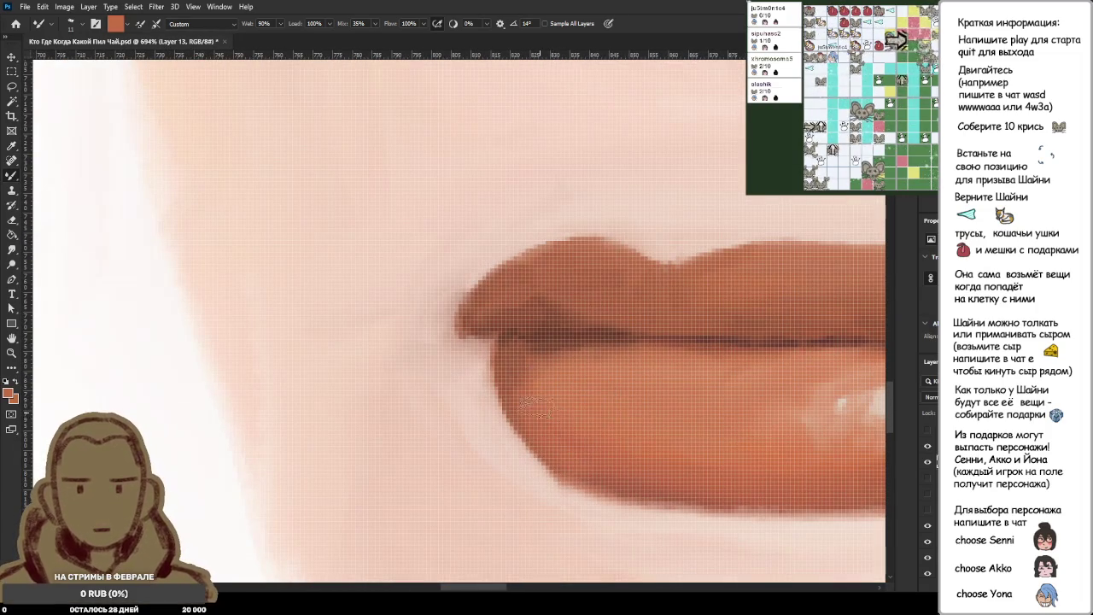
pyautogui.scroll(-5, 614, 392)
pyautogui.scroll(-2, 612, 395)
pyautogui.scroll(-1, 610, 398)
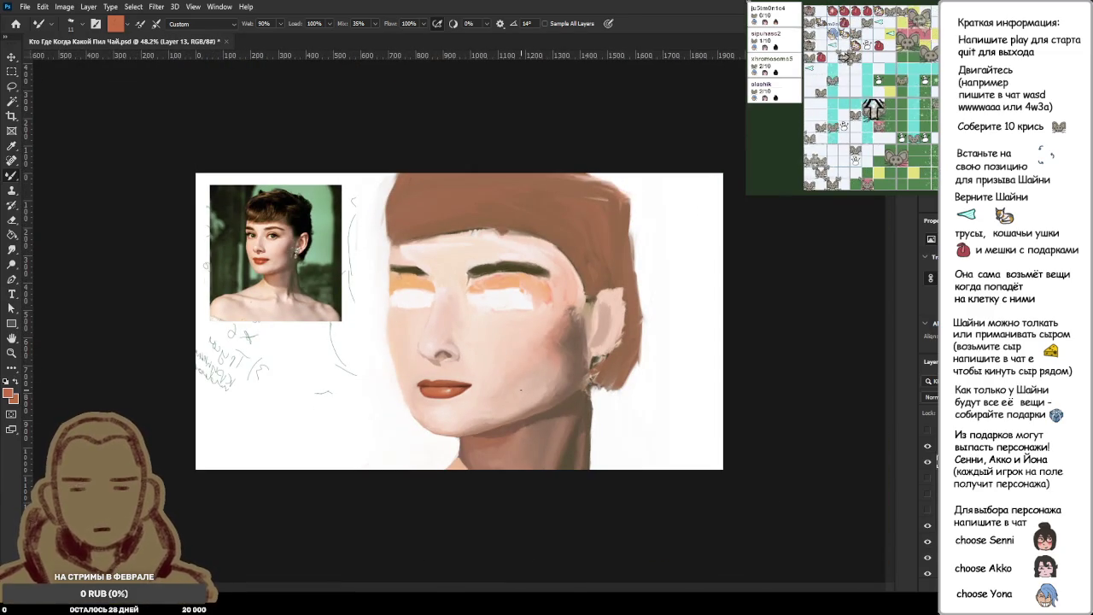
pyautogui.scroll(1, 450, 312)
pyautogui.scroll(1, 384, 299)
pyautogui.scroll(1, 341, 290)
pyautogui.scroll(2, 325, 291)
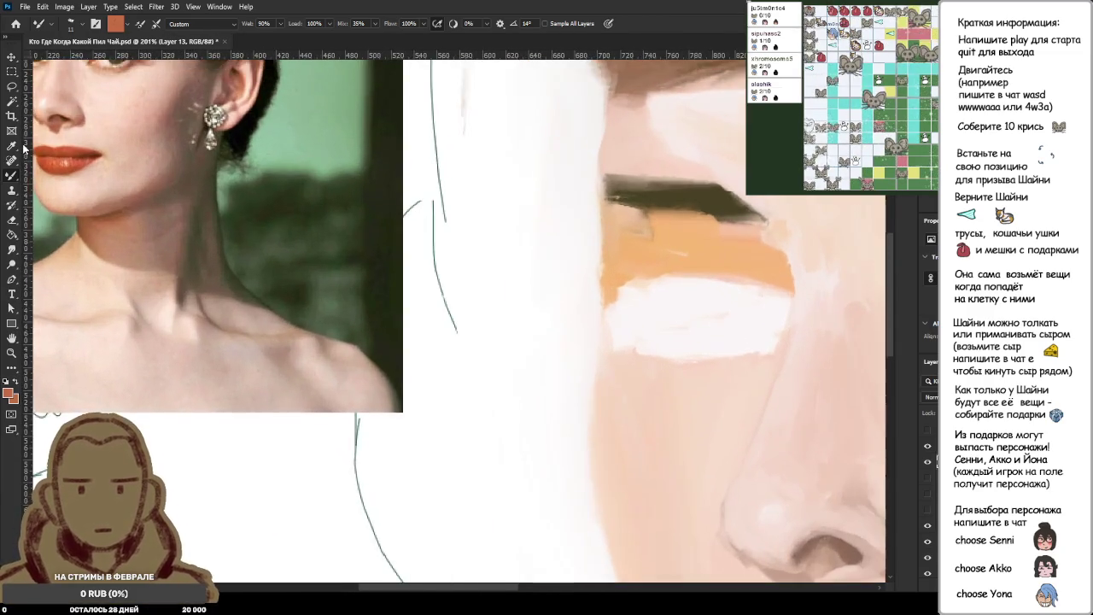
pyautogui.scroll(1, 384, 359)
pyautogui.scroll(1, 393, 367)
pyautogui.scroll(-1, 401, 372)
pyautogui.scroll(-1, 404, 373)
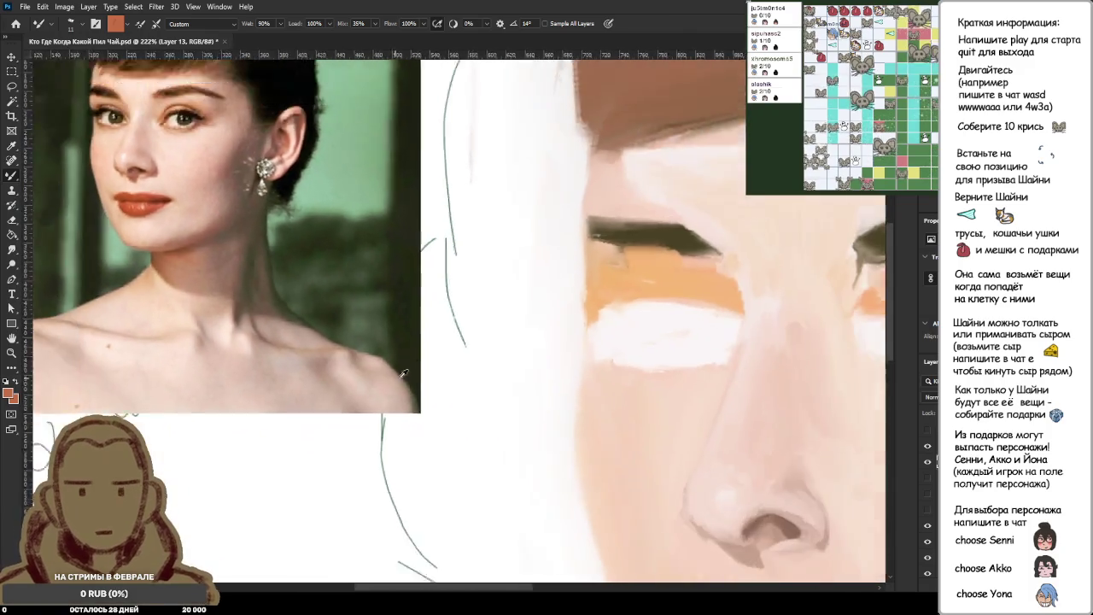
pyautogui.scroll(-2, 444, 401)
pyautogui.scroll(2, 632, 487)
pyautogui.scroll(2, 647, 501)
pyautogui.scroll(-1, 684, 509)
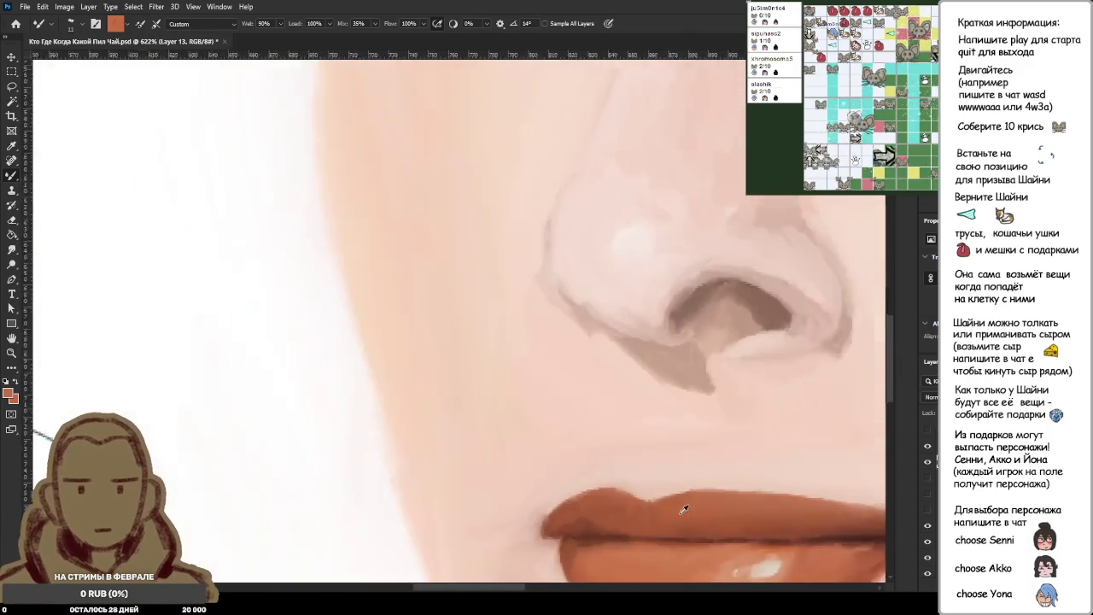
pyautogui.scroll(1, 589, 504)
pyautogui.scroll(1, 574, 463)
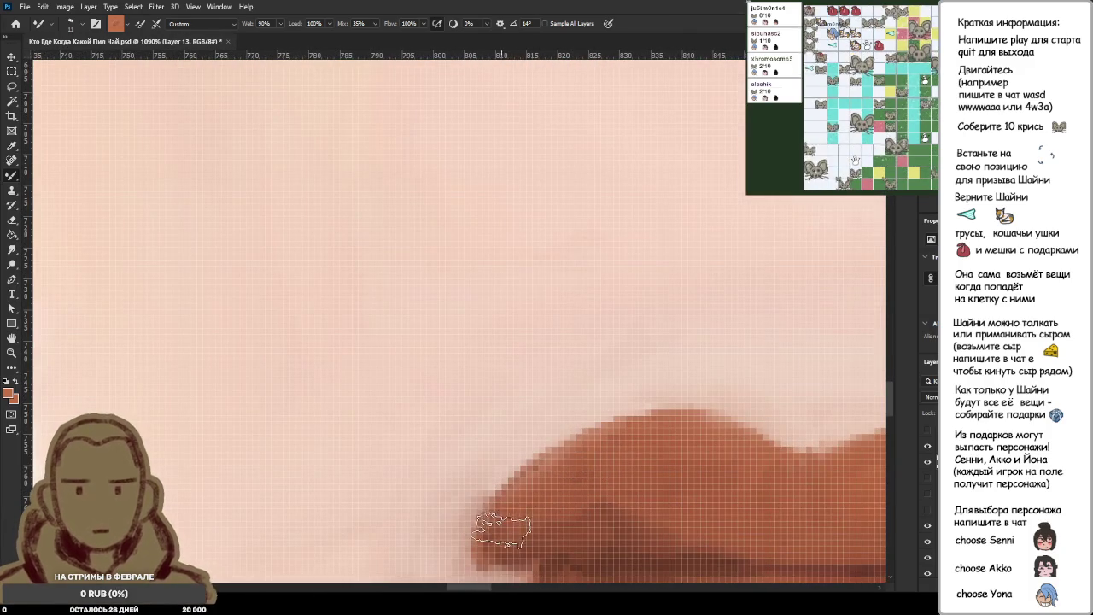
pyautogui.scroll(-1, 621, 480)
pyautogui.scroll(-5, 621, 480)
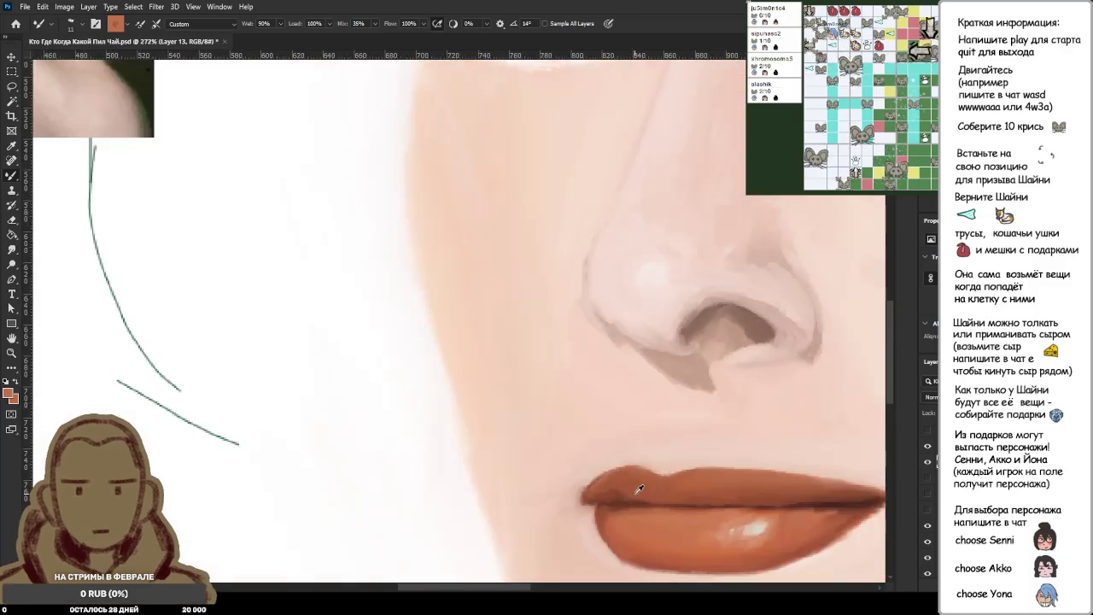
pyautogui.scroll(5, 594, 469)
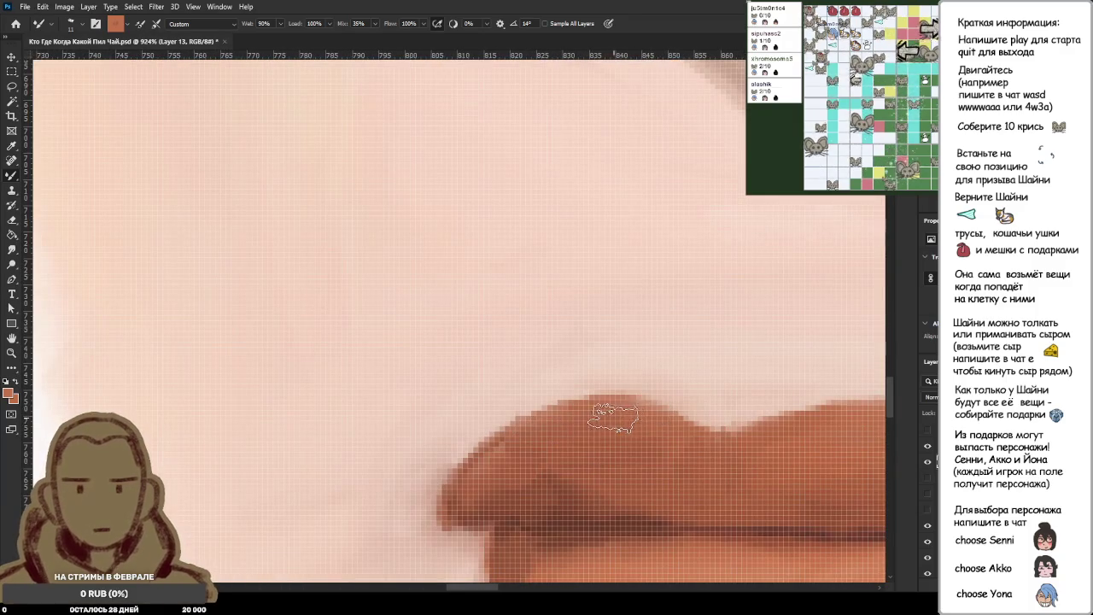
pyautogui.scroll(-3, 660, 434)
pyautogui.scroll(-2, 646, 434)
pyautogui.scroll(2, 646, 434)
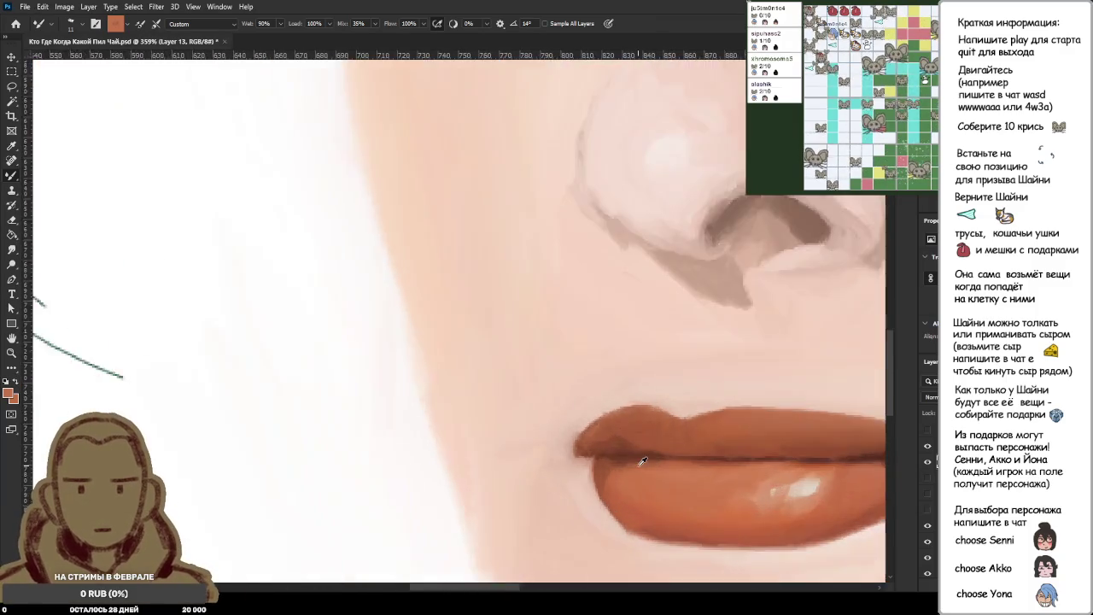
pyautogui.scroll(2, 632, 437)
pyautogui.scroll(3, 623, 437)
pyautogui.keyDown('alt'); pyautogui.click(619, 396); pyautogui.keyUp('alt')
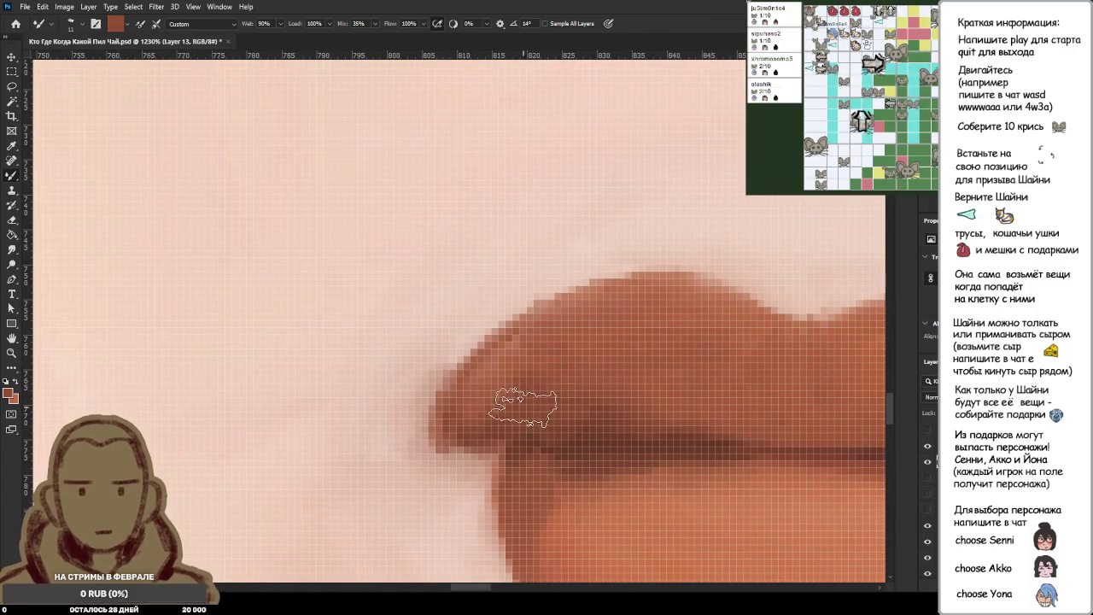
# Zoom out to compare the darkened left lip corner with the reference photo.
pyautogui.scroll(-3, 619, 410)
pyautogui.scroll(-2, 621, 415)
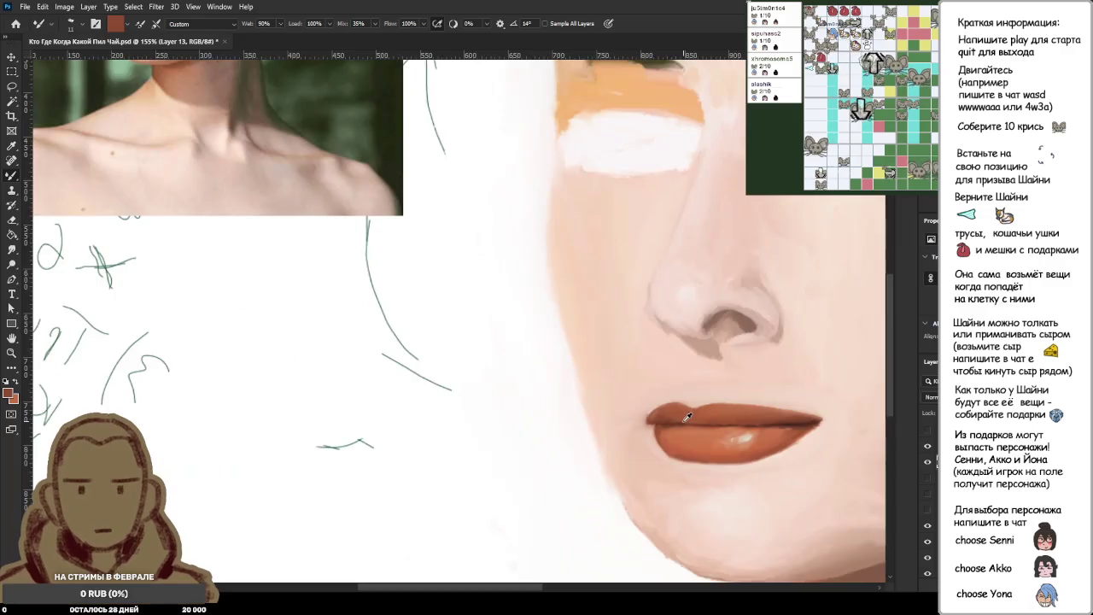
pyautogui.scroll(3, 621, 415)
pyautogui.scroll(4, 621, 415)
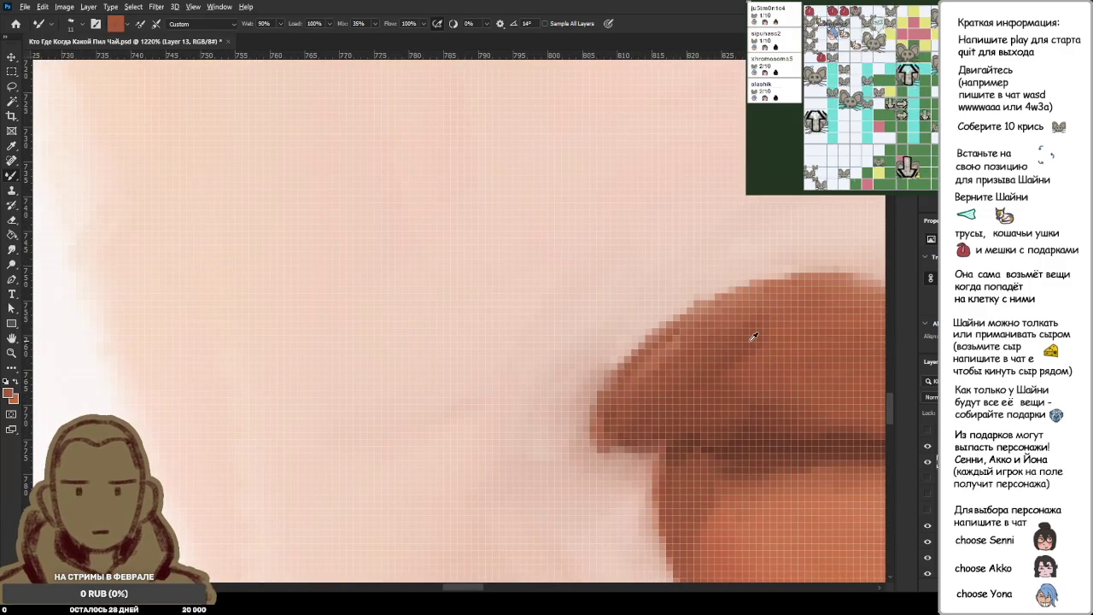
pyautogui.scroll(-4, 752, 358)
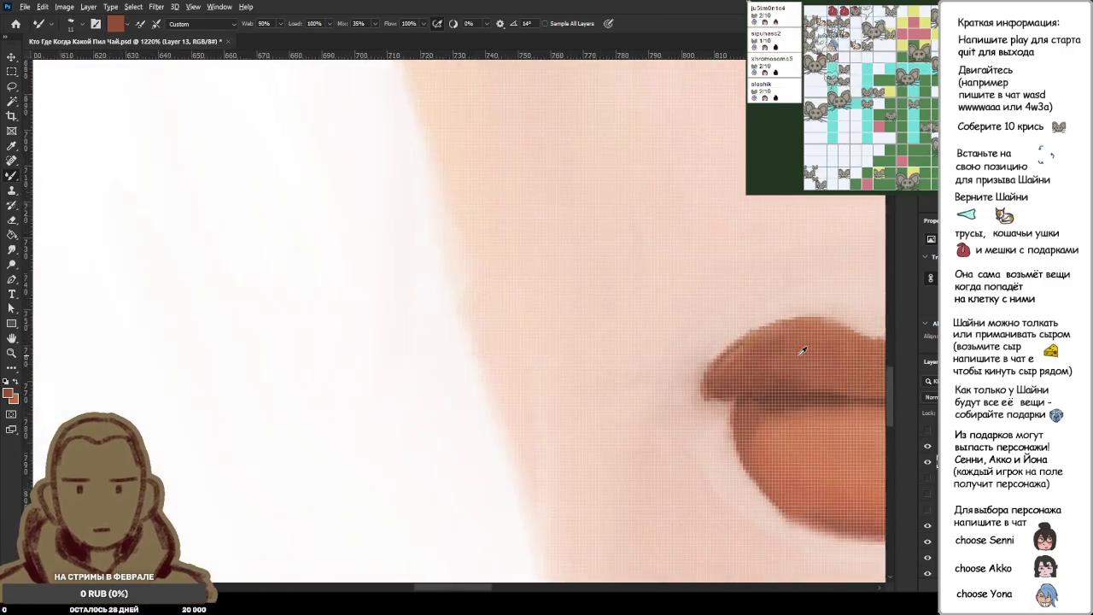
pyautogui.scroll(2, 798, 351)
pyautogui.scroll(2, 798, 350)
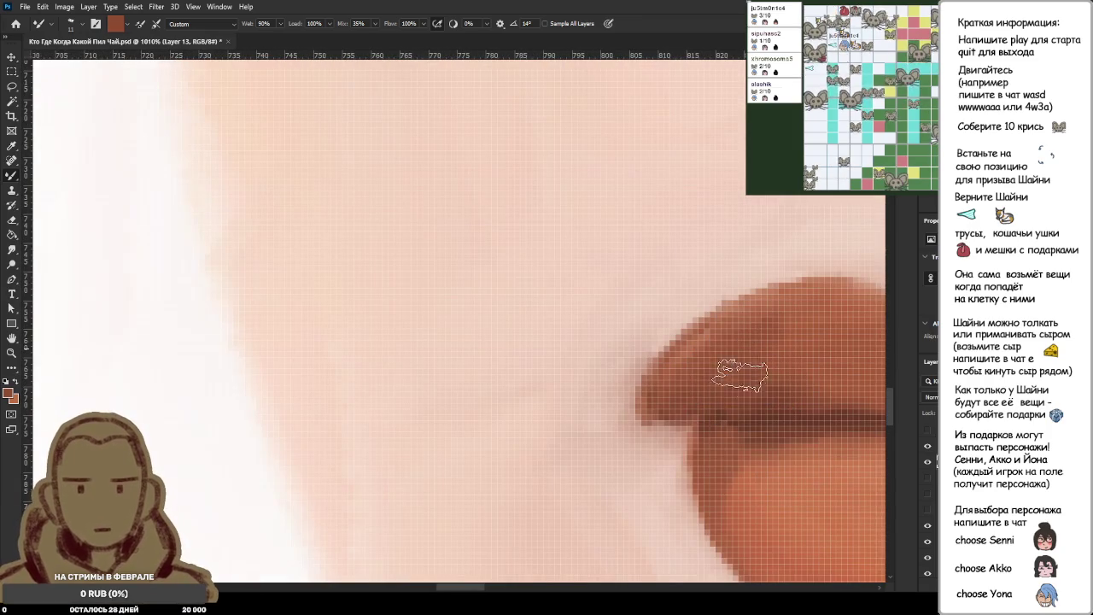
pyautogui.scroll(-3, 811, 341)
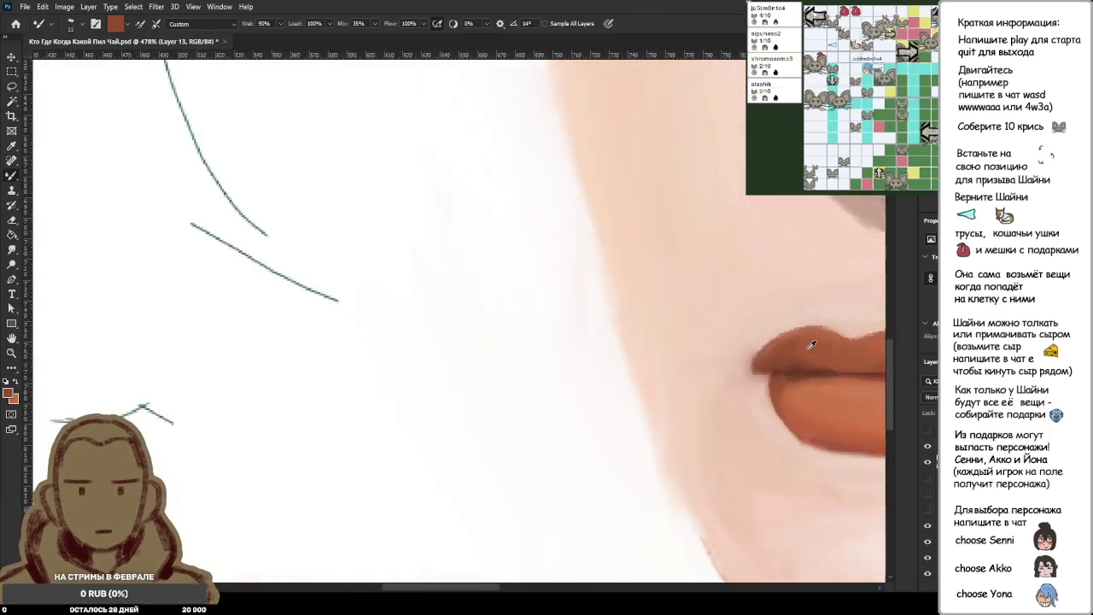
pyautogui.scroll(2, 814, 336)
pyautogui.scroll(2, 814, 336)
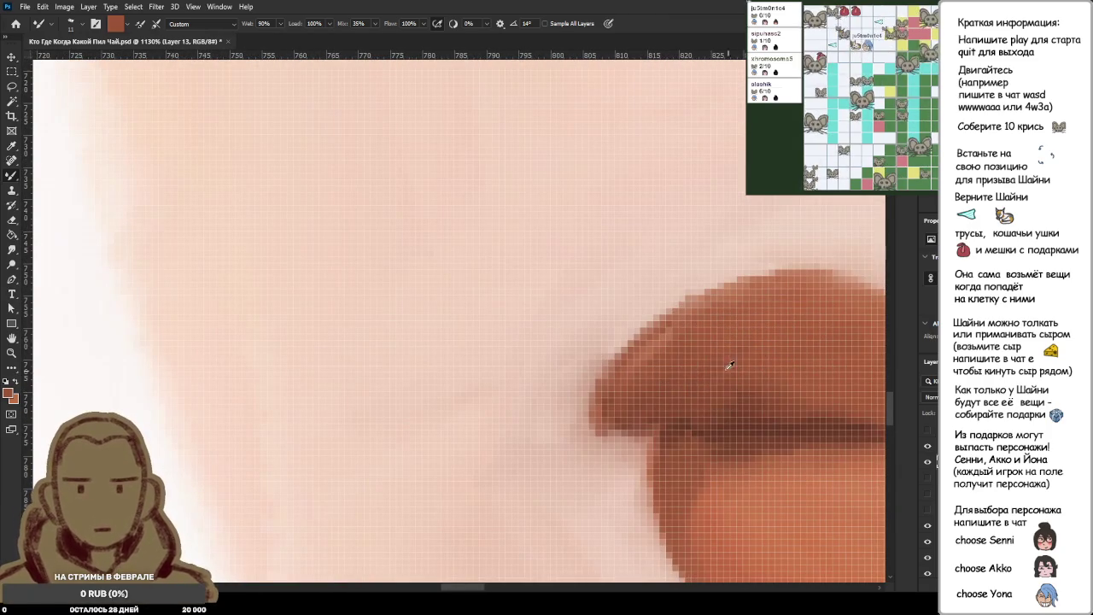
pyautogui.scroll(-2, 809, 355)
pyautogui.scroll(-3, 809, 355)
pyautogui.scroll(-2, 795, 359)
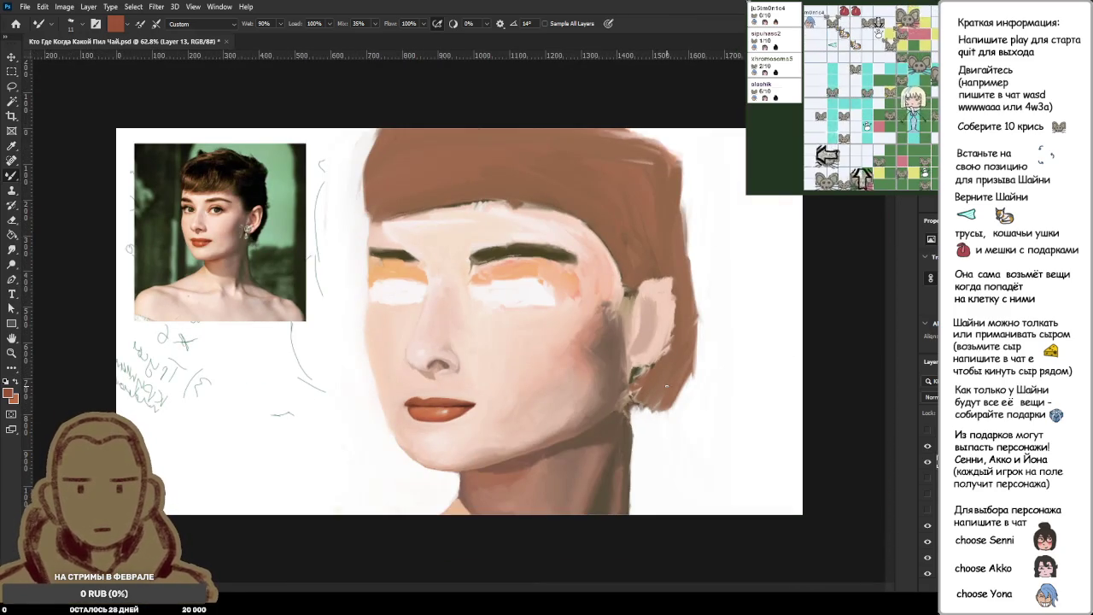
pyautogui.scroll(3, 459, 400)
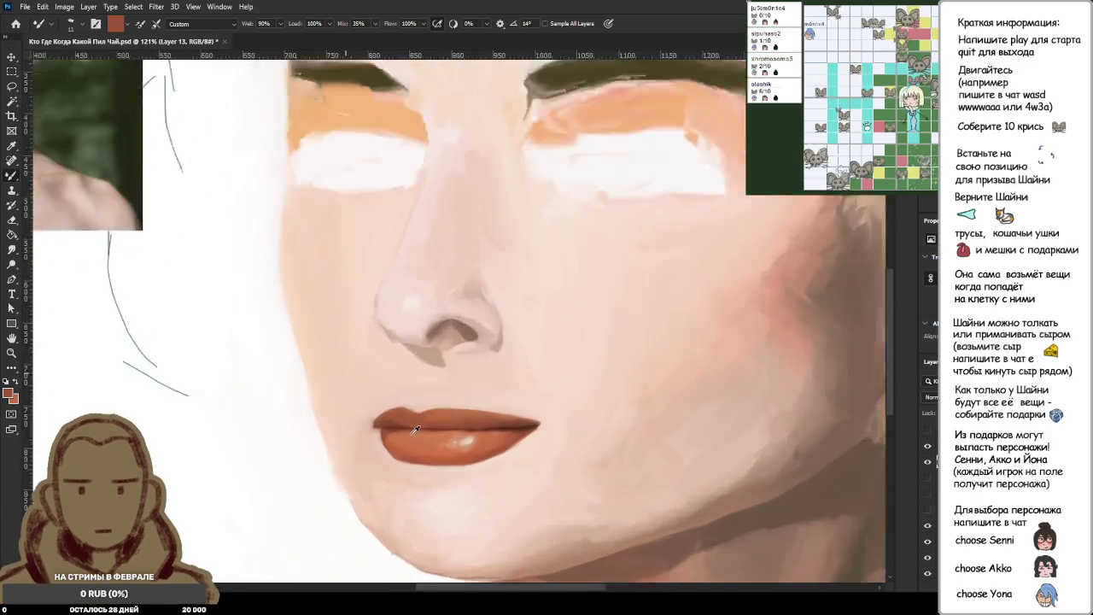
pyautogui.scroll(3, 436, 419)
pyautogui.scroll(3, 419, 435)
pyautogui.scroll(2, 403, 419)
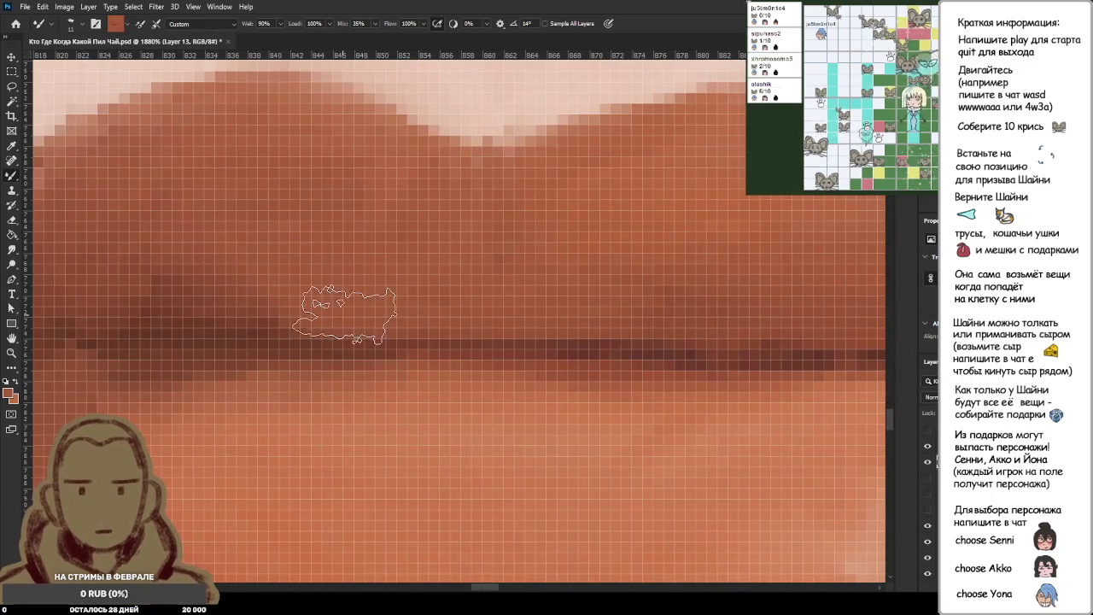
pyautogui.scroll(-2, 440, 386)
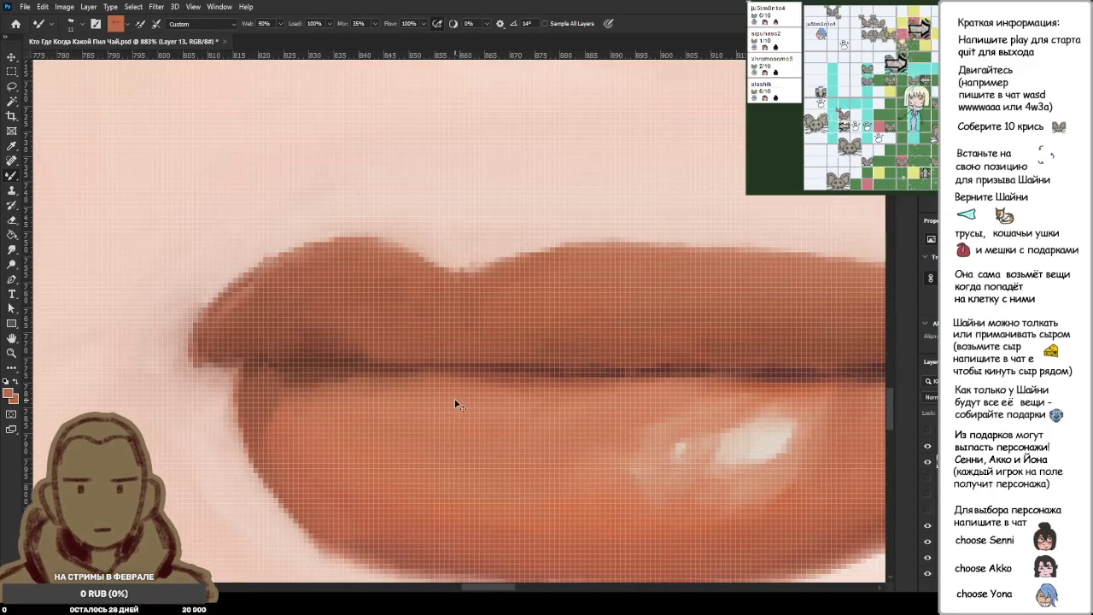
pyautogui.keyDown('alt'); pyautogui.click(425, 383); pyautogui.keyUp('alt')
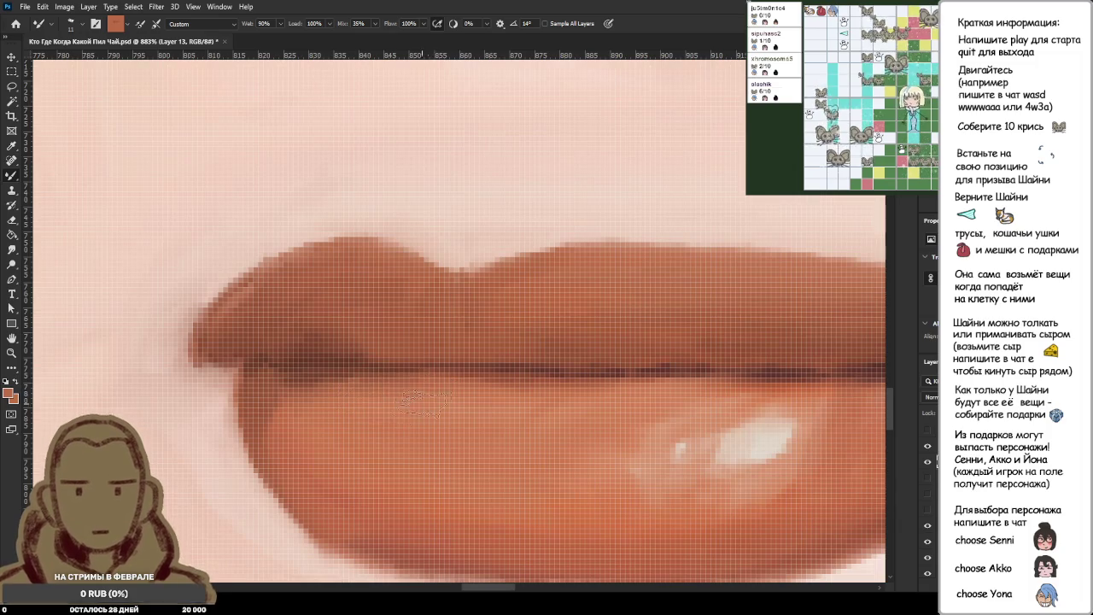
pyautogui.scroll(-5, 425, 401)
pyautogui.scroll(-3, 435, 398)
pyautogui.scroll(-3, 443, 395)
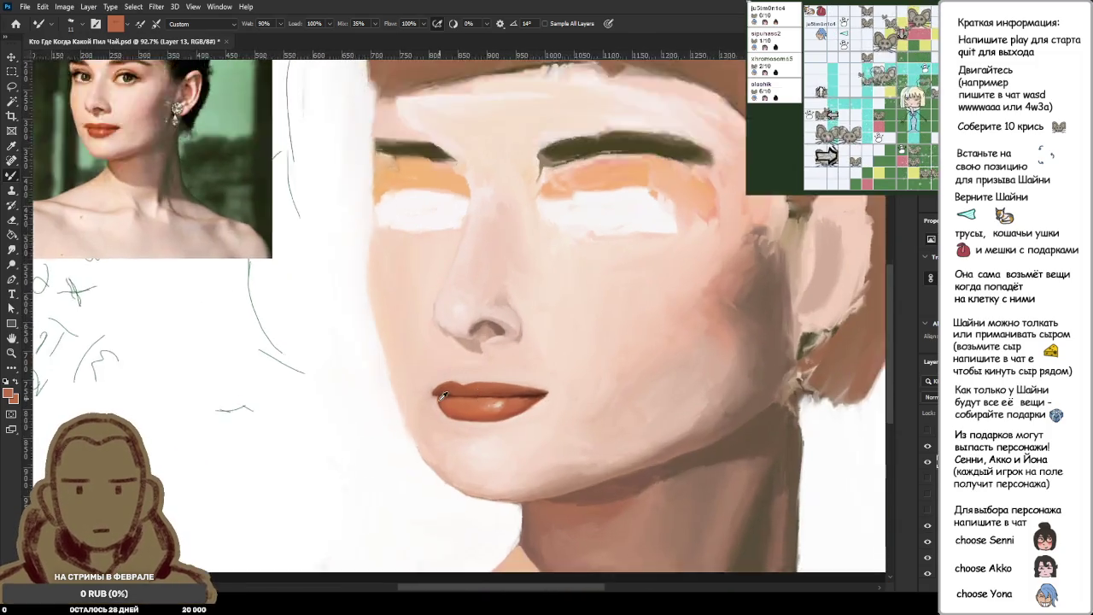
pyautogui.scroll(3, 443, 396)
pyautogui.scroll(2, 442, 391)
pyautogui.scroll(-2, 444, 401)
pyautogui.scroll(-4, 451, 447)
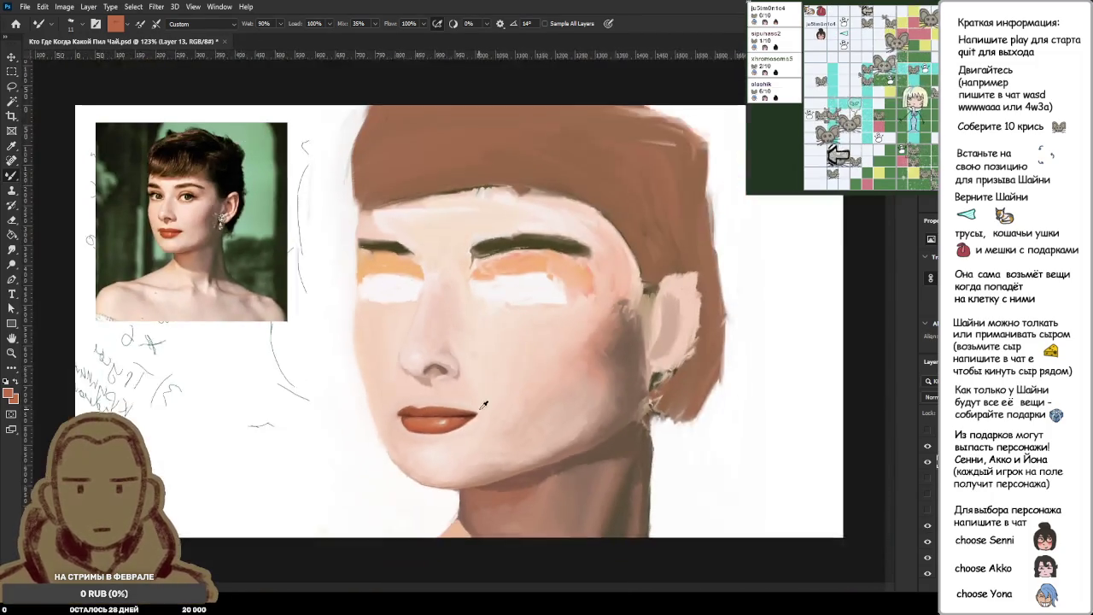
pyautogui.scroll(-3, 495, 405)
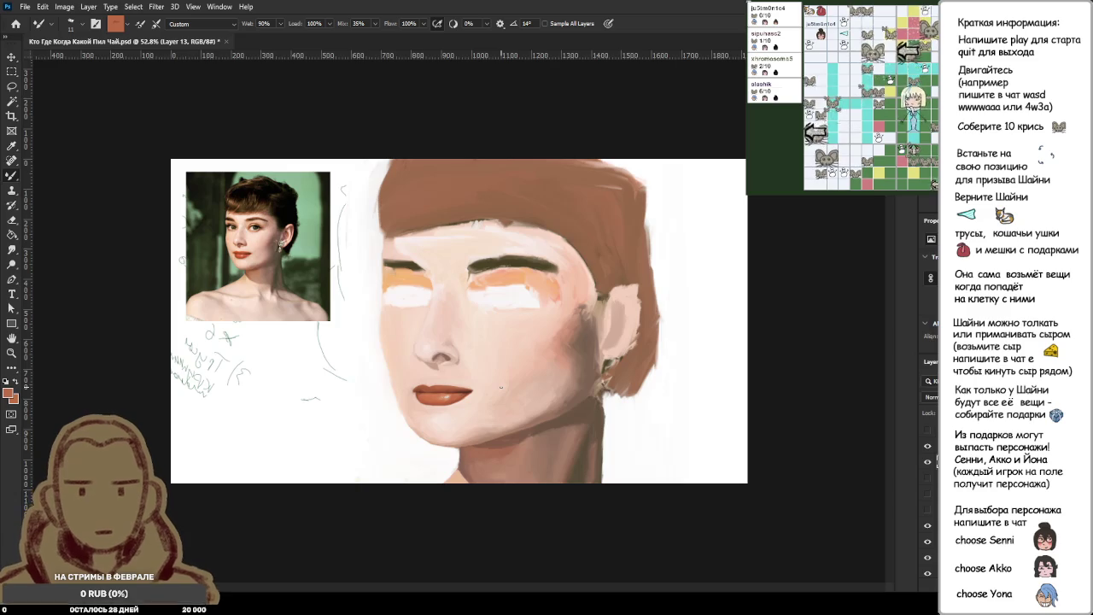
pyautogui.scroll(2, 421, 381)
pyautogui.scroll(3, 401, 427)
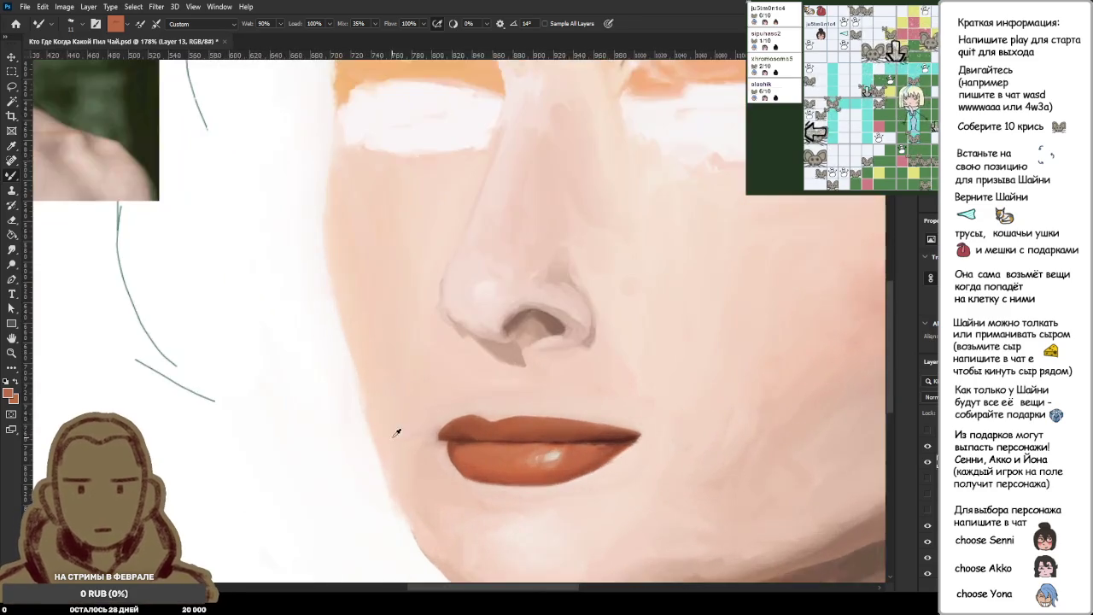
pyautogui.scroll(3, 470, 431)
pyautogui.scroll(2, 426, 413)
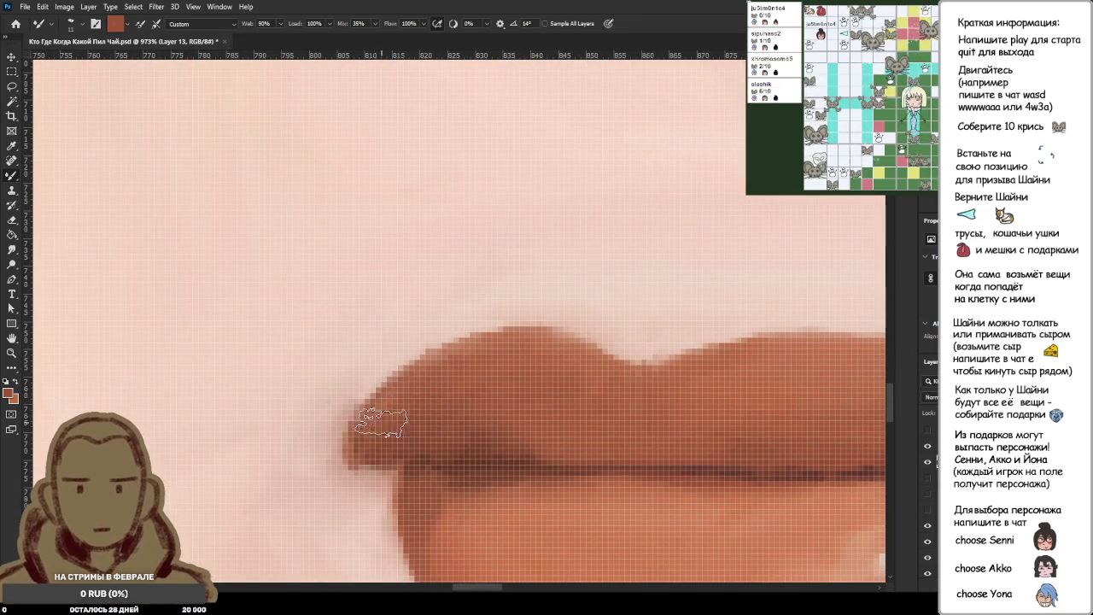
pyautogui.scroll(-2, 487, 388)
pyautogui.scroll(-3, 498, 384)
pyautogui.scroll(-1, 513, 382)
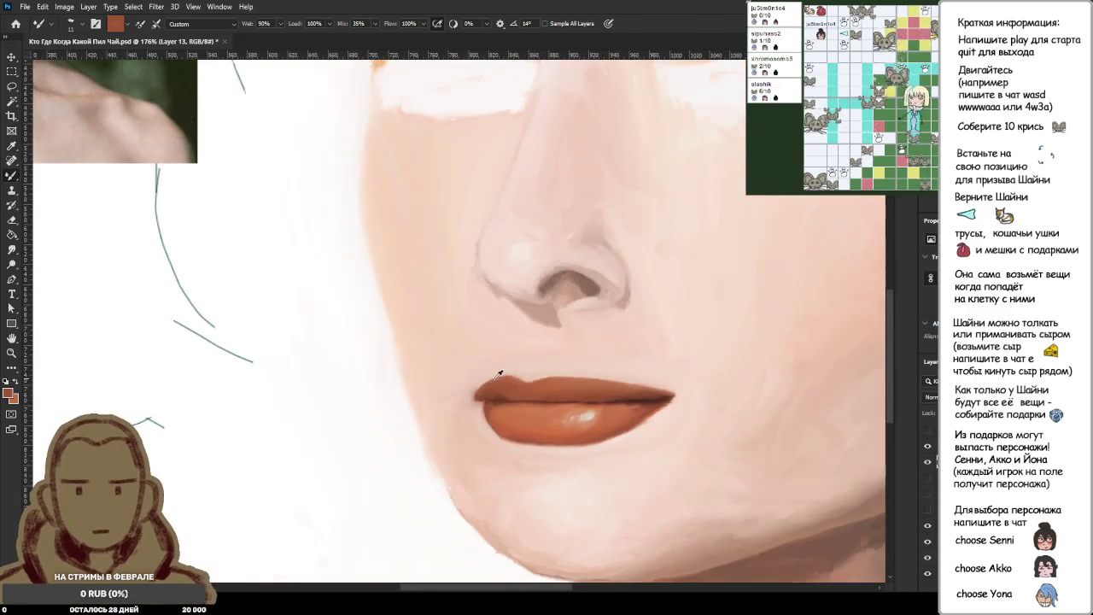
pyautogui.scroll(-1, 487, 375)
pyautogui.scroll(-1, 461, 372)
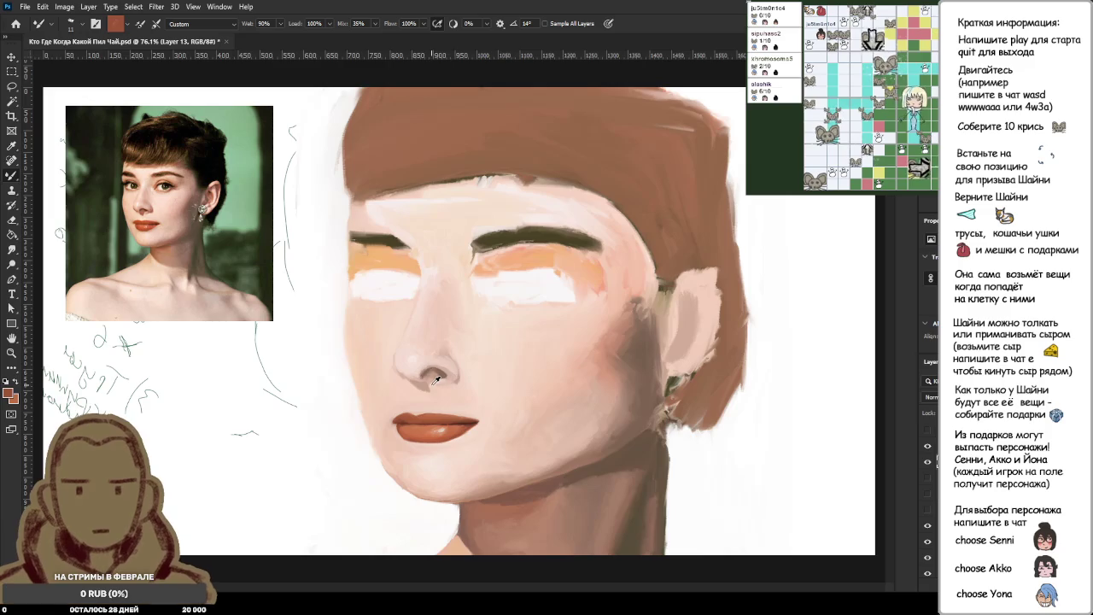
pyautogui.scroll(2, 128, 261)
pyautogui.scroll(1, 188, 252)
pyautogui.scroll(1, 222, 254)
pyautogui.scroll(1, 193, 257)
pyautogui.scroll(-3, 193, 257)
pyautogui.scroll(-1, 342, 342)
pyautogui.scroll(2, 512, 432)
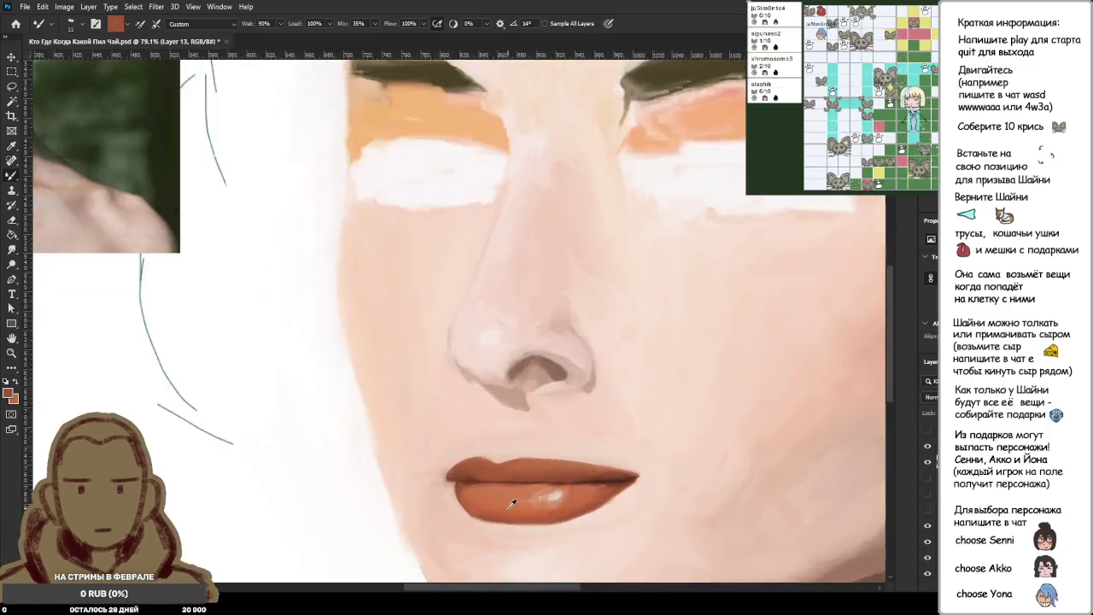
pyautogui.scroll(1, 521, 489)
pyautogui.scroll(2, 522, 490)
pyautogui.keyDown('alt'); pyautogui.click(591, 484); pyautogui.keyUp('alt')
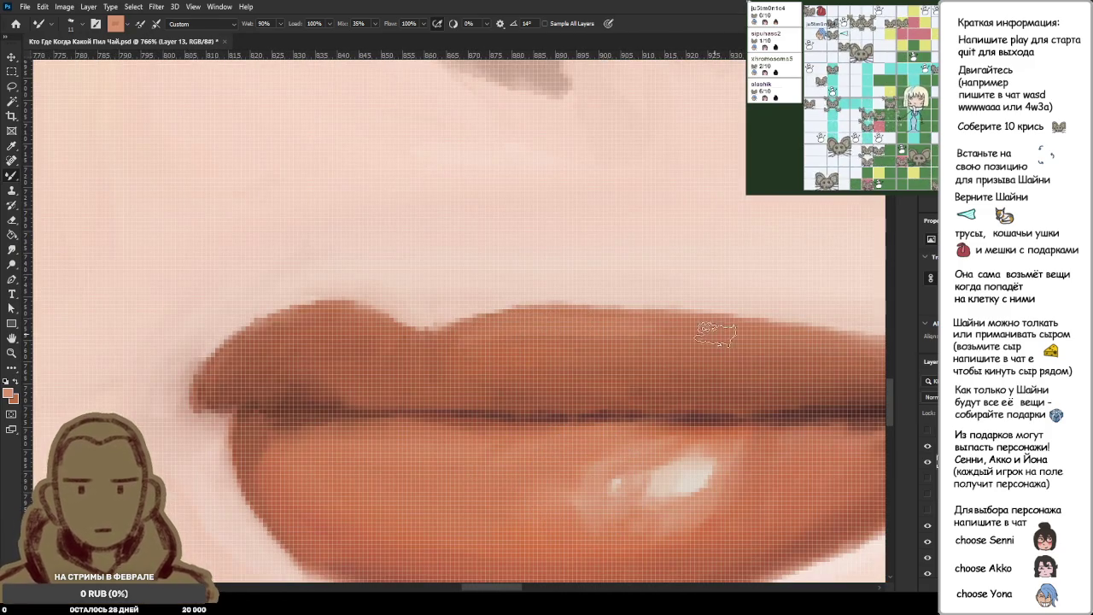
# Soften and repaint the upper-lip edge with Mixer Brush strokes.
pyautogui.scroll(-1, 716, 334)
pyautogui.scroll(-1, 717, 337)
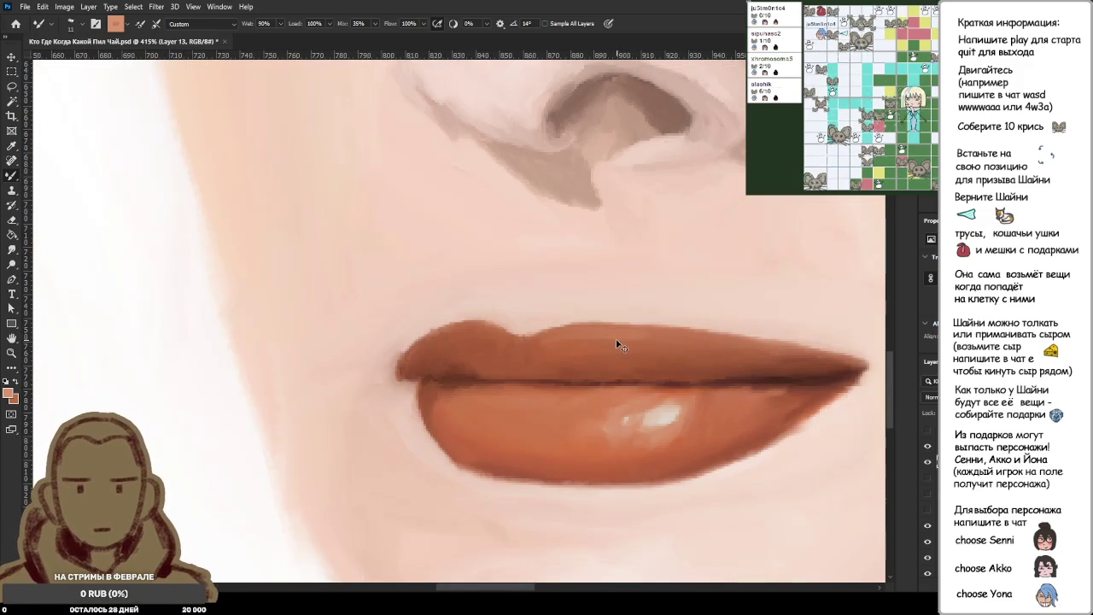
pyautogui.moveTo(544, 338)
pyautogui.mouseDown()
pyautogui.moveTo(598, 328)
pyautogui.moveTo(726, 339)
pyautogui.mouseUp()
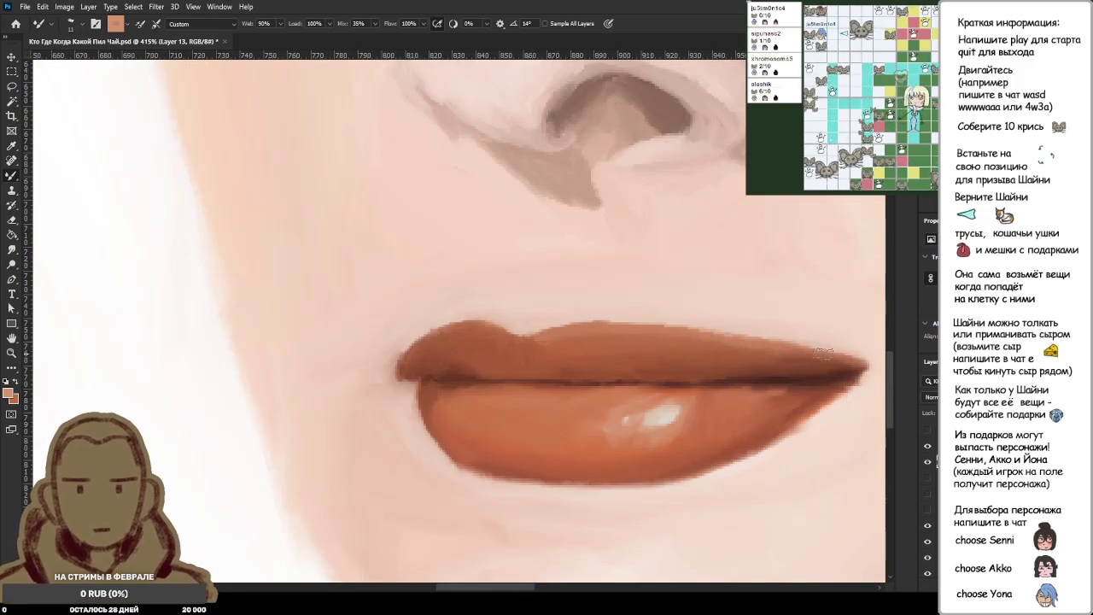
pyautogui.moveTo(543, 362)
pyautogui.mouseDown()
pyautogui.moveTo(532, 338)
pyautogui.moveTo(488, 333)
pyautogui.mouseUp()
# Smooth the upper-lip edge with a lighter pinkish-orange tone, then zoom out to 76%.
pyautogui.keyDown('alt'); pyautogui.click(629, 421); pyautogui.keyUp('alt')
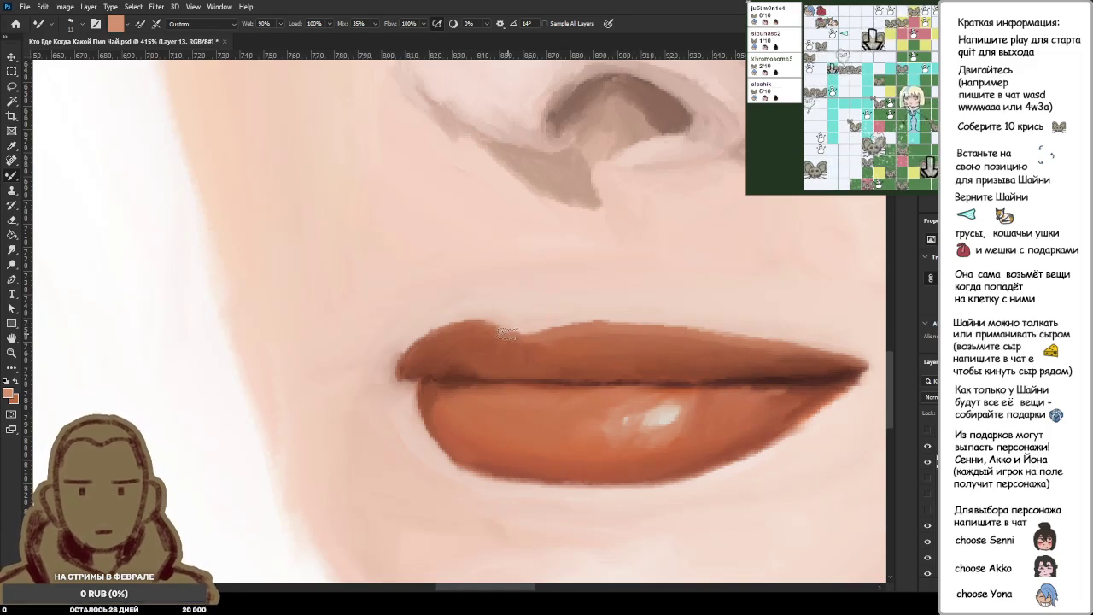
pyautogui.click(523, 341)
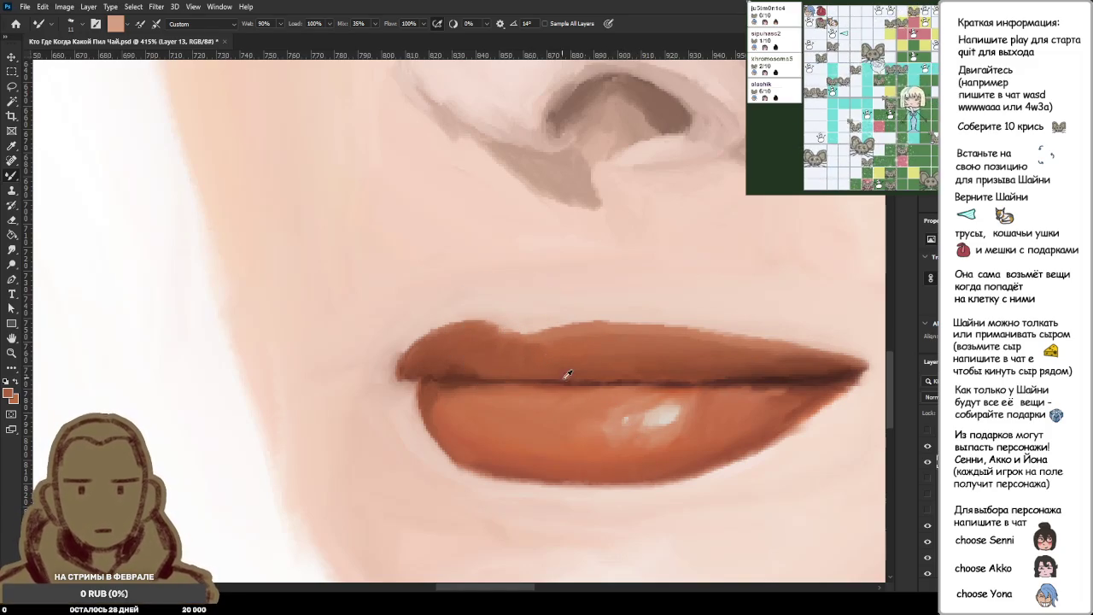
pyautogui.moveTo(515, 339); pyautogui.dragTo(478, 329)
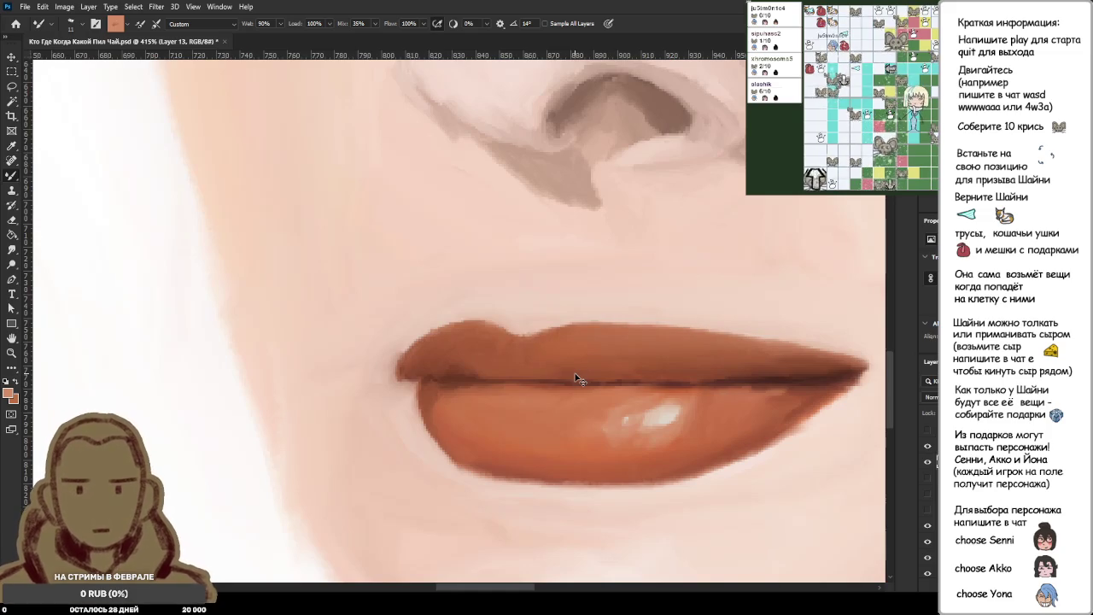
pyautogui.scroll(-3, 576, 379)
pyautogui.scroll(1, 566, 376)
pyautogui.scroll(-2, 566, 376)
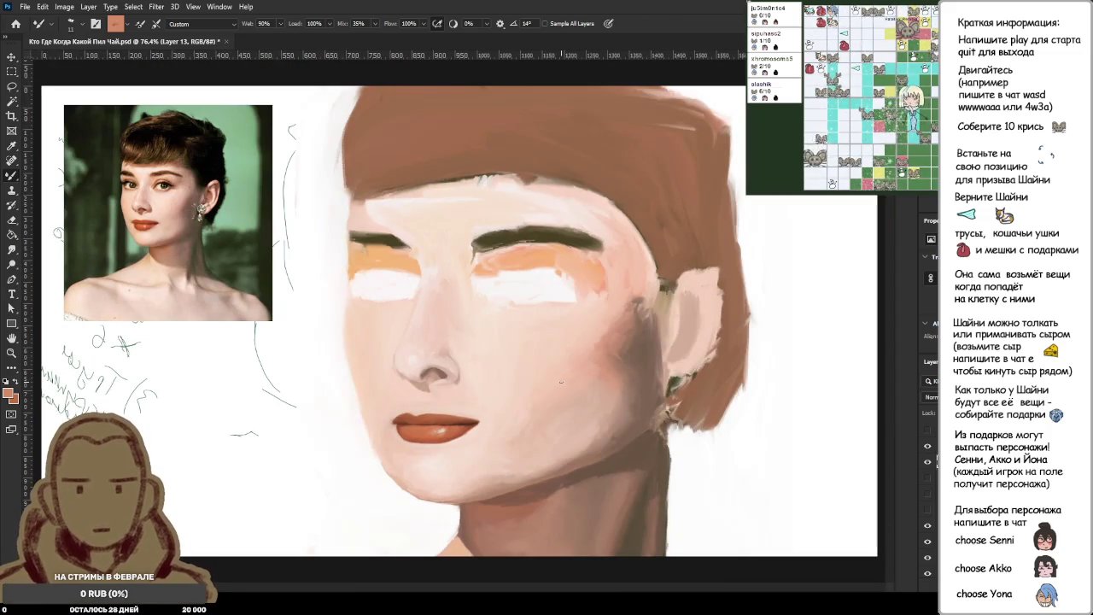
# Flip the canvas horizontally and zoom in on the mouth corner.
pyautogui.hotkey('ctrl', 'shift', 'h')
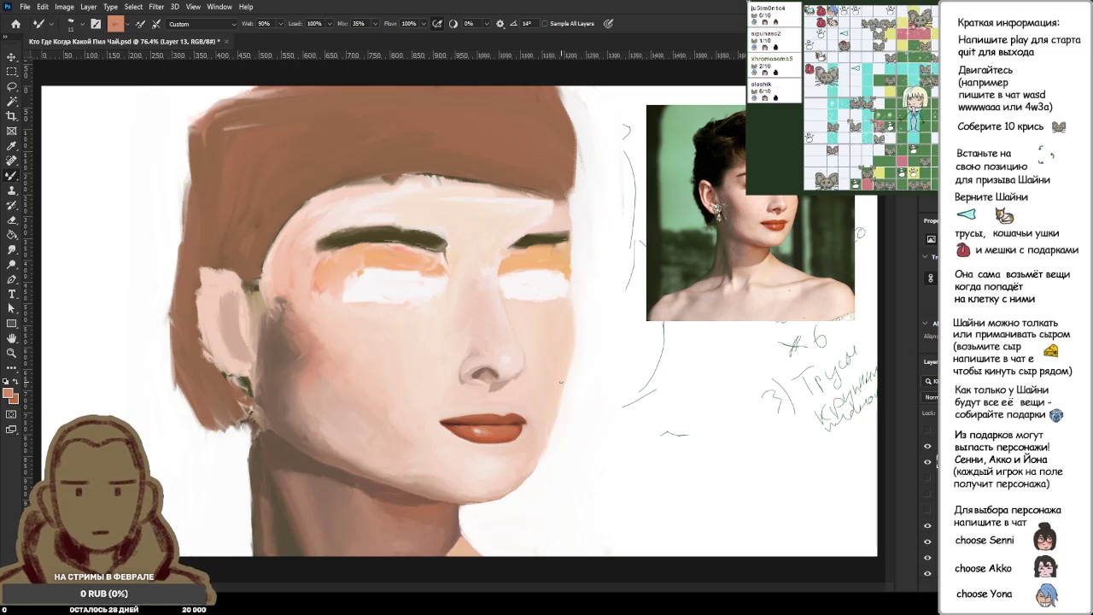
pyautogui.scroll(5, 763, 263)
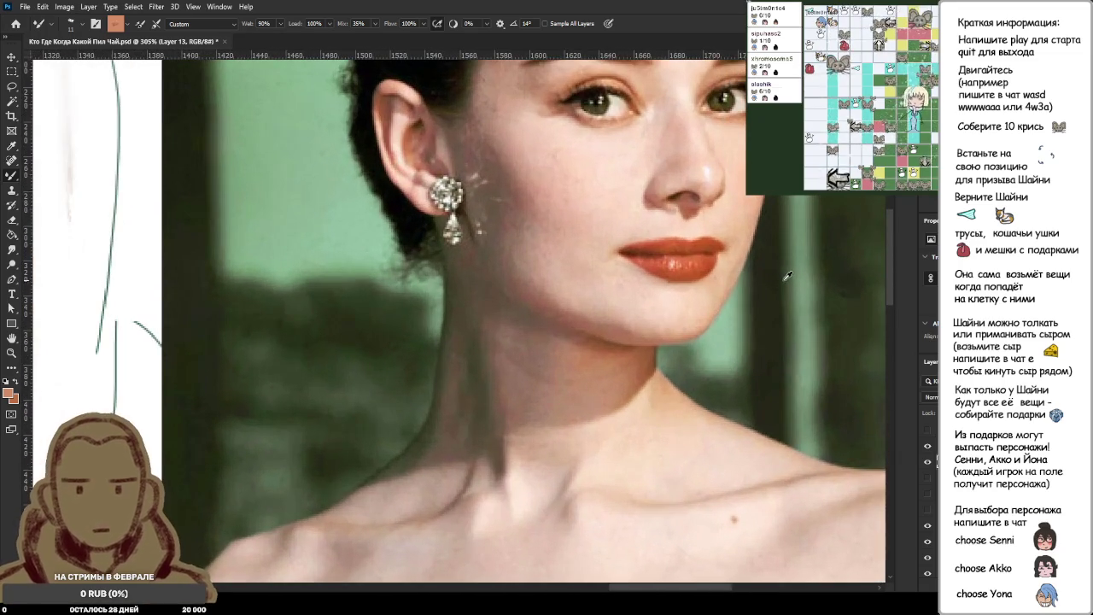
pyautogui.scroll(-2, 768, 267)
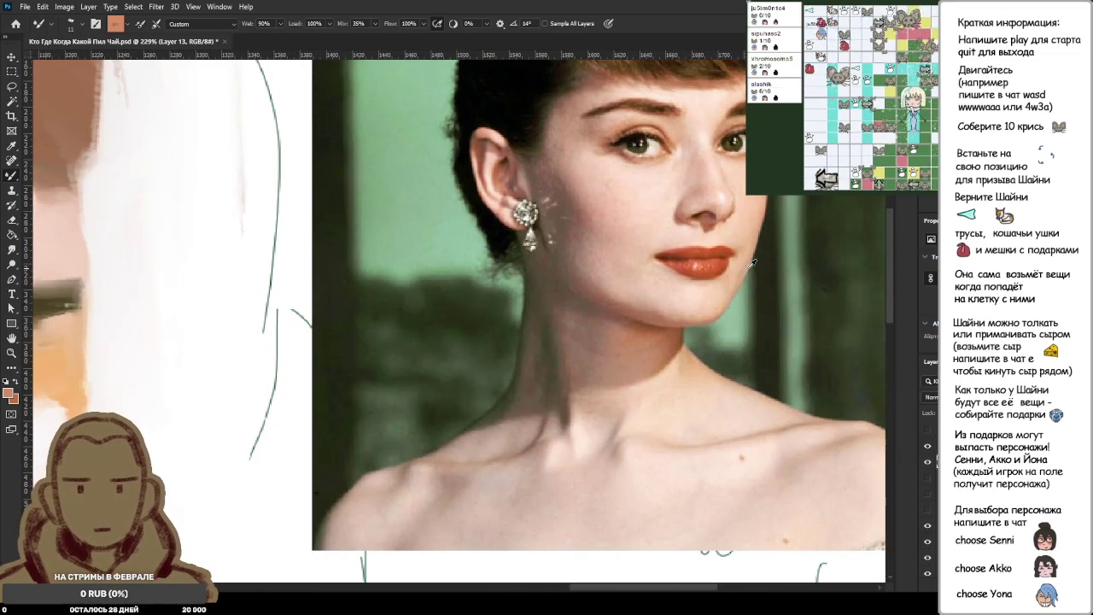
pyautogui.scroll(-3, 739, 256)
pyautogui.scroll(-2, 598, 342)
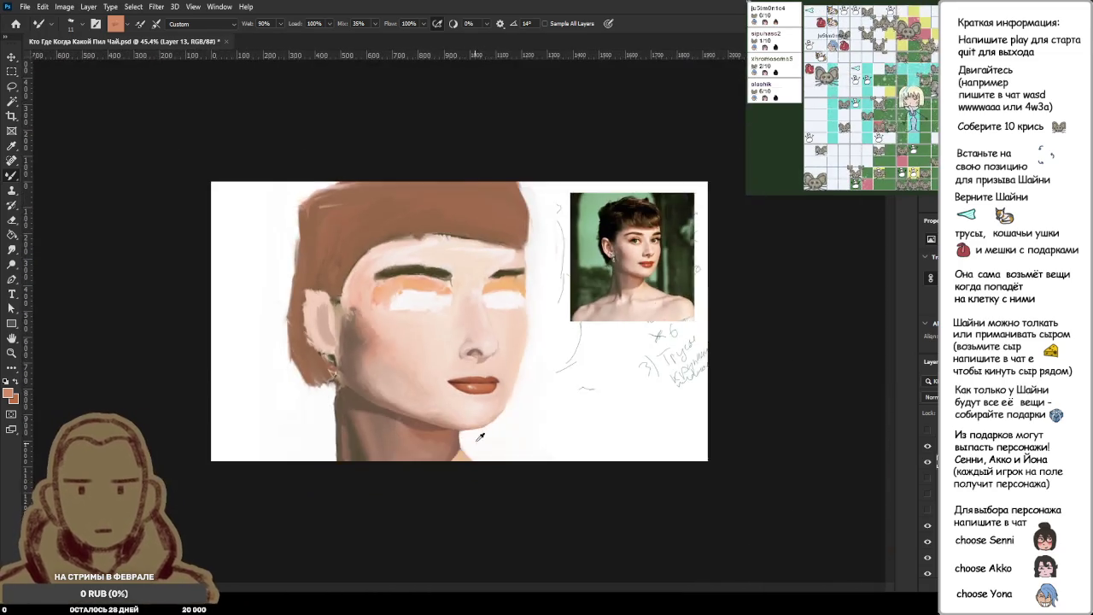
pyautogui.scroll(2, 513, 440)
pyautogui.scroll(2, 513, 440)
pyautogui.scroll(3, 513, 440)
# Lighten the lower-lip corner with sampled skin colour, undoing one upper-corner stroke.
pyautogui.keyDown('alt'); pyautogui.click(510, 362); pyautogui.keyUp('alt')
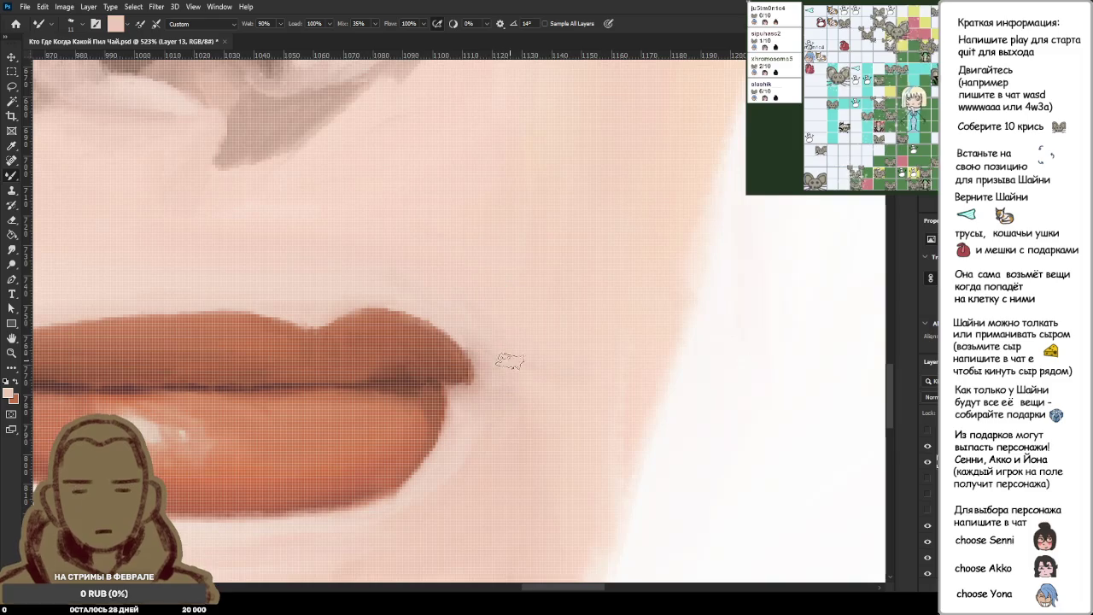
pyautogui.moveTo(472, 342); pyautogui.dragTo(480, 393)
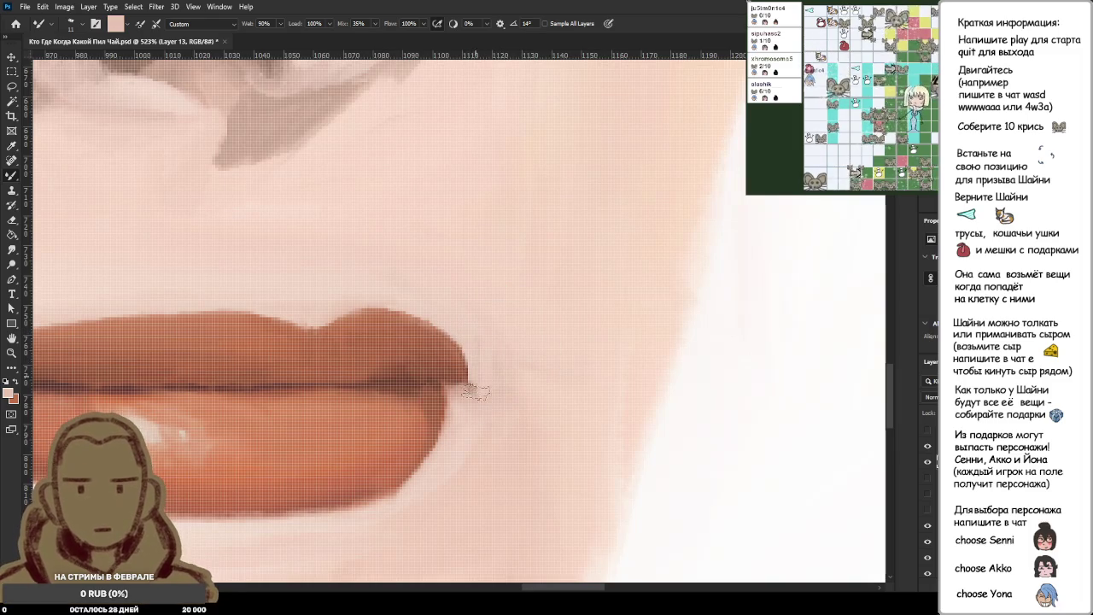
pyautogui.hotkey('ctrl', 'z')
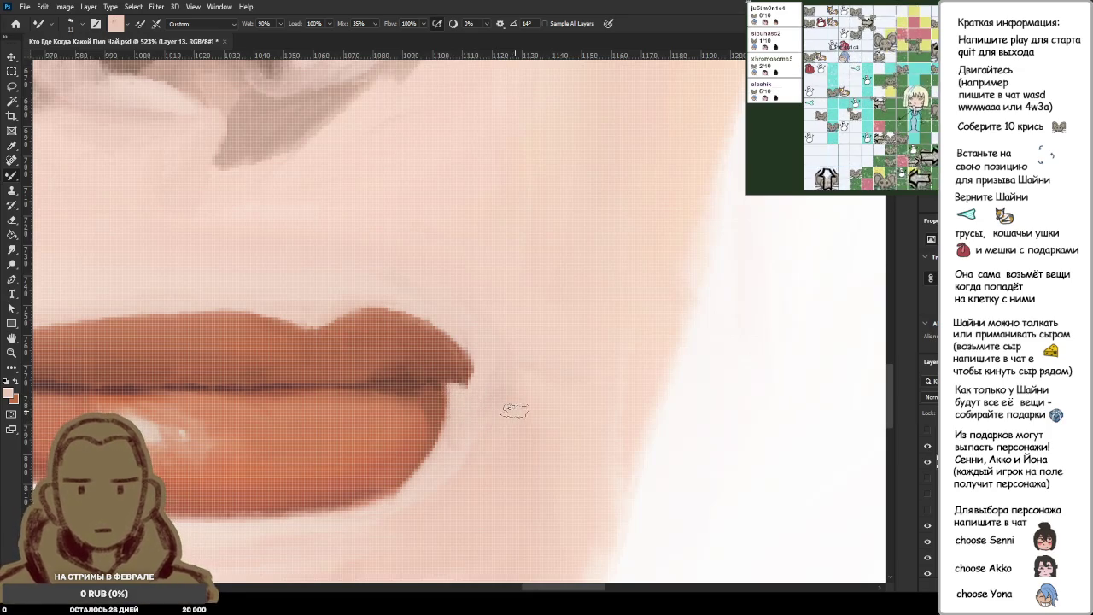
pyautogui.moveTo(467, 410)
pyautogui.mouseDown()
pyautogui.moveTo(455, 392)
pyautogui.moveTo(495, 412)
pyautogui.mouseUp()
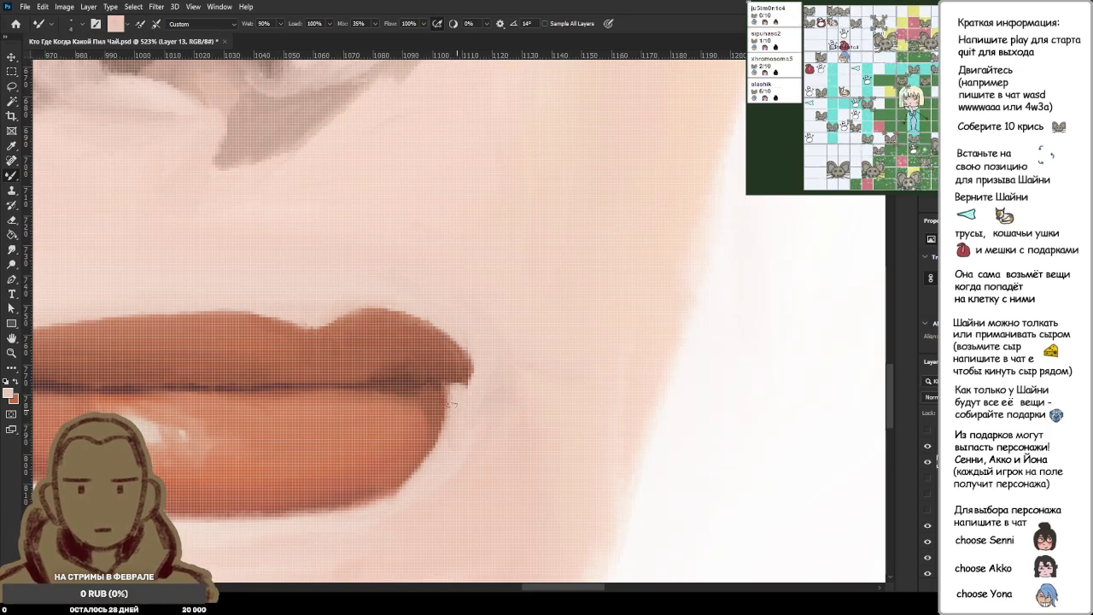
pyautogui.keyDown('alt'); pyautogui.click(477, 359); pyautogui.keyUp('alt')
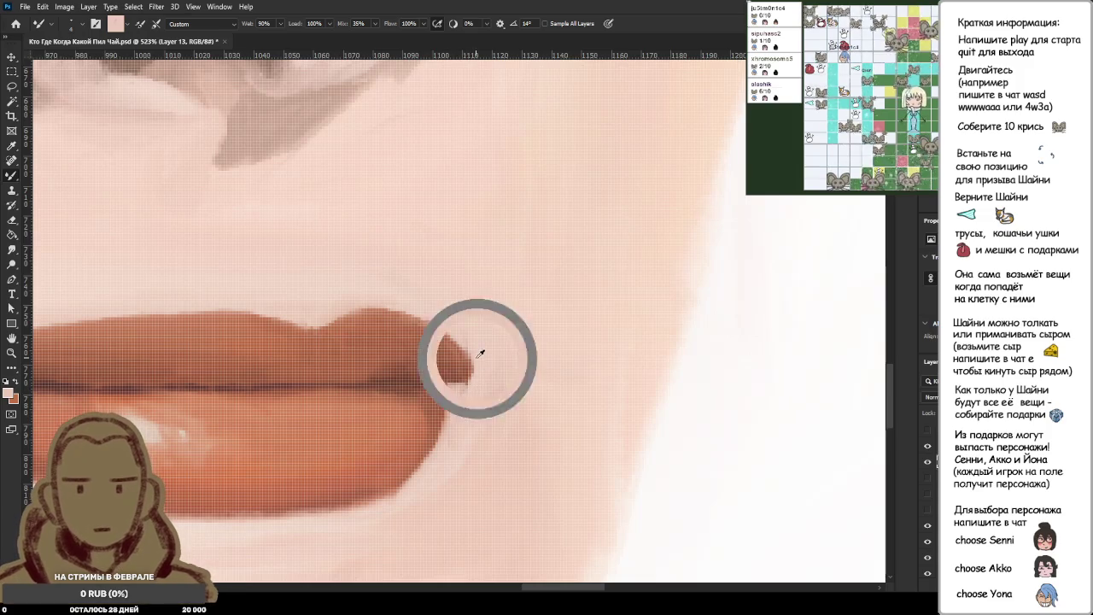
# Trim the upper-lip tip back at the mouth corner with skin colour.
pyautogui.scroll(-3, 479, 401)
pyautogui.scroll(-2, 500, 300)
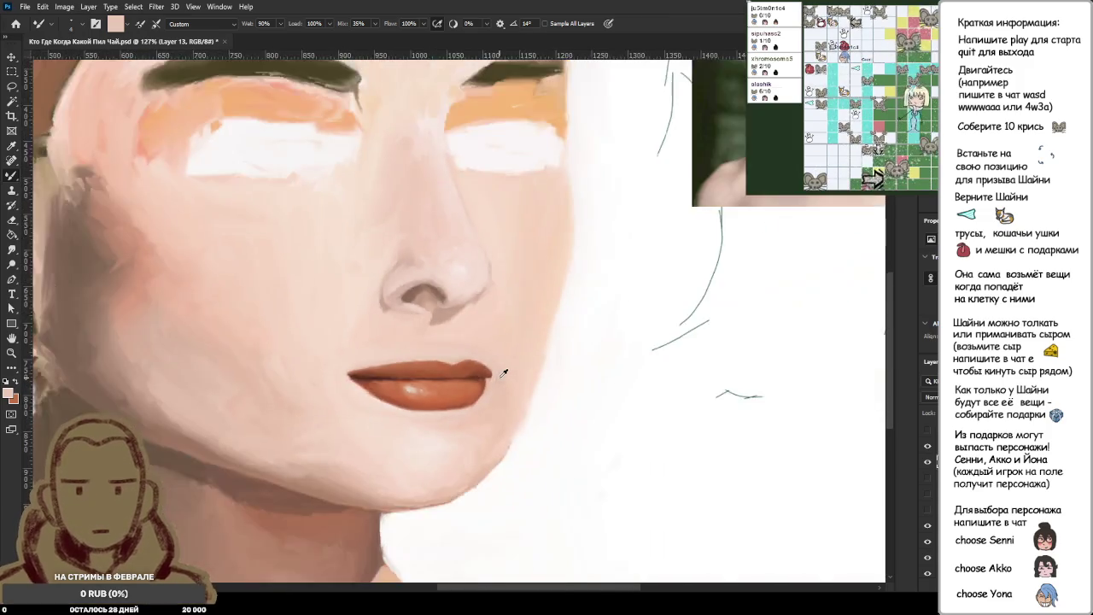
pyautogui.scroll(3, 501, 300)
pyautogui.scroll(2, 492, 377)
pyautogui.moveTo(464, 310); pyautogui.dragTo(464, 427)
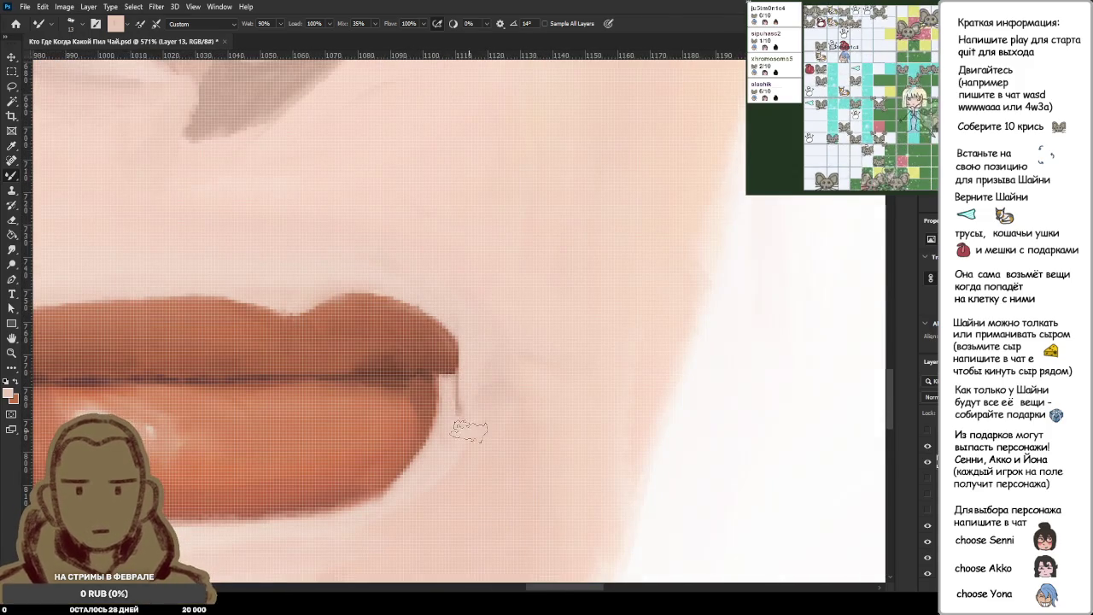
pyautogui.moveTo(477, 358)
pyautogui.mouseDown()
pyautogui.moveTo(453, 325)
pyautogui.moveTo(466, 427)
pyautogui.mouseUp()
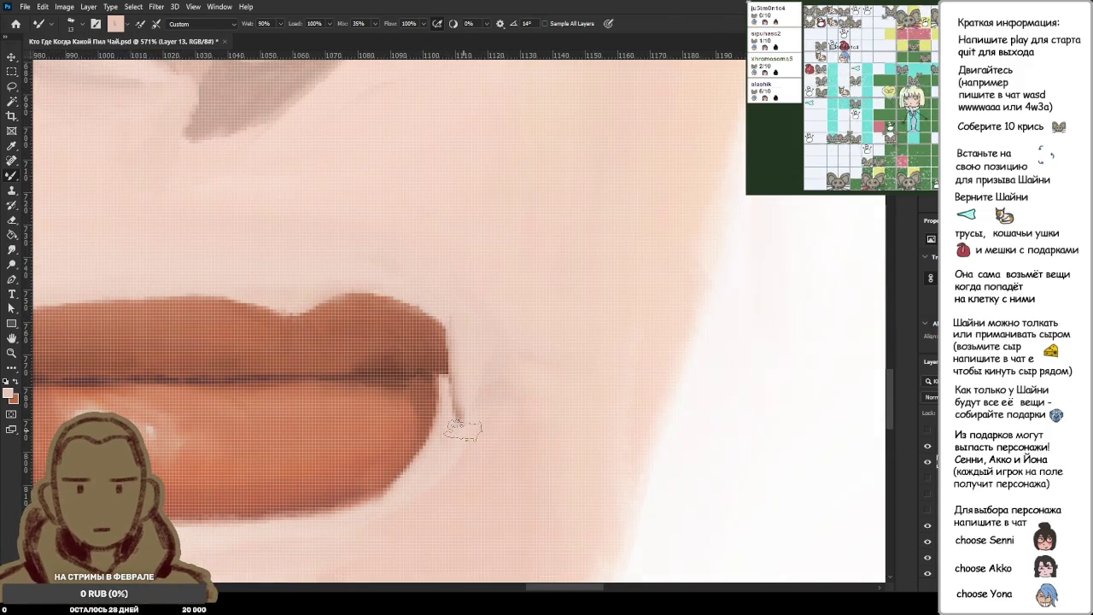
pyautogui.hscroll(3, 491, 395)
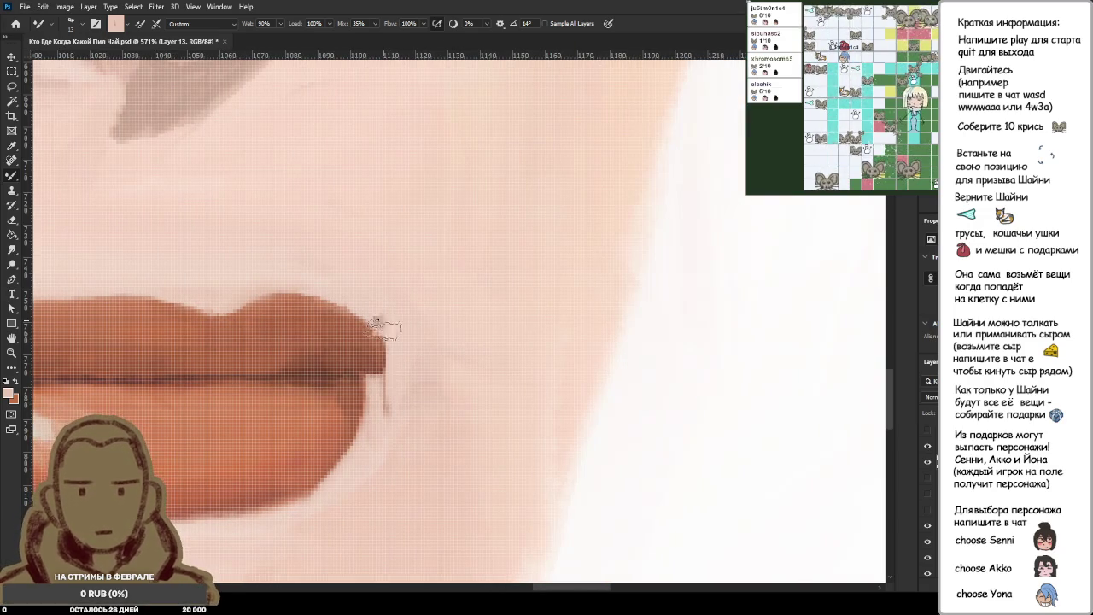
pyautogui.moveTo(382, 318); pyautogui.dragTo(384, 394)
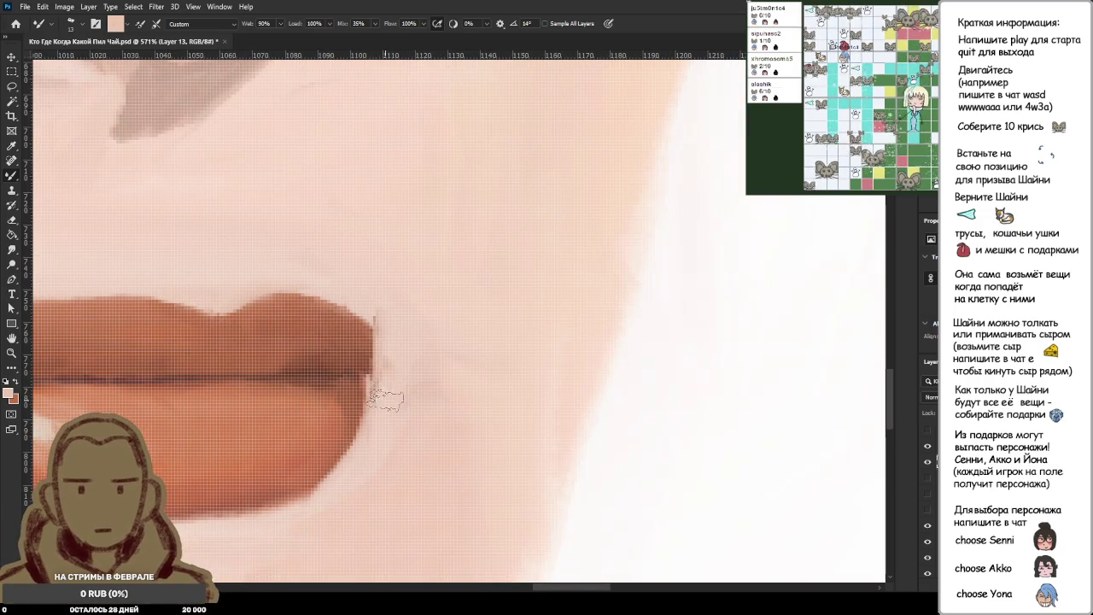
# Zoom out to review the tapered corner and sample the lip red.
pyautogui.scroll(-5, 407, 414)
pyautogui.scroll(-5, 409, 413)
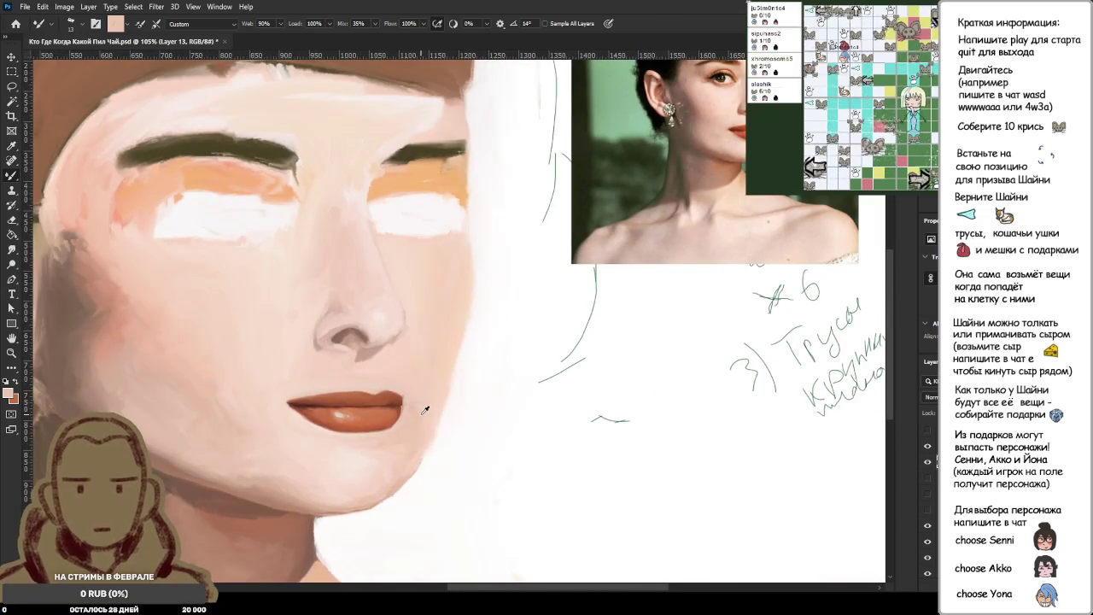
pyautogui.scroll(2, 425, 409)
pyautogui.scroll(2, 422, 410)
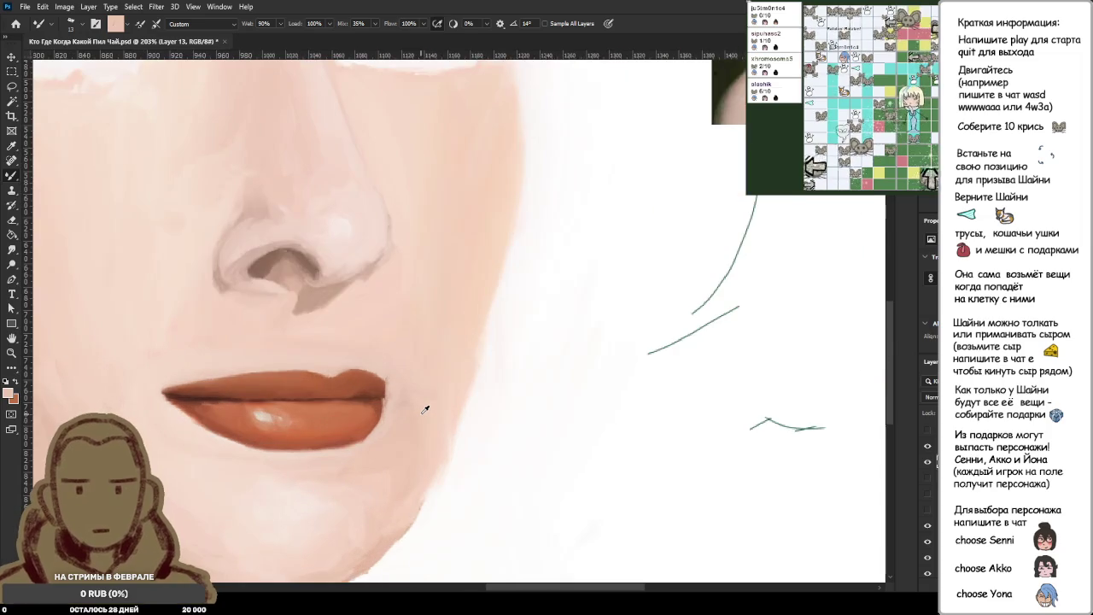
pyautogui.scroll(2, 419, 412)
pyautogui.scroll(2, 413, 414)
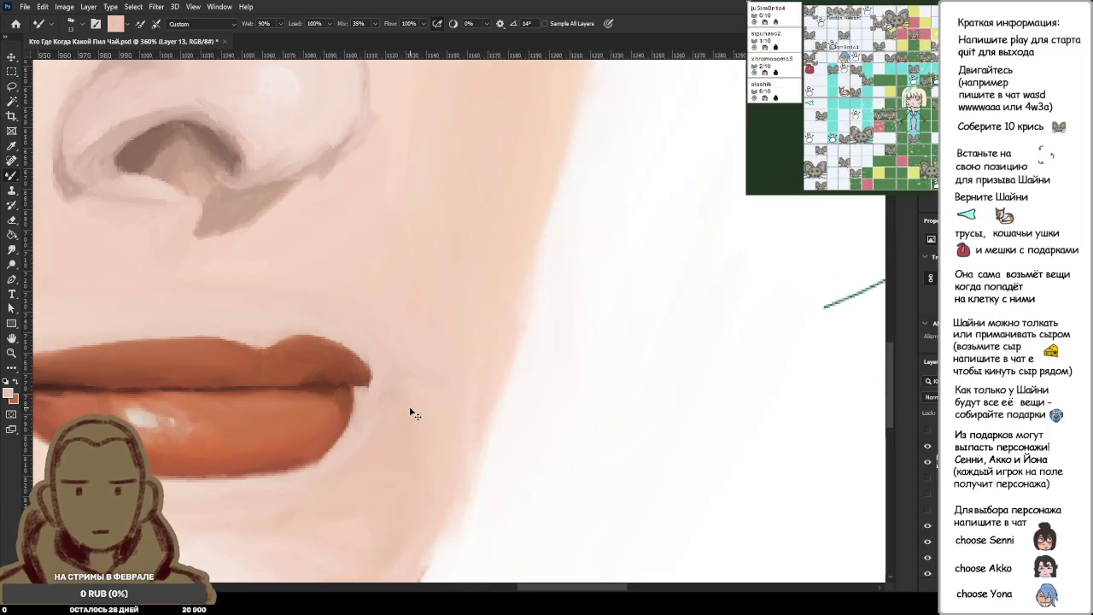
pyautogui.scroll(2, 385, 359)
pyautogui.scroll(1, 359, 333)
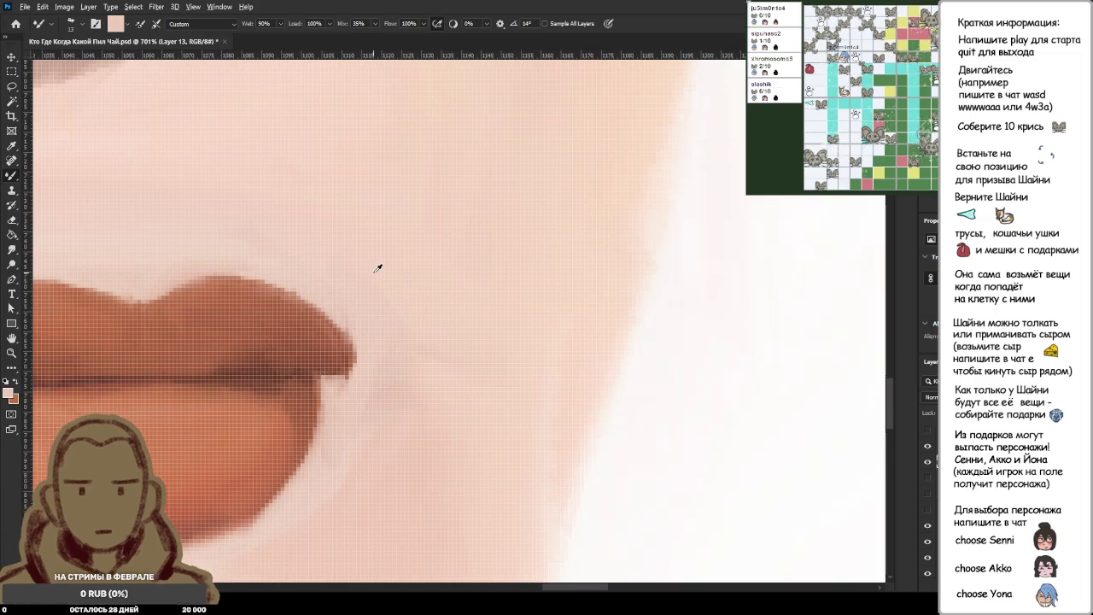
pyautogui.scroll(-2, 384, 356)
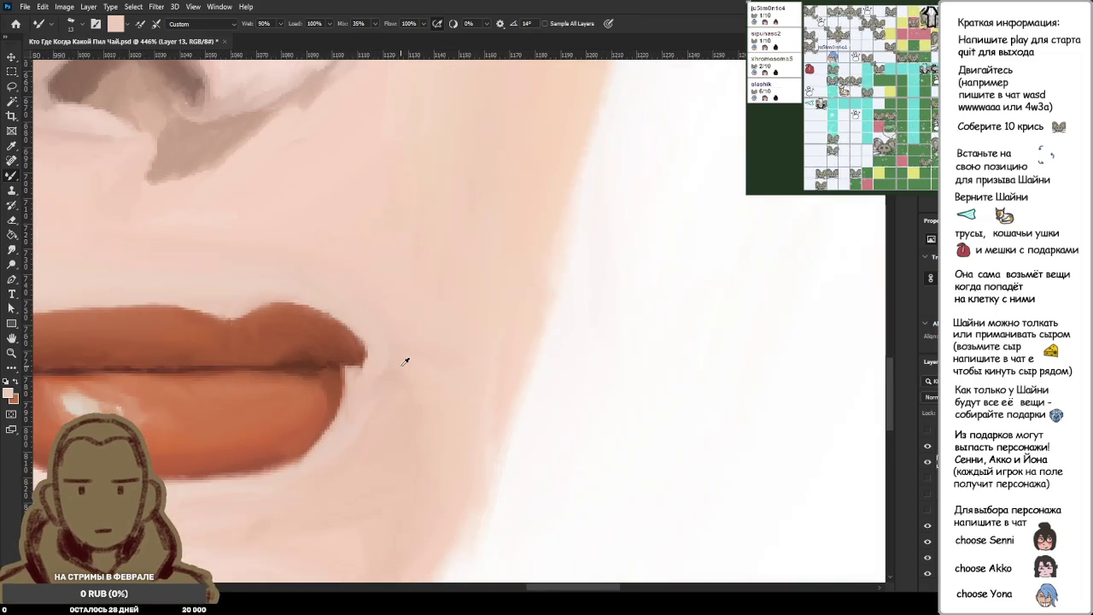
pyautogui.scroll(-3, 406, 325)
pyautogui.scroll(-1, 405, 289)
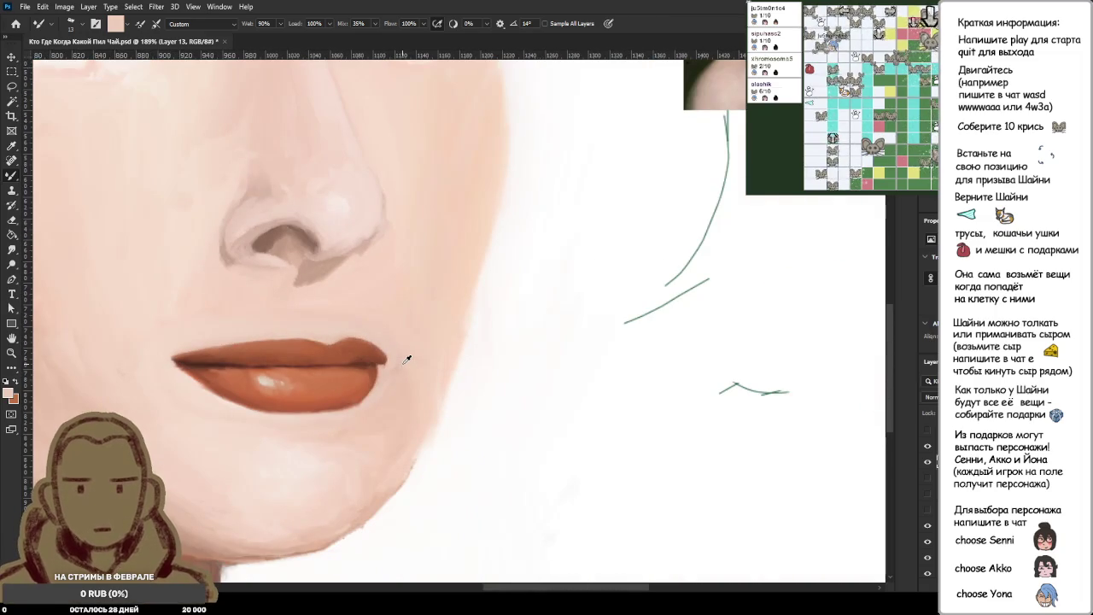
pyautogui.scroll(2, 393, 359)
pyautogui.scroll(3, 389, 383)
pyautogui.scroll(3, 389, 384)
pyautogui.keyDown('alt'); pyautogui.click(329, 287); pyautogui.keyUp('alt')
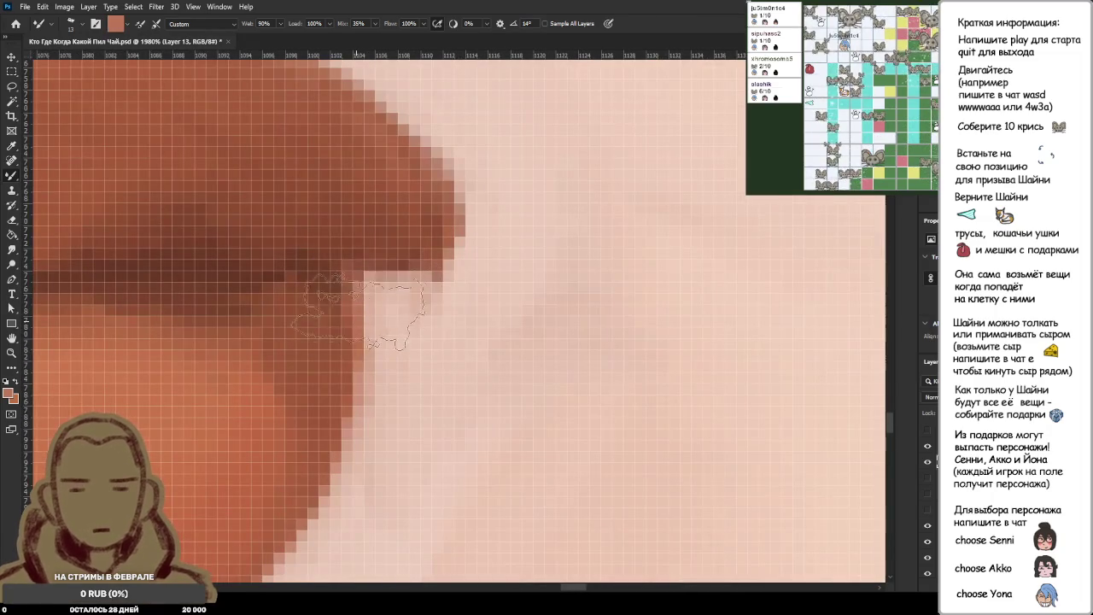
# Fill the light skin notch at the lip corner with darker brown.
pyautogui.keyDown('alt'); pyautogui.click(360, 342); pyautogui.keyUp('alt')
pyautogui.moveTo(367, 272); pyautogui.dragTo(398, 290)
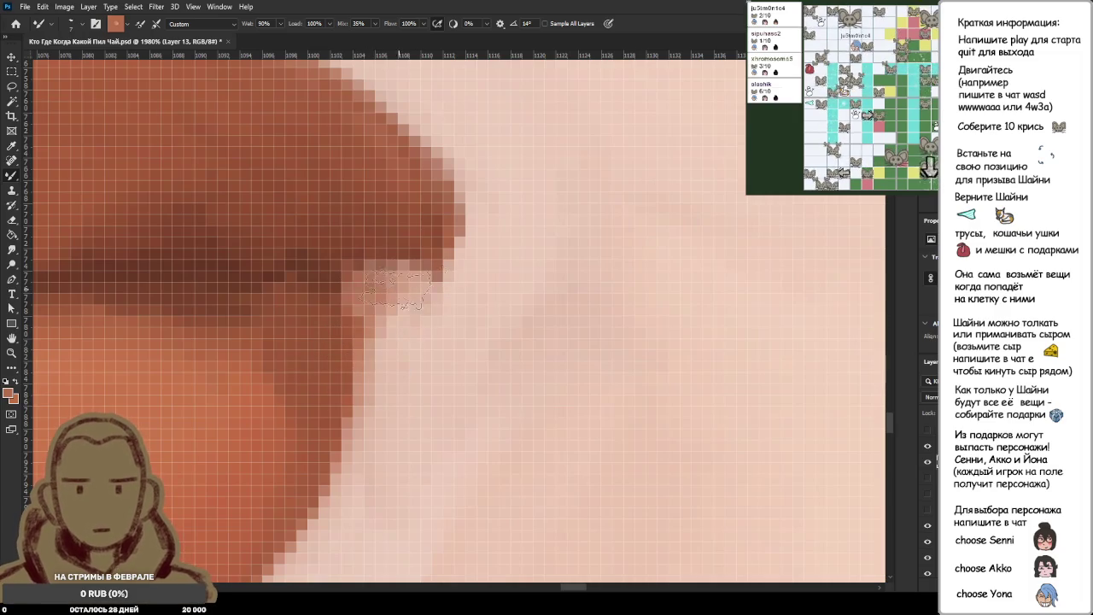
pyautogui.keyDown('alt'); pyautogui.click(256, 278); pyautogui.keyUp('alt')
pyautogui.moveTo(338, 272)
pyautogui.mouseDown()
pyautogui.moveTo(444, 273)
pyautogui.moveTo(448, 286)
pyautogui.mouseUp()
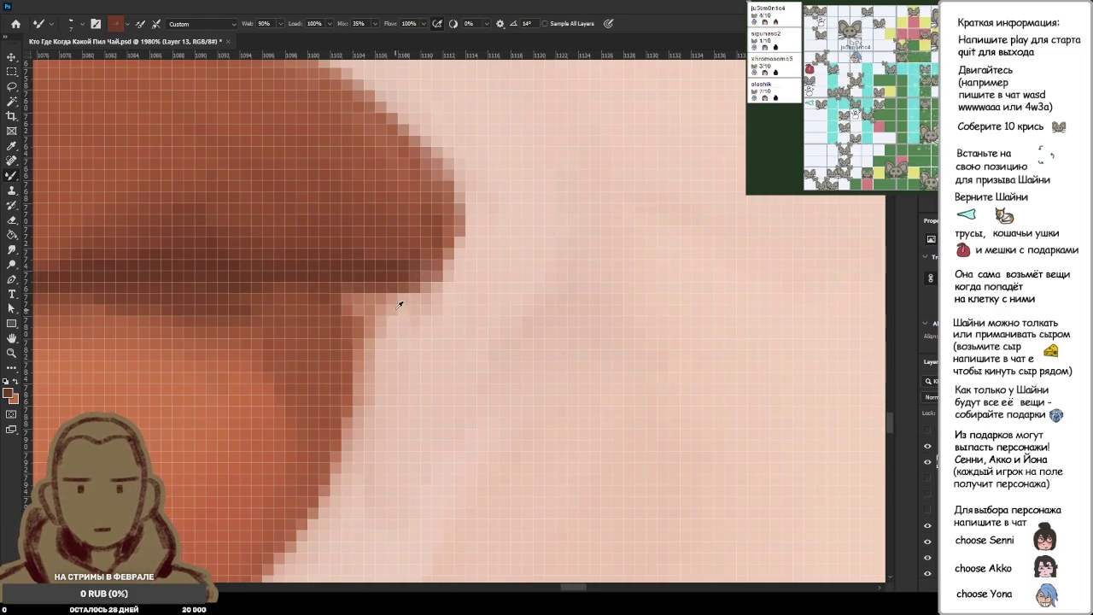
pyautogui.moveTo(352, 337); pyautogui.dragTo(410, 290)
pyautogui.moveTo(350, 308); pyautogui.dragTo(419, 282)
pyautogui.moveTo(368, 333); pyautogui.dragTo(419, 274)
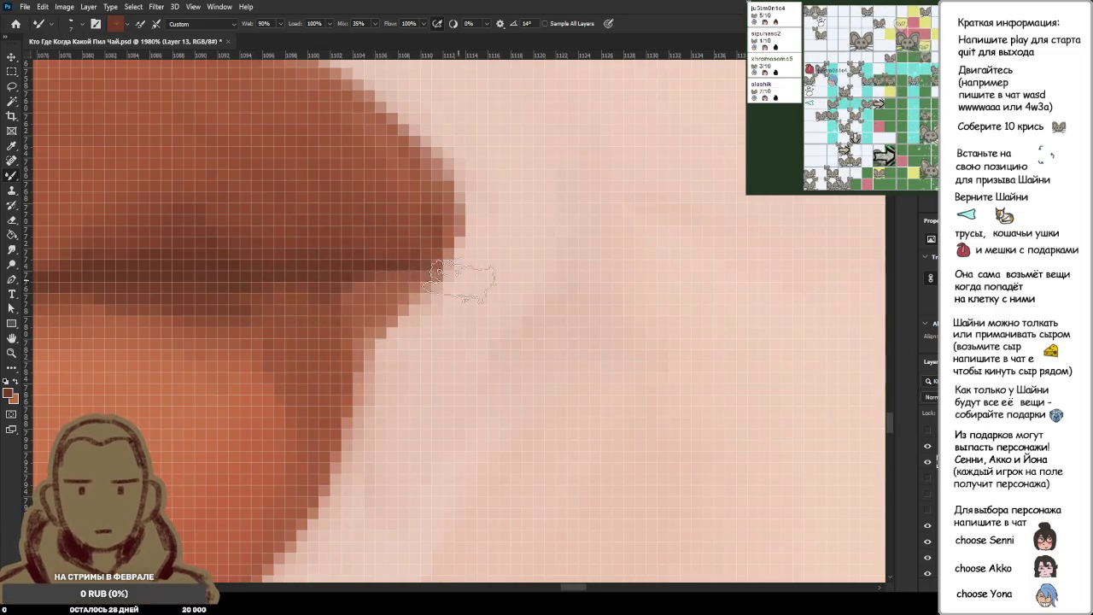
# Zoom out to check the filled corner and sample a lighter lip tone.
pyautogui.scroll(-5, 533, 328)
pyautogui.scroll(-4, 533, 328)
pyautogui.scroll(1, 534, 328)
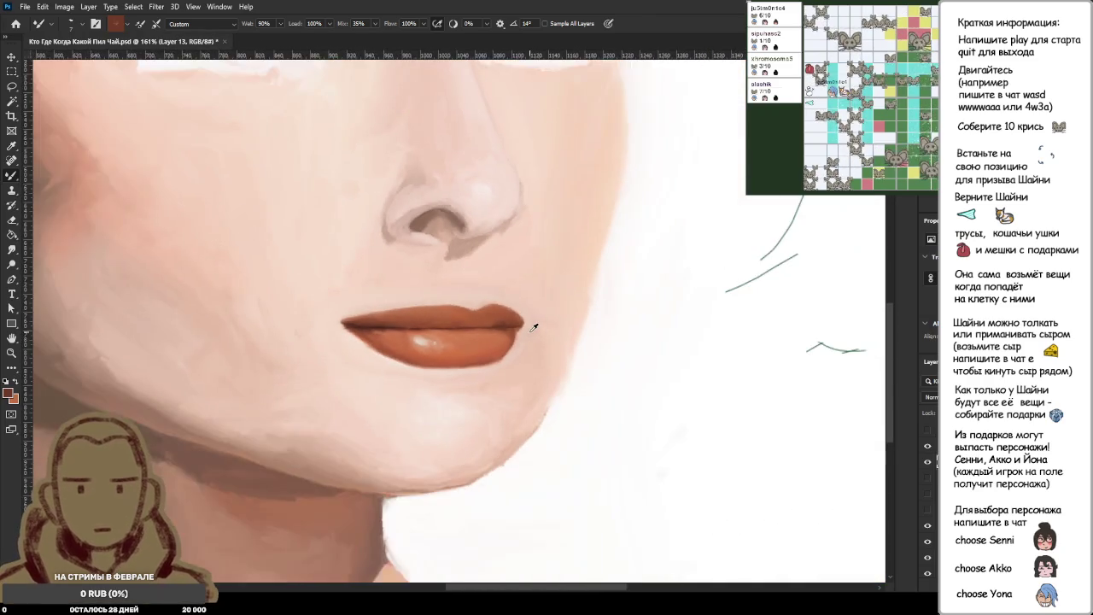
pyautogui.scroll(2, 531, 323)
pyautogui.scroll(2, 528, 319)
pyautogui.scroll(2, 521, 314)
pyautogui.scroll(1, 519, 313)
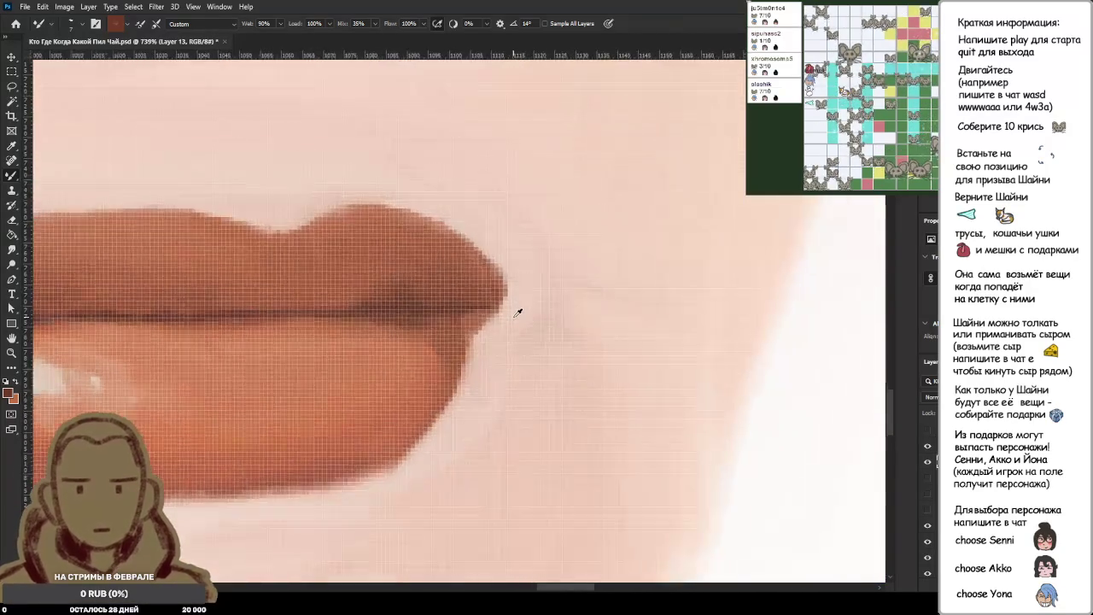
pyautogui.scroll(1, 516, 279)
pyautogui.scroll(-3, 504, 271)
pyautogui.scroll(-1, 496, 286)
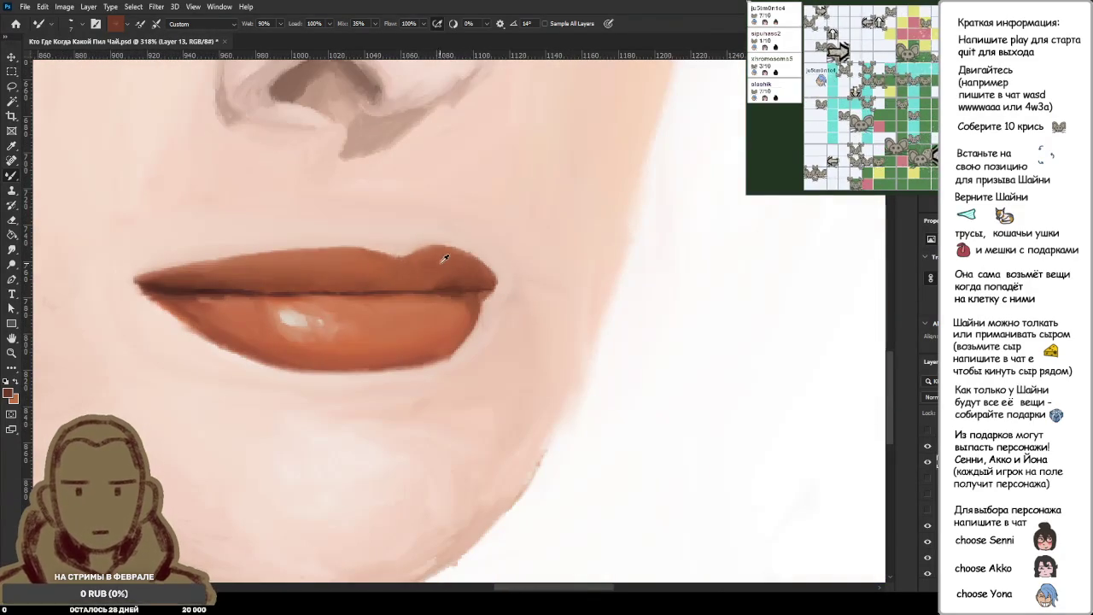
pyautogui.keyDown('alt'); pyautogui.click(430, 265); pyautogui.keyUp('alt')
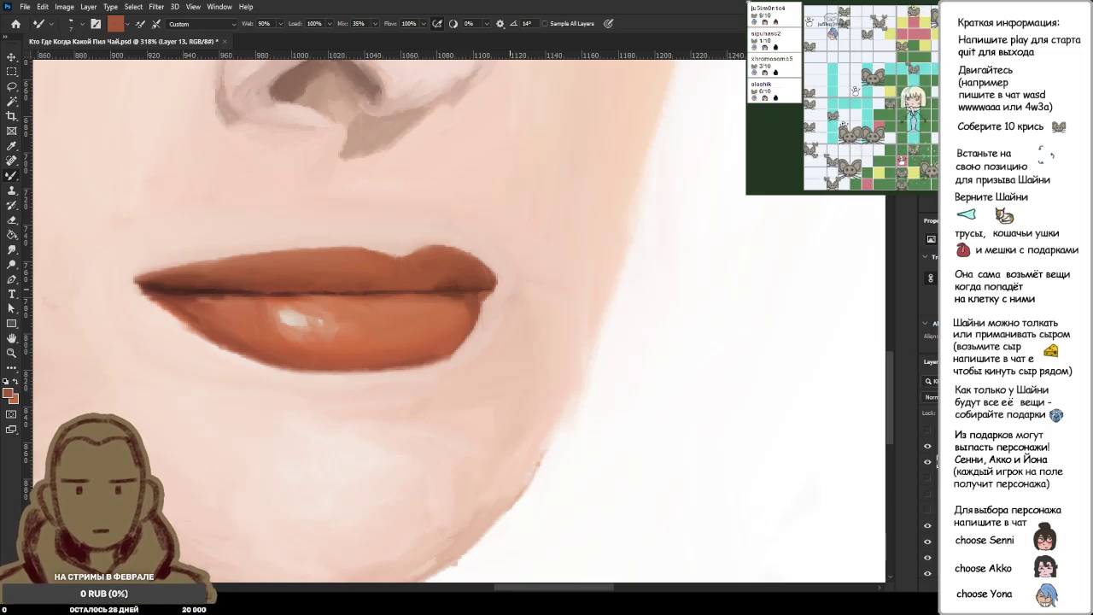
pyautogui.scroll(3, 467, 276)
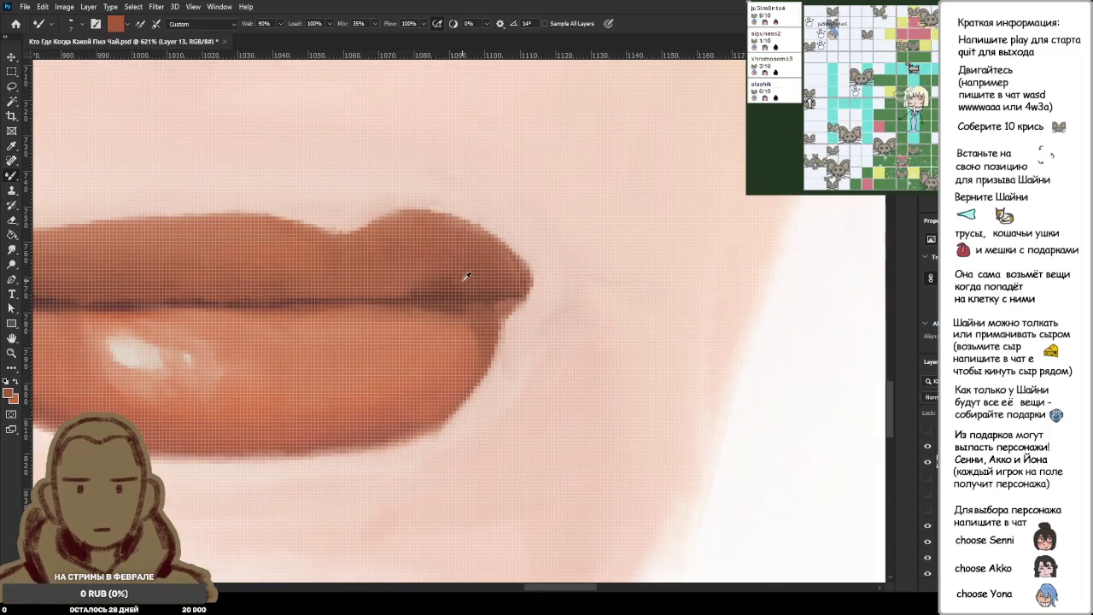
# Sample pale pink and salmon lip tones and blend the upper-lip corner edge.
pyautogui.keyDown('alt'); pyautogui.click(167, 340); pyautogui.keyUp('alt')
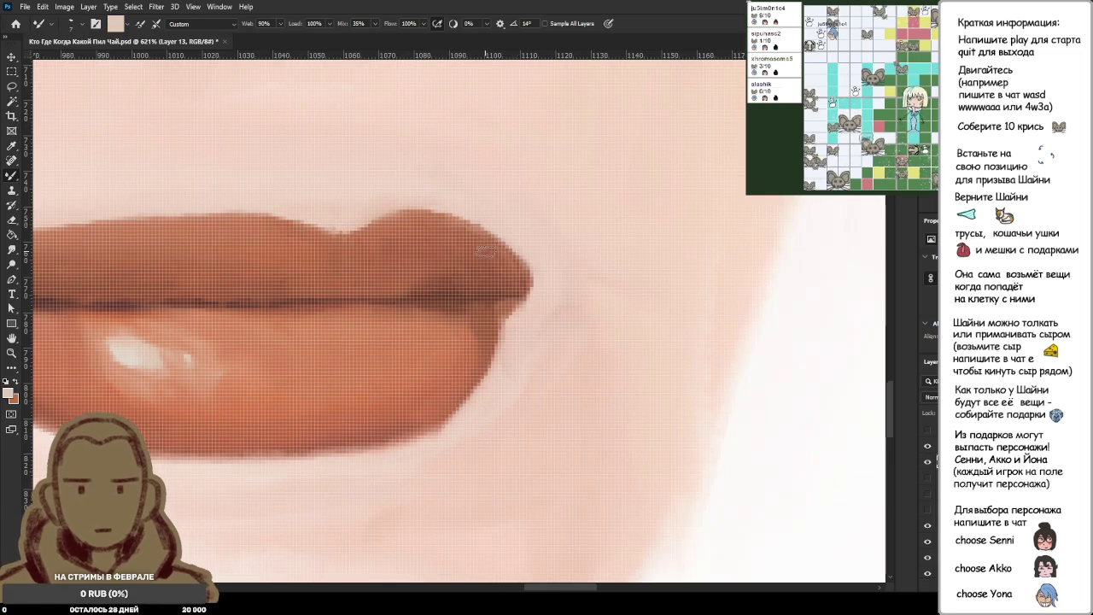
pyautogui.keyDown('alt'); pyautogui.click(299, 336); pyautogui.keyUp('alt')
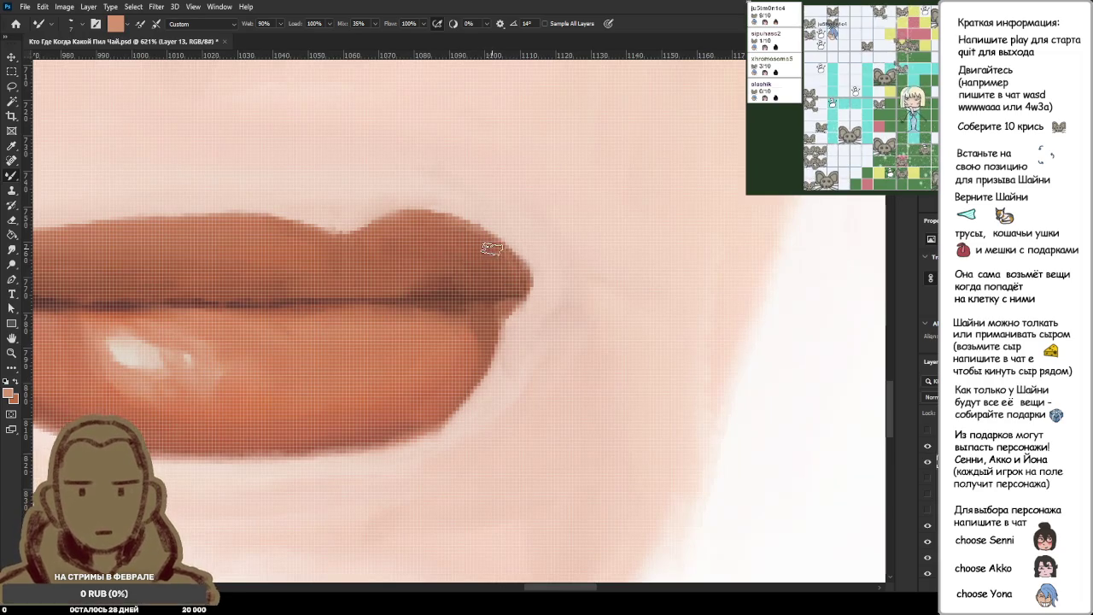
pyautogui.keyDown('alt'); pyautogui.click(361, 411); pyautogui.keyUp('alt')
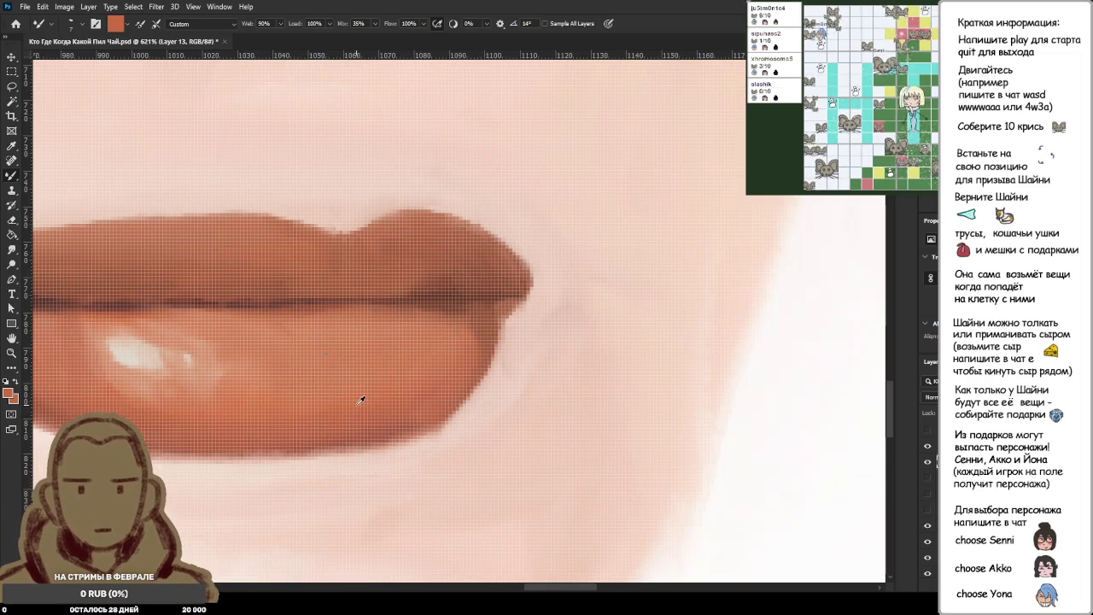
pyautogui.moveTo(497, 259); pyautogui.dragTo(523, 288)
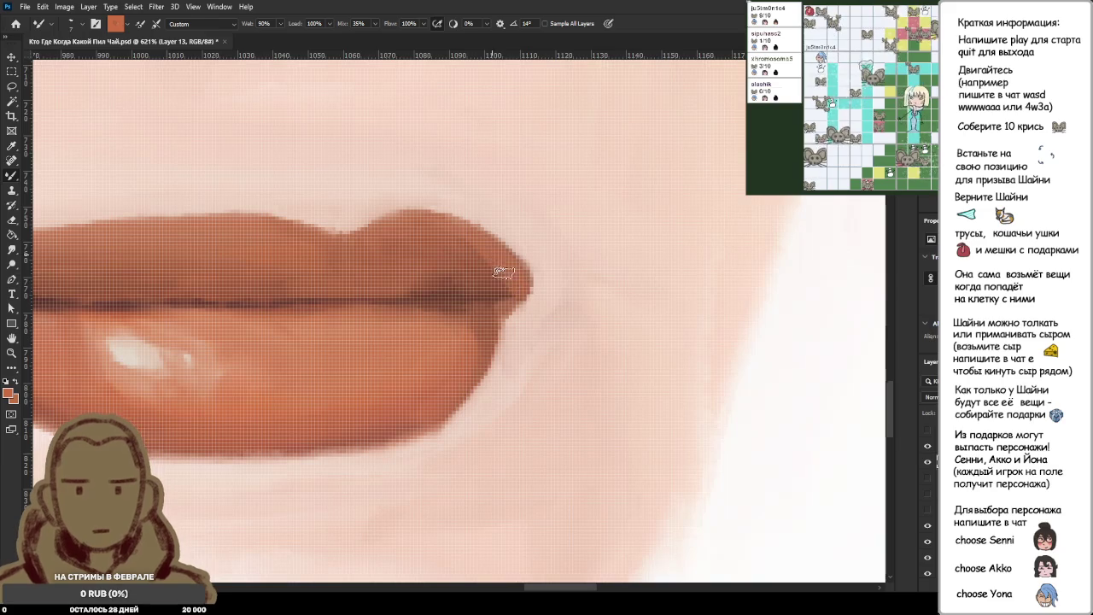
# Blend the shading across the upper lip, then zoom out to the whole face.
pyautogui.scroll(-5, 475, 259)
pyautogui.scroll(1, 538, 207)
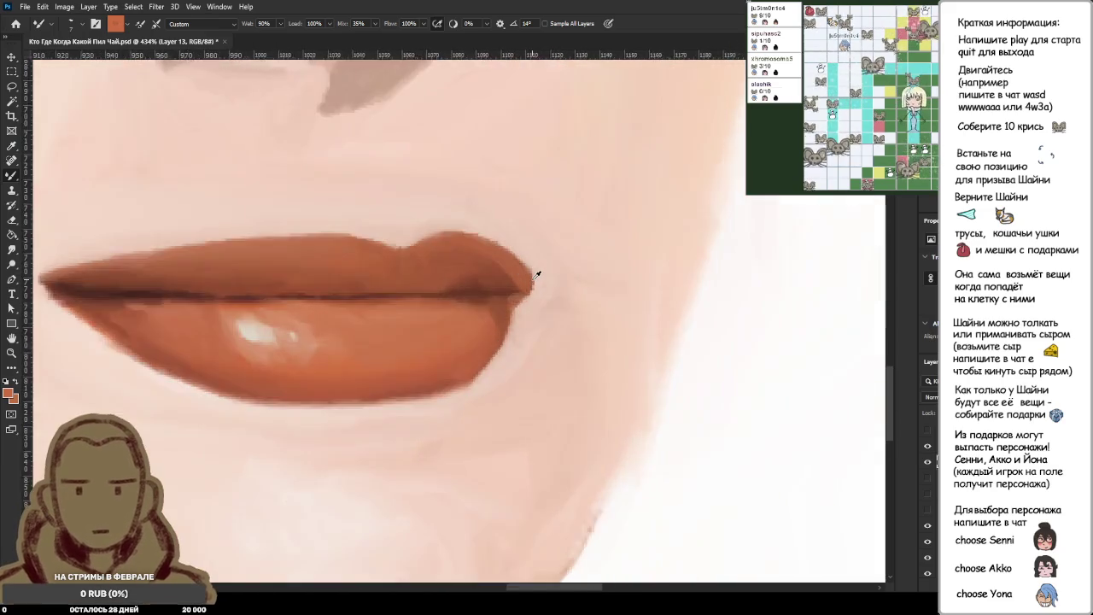
pyautogui.scroll(5, 479, 259)
pyautogui.moveTo(410, 224); pyautogui.dragTo(468, 245)
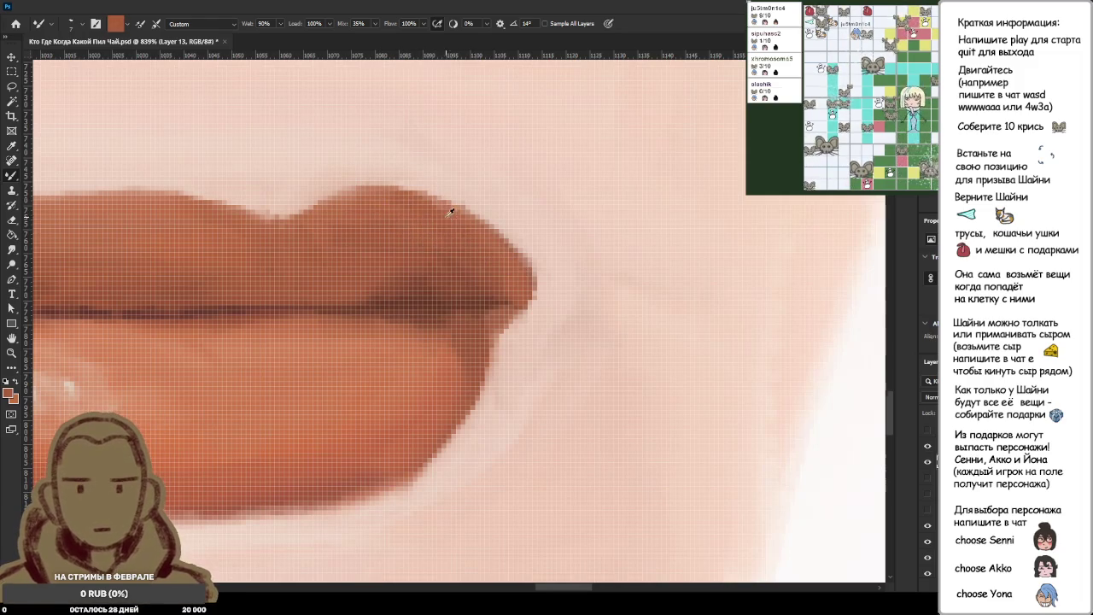
pyautogui.scroll(-2, 525, 257)
pyautogui.scroll(-2, 542, 196)
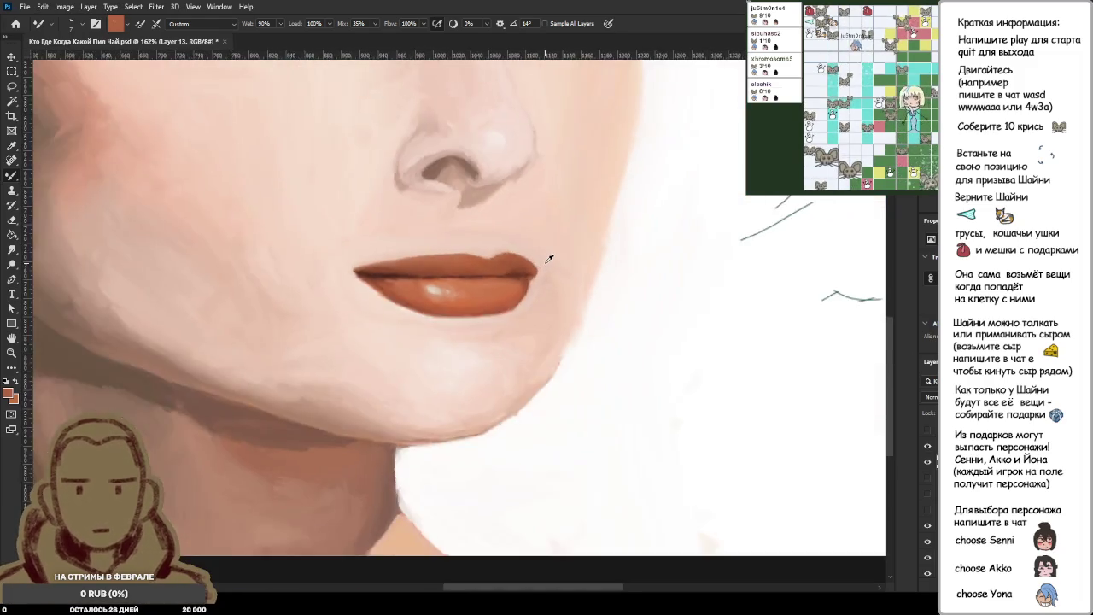
pyautogui.scroll(-2, 550, 251)
pyautogui.scroll(-1, 550, 257)
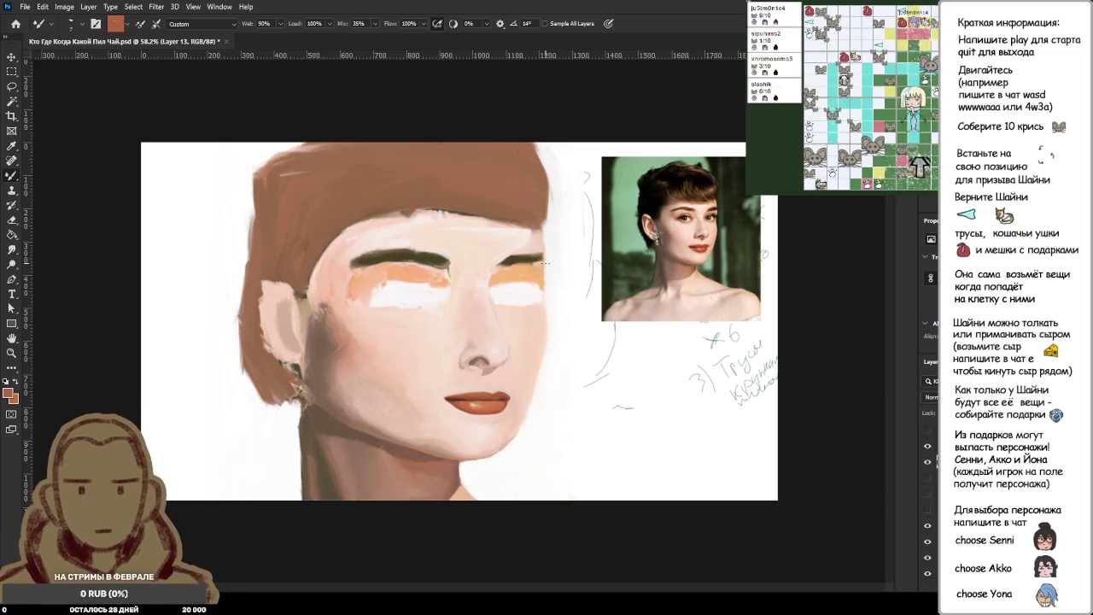
pyautogui.scroll(3, 601, 240)
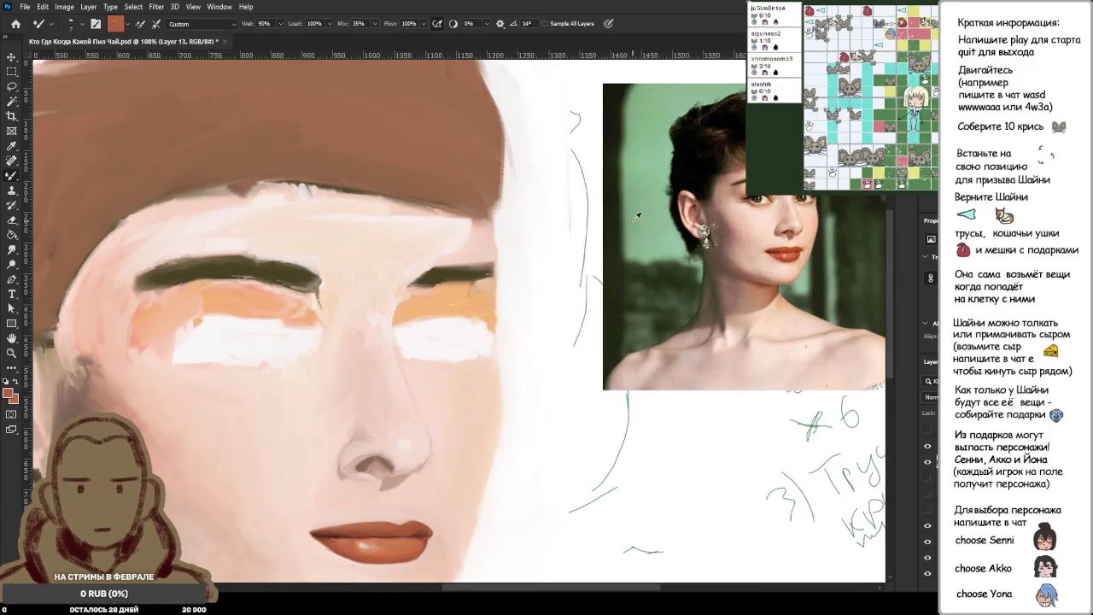
pyautogui.scroll(1, 636, 217)
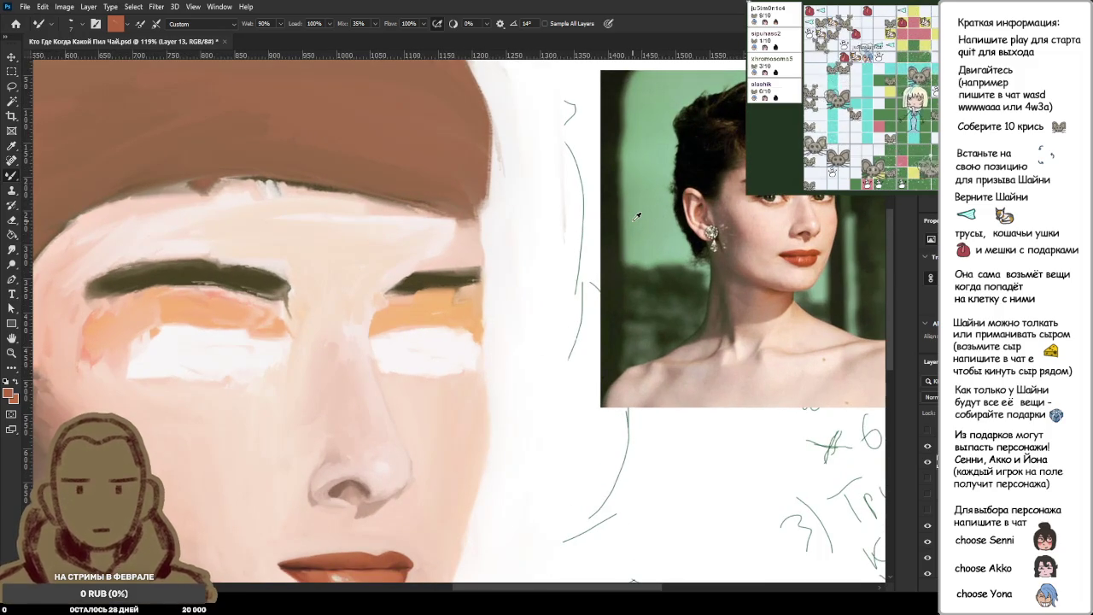
pyautogui.scroll(-1, 636, 217)
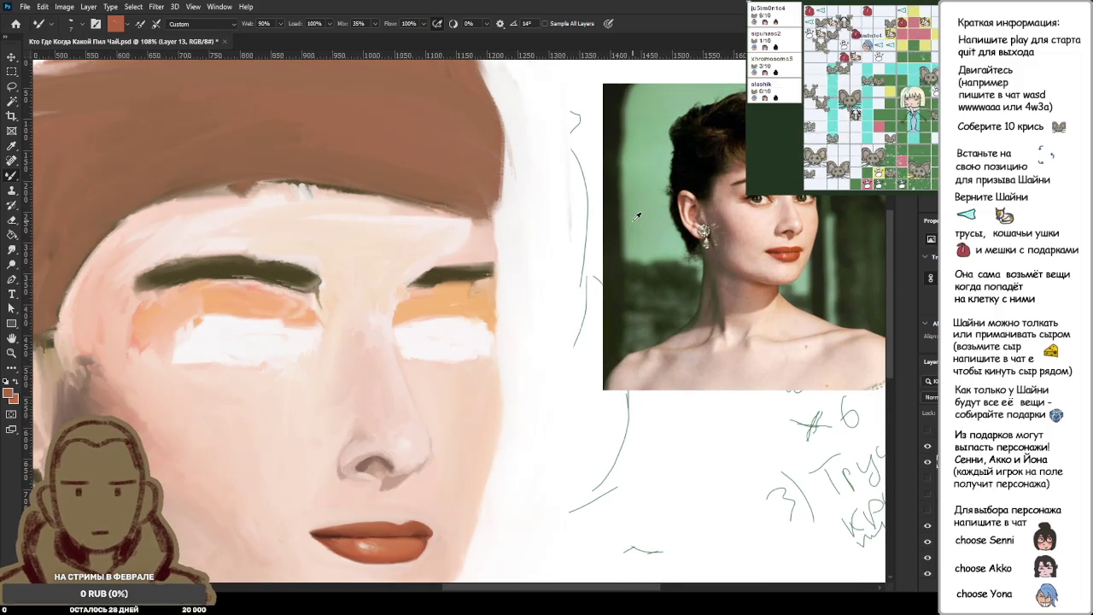
pyautogui.scroll(10, 802, 244)
pyautogui.scroll(5, 802, 246)
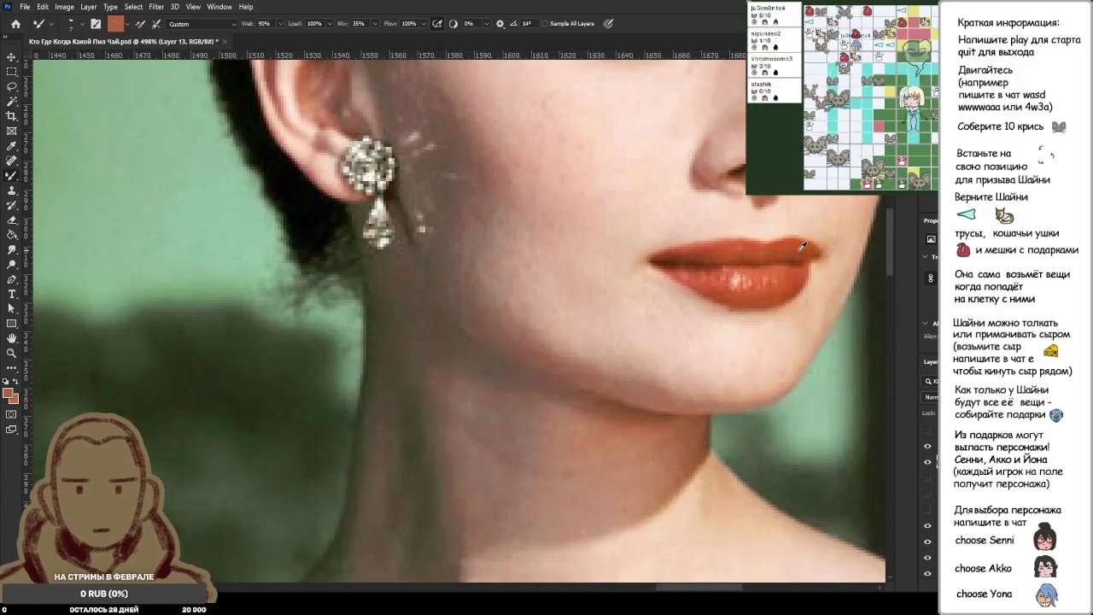
pyautogui.scroll(-2, 802, 243)
pyautogui.scroll(-1, 803, 234)
pyautogui.scroll(-2, 803, 234)
pyautogui.scroll(-1, 803, 233)
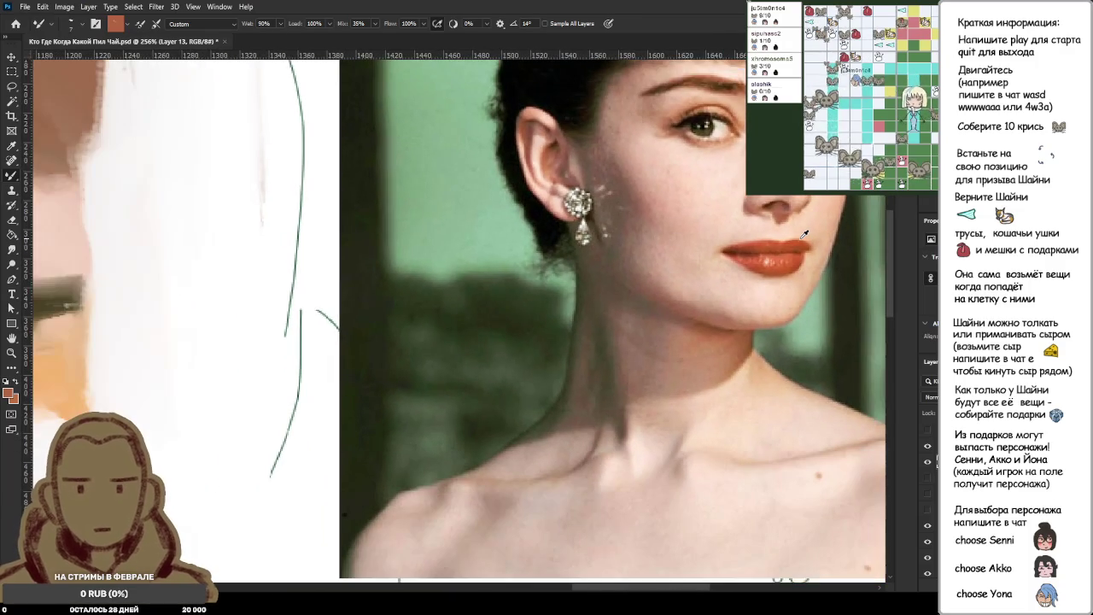
pyautogui.scroll(-1, 803, 233)
pyautogui.scroll(12, 811, 239)
pyautogui.scroll(-5, 821, 246)
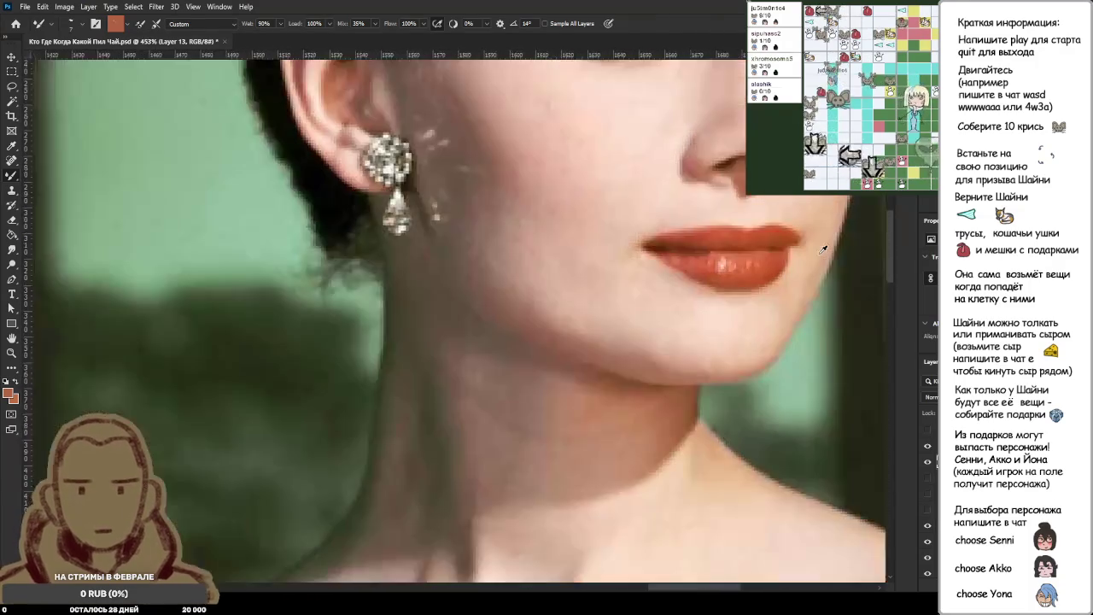
pyautogui.scroll(-8, 823, 248)
pyautogui.scroll(6, 532, 288)
pyautogui.scroll(-4, 538, 410)
pyautogui.scroll(2, 546, 415)
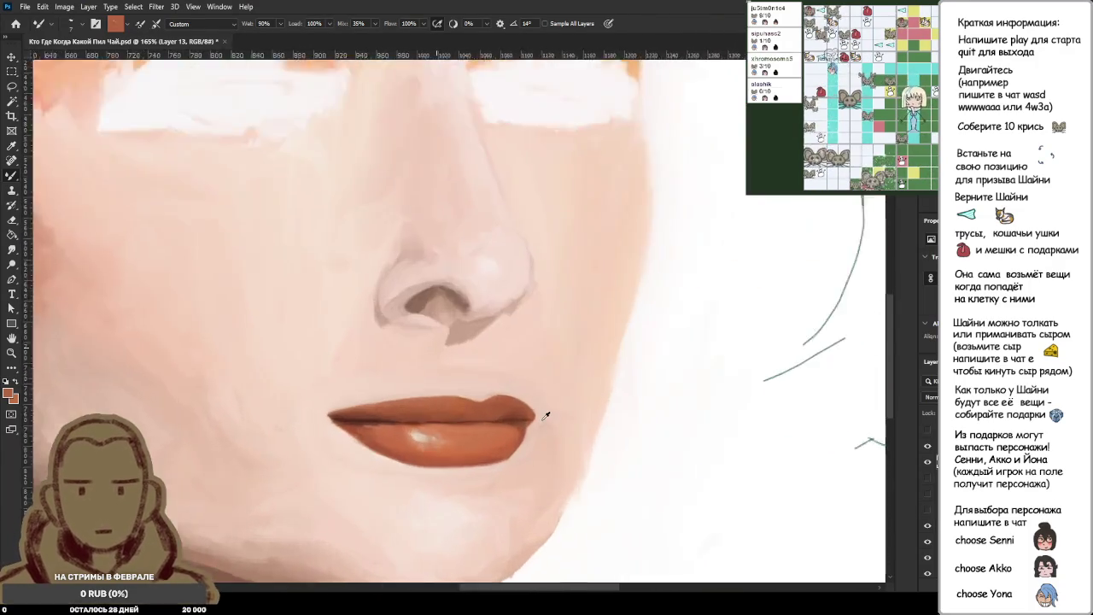
# Sample the light skin beside the lip and lighten the lip edge to pull the right corner inward.
pyautogui.scroll(4, 545, 415)
pyautogui.scroll(3, 537, 396)
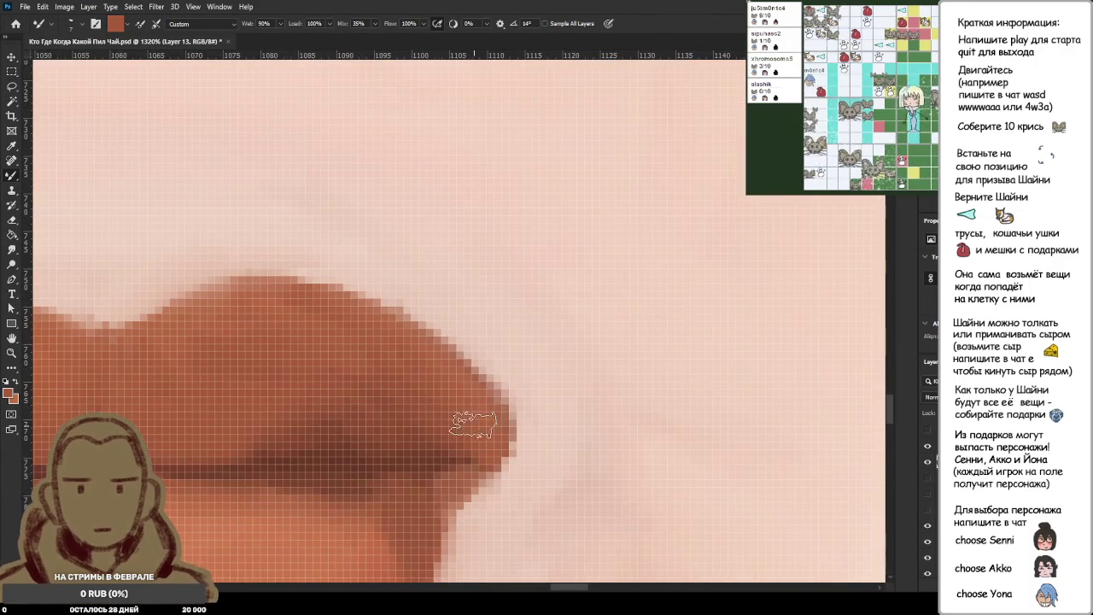
pyautogui.keyDown('alt'); pyautogui.click(547, 381); pyautogui.keyUp('alt')
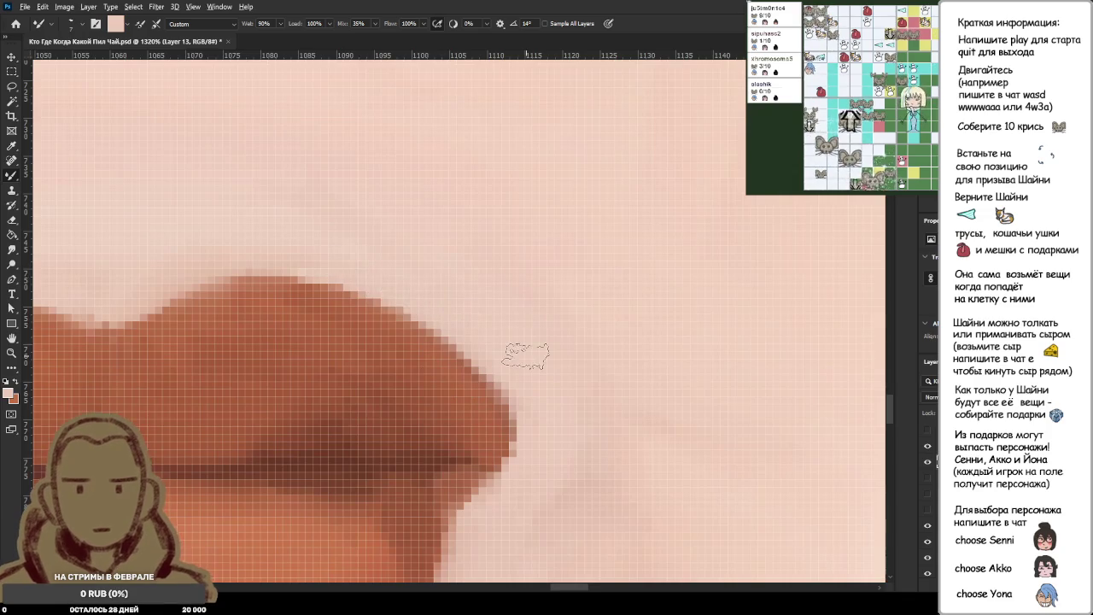
pyautogui.scroll(-5, 530, 351)
pyautogui.scroll(-4, 529, 351)
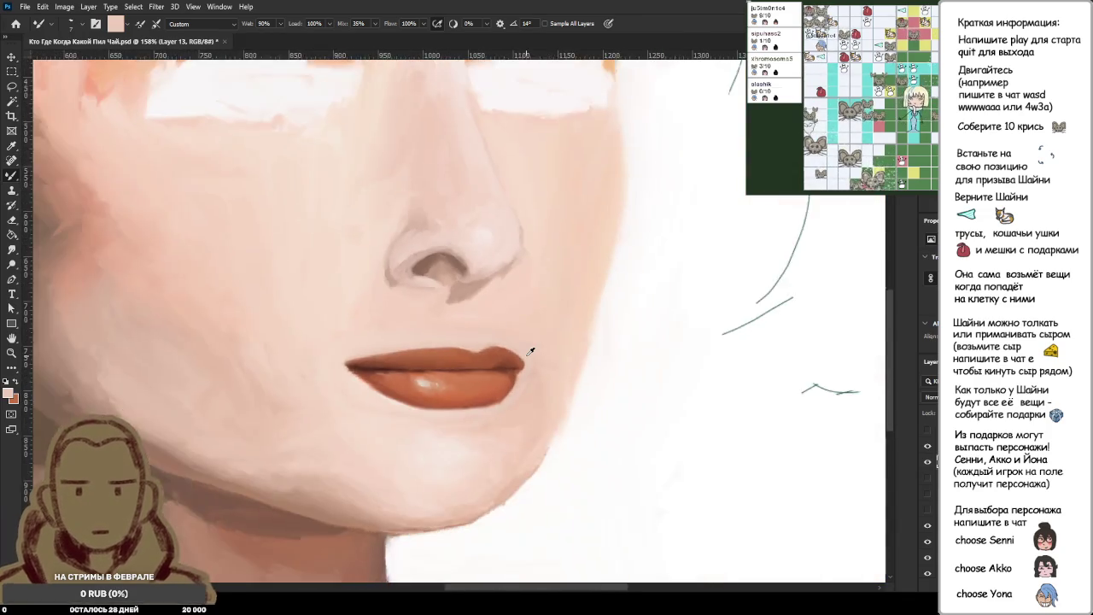
pyautogui.scroll(-2, 530, 351)
pyautogui.scroll(5, 530, 351)
pyautogui.scroll(6, 598, 378)
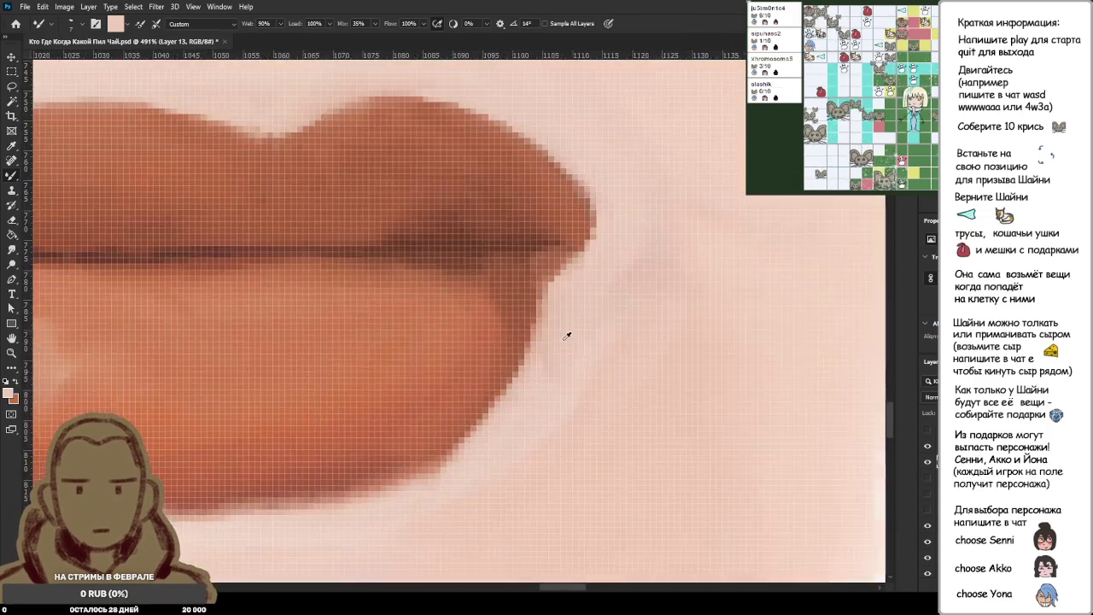
pyautogui.scroll(4, 569, 264)
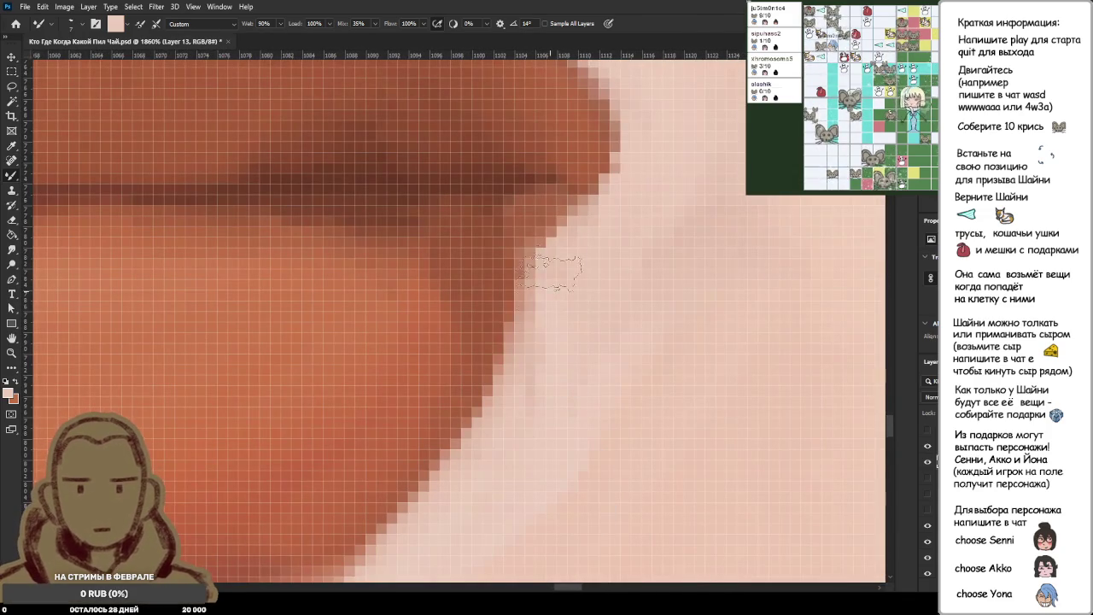
pyautogui.moveTo(540, 286); pyautogui.dragTo(525, 205)
# Trim the upper lip's right tip with skin tone.
pyautogui.scroll(-2, 625, 282)
pyautogui.scroll(-2, 626, 282)
pyautogui.scroll(2, 623, 273)
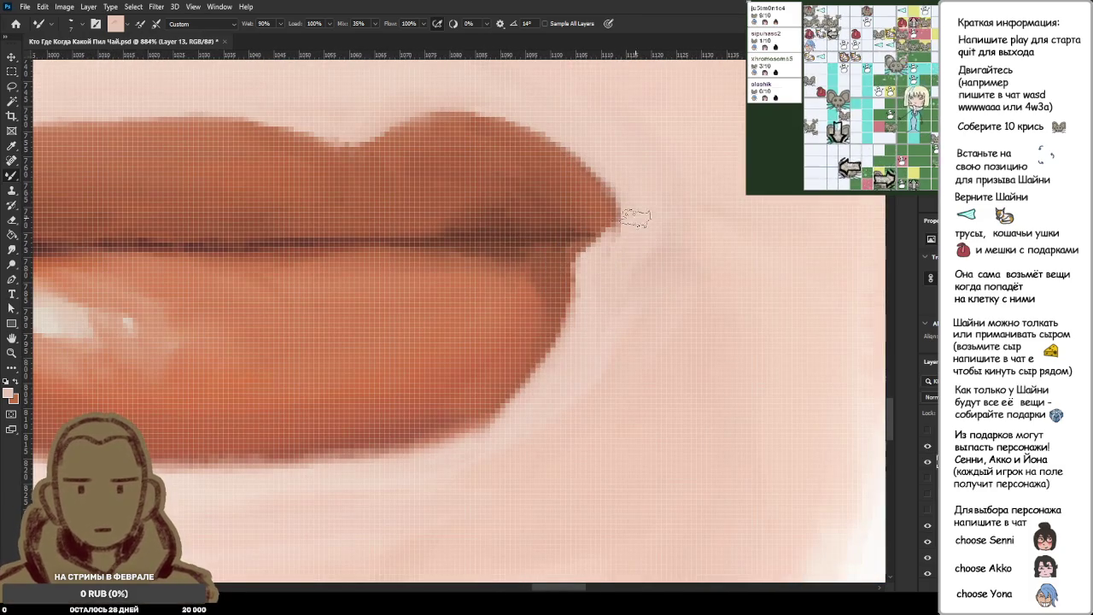
pyautogui.moveTo(630, 252); pyautogui.dragTo(618, 201)
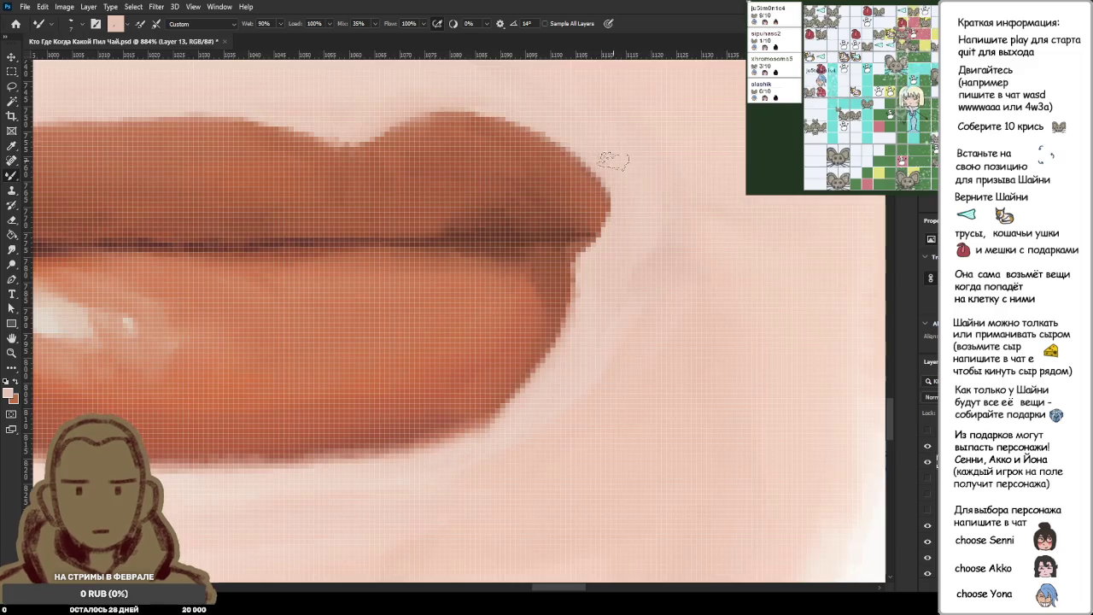
pyautogui.scroll(-3, 630, 214)
pyautogui.scroll(-2, 655, 240)
pyautogui.scroll(1, 656, 240)
pyautogui.scroll(2, 639, 224)
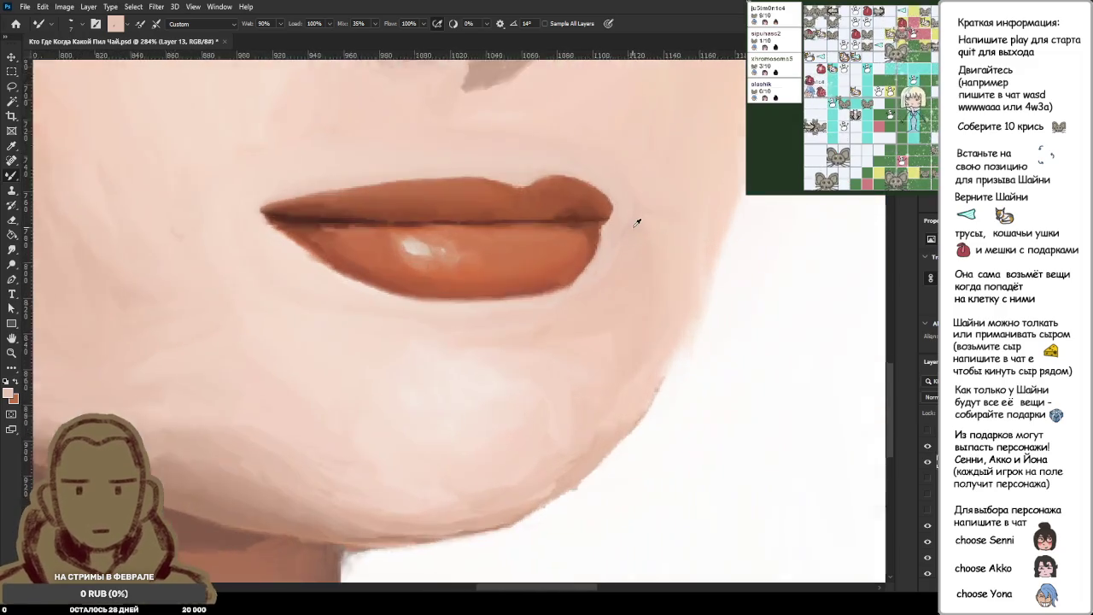
pyautogui.scroll(2, 625, 208)
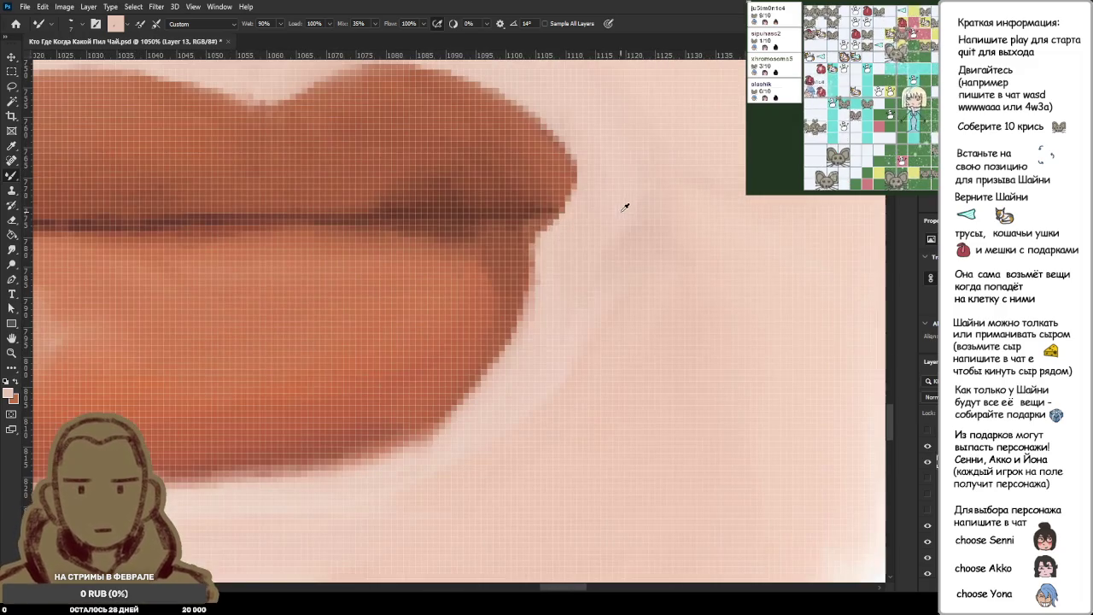
# Paint skin pink over the dark edge at the lip corner.
pyautogui.keyDown('alt'); pyautogui.click(510, 217); pyautogui.keyUp('alt')
pyautogui.scroll(1, 574, 229)
pyautogui.keyDown('alt'); pyautogui.click(575, 229); pyautogui.keyUp('alt')
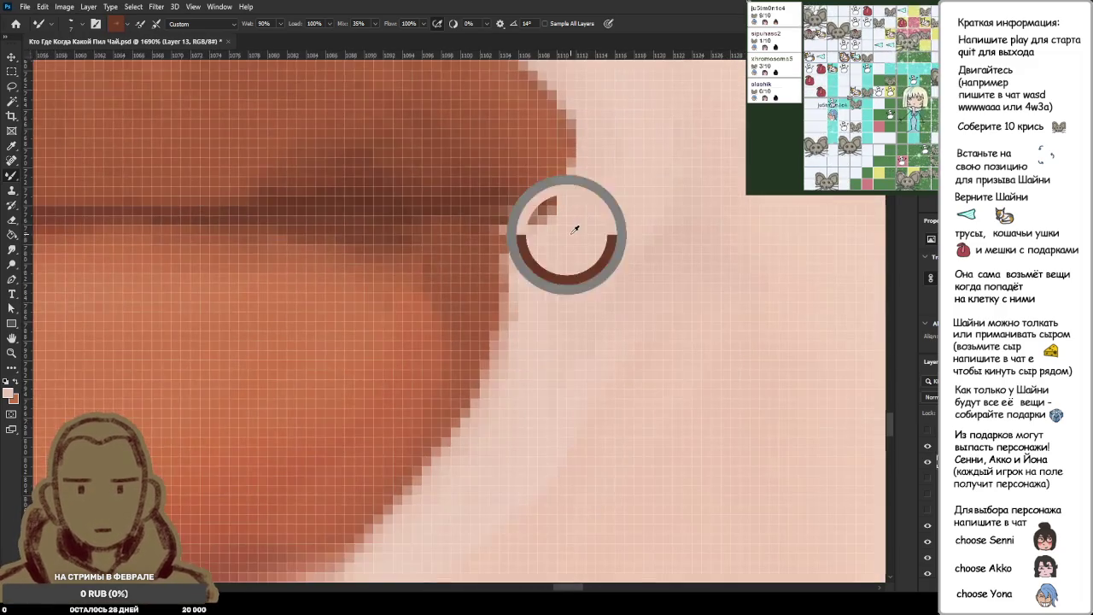
pyautogui.scroll(2, 575, 229)
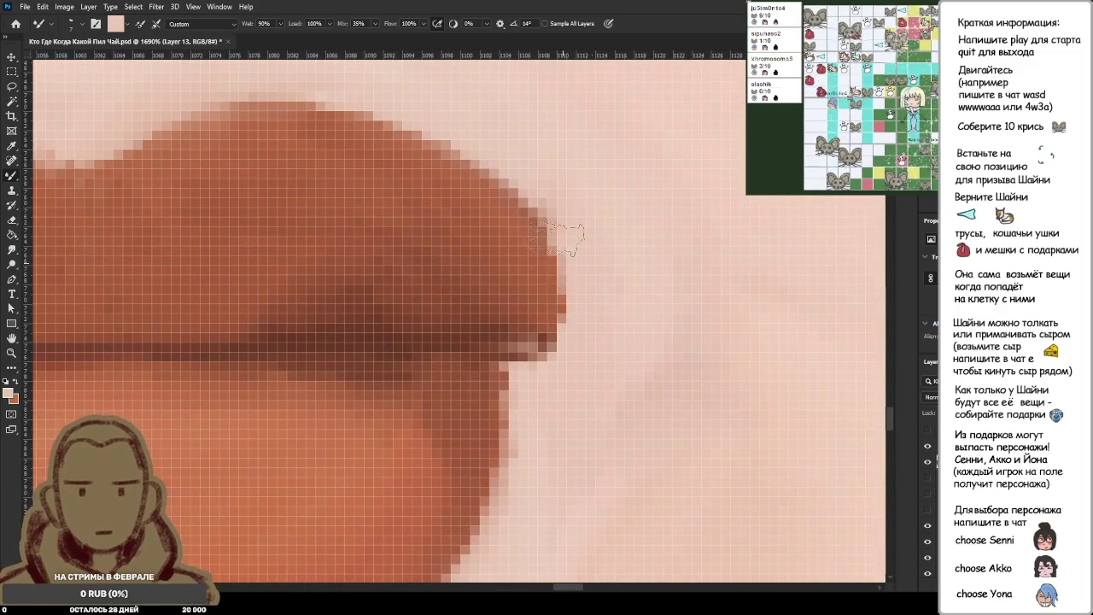
pyautogui.keyDown('alt'); pyautogui.click(601, 224); pyautogui.keyUp('alt')
pyautogui.moveTo(554, 222); pyautogui.dragTo(551, 329)
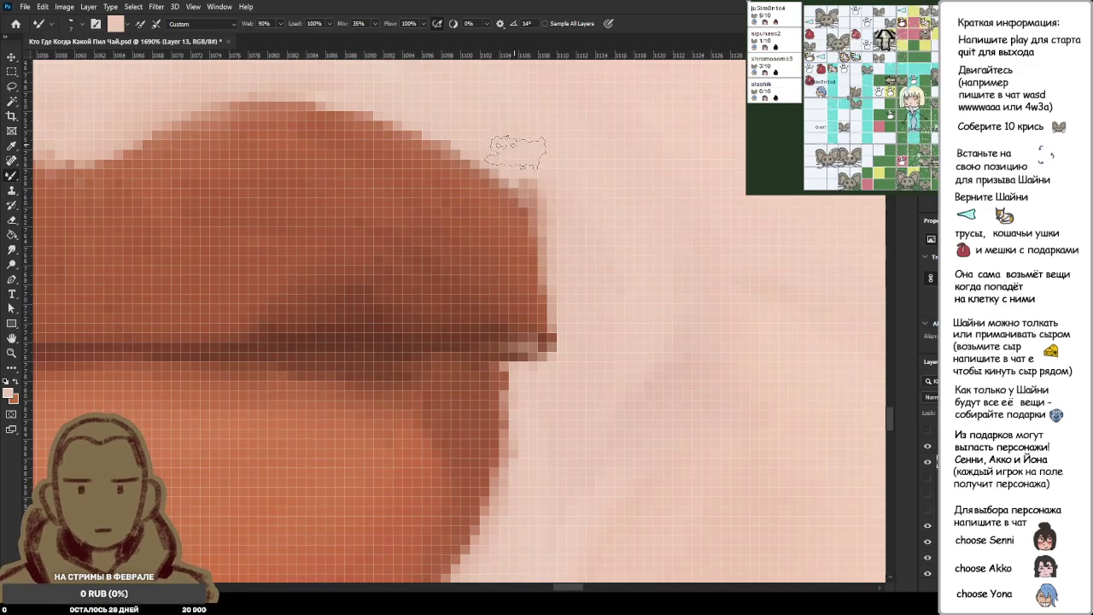
pyautogui.keyDown('alt'); pyautogui.click(610, 273); pyautogui.keyUp('alt')
pyautogui.scroll(-3, 607, 260)
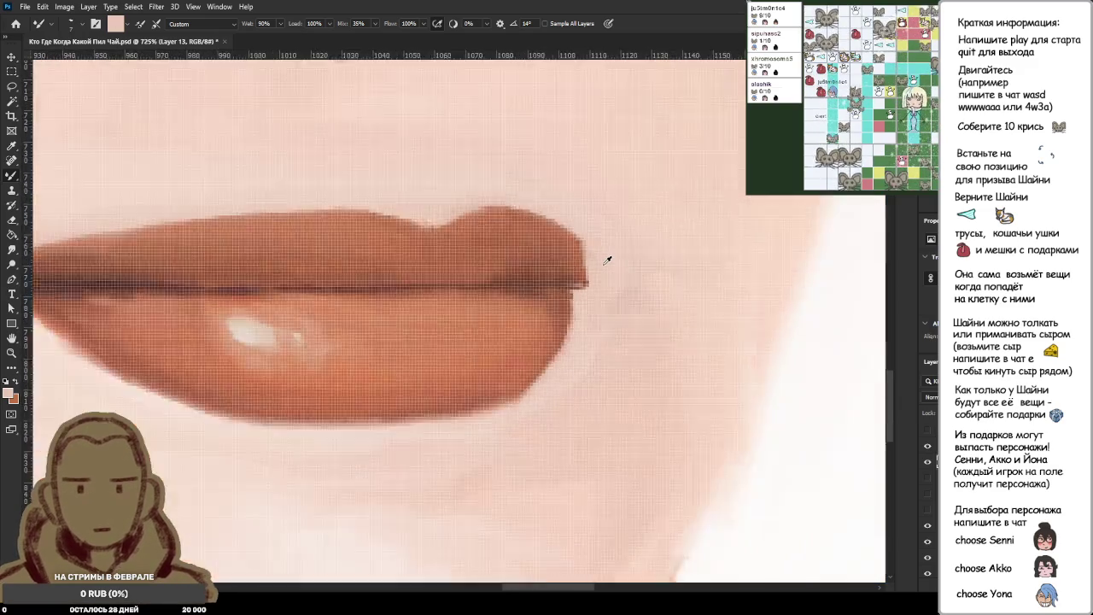
pyautogui.scroll(-3, 608, 260)
pyautogui.scroll(2, 615, 188)
pyautogui.scroll(2, 589, 222)
pyautogui.scroll(-1, 566, 265)
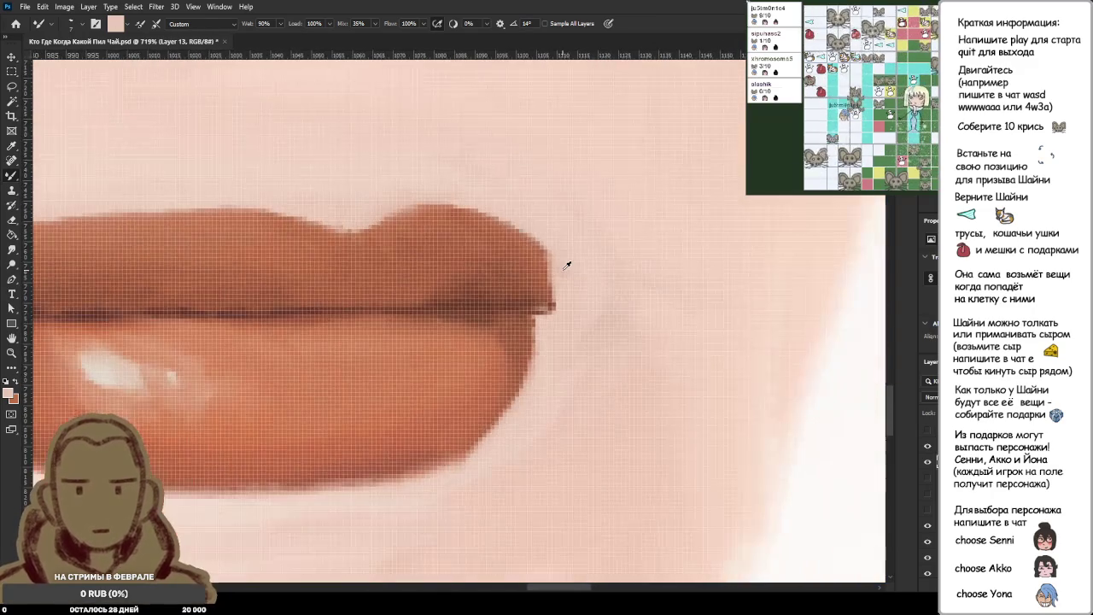
pyautogui.scroll(2, 569, 274)
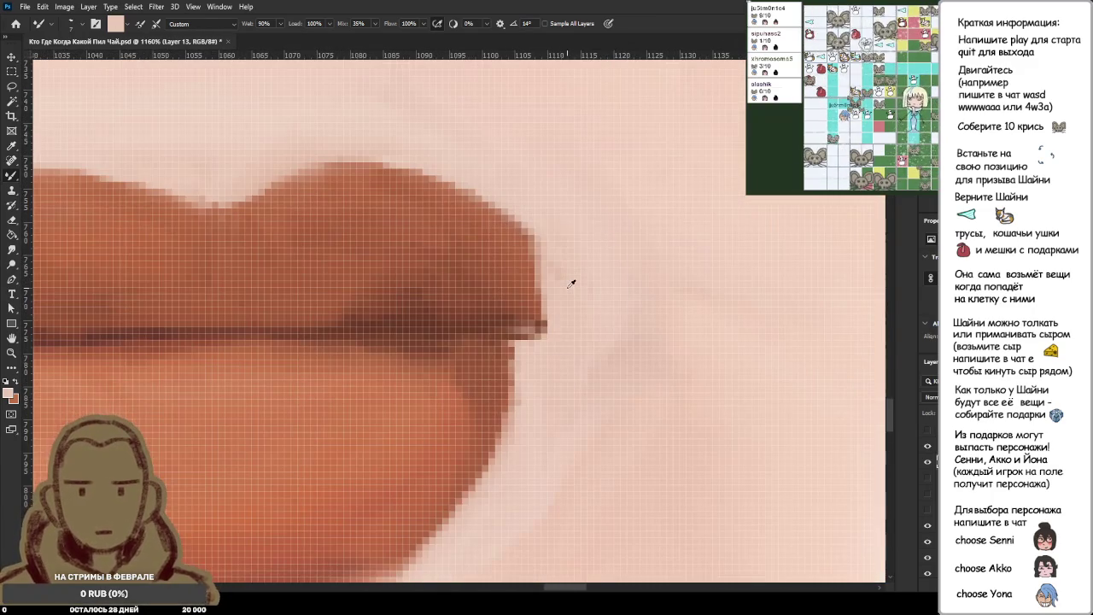
# Extend the right corner of the lips slightly with sampled brown lip colour.
pyautogui.keyDown('alt'); pyautogui.click(511, 244); pyautogui.keyUp('alt')
pyautogui.moveTo(517, 252); pyautogui.dragTo(539, 306)
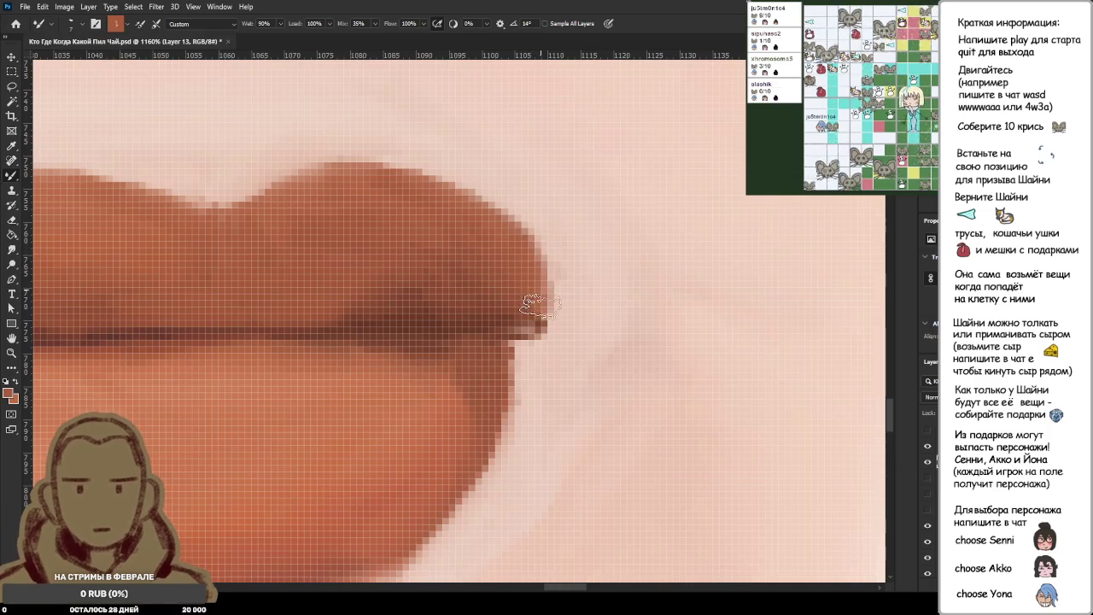
pyautogui.scroll(-2, 607, 321)
pyautogui.scroll(-2, 664, 310)
pyautogui.scroll(-1, 654, 309)
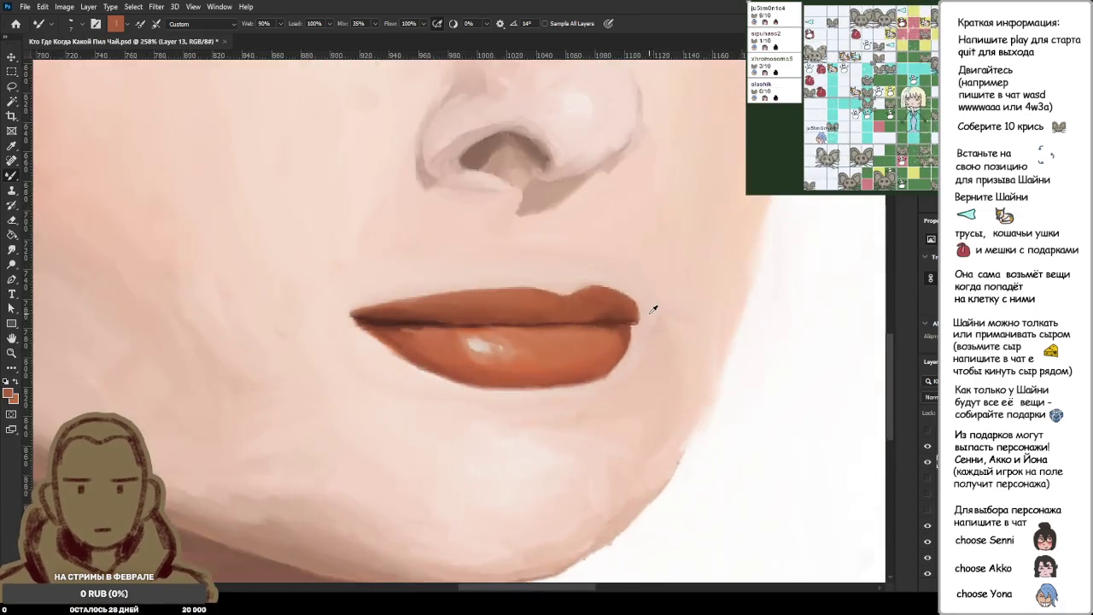
pyautogui.scroll(3, 653, 310)
pyautogui.scroll(3, 645, 248)
# Trim the upper-right lip edge inward and push the top lip outline down with skin tone.
pyautogui.keyDown('alt'); pyautogui.click(633, 380); pyautogui.keyUp('alt')
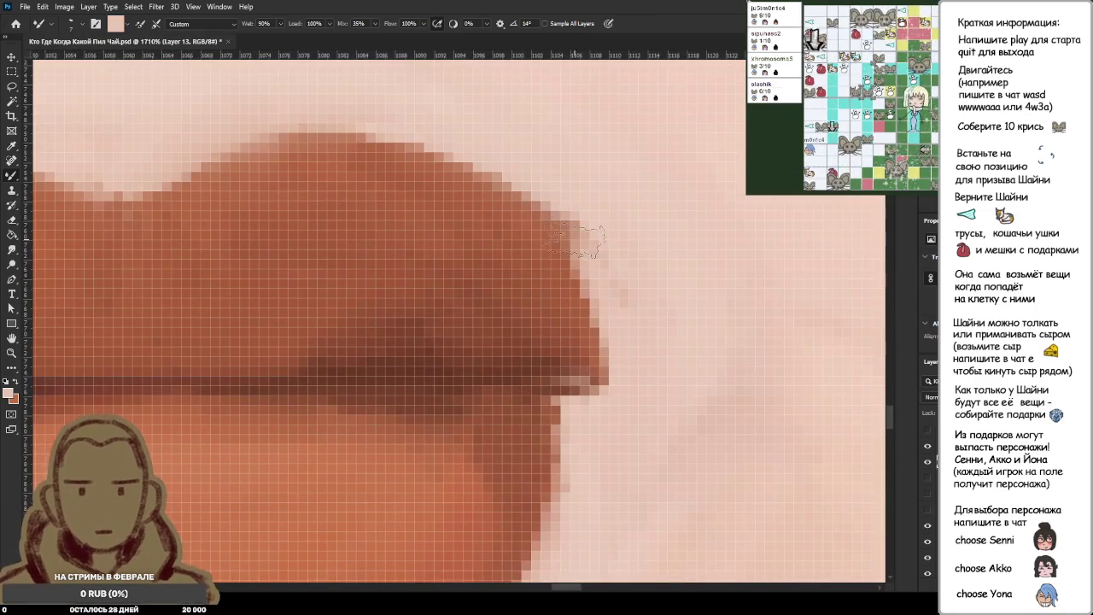
pyautogui.moveTo(615, 380); pyautogui.dragTo(559, 226)
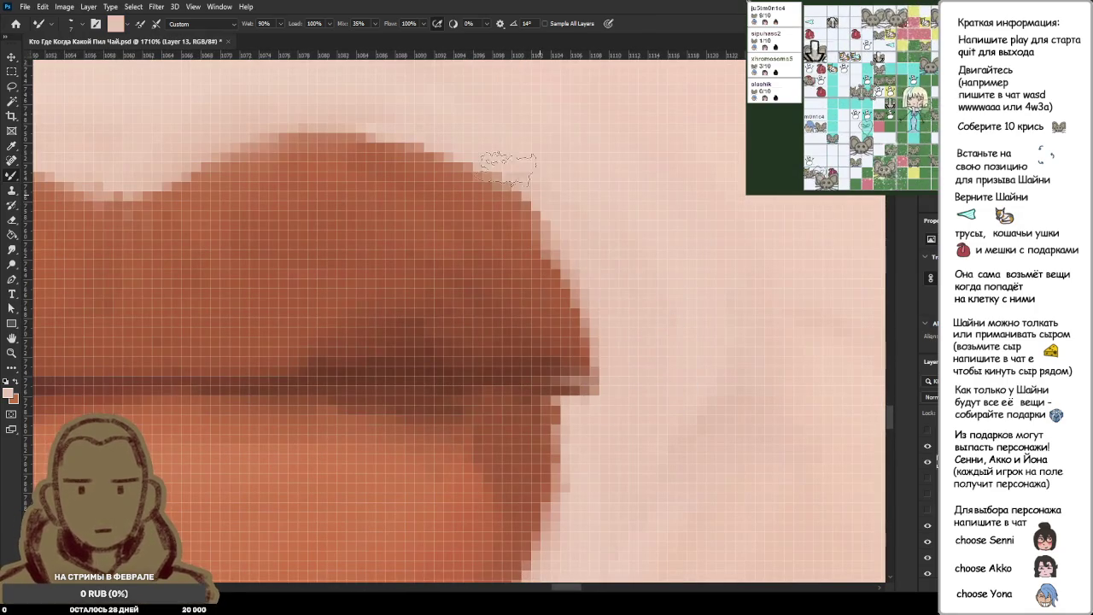
pyautogui.moveTo(615, 286); pyautogui.dragTo(504, 209)
pyautogui.moveTo(538, 243); pyautogui.dragTo(436, 141)
pyautogui.moveTo(500, 202); pyautogui.dragTo(444, 143)
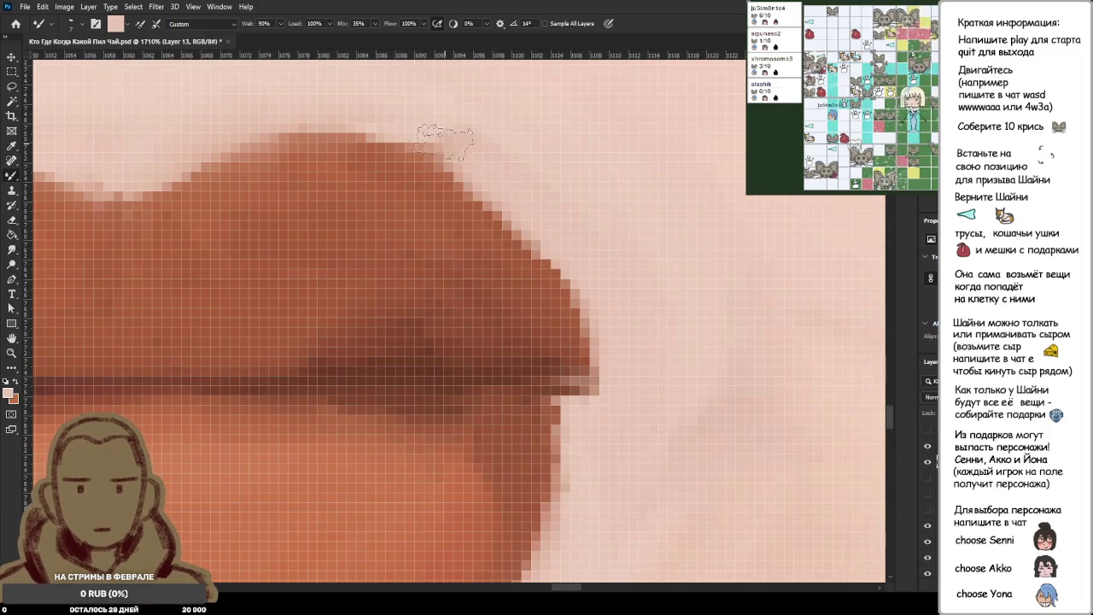
pyautogui.moveTo(523, 213)
pyautogui.mouseDown()
pyautogui.moveTo(369, 132)
pyautogui.moveTo(324, 133)
pyautogui.mouseUp()
# Lighten the upper lip's peak and the lip's right edge with skin pink.
pyautogui.keyDown('alt'); pyautogui.click(475, 145); pyautogui.keyUp('alt')
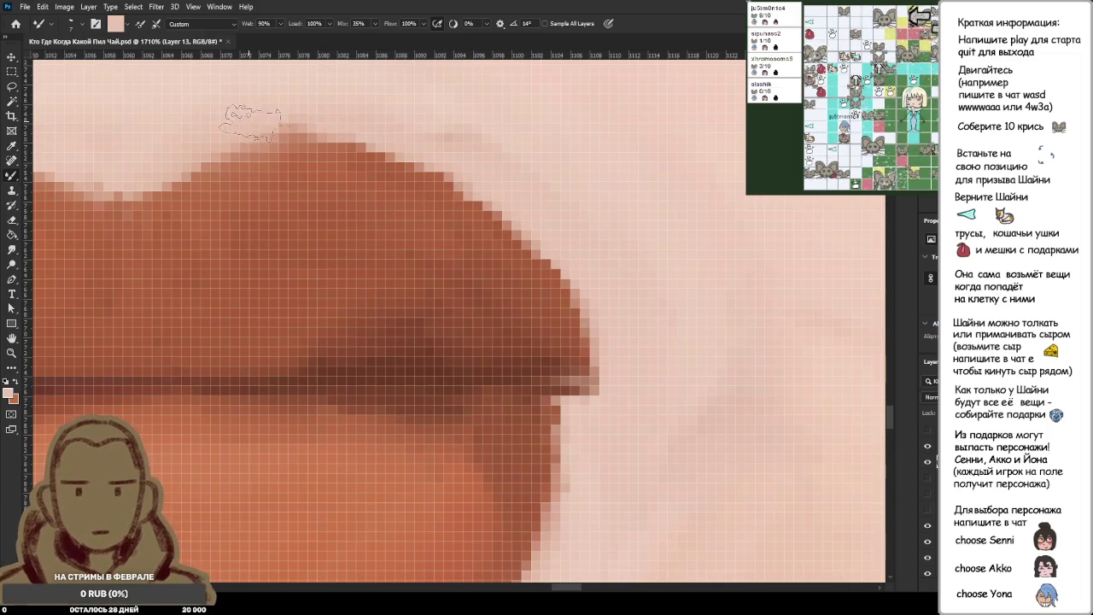
pyautogui.moveTo(257, 113); pyautogui.dragTo(389, 120)
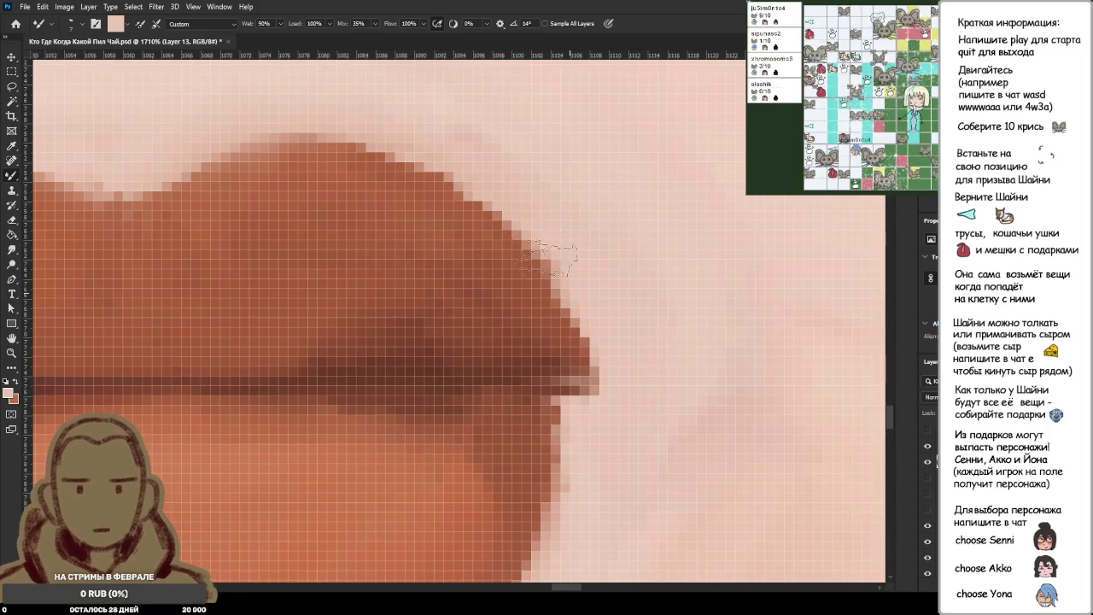
pyautogui.keyDown('alt'); pyautogui.click(621, 275); pyautogui.keyUp('alt')
pyautogui.moveTo(545, 231); pyautogui.dragTo(622, 458)
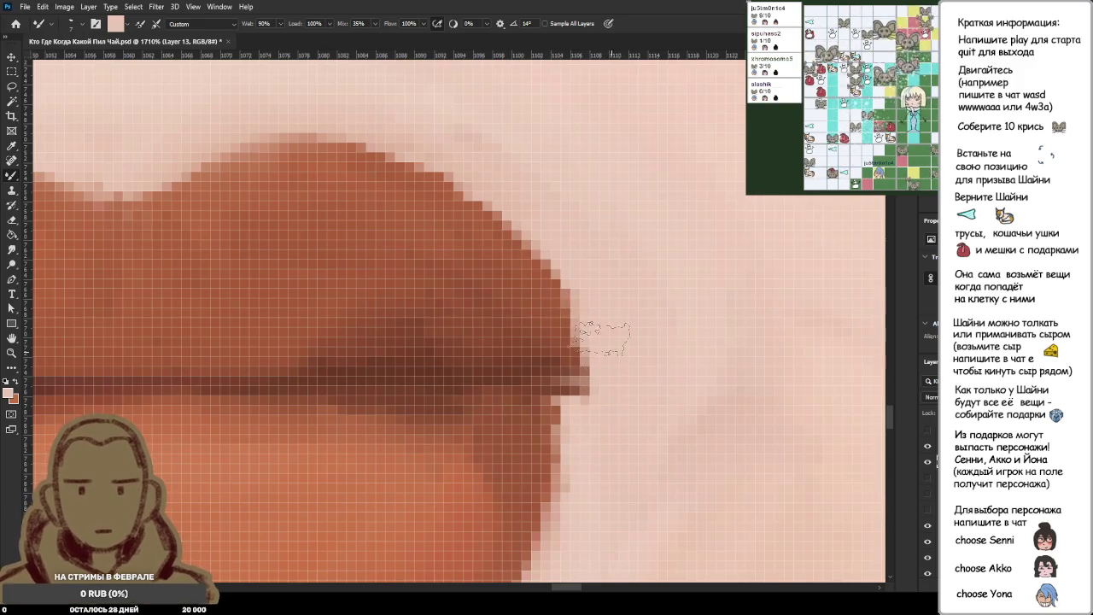
# Sample the brown upper-lip and lower-lip colours around the lip edge.
pyautogui.keyDown('alt'); pyautogui.click(512, 210); pyautogui.keyUp('alt')
pyautogui.scroll(-2, 598, 226)
pyautogui.scroll(-5, 598, 226)
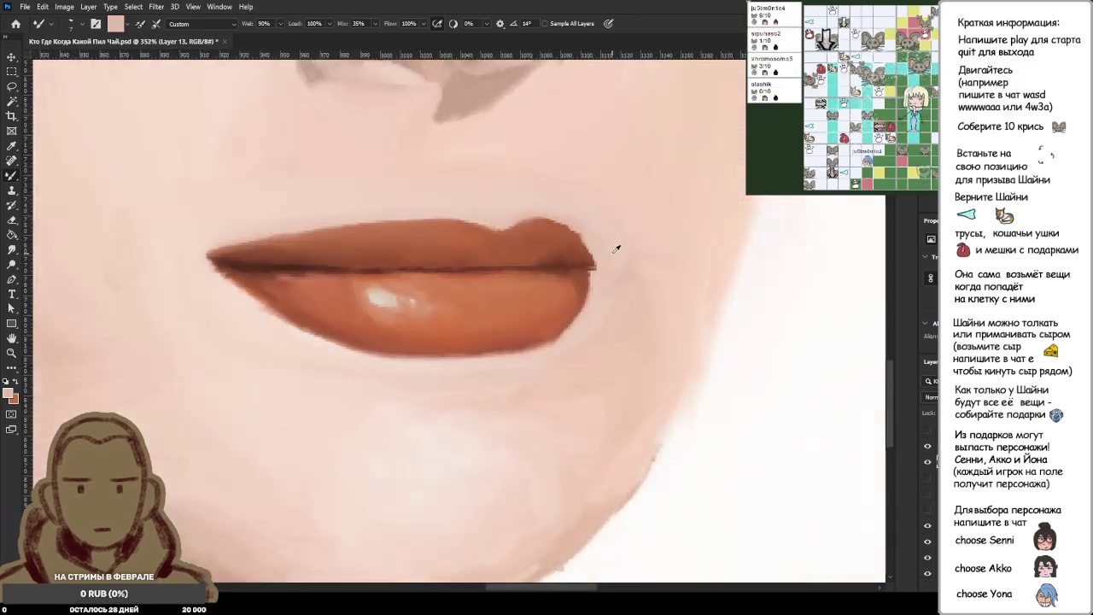
pyautogui.scroll(4, 610, 236)
pyautogui.keyDown('alt'); pyautogui.click(454, 306); pyautogui.keyUp('alt')
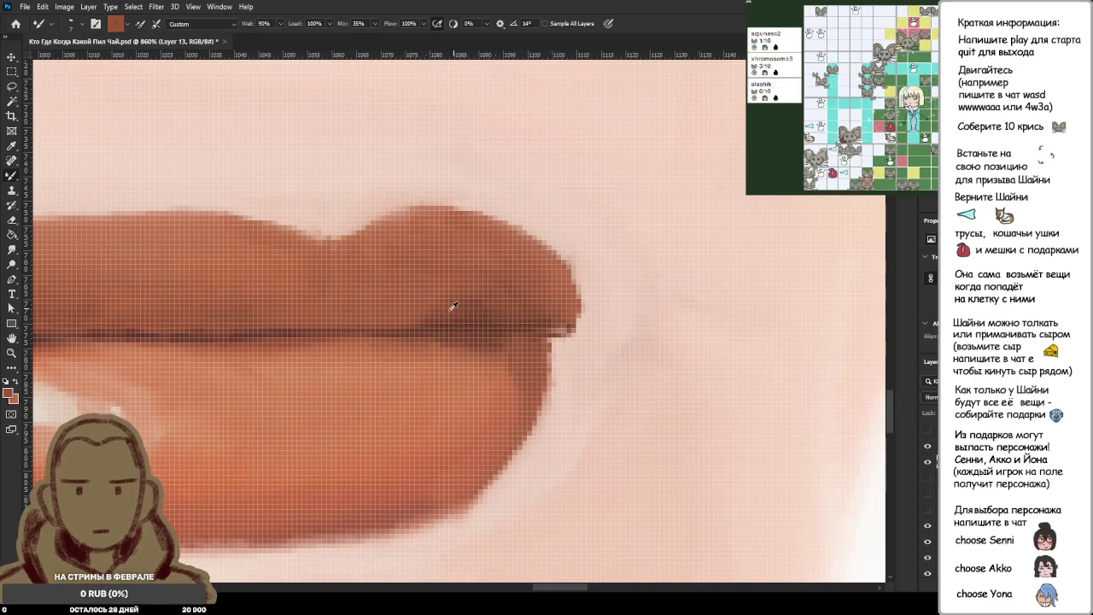
pyautogui.keyDown('alt'); pyautogui.click(509, 381); pyautogui.keyUp('alt')
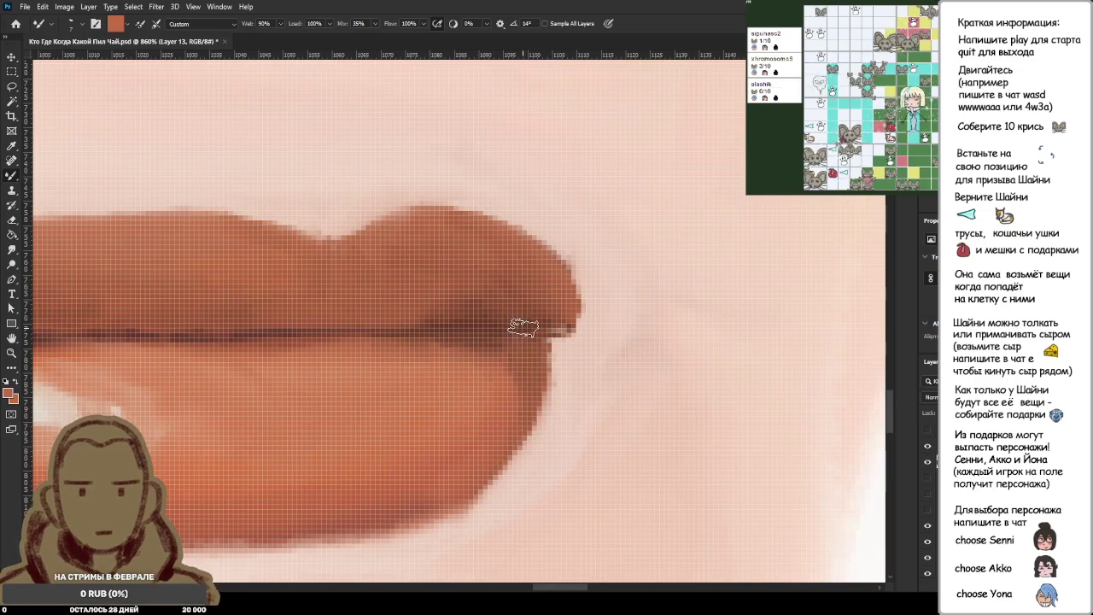
pyautogui.keyDown('alt'); pyautogui.click(493, 407); pyautogui.keyUp('alt')
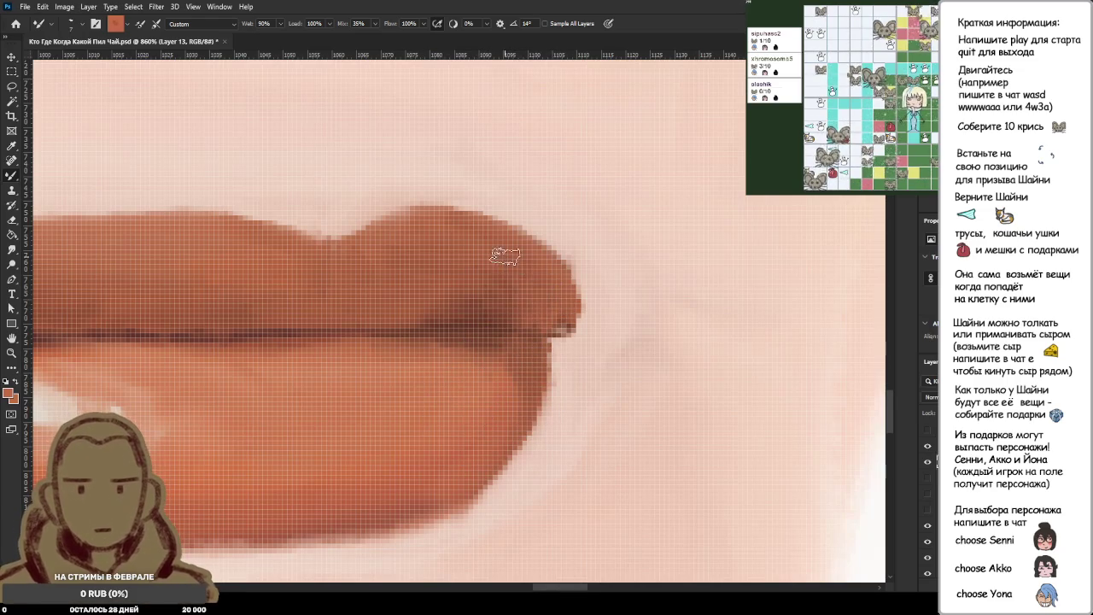
pyautogui.scroll(-3, 590, 316)
# Paint out the dark pixels at the right lip corner with sampled skin pink.
pyautogui.scroll(-3, 600, 313)
pyautogui.scroll(-3, 615, 320)
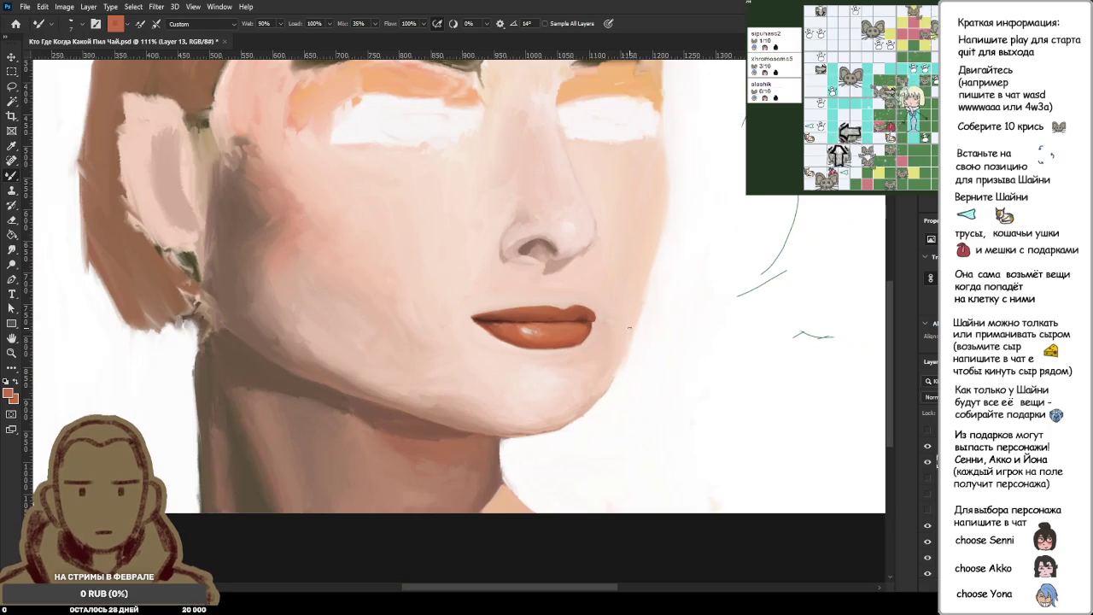
pyautogui.scroll(3, 595, 332)
pyautogui.scroll(2, 629, 341)
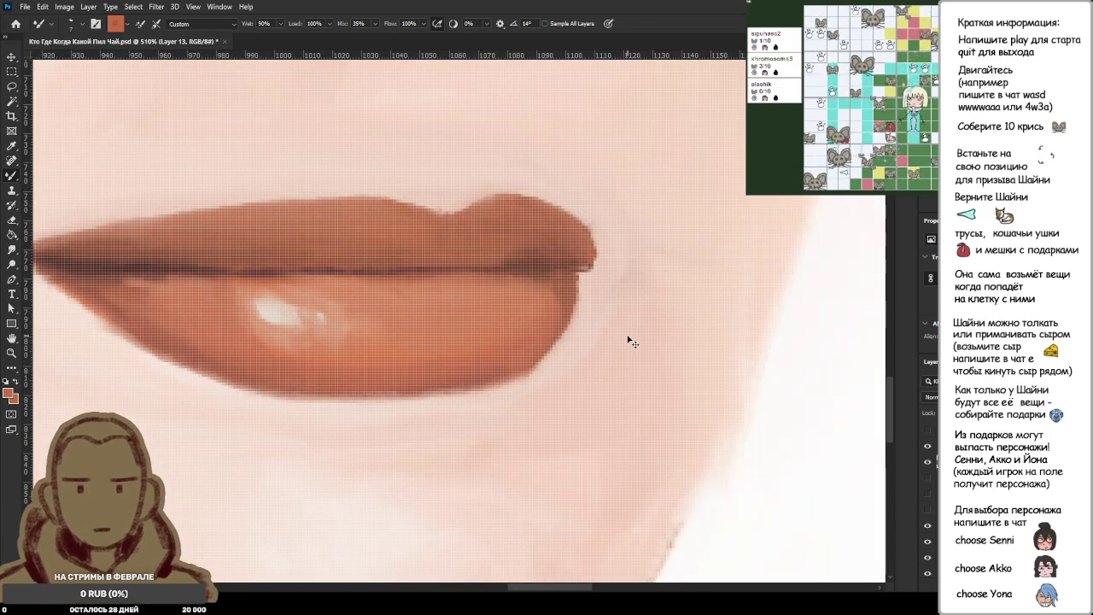
pyautogui.scroll(-2, 628, 341)
pyautogui.scroll(-1, 627, 243)
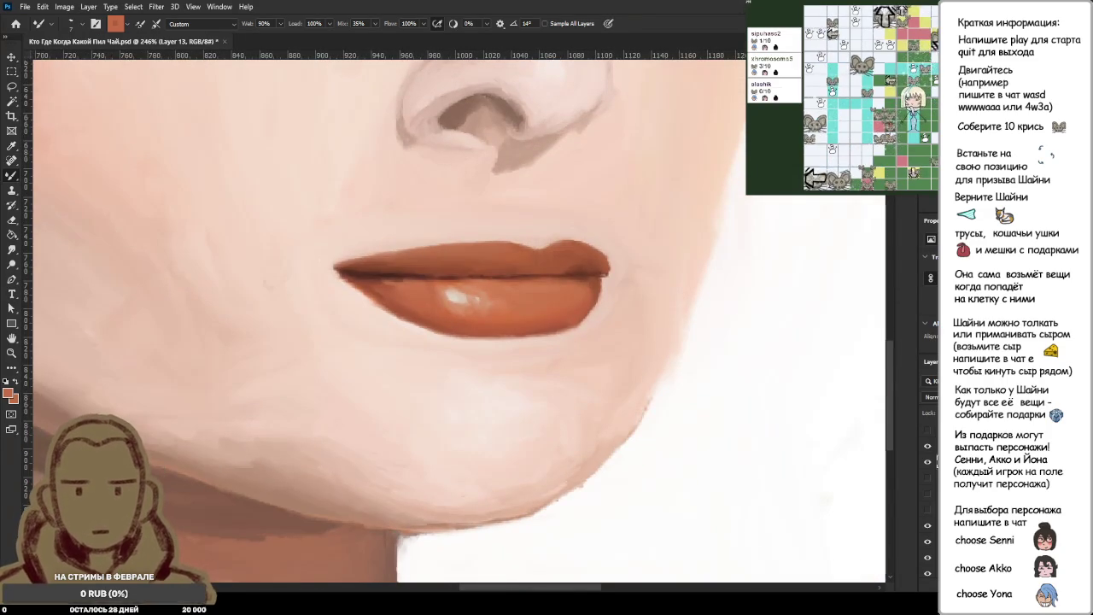
pyautogui.scroll(1, 588, 231)
pyautogui.scroll(2, 649, 301)
pyautogui.scroll(3, 649, 300)
pyautogui.keyDown('alt'); pyautogui.click(615, 393); pyautogui.keyUp('alt')
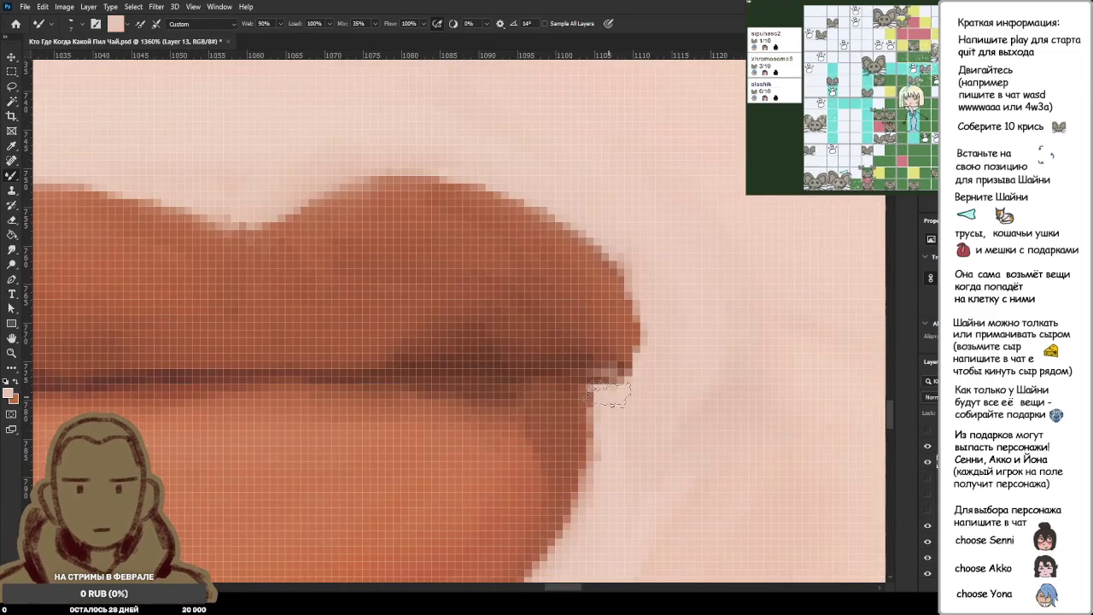
pyautogui.moveTo(606, 380); pyautogui.dragTo(631, 390)
# Resample the darker lip orange and zoom out to check the face.
pyautogui.keyDown('alt'); pyautogui.click(541, 369); pyautogui.keyUp('alt')
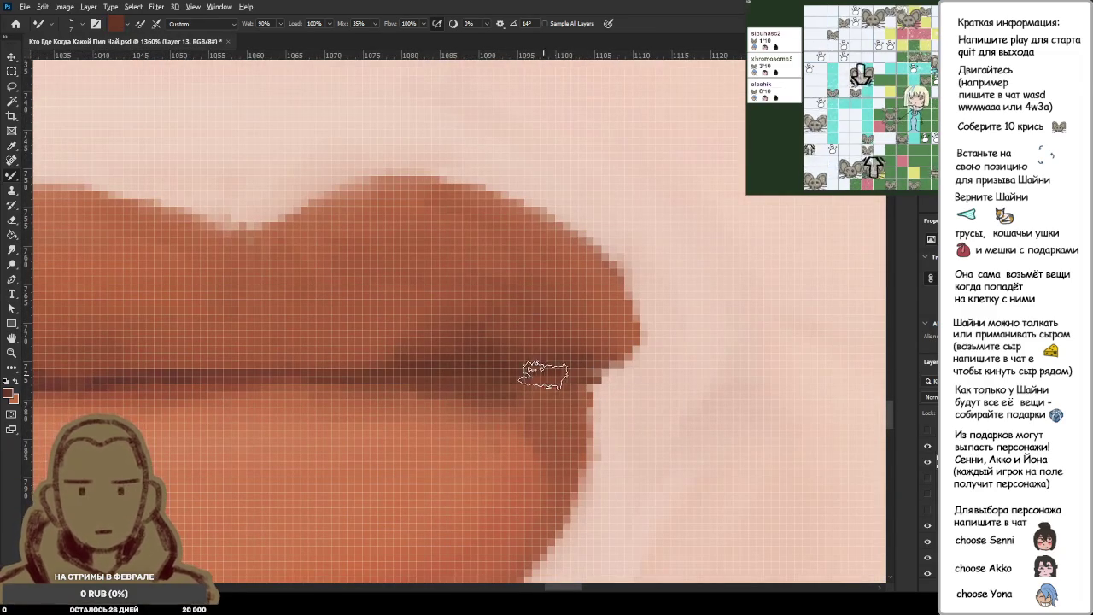
pyautogui.scroll(-4, 684, 369)
pyautogui.scroll(-2, 699, 372)
pyautogui.scroll(-3, 699, 372)
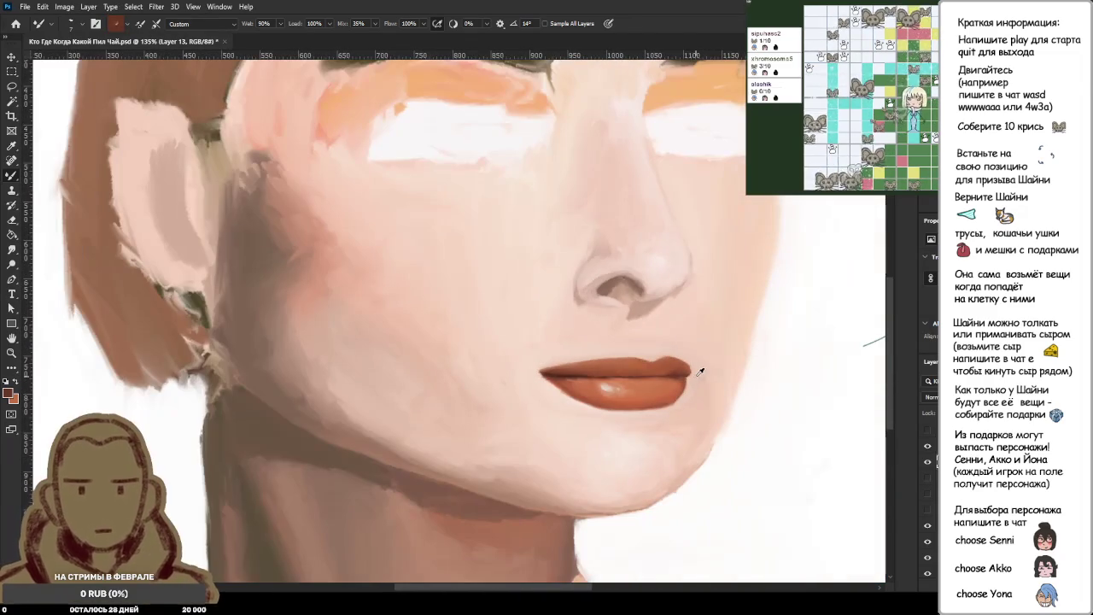
pyautogui.scroll(-1, 696, 376)
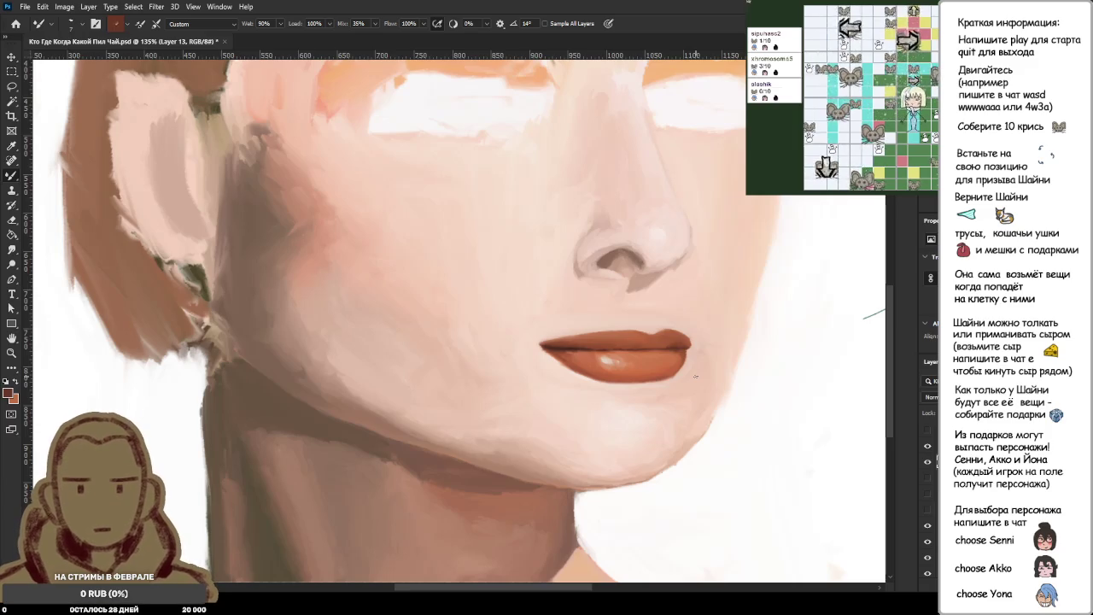
pyautogui.scroll(-3, 719, 219)
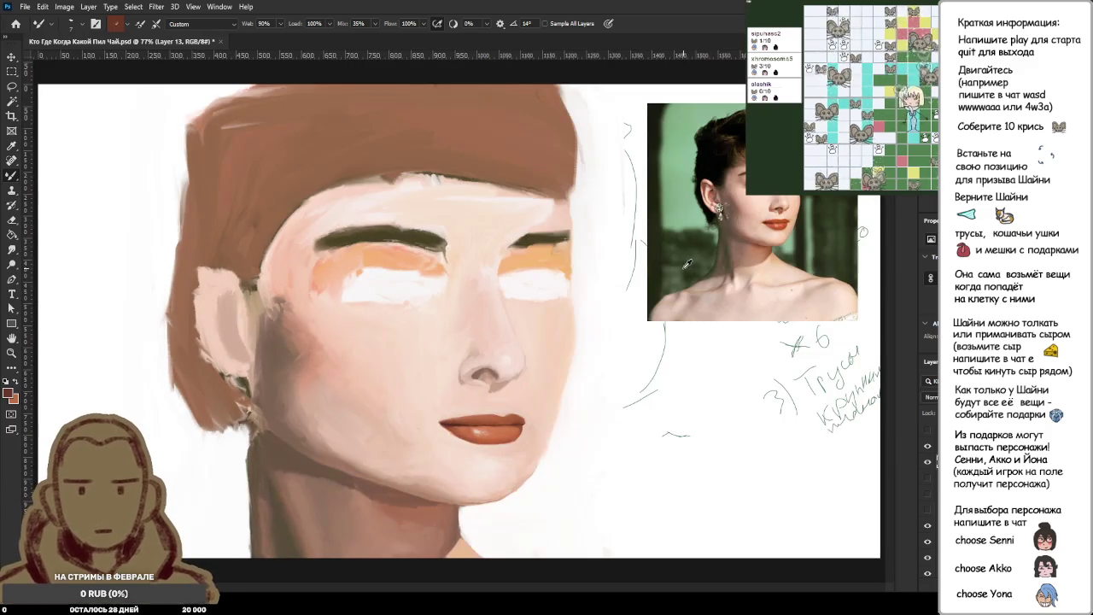
pyautogui.scroll(2, 686, 265)
pyautogui.scroll(1, 808, 236)
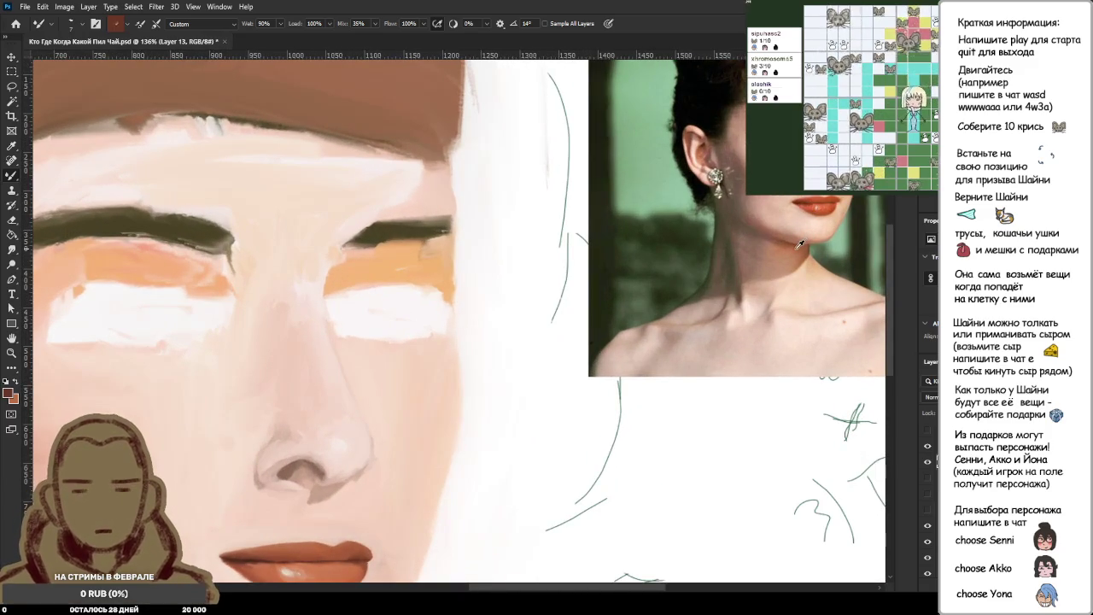
pyautogui.scroll(2, 801, 245)
pyautogui.scroll(2, 795, 235)
pyautogui.scroll(-2, 786, 218)
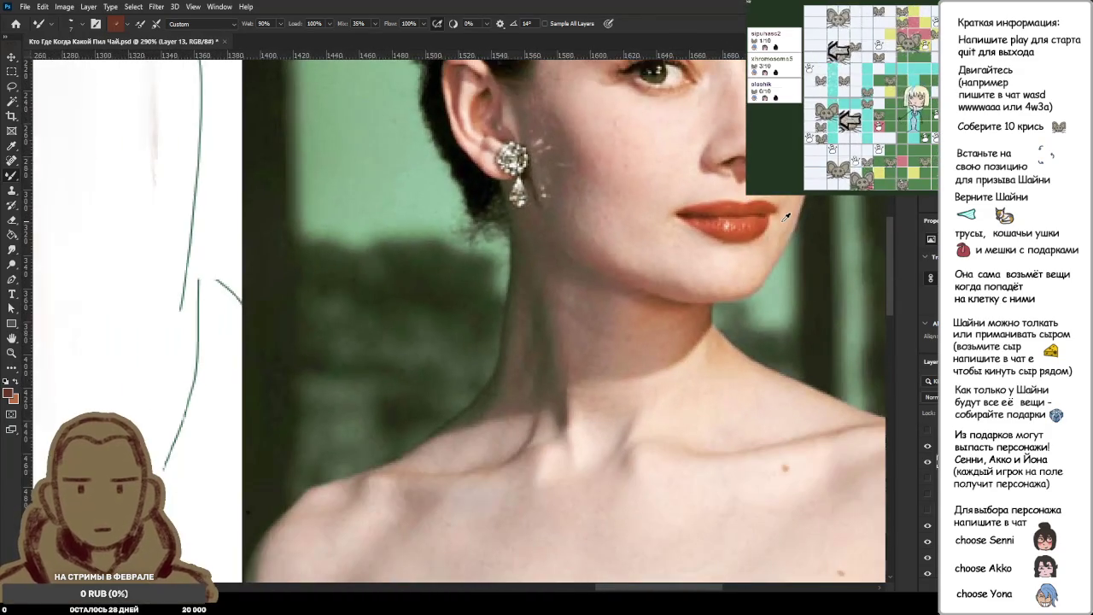
pyautogui.scroll(-1, 735, 248)
pyautogui.scroll(-3, 615, 316)
pyautogui.scroll(-2, 504, 376)
pyautogui.scroll(-1, 421, 428)
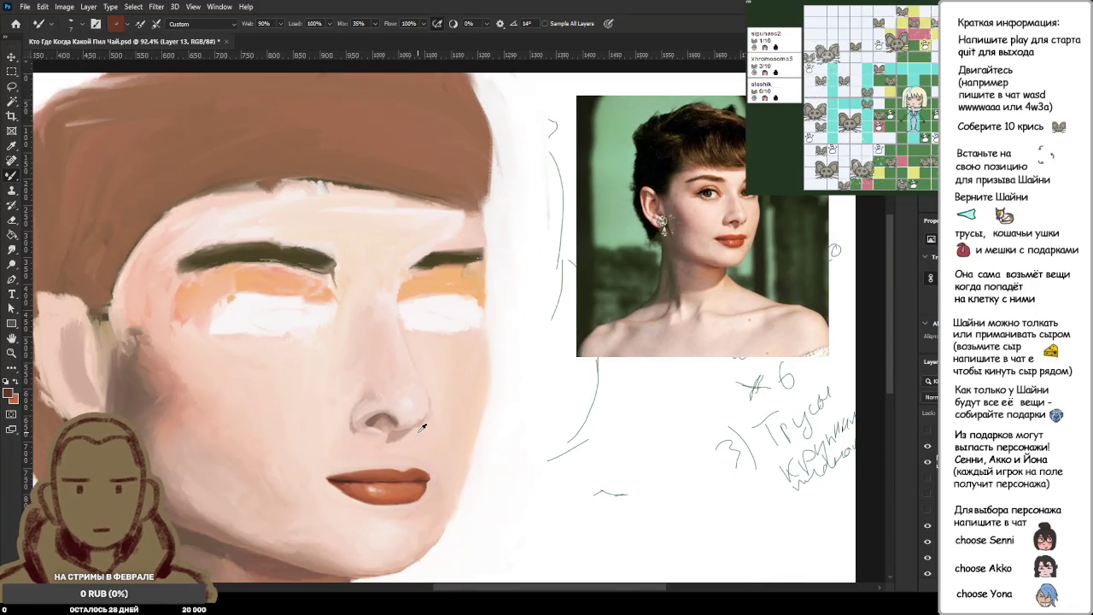
pyautogui.scroll(2, 418, 438)
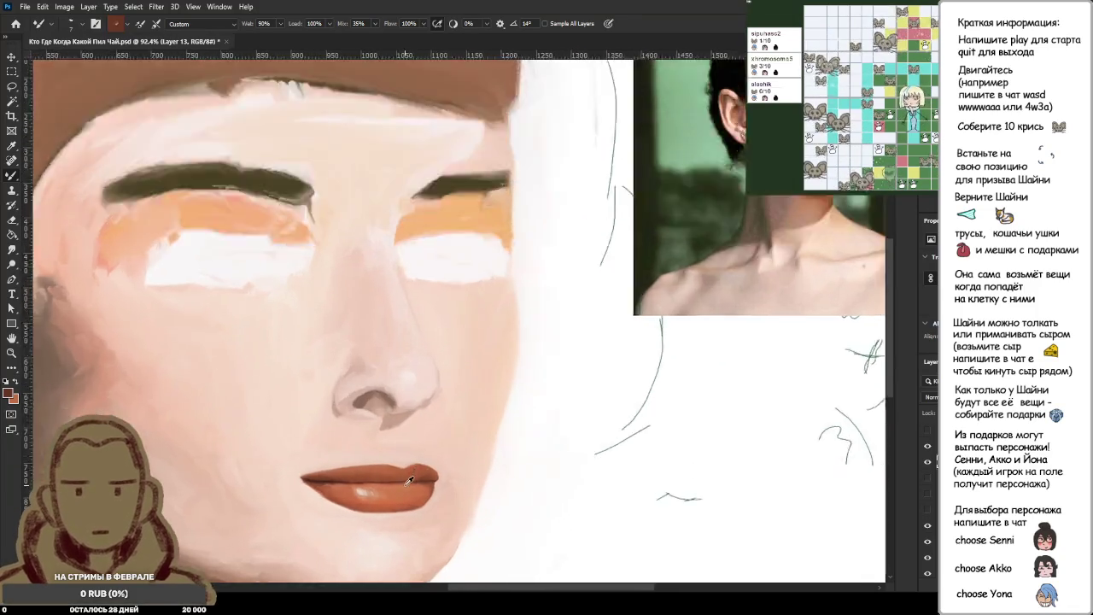
pyautogui.scroll(2, 461, 431)
pyautogui.scroll(1, 446, 479)
pyautogui.scroll(1, 437, 473)
pyautogui.scroll(-3, 438, 473)
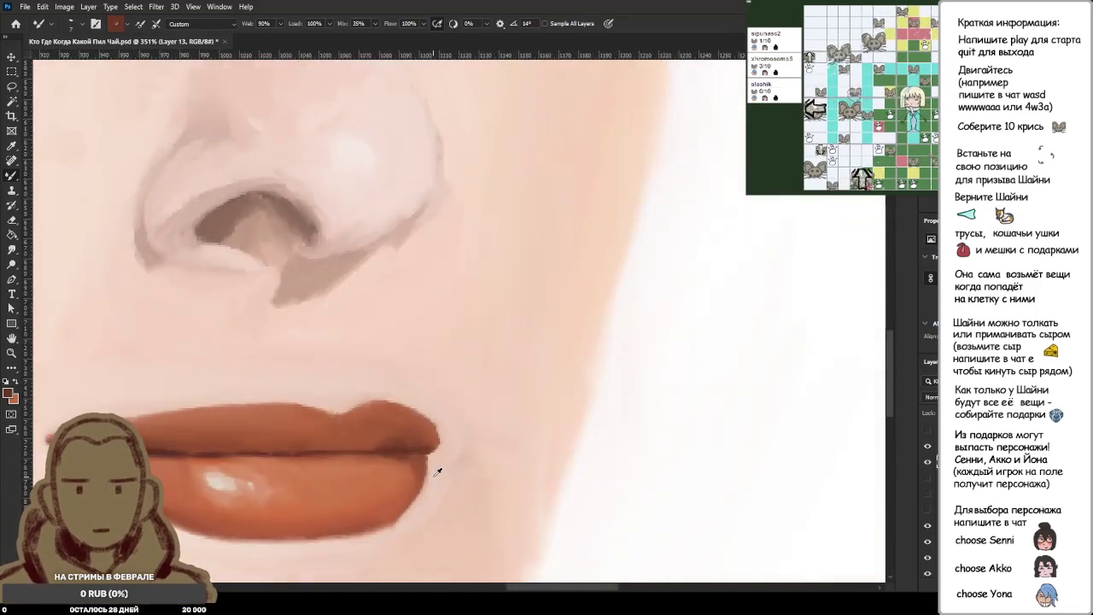
pyautogui.scroll(3, 435, 463)
pyautogui.scroll(1, 432, 460)
pyautogui.scroll(-3, 432, 459)
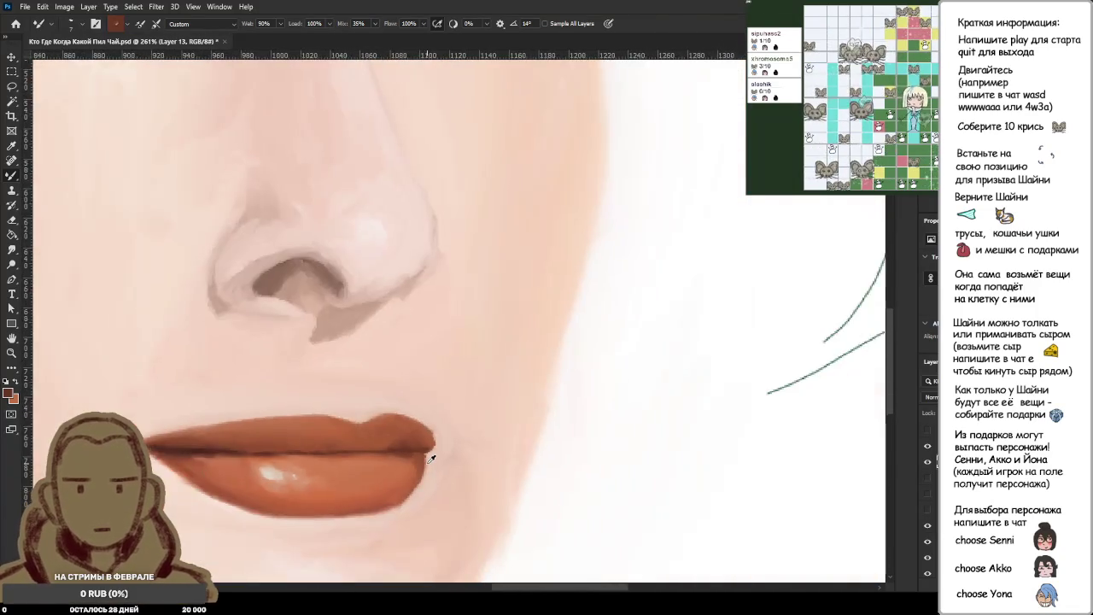
pyautogui.scroll(-2, 432, 459)
pyautogui.scroll(-1, 432, 459)
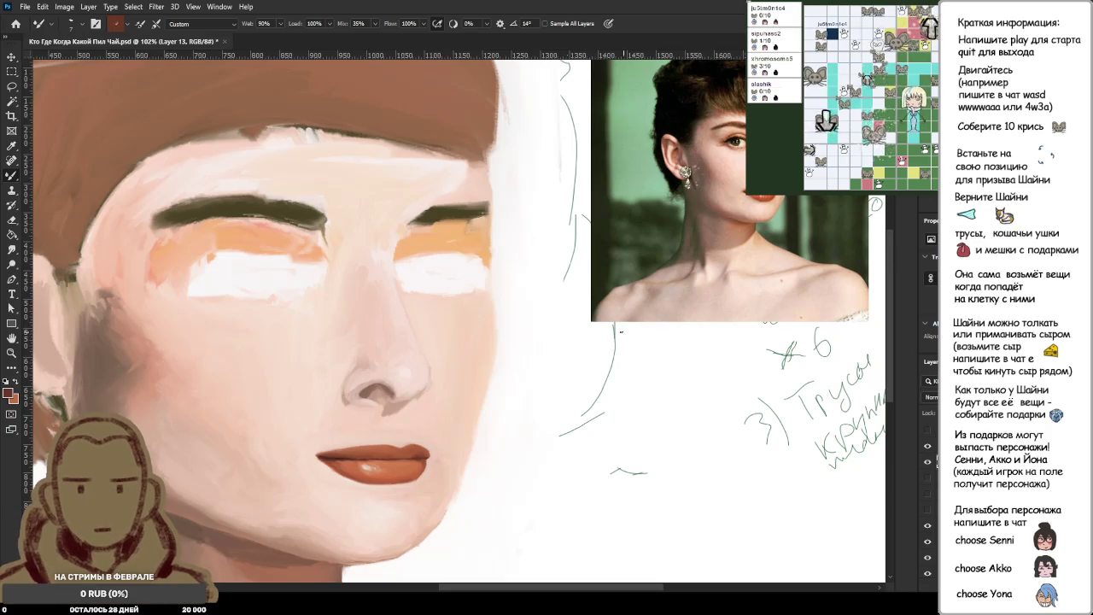
# Fit the portrait and reference on screen and sample the lip colour from the reference photo.
pyautogui.scroll(3, 726, 180)
pyautogui.scroll(3, 726, 180)
pyautogui.scroll(3, 726, 180)
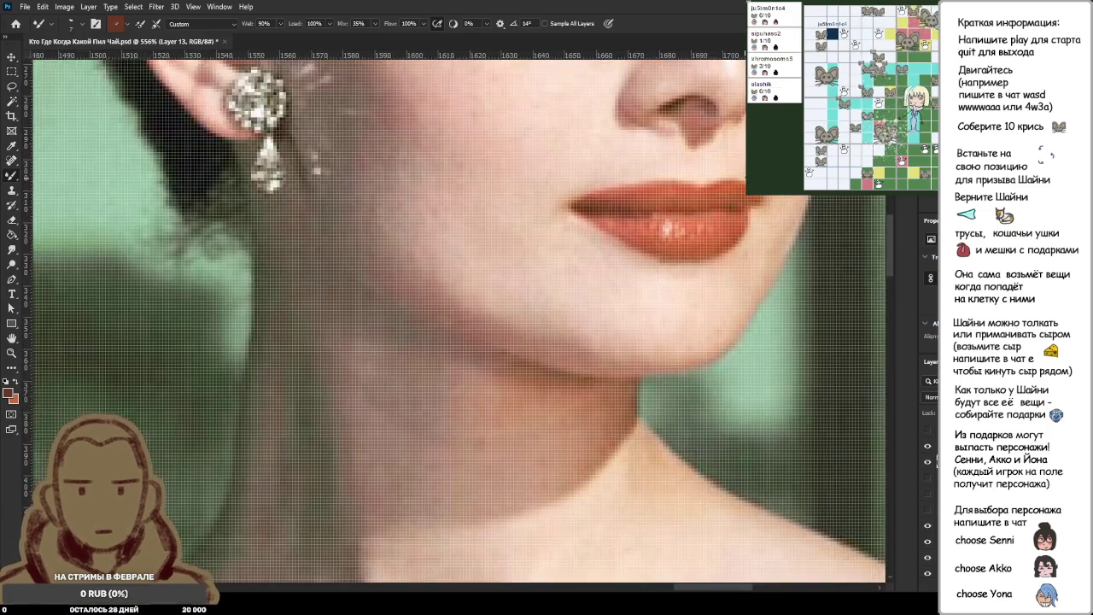
pyautogui.scroll(2, 726, 179)
pyautogui.hotkey('ctrl', '0')
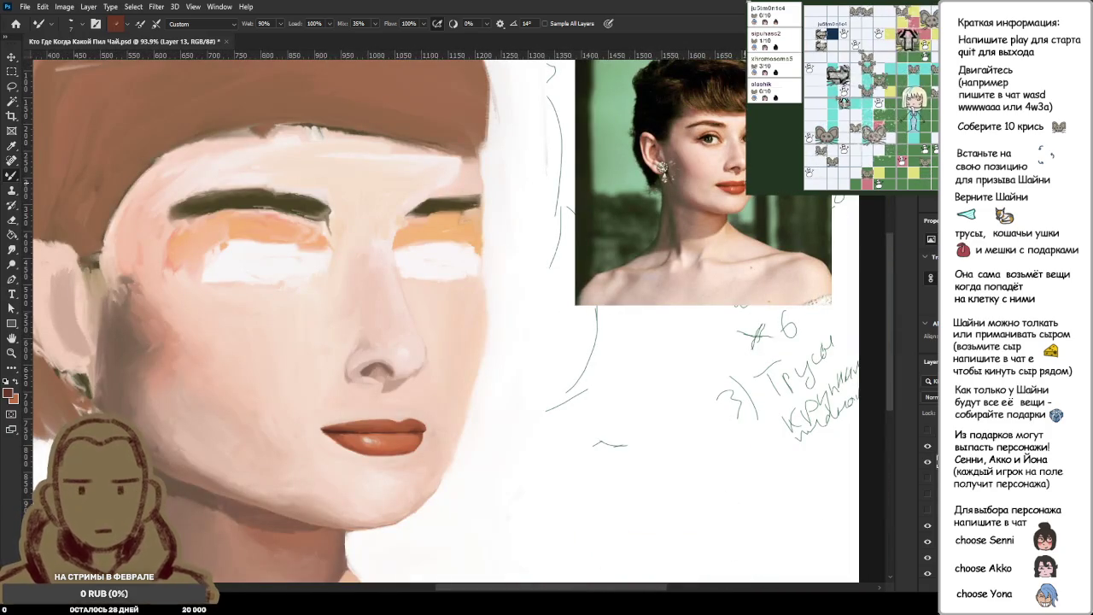
pyautogui.scroll(3, 724, 180)
pyautogui.scroll(4, 725, 179)
pyautogui.scroll(3, 724, 180)
pyautogui.keyDown('alt'); pyautogui.click(723, 174); pyautogui.keyUp('alt')
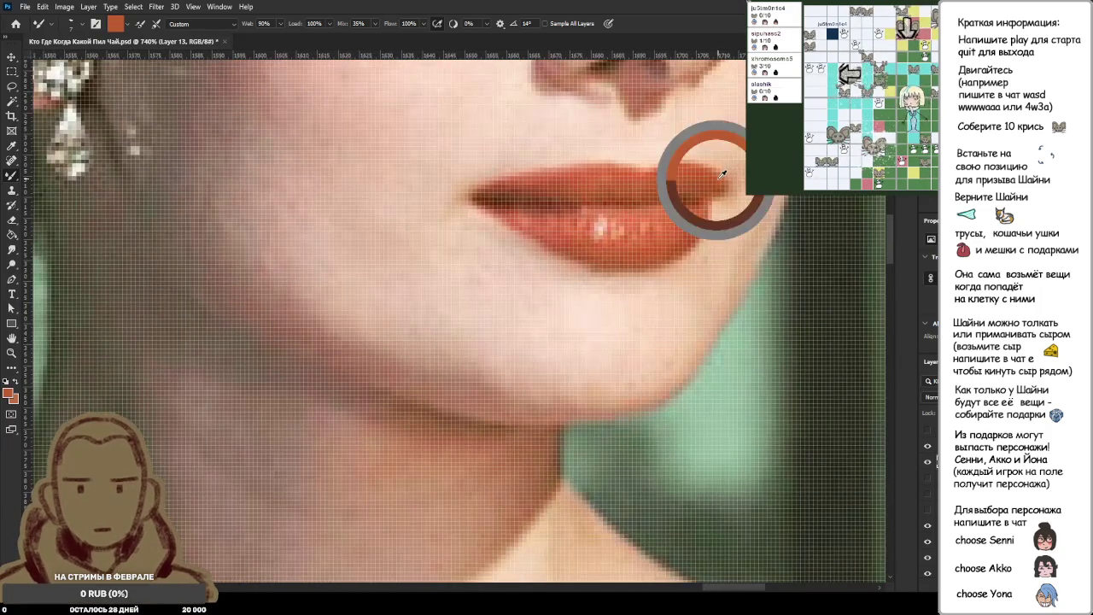
# Try extending the upper lip's right tip with lip colour, then undo it.
pyautogui.scroll(-3, 723, 175)
pyautogui.scroll(-3, 723, 175)
pyautogui.scroll(2, 548, 395)
pyautogui.scroll(1, 548, 394)
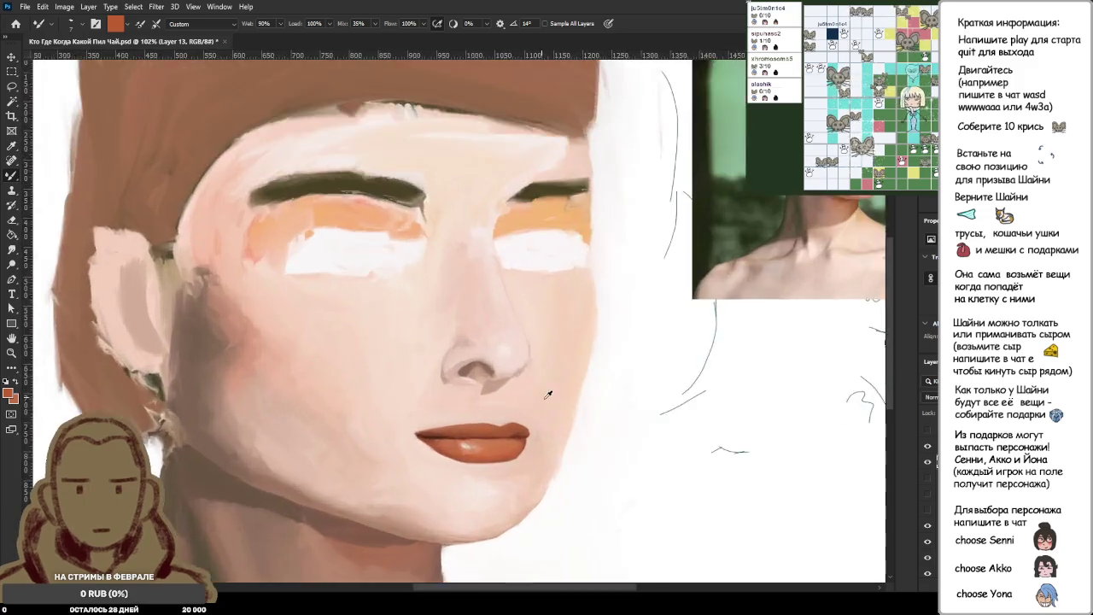
pyautogui.scroll(3, 548, 394)
pyautogui.scroll(3, 501, 473)
pyautogui.moveTo(525, 326); pyautogui.dragTo(528, 354)
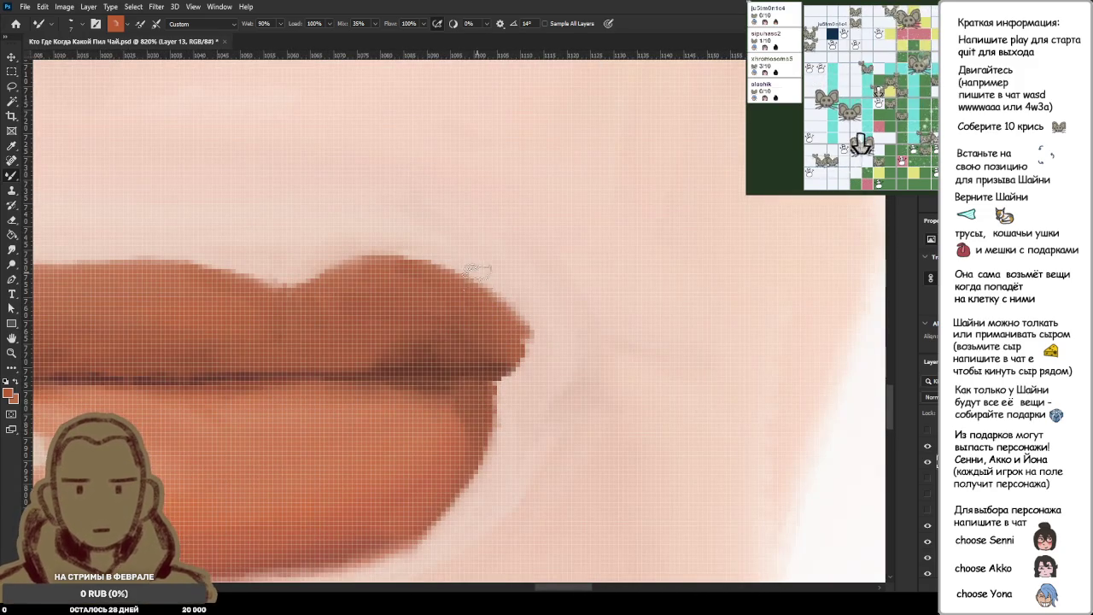
pyautogui.hotkey('ctrl', 'z')
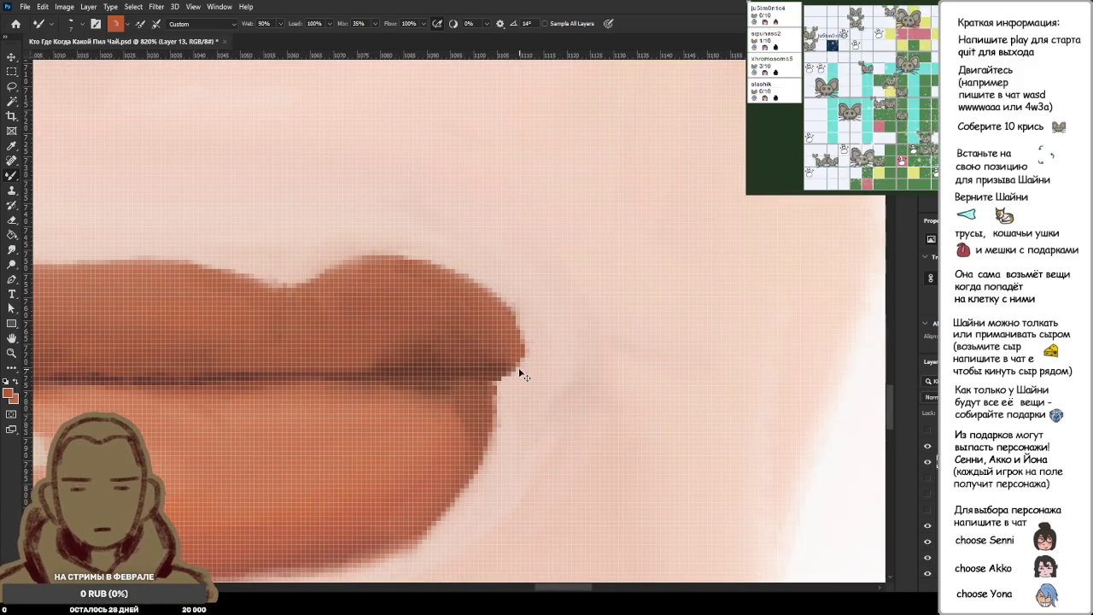
# Smooth the upper lip's right tip and paint over it with light skin tone.
pyautogui.moveTo(527, 355)
pyautogui.mouseDown()
pyautogui.moveTo(464, 298)
pyautogui.moveTo(515, 350)
pyautogui.moveTo(539, 355)
pyautogui.moveTo(513, 338)
pyautogui.mouseUp()
pyautogui.scroll(-5, 515, 354)
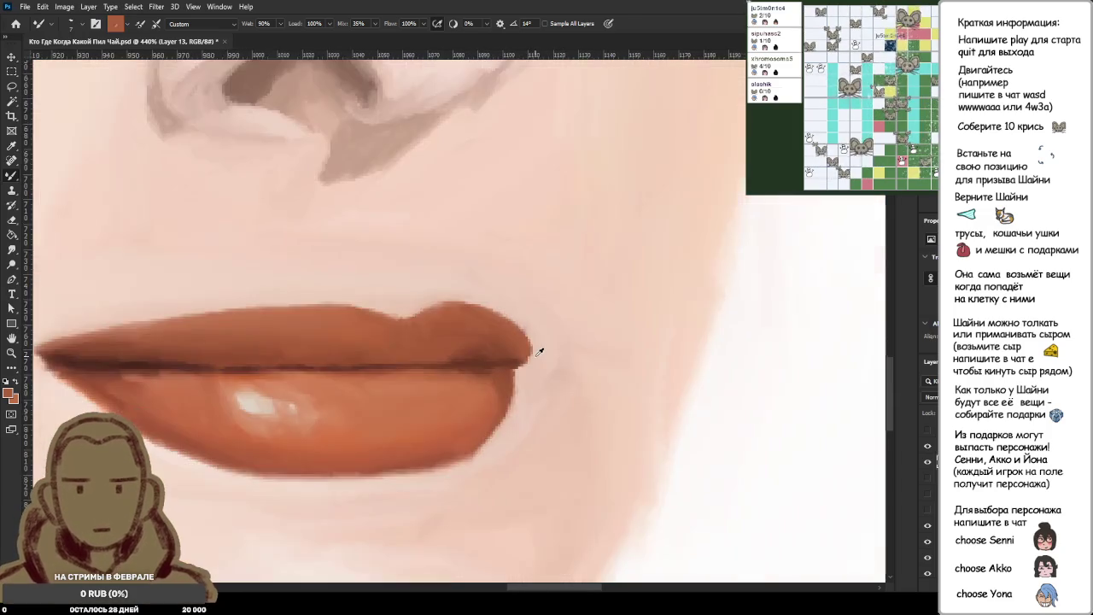
pyautogui.scroll(5, 529, 369)
pyautogui.keyDown('alt'); pyautogui.click(533, 373); pyautogui.keyUp('alt')
pyautogui.moveTo(517, 368); pyautogui.dragTo(547, 343)
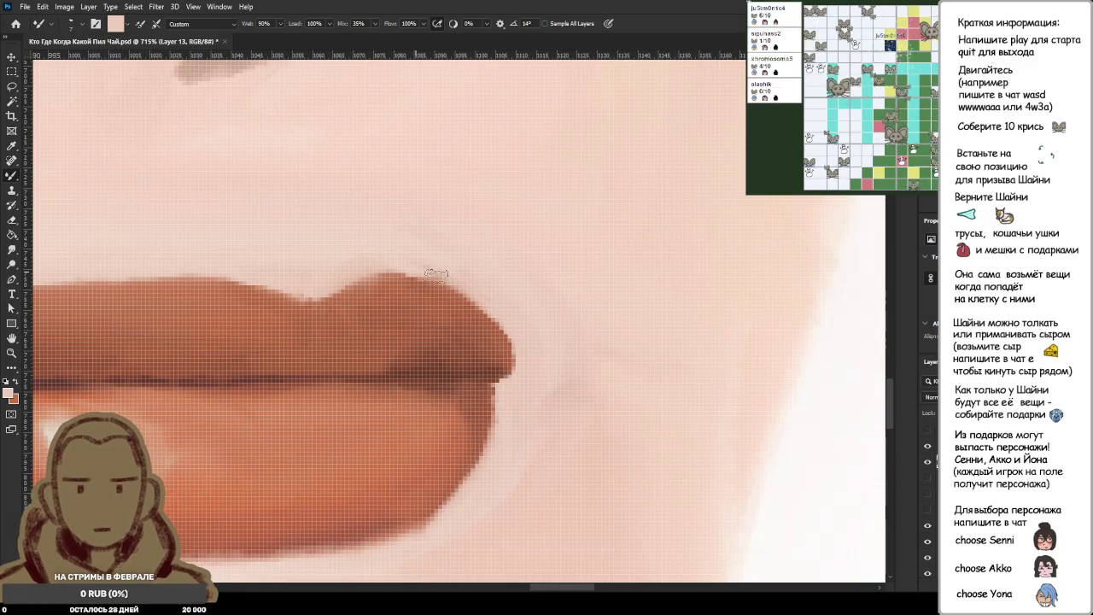
# Blend away the faint stray strokes on the cheek near the lip corner.
pyautogui.scroll(-5, 538, 380)
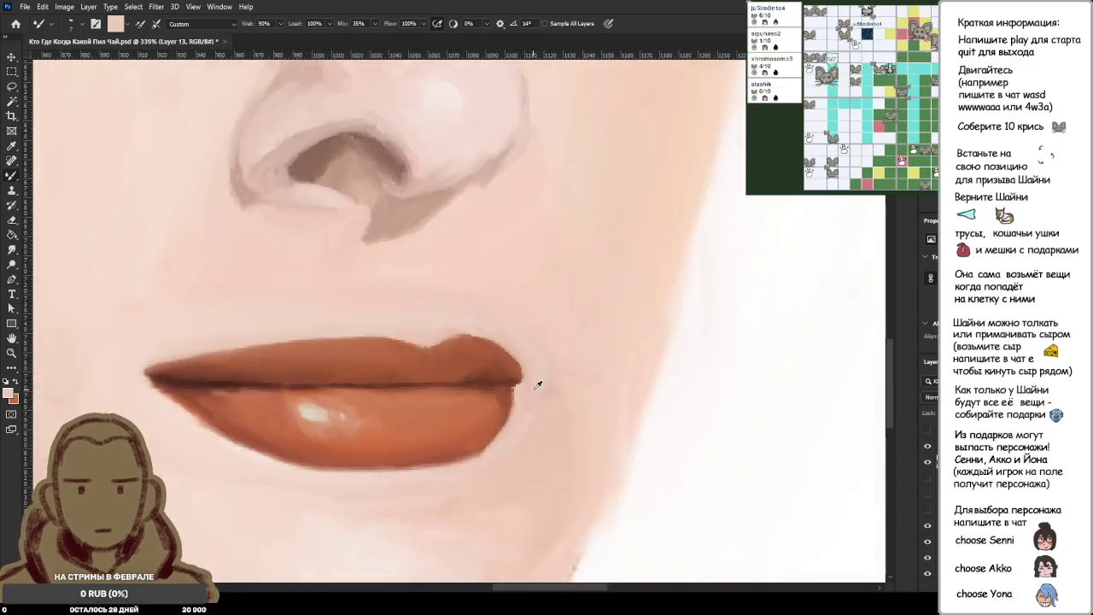
pyautogui.scroll(-2, 543, 377)
pyautogui.scroll(-2, 547, 374)
pyautogui.scroll(-1, 552, 371)
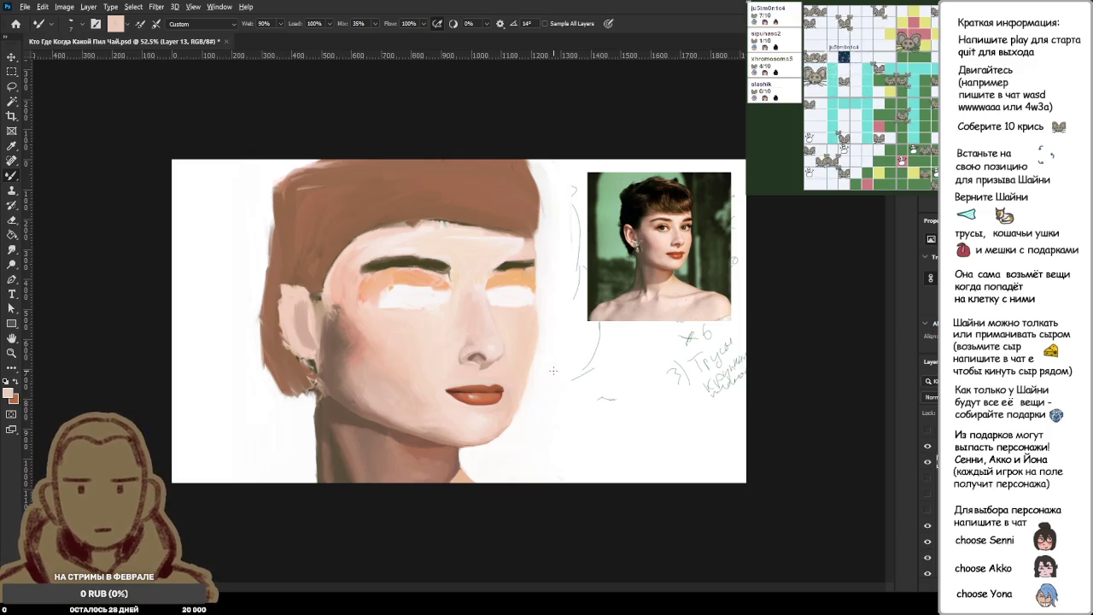
pyautogui.scroll(3, 554, 370)
pyautogui.scroll(2, 479, 442)
pyautogui.scroll(1, 721, 432)
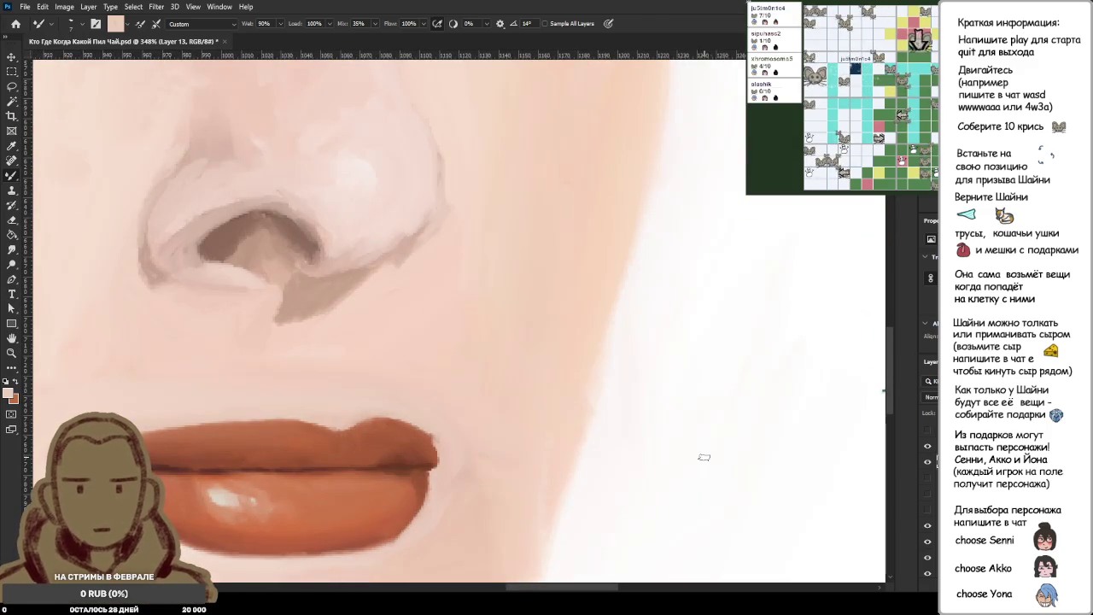
pyautogui.moveTo(699, 429); pyautogui.dragTo(720, 451)
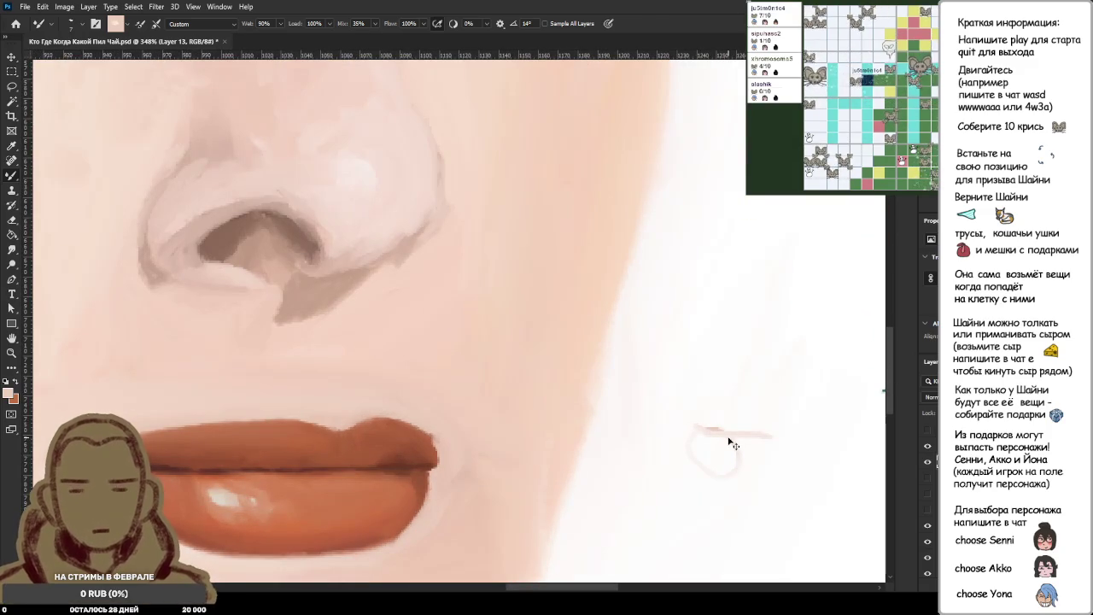
pyautogui.moveTo(733, 463); pyautogui.dragTo(733, 435)
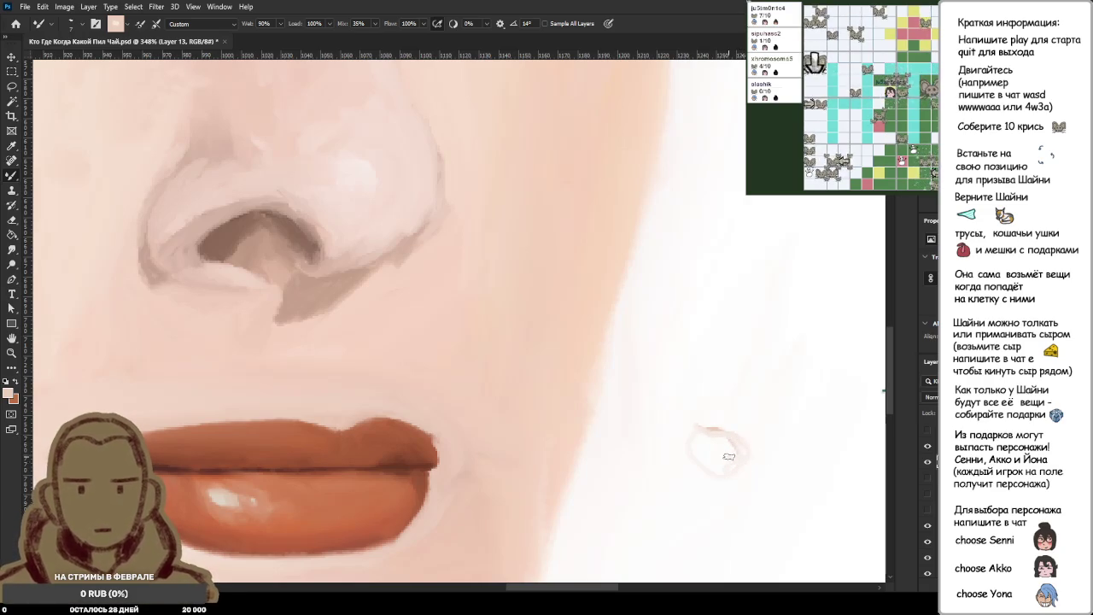
# Sample the cheek and pale background colours and shrink the brush for fine detail.
pyautogui.scroll(-2, 639, 447)
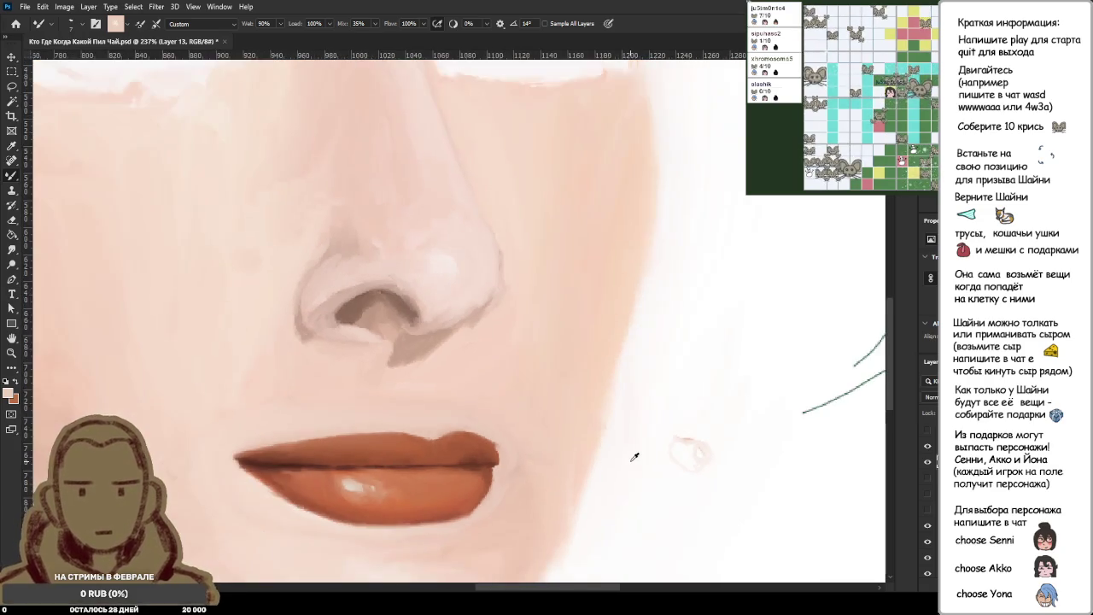
pyautogui.scroll(1, 640, 447)
pyautogui.scroll(1, 636, 454)
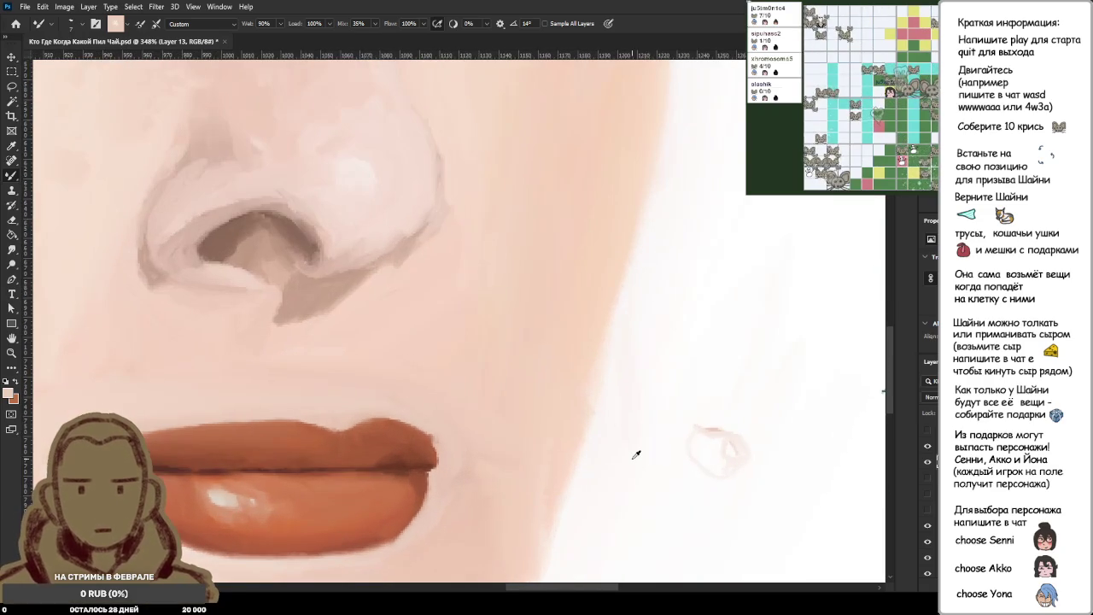
pyautogui.press('e')
pyautogui.press('b')
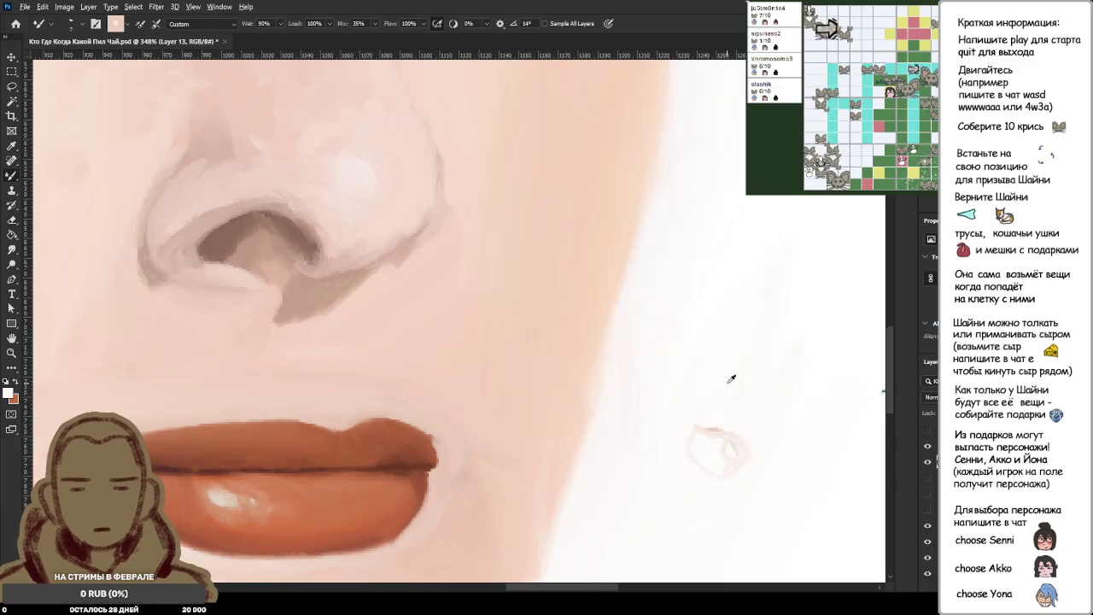
pyautogui.keyDown('alt'); pyautogui.click(718, 429); pyautogui.keyUp('alt')
pyautogui.keyDown('alt'); pyautogui.click(748, 358); pyautogui.keyUp('alt')
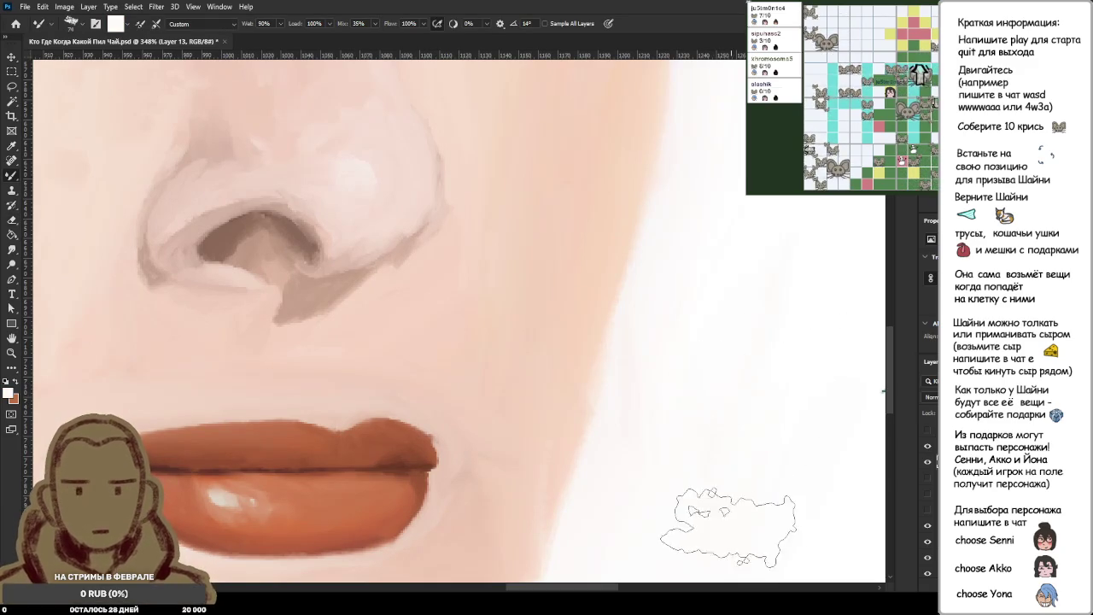
pyautogui.press('[')
pyautogui.press('[')
pyautogui.press('[')
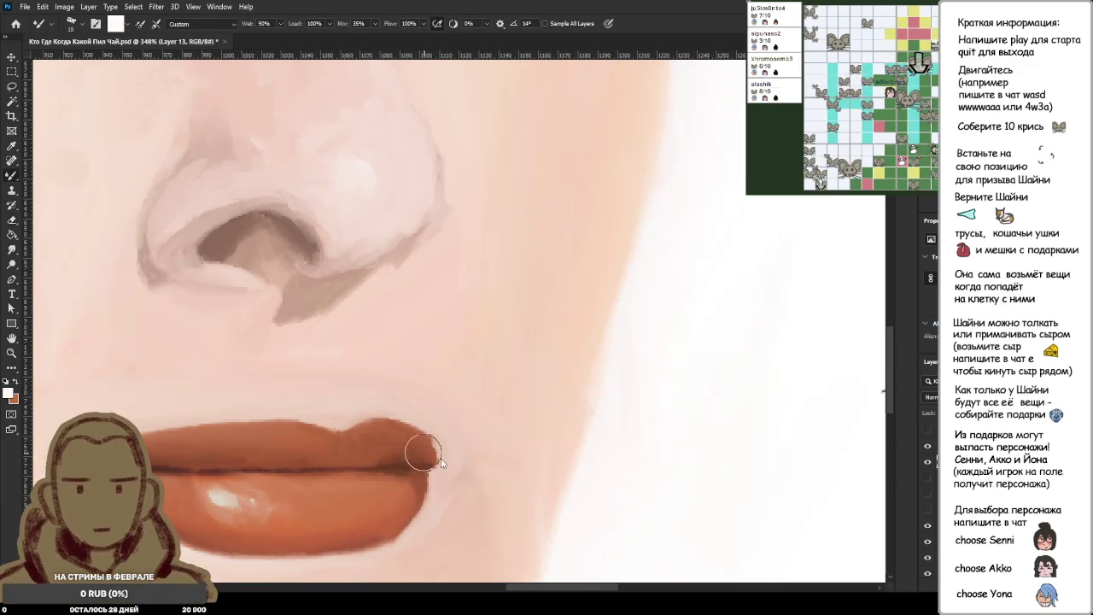
pyautogui.scroll(3, 421, 457)
pyautogui.scroll(-3, 460, 440)
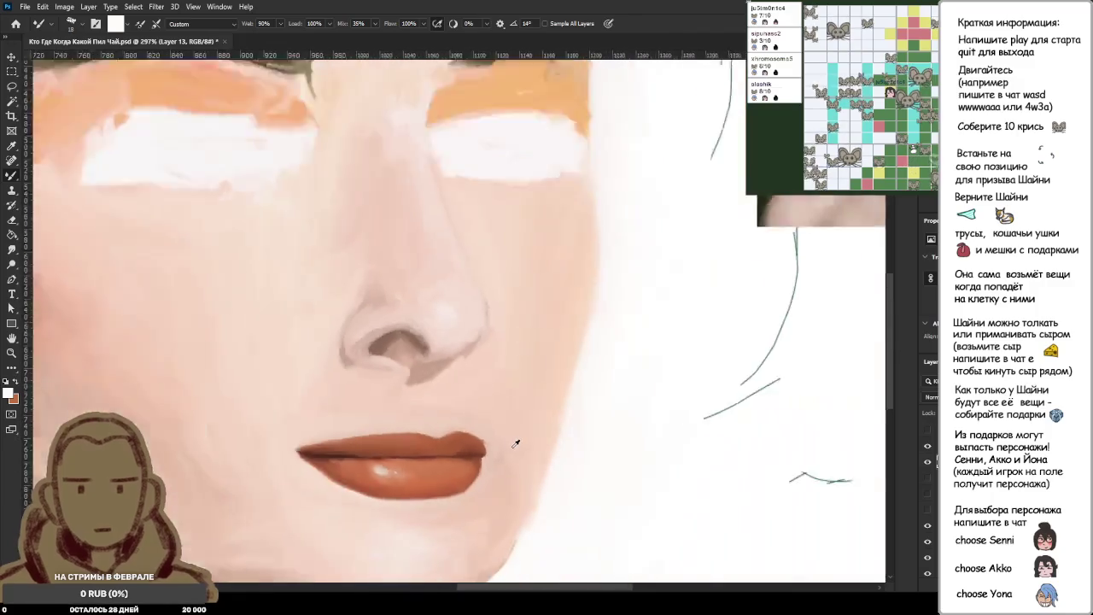
pyautogui.scroll(-2, 515, 442)
pyautogui.scroll(1, 515, 442)
pyautogui.scroll(2, 491, 456)
pyautogui.scroll(3, 491, 456)
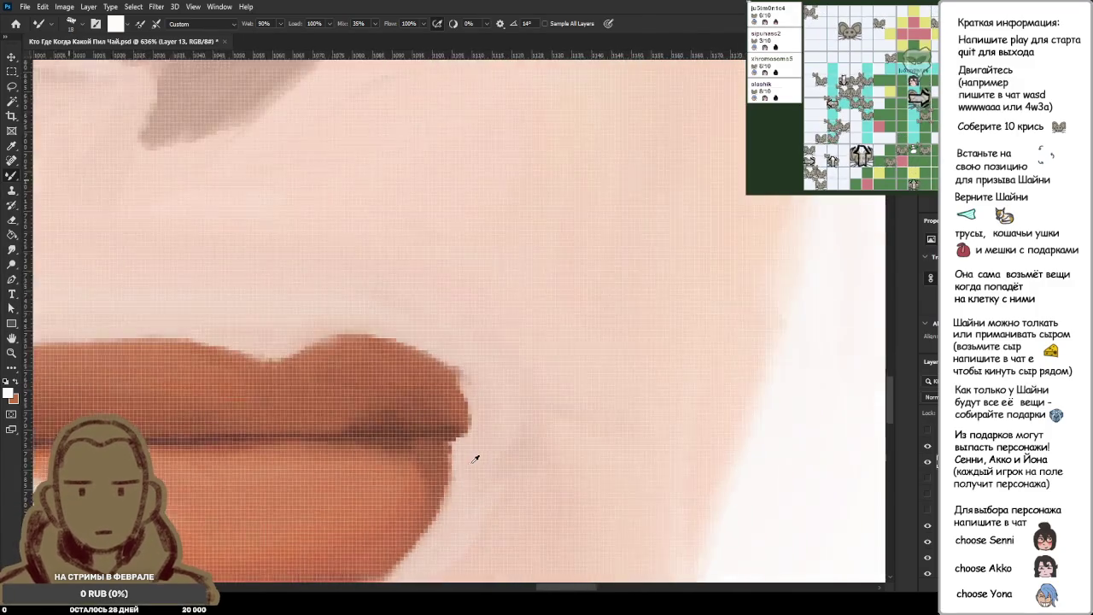
# Extend the lip corner slightly rightward in dark brown.
pyautogui.scroll(3, 476, 457)
pyautogui.keyDown('alt'); pyautogui.click(472, 406); pyautogui.keyUp('alt')
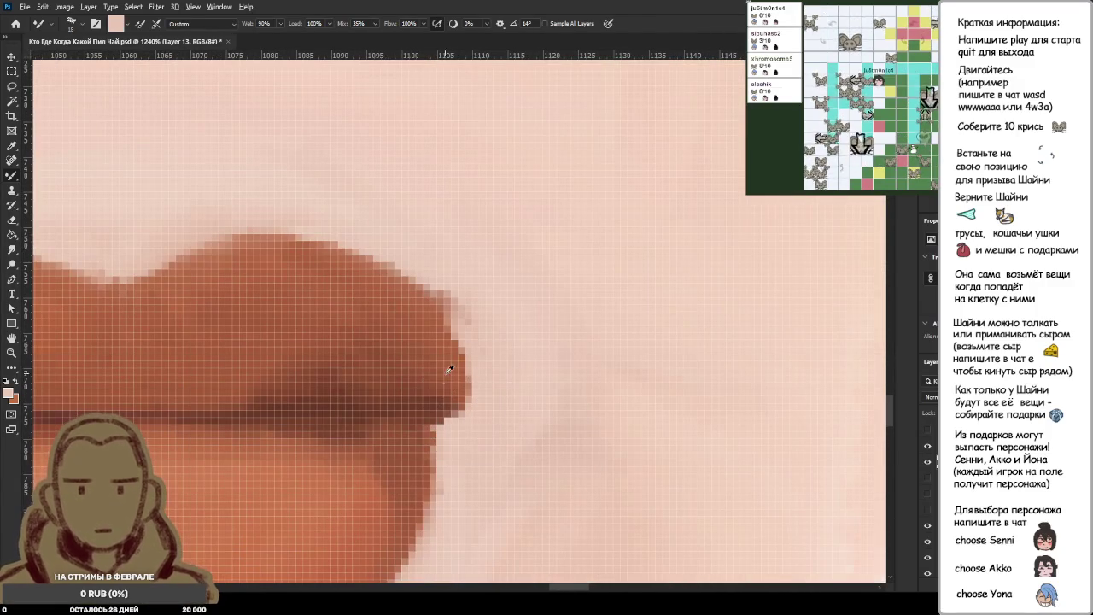
pyautogui.keyDown('alt'); pyautogui.click(427, 401); pyautogui.keyUp('alt')
pyautogui.moveTo(449, 393)
pyautogui.mouseDown()
pyautogui.moveTo(539, 376)
pyautogui.moveTo(487, 393)
pyautogui.moveTo(525, 376)
pyautogui.mouseUp()
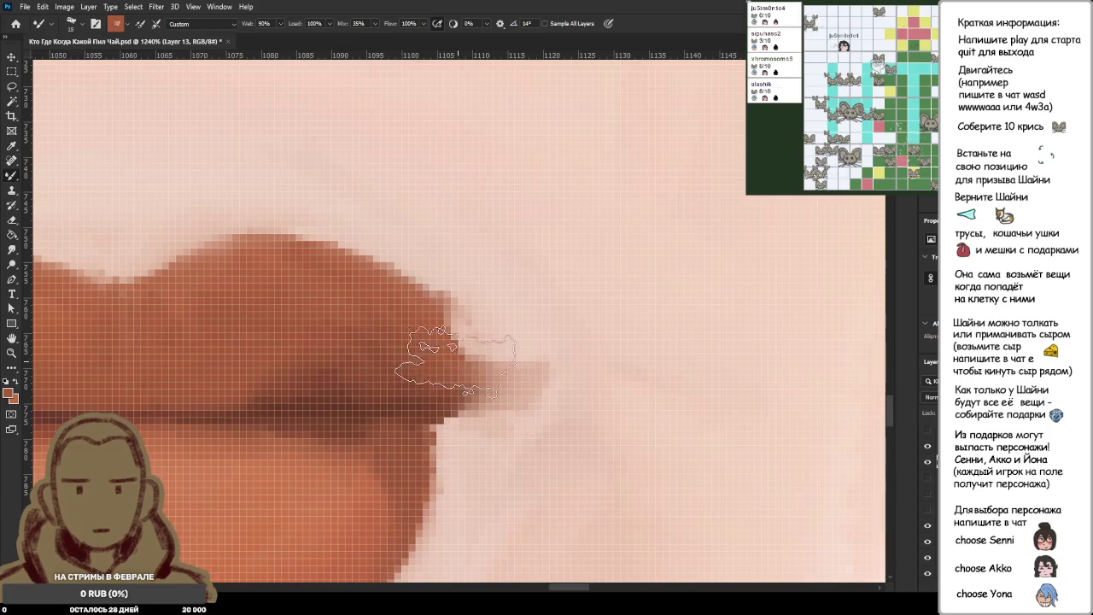
pyautogui.moveTo(427, 346); pyautogui.dragTo(513, 368)
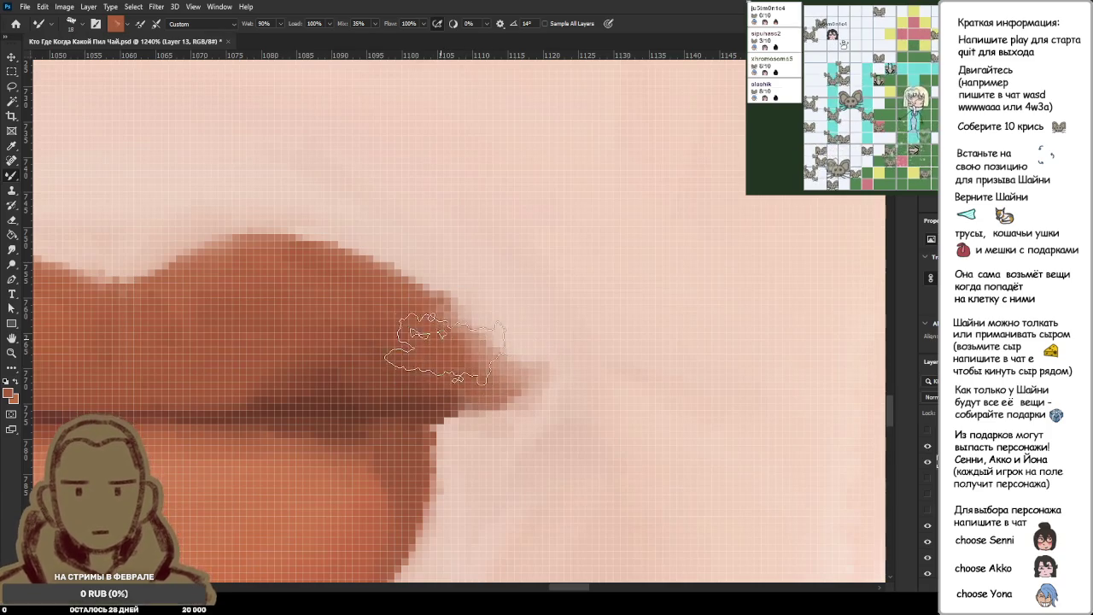
# Paint lighter skin tone over the right lip corner.
pyautogui.scroll(-10, 530, 380)
pyautogui.scroll(2, 557, 394)
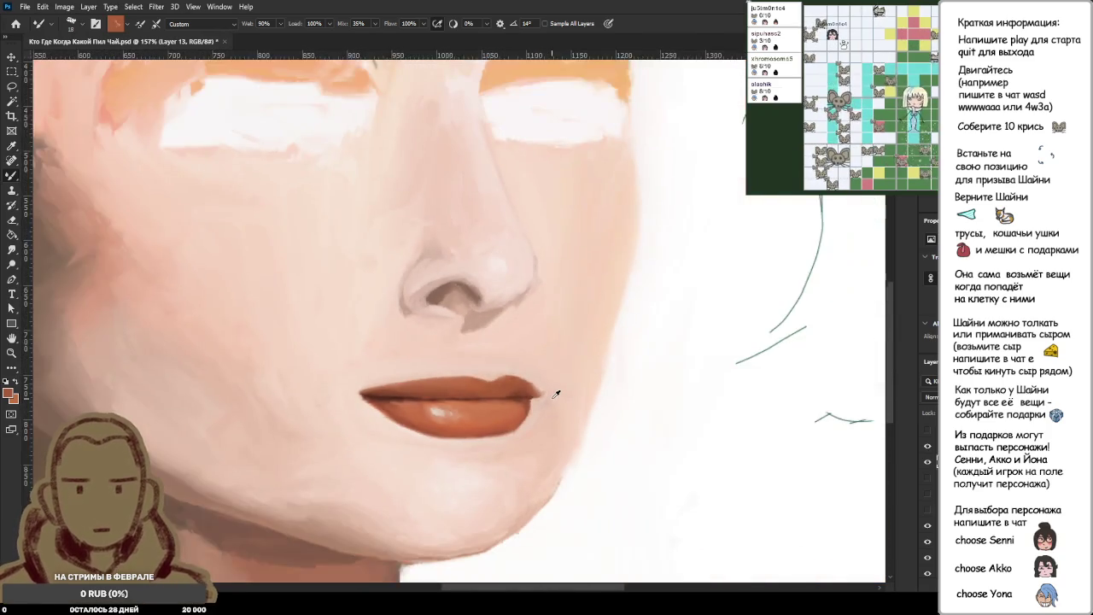
pyautogui.scroll(2, 559, 393)
pyautogui.scroll(2, 556, 390)
pyautogui.scroll(3, 524, 384)
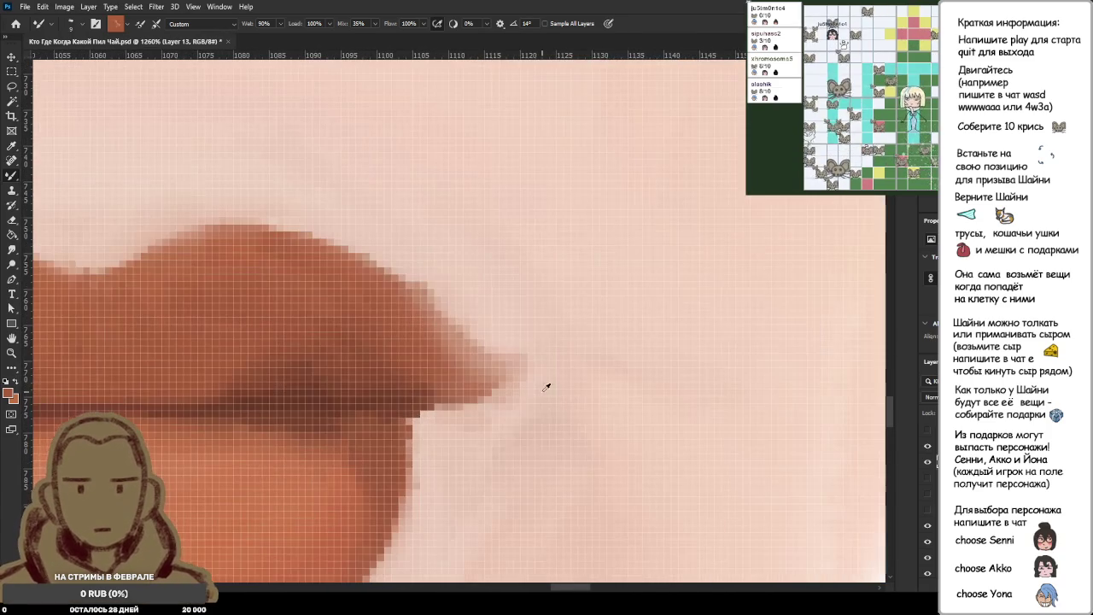
pyautogui.keyDown('alt'); pyautogui.click(484, 308); pyautogui.keyUp('alt')
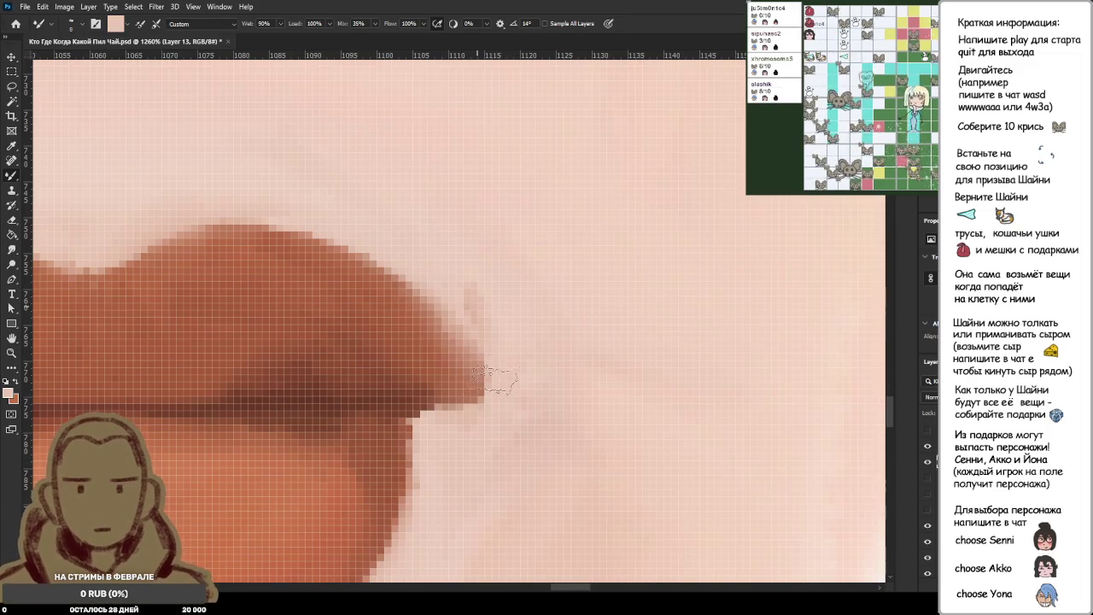
pyautogui.keyDown('alt'); pyautogui.click(484, 417); pyautogui.keyUp('alt')
pyautogui.moveTo(481, 358); pyautogui.dragTo(476, 440)
# Trim the lip's upper-right edge with skin colour and zoom out to view the face.
pyautogui.keyDown('alt'); pyautogui.click(476, 440); pyautogui.keyUp('alt')
pyautogui.moveTo(482, 359); pyautogui.dragTo(439, 260)
pyautogui.keyDown('alt'); pyautogui.click(457, 446); pyautogui.keyUp('alt')
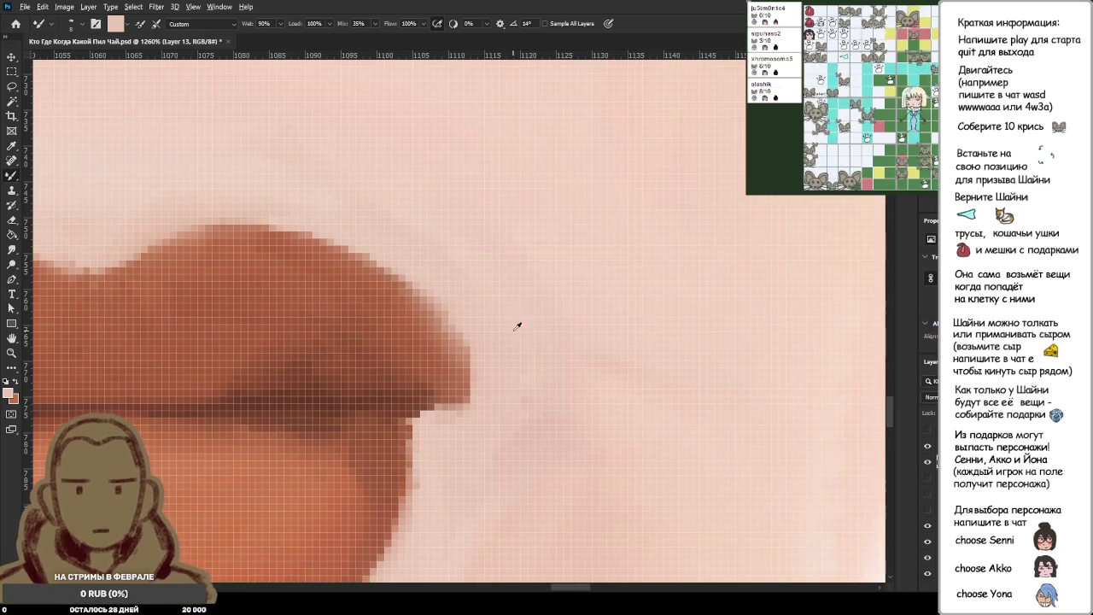
pyautogui.scroll(-5, 517, 325)
pyautogui.scroll(-3, 512, 333)
pyautogui.scroll(-2, 506, 342)
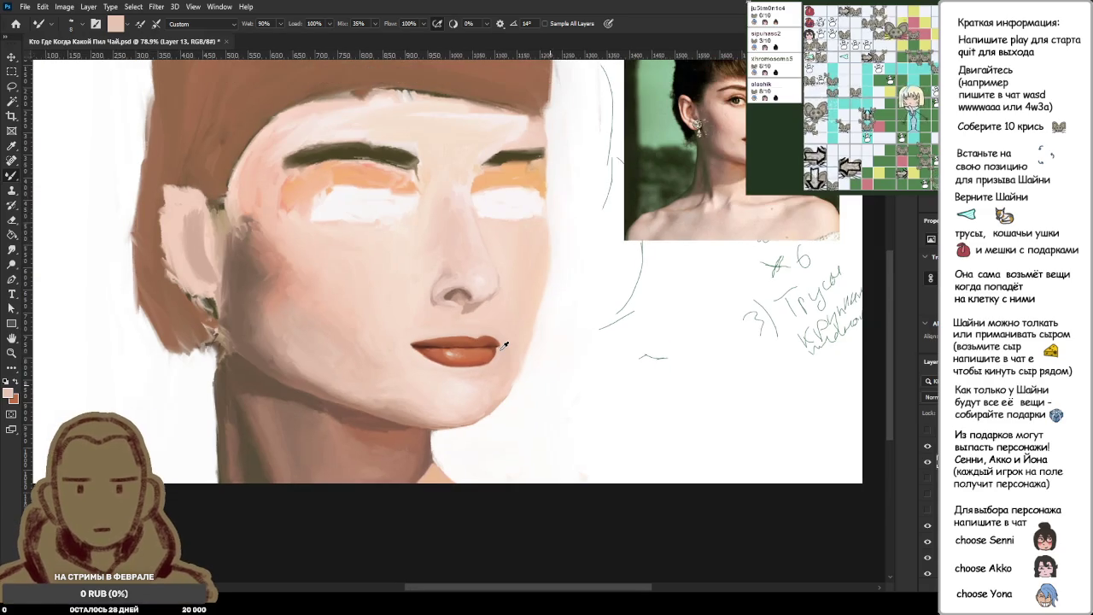
pyautogui.hotkey('ctrl', 'shift', 'h')
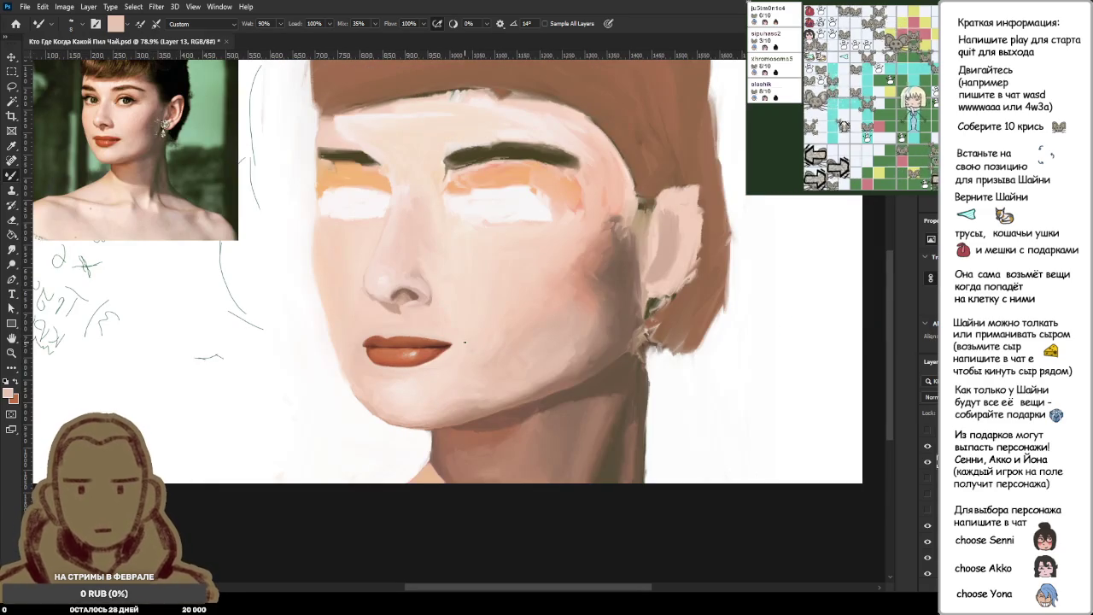
pyautogui.hotkey('ctrl', 'shift', 'h')
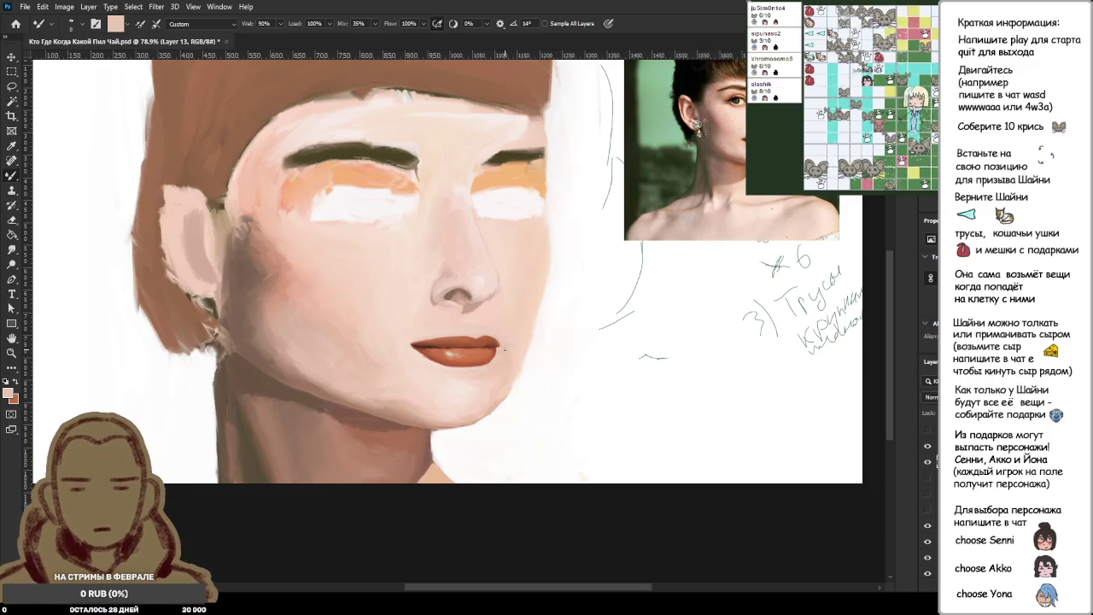
pyautogui.scroll(-3, 491, 324)
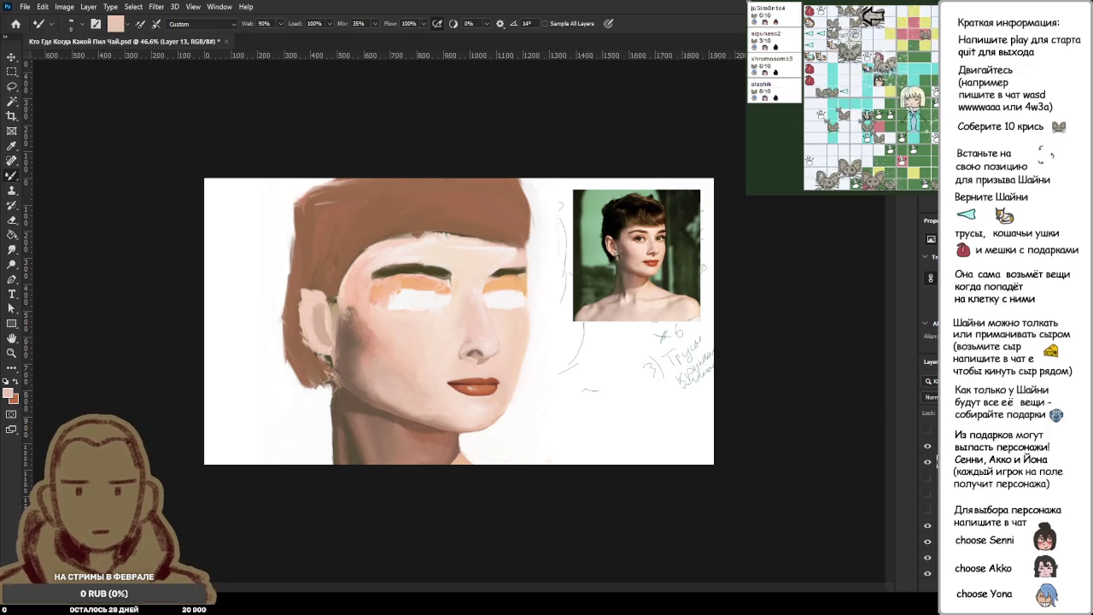
pyautogui.press('l')
pyautogui.moveTo(636, 190); pyautogui.dragTo(624, 294)
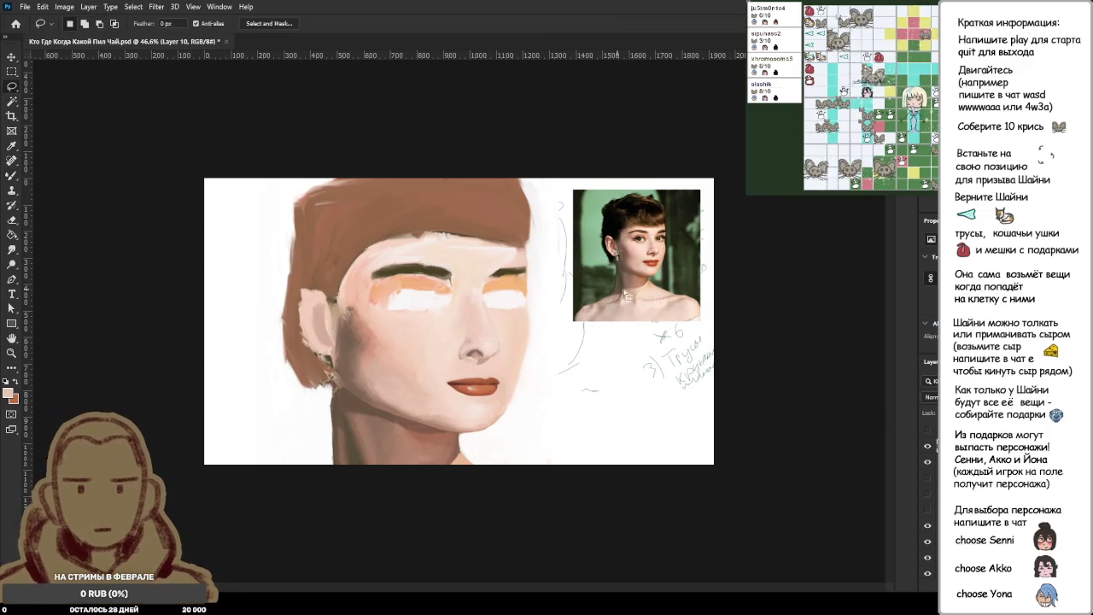
# Try 50% and 100% layer opacity, settling on 50% so the sketch shows through.
pyautogui.press('5')
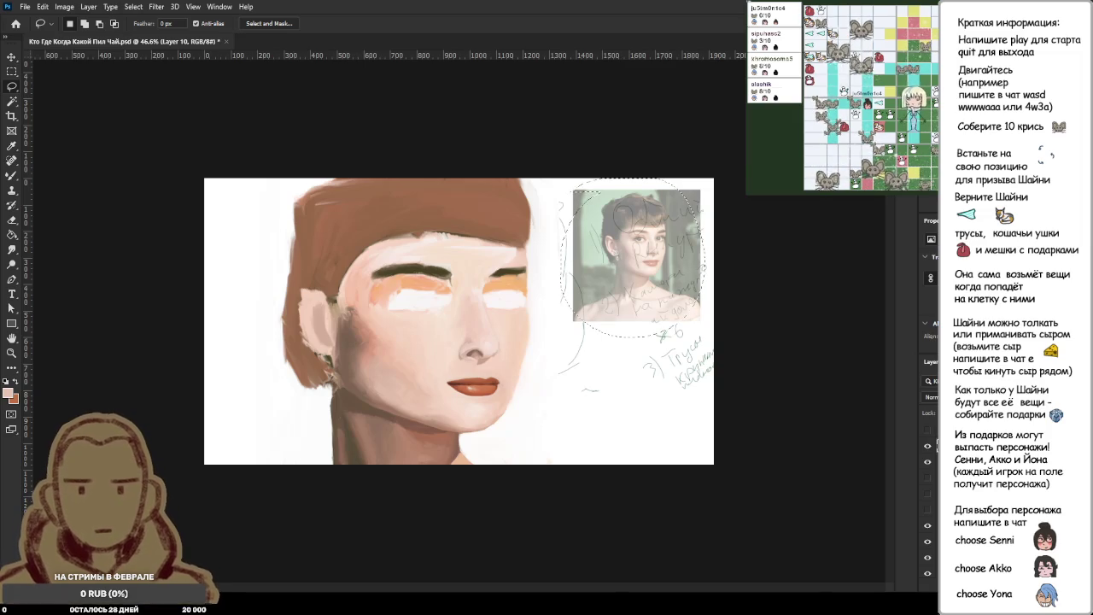
pyautogui.press('0')
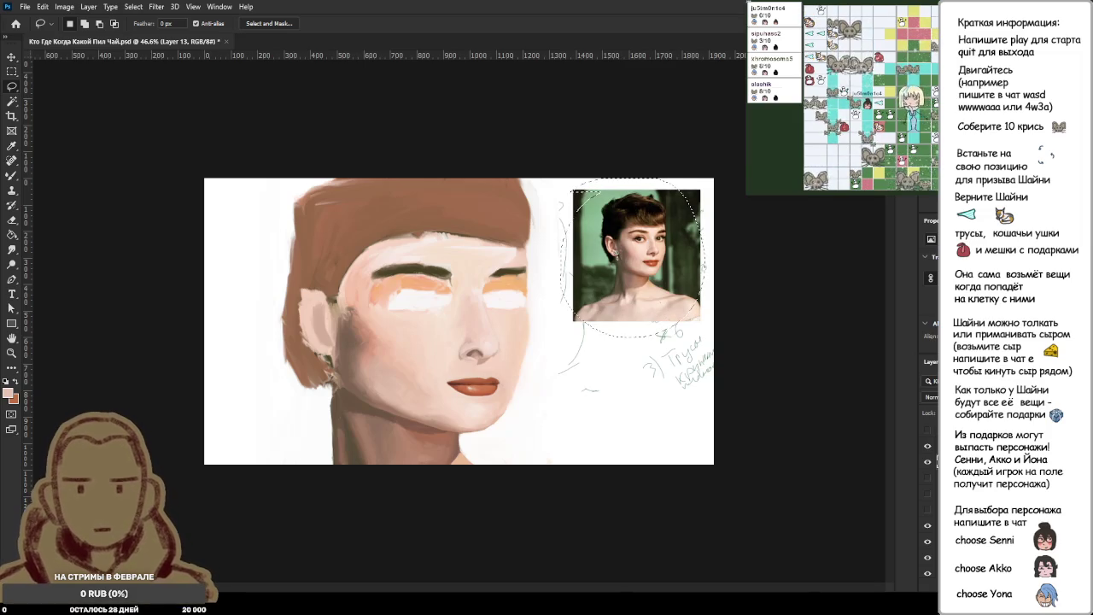
pyautogui.press('5')
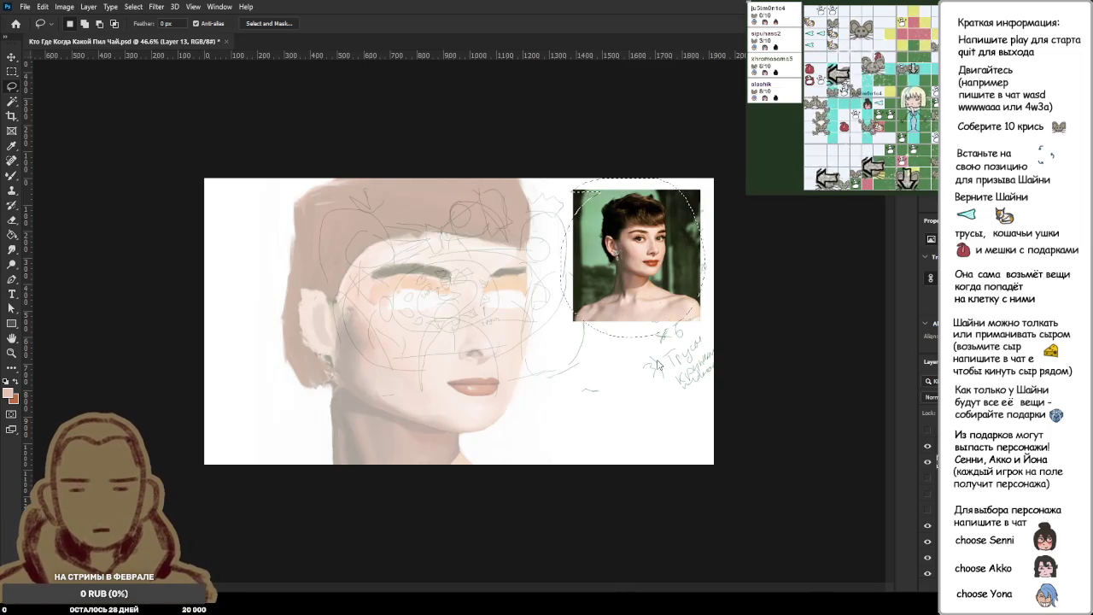
# Move the selected photo over the face centre at 70% opacity and end the transform.
pyautogui.hotkey('ctrl', 't')
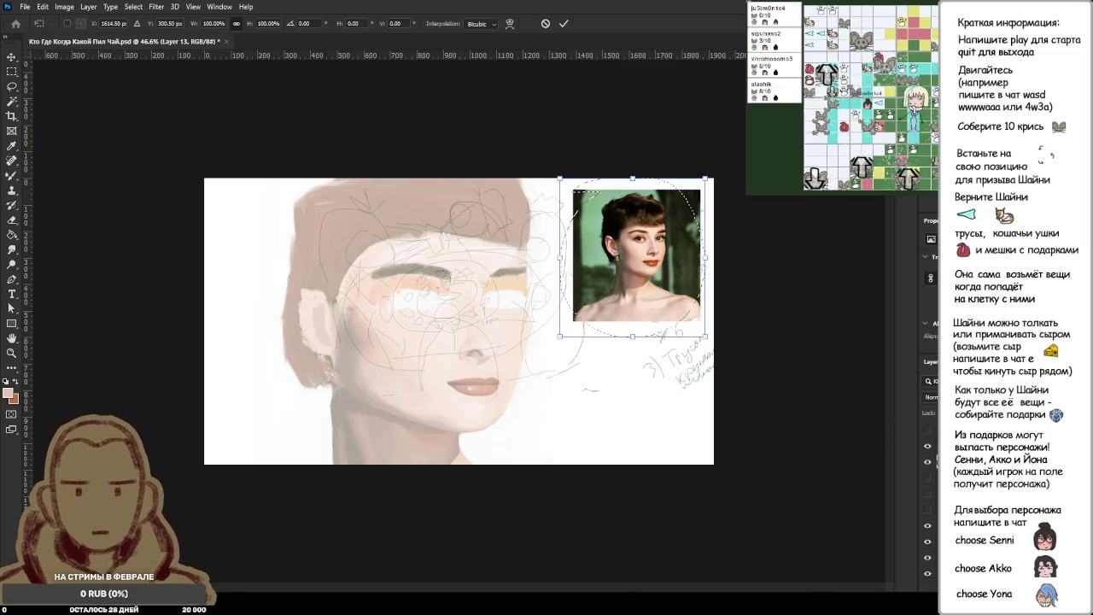
pyautogui.press('Escape')
pyautogui.hotkey('ctrl', 't')
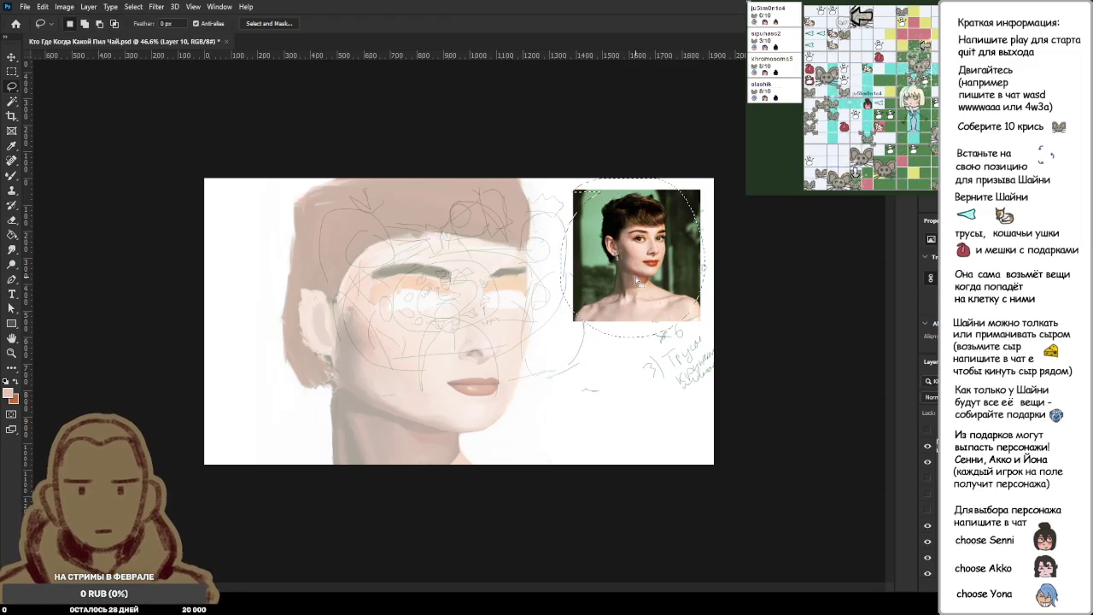
pyautogui.moveTo(643, 285)
pyautogui.mouseDown()
pyautogui.moveTo(472, 345)
pyautogui.moveTo(640, 307)
pyautogui.mouseUp()
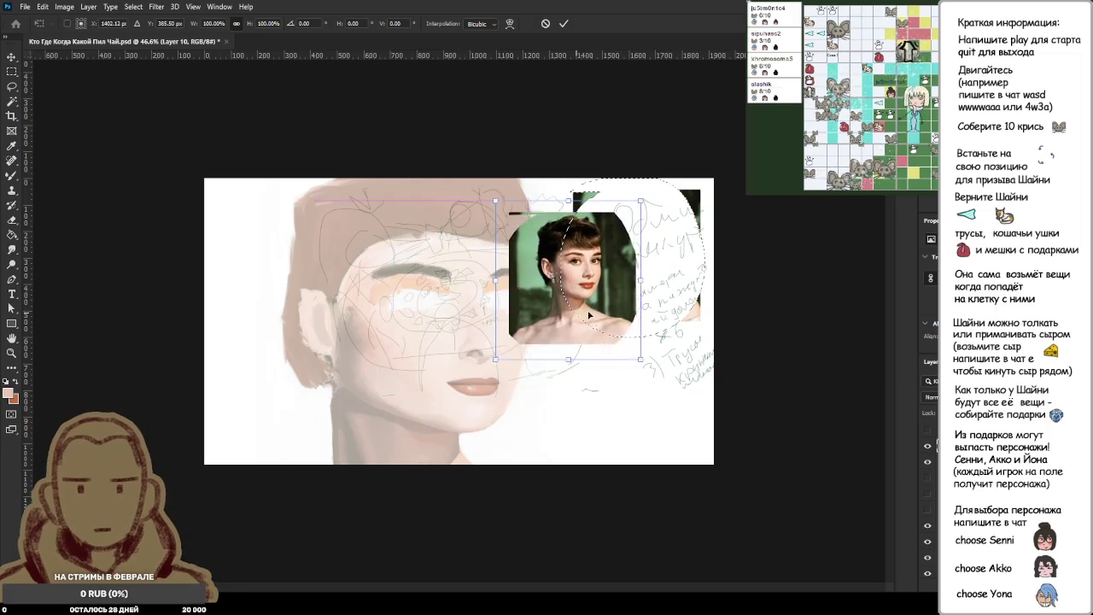
pyautogui.press('5')
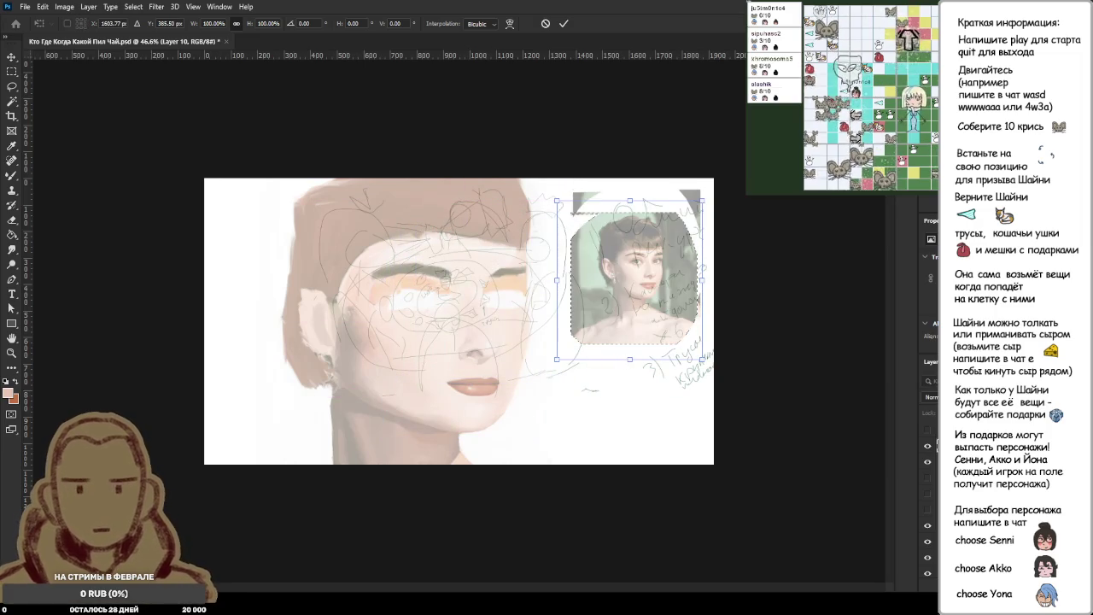
pyautogui.press('7')
pyautogui.press('Return')
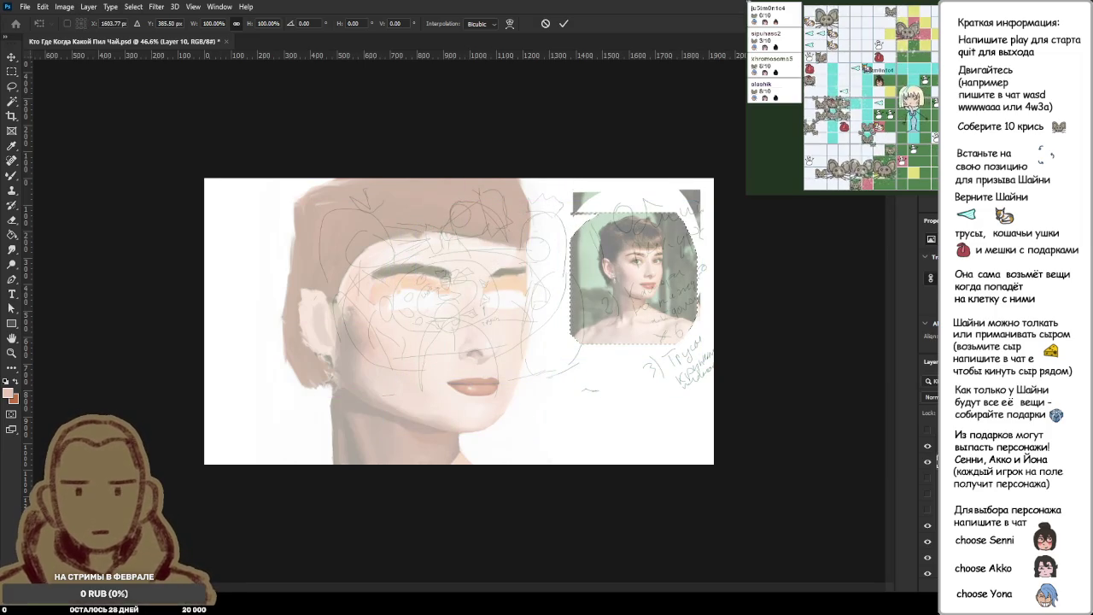
# Restore full opacity and lasso-select the photo on the reference layer.
pyautogui.press('0')
pyautogui.keyDown('ctrl'); pyautogui.click(708, 359); pyautogui.keyUp('ctrl')
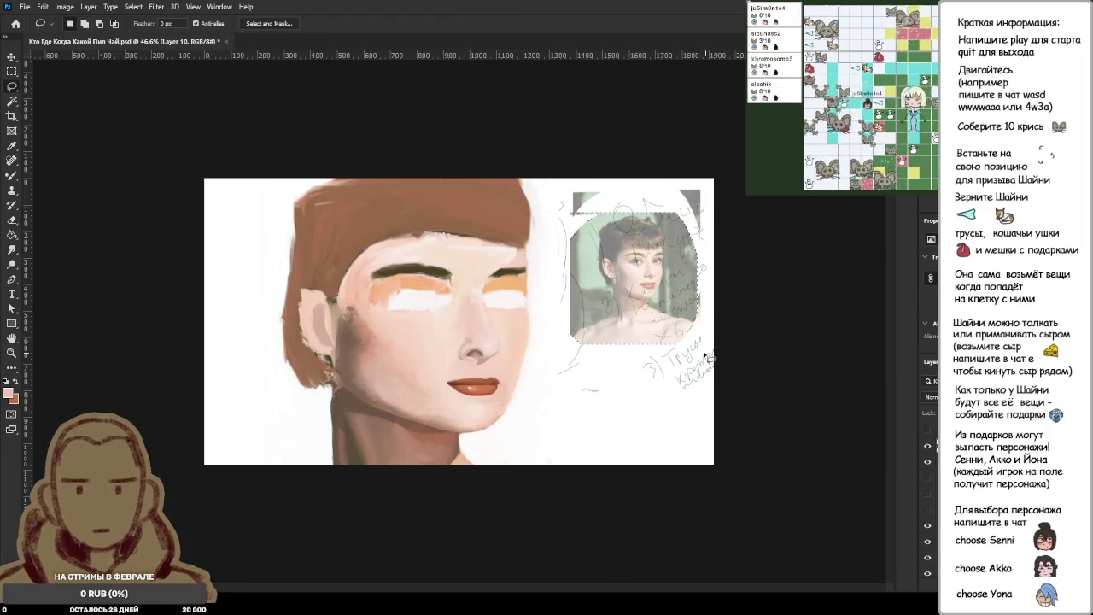
pyautogui.moveTo(590, 325)
pyautogui.mouseDown()
pyautogui.moveTo(629, 304)
pyautogui.moveTo(443, 412)
pyautogui.mouseUp()
# Enlarge the reference photo over the painted face and align it with the face.
pyautogui.hotkey('ctrl', 't')
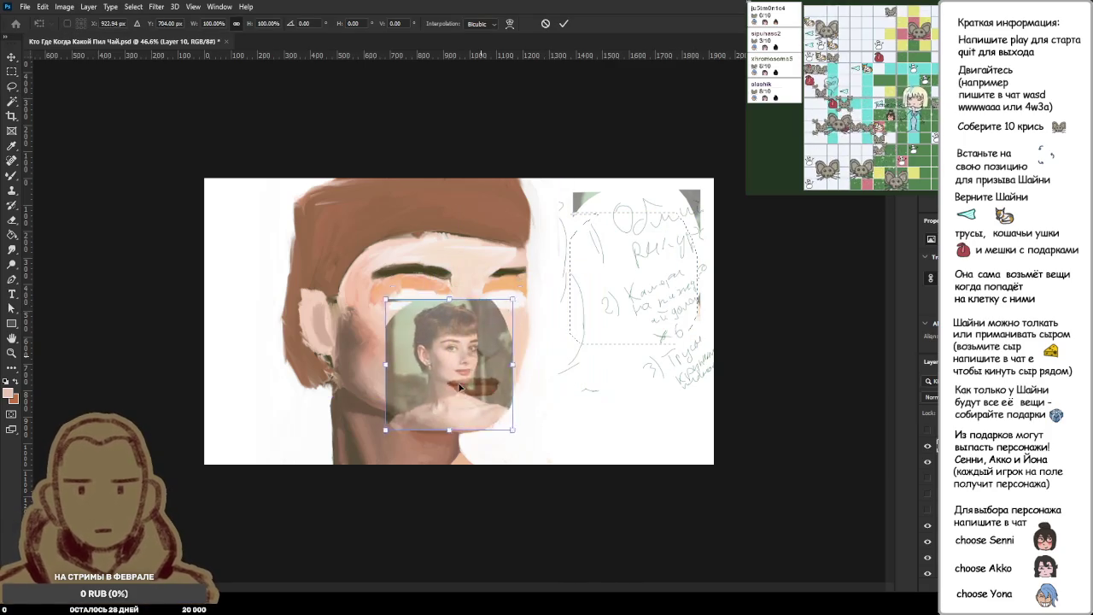
pyautogui.moveTo(514, 340); pyautogui.dragTo(715, 115)
pyautogui.moveTo(598, 336); pyautogui.dragTo(483, 408)
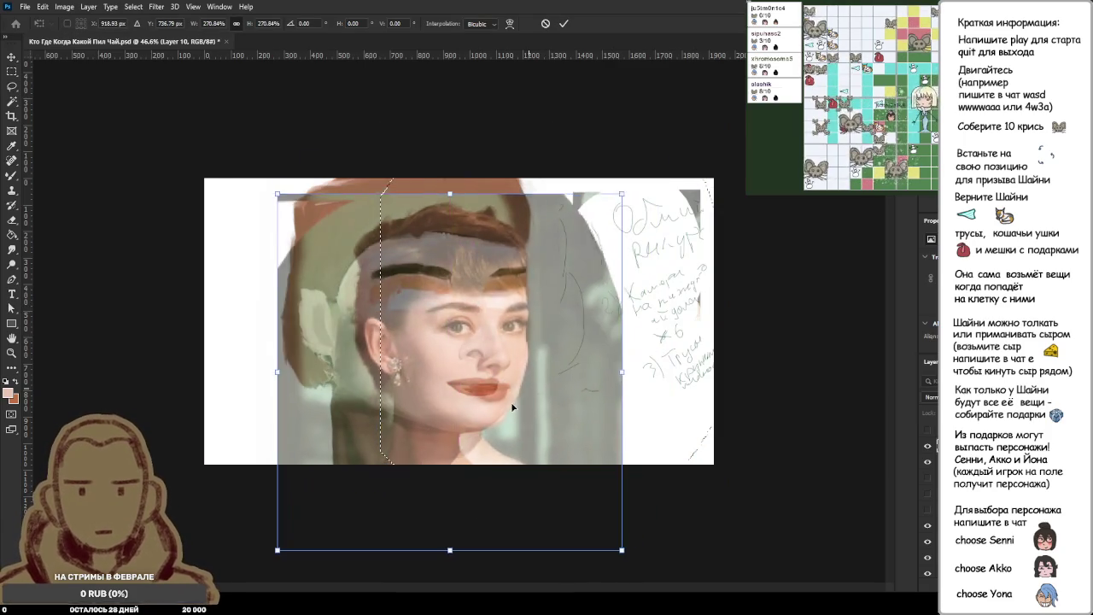
pyautogui.scroll(2, 483, 408)
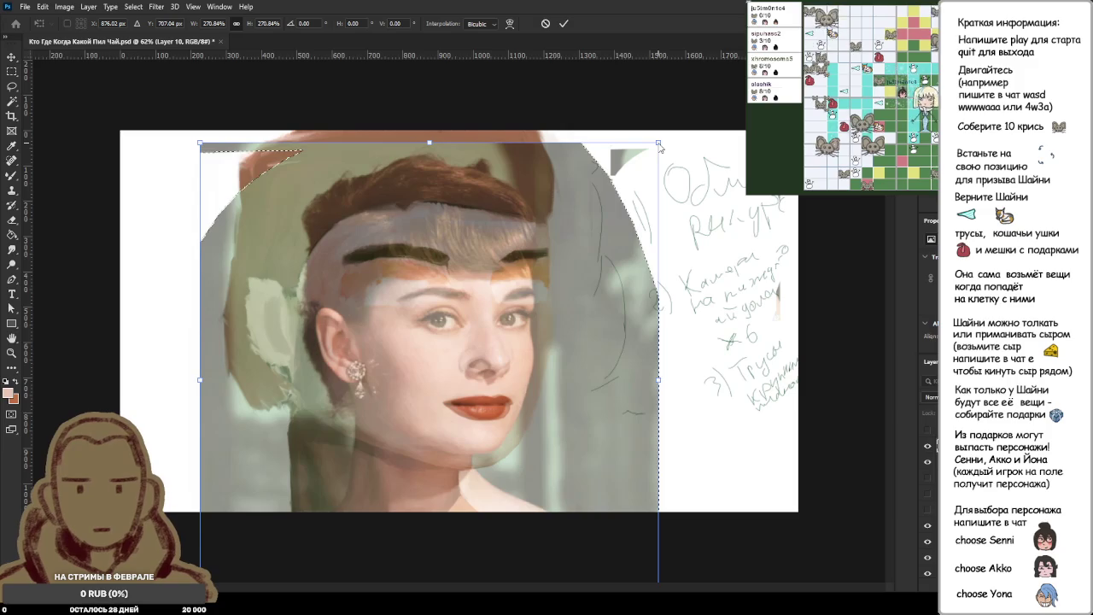
pyautogui.moveTo(657, 144)
pyautogui.mouseDown()
pyautogui.moveTo(637, 153)
pyautogui.moveTo(729, 69)
pyautogui.mouseUp()
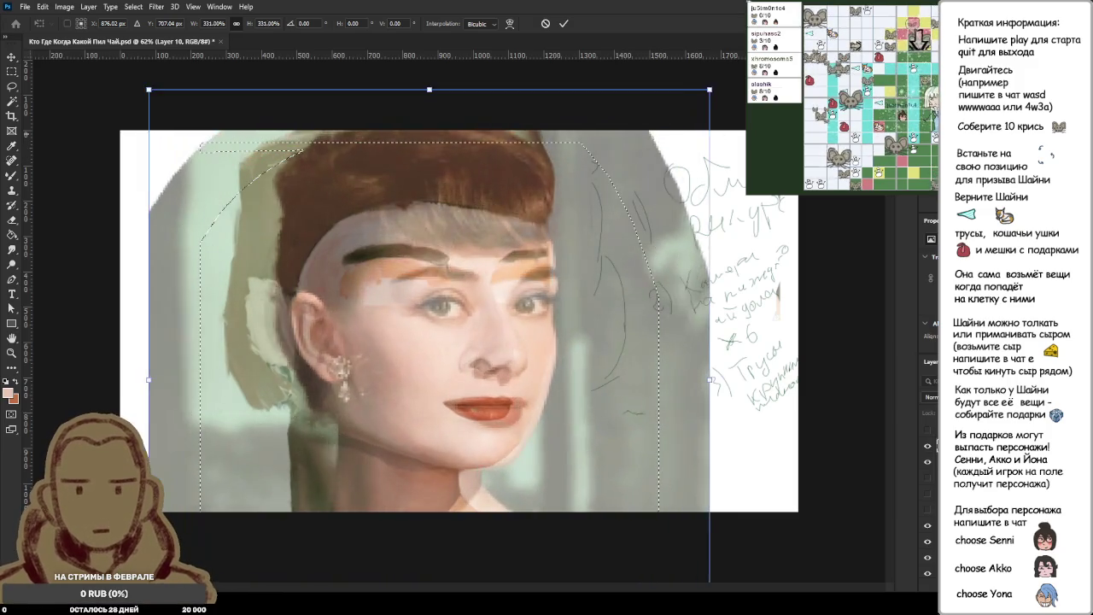
pyautogui.moveTo(594, 322); pyautogui.dragTo(578, 316)
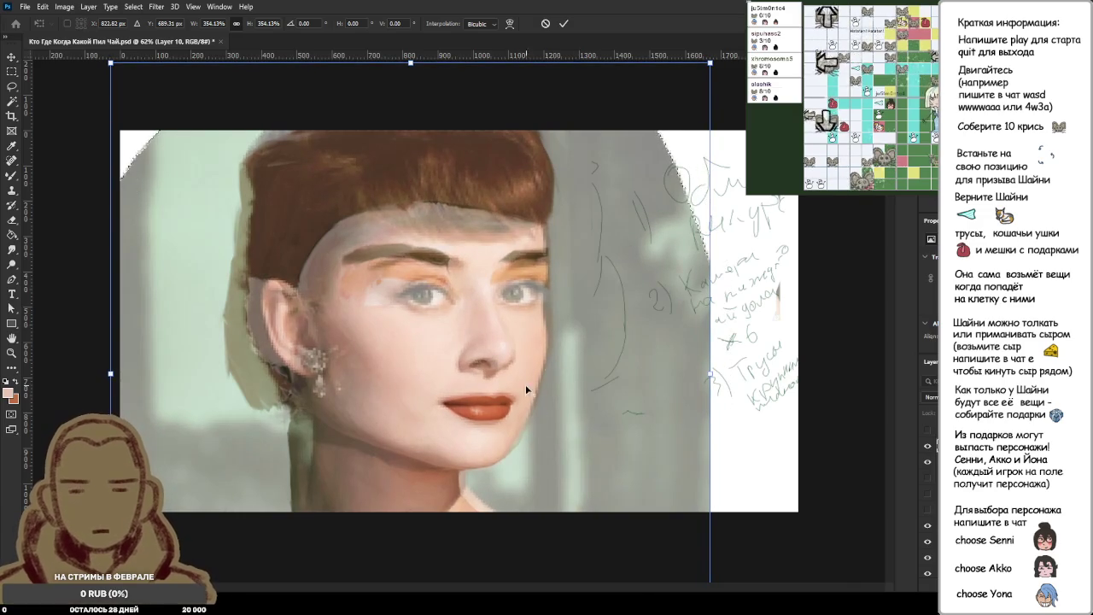
# Zoom in and nudge the photo to line up the lips, then cancel the overlay.
pyautogui.scroll(3, 517, 393)
pyautogui.scroll(1, 517, 404)
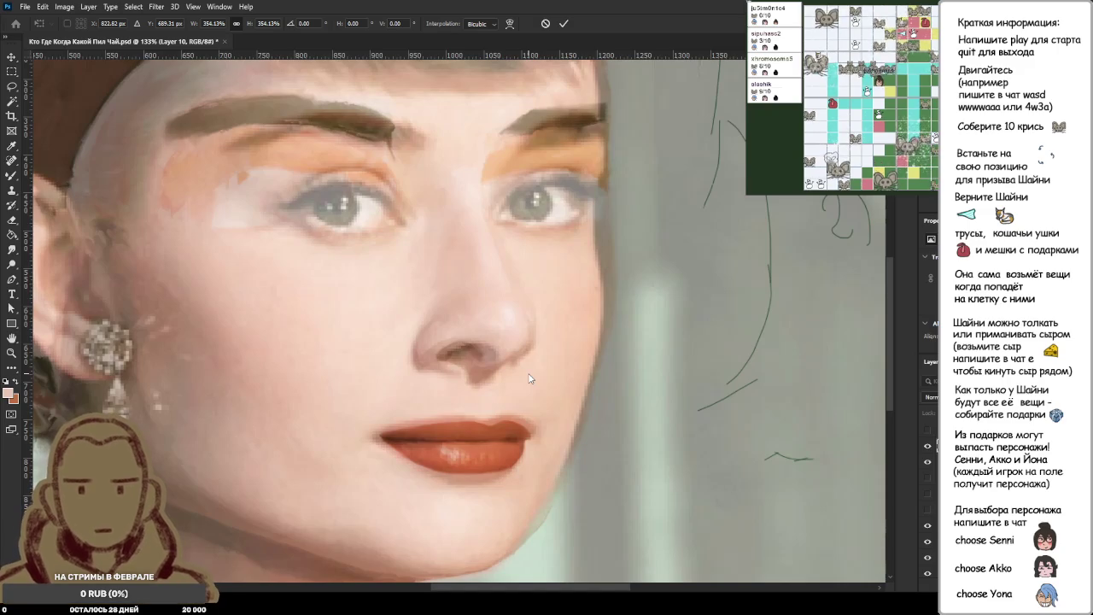
pyautogui.hotkey('shift', 'Right')
pyautogui.hotkey('shift', 'Right')
pyautogui.hotkey('shift', 'Right')
pyautogui.hotkey('shift', 'Down')
pyautogui.hotkey('shift', 'Down')
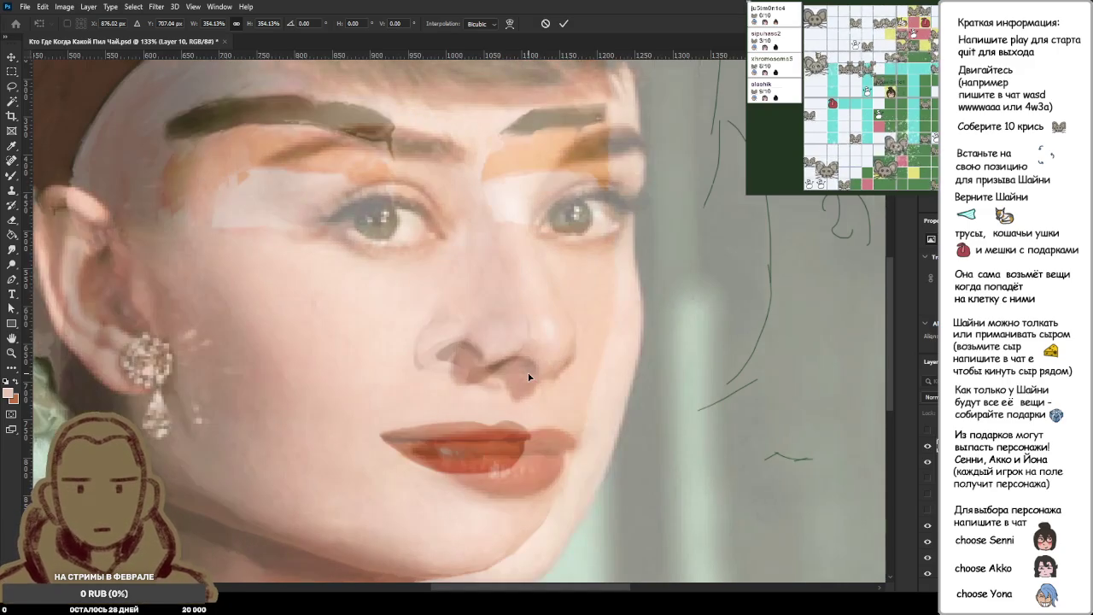
pyautogui.press('Escape')
pyautogui.hotkey('ctrl', '0')
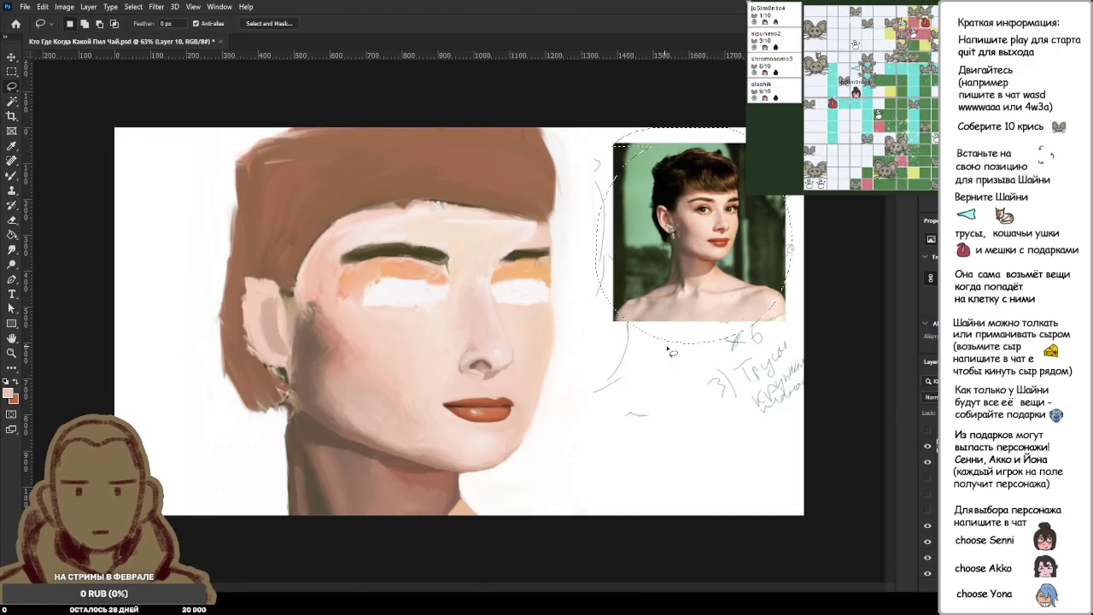
# Set the reference photo to 50% opacity and drag a copy onto the painted face.
pyautogui.press('3')
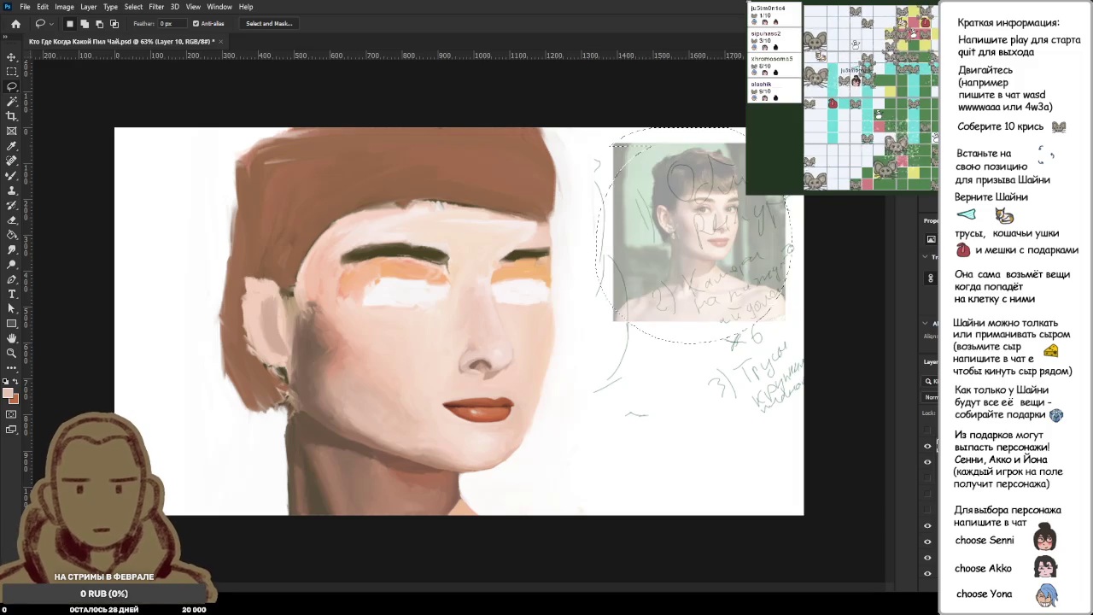
pyautogui.press('7')
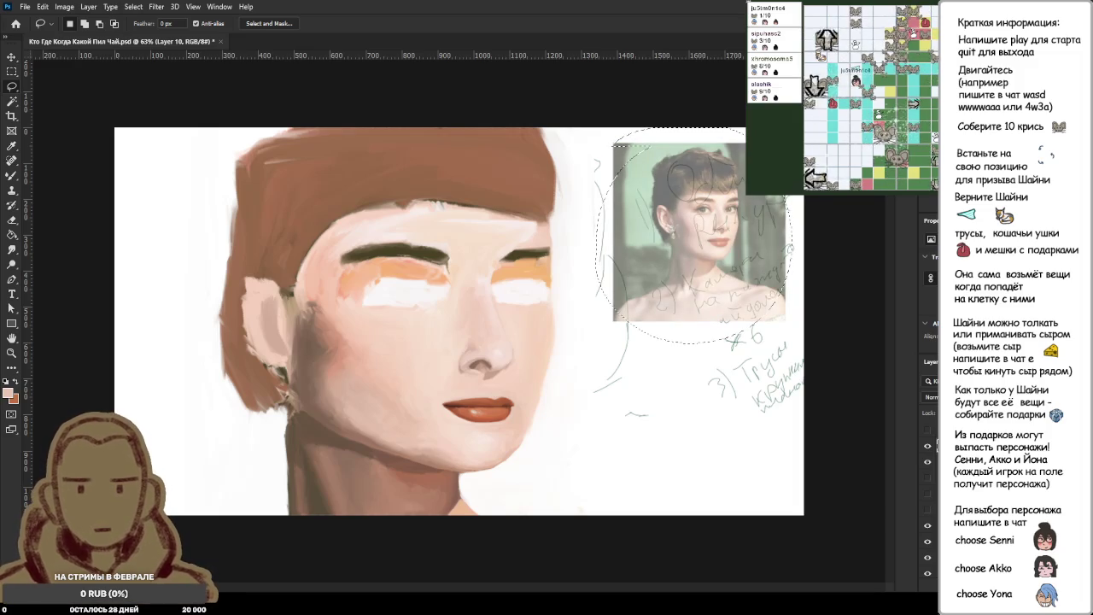
pyautogui.press('5')
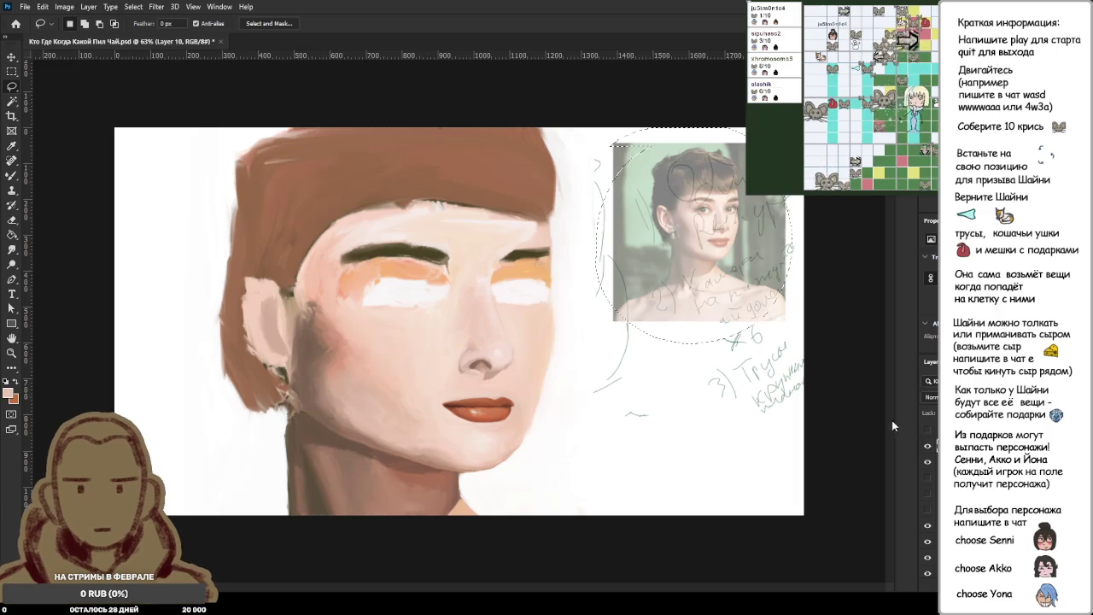
pyautogui.moveTo(740, 310); pyautogui.dragTo(510, 397)
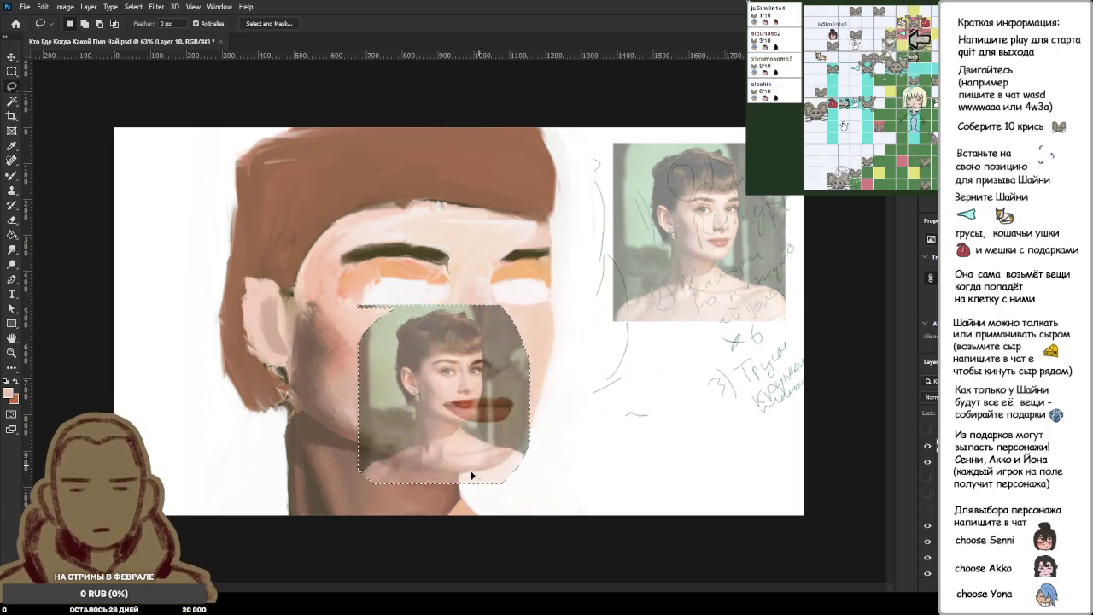
# Scale the copy to about 344%, nudge it into alignment with the face, and commit.
pyautogui.hotkey('ctrl', 't')
pyautogui.moveTo(538, 350)
pyautogui.mouseDown()
pyautogui.moveTo(627, 359)
pyautogui.moveTo(542, 427)
pyautogui.moveTo(527, 423)
pyautogui.mouseUp()
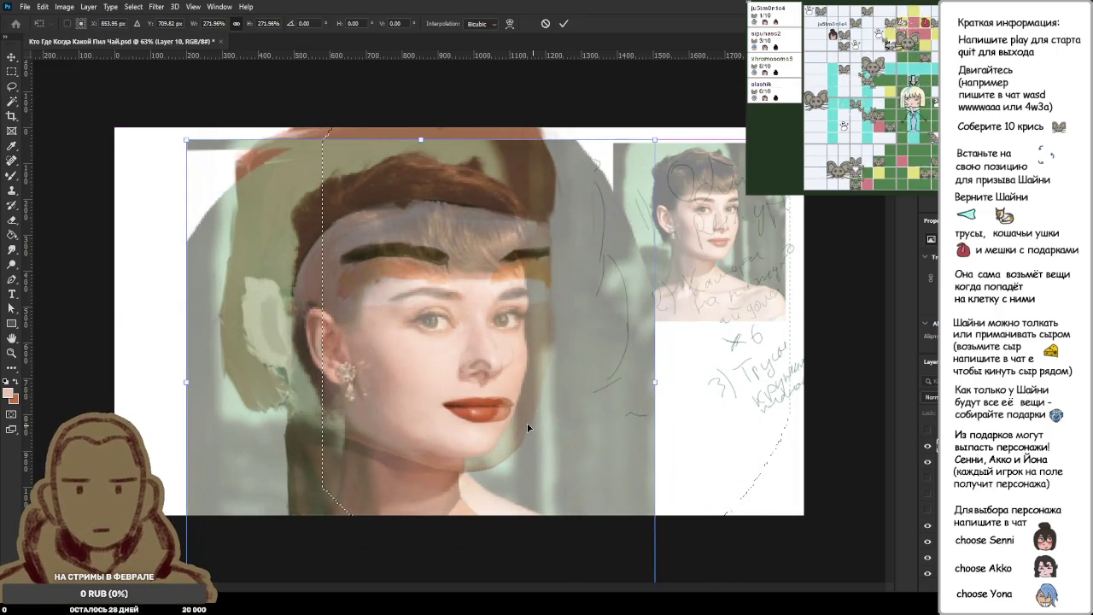
pyautogui.moveTo(669, 132); pyautogui.dragTo(694, 107)
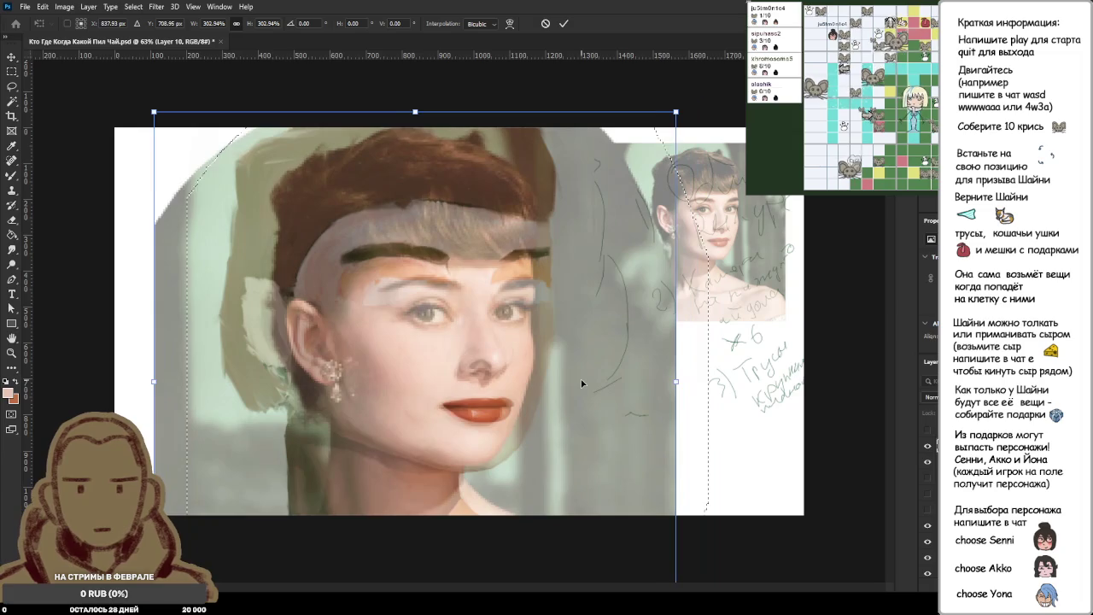
pyautogui.moveTo(587, 377); pyautogui.dragTo(587, 376)
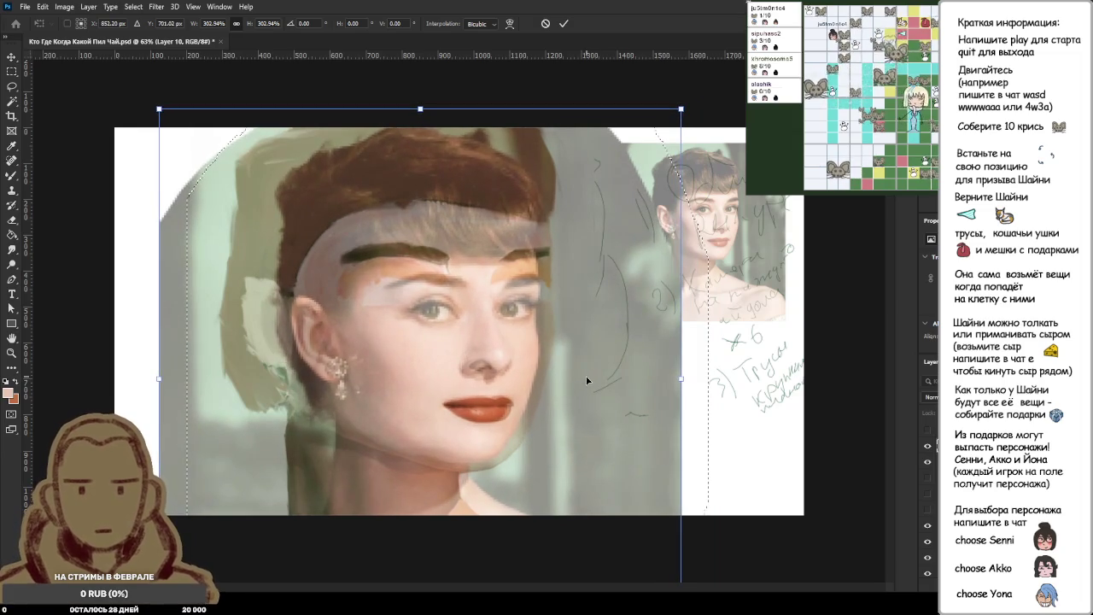
pyautogui.moveTo(588, 380); pyautogui.dragTo(586, 380)
pyautogui.moveTo(681, 110); pyautogui.dragTo(708, 73)
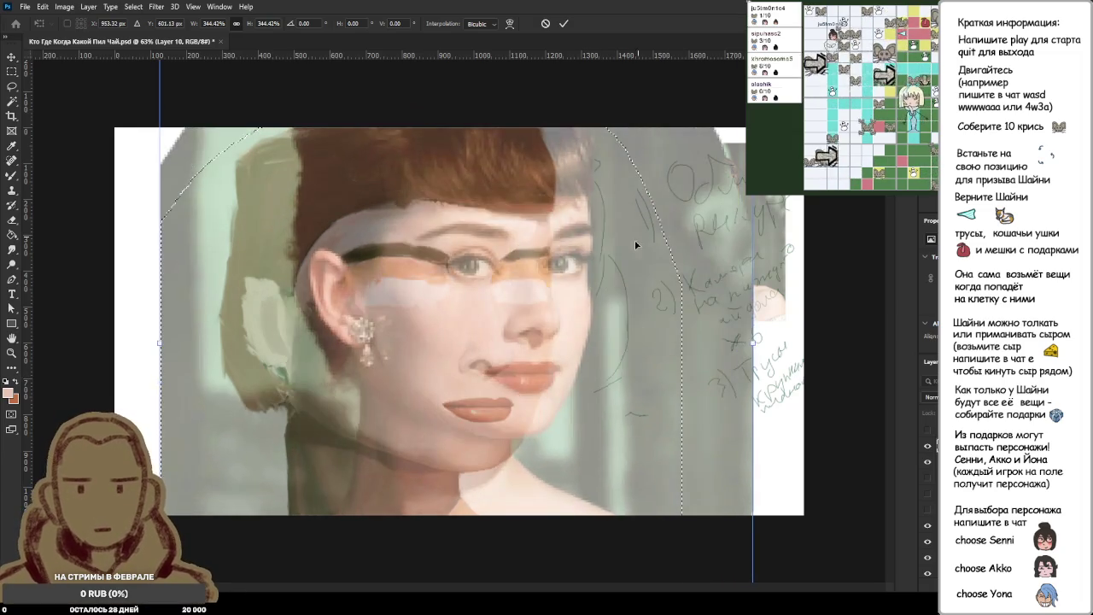
pyautogui.moveTo(565, 323); pyautogui.dragTo(559, 318)
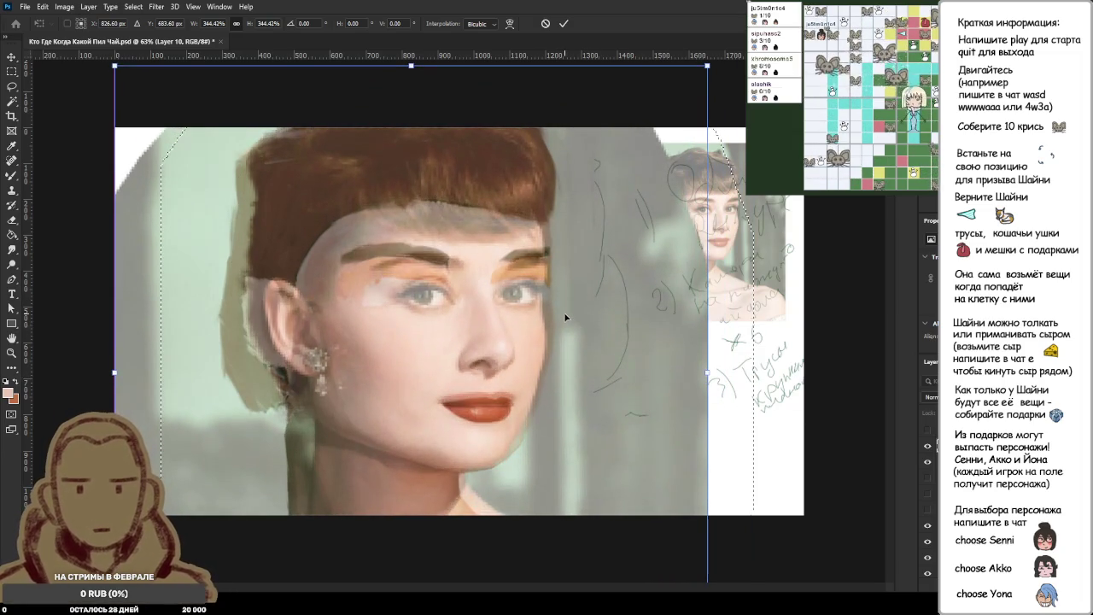
pyautogui.moveTo(708, 62); pyautogui.dragTo(707, 62)
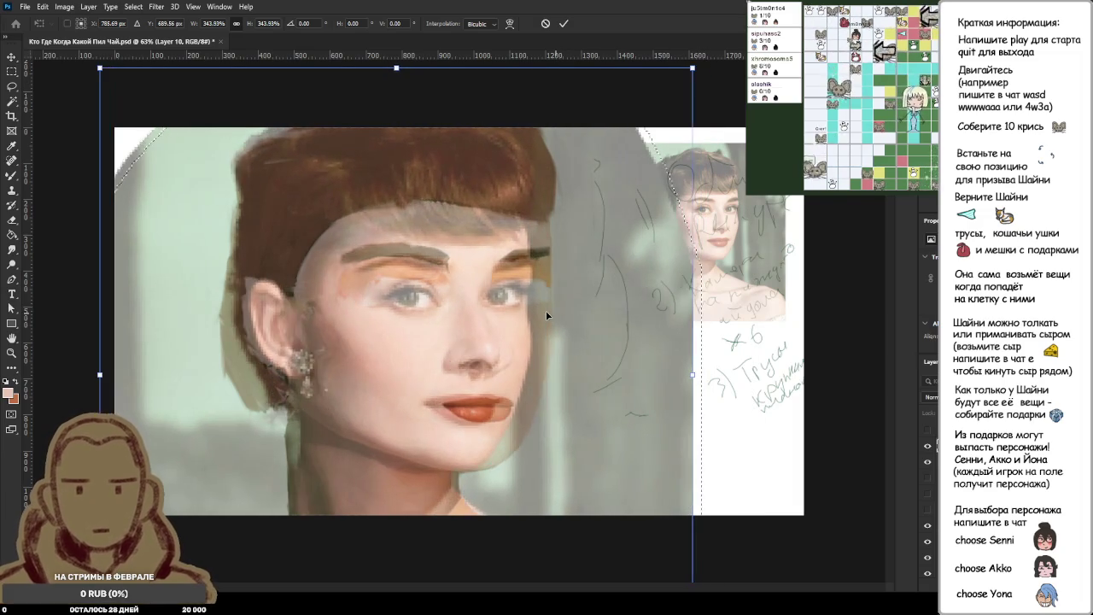
pyautogui.moveTo(546, 310); pyautogui.dragTo(565, 317)
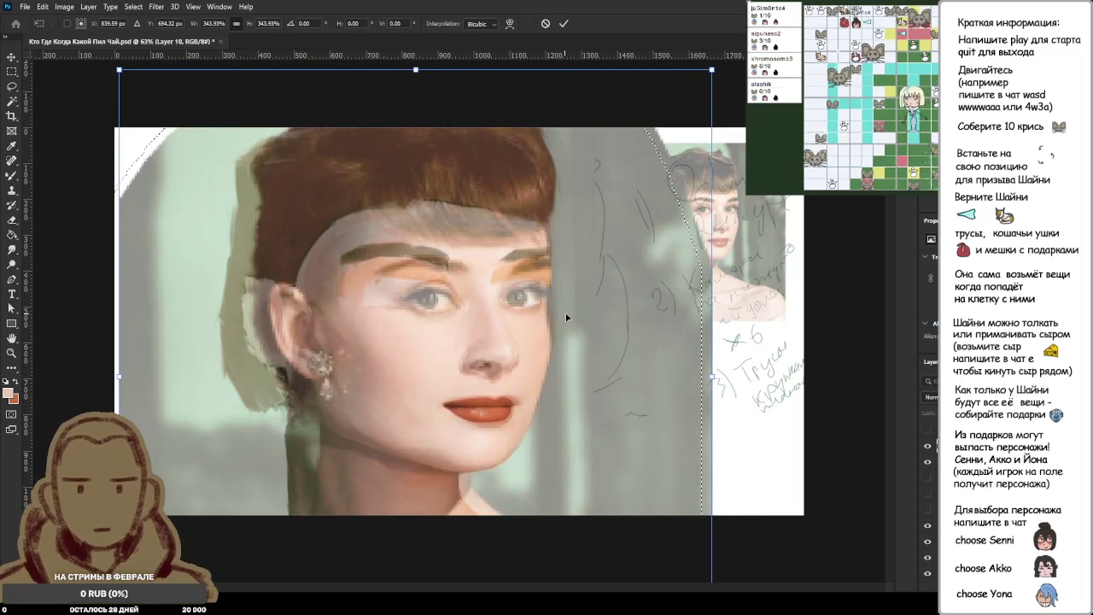
pyautogui.moveTo(566, 318); pyautogui.dragTo(579, 314)
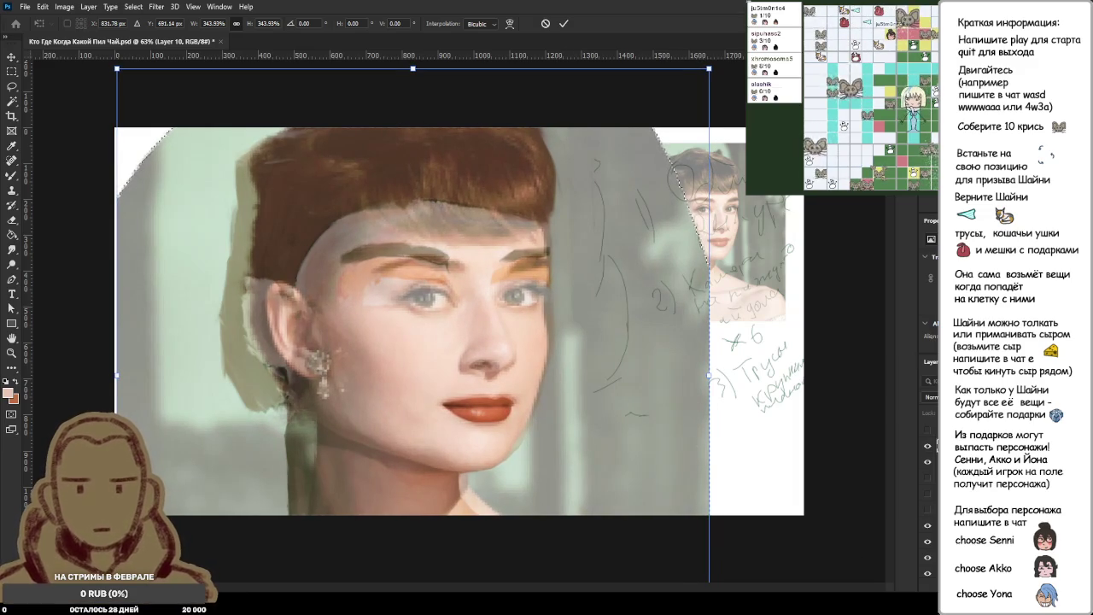
pyautogui.press('Return')
# Switch to the Mixer Brush and zoom in on the lips.
pyautogui.press('l')
pyautogui.scroll(3, 491, 418)
pyautogui.scroll(3, 491, 418)
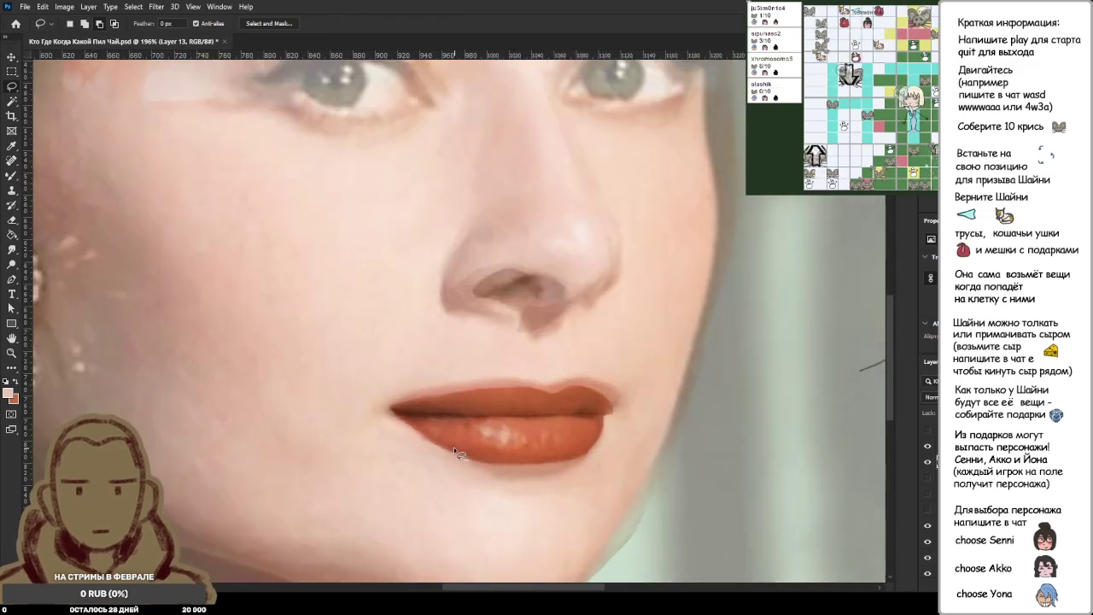
pyautogui.scroll(3, 453, 447)
pyautogui.press('b')
pyautogui.scroll(-1, 467, 427)
pyautogui.scroll(-2, 472, 429)
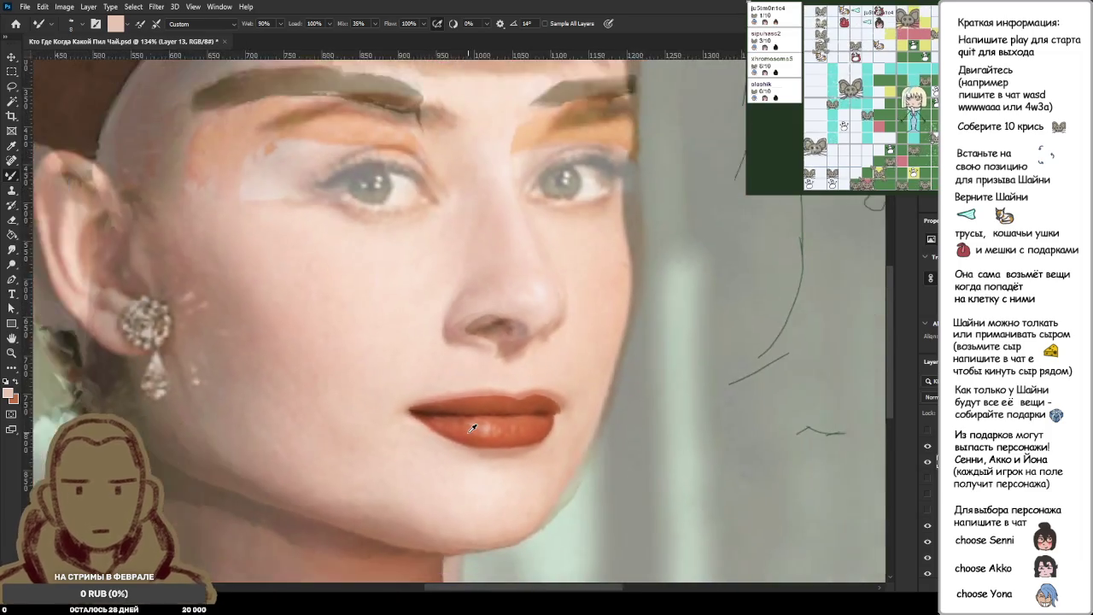
pyautogui.scroll(3, 461, 430)
pyautogui.scroll(1, 440, 424)
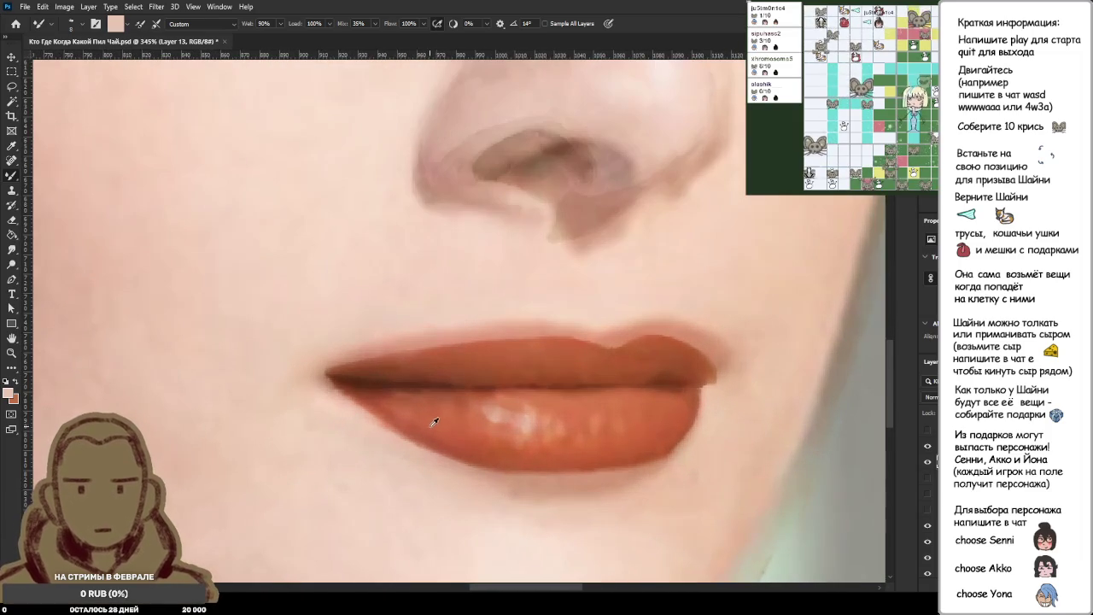
# Toggle the reference layer's visibility repeatedly to compare it with the painted lips, ending hidden.
pyautogui.click(928, 465)
pyautogui.click(928, 449)
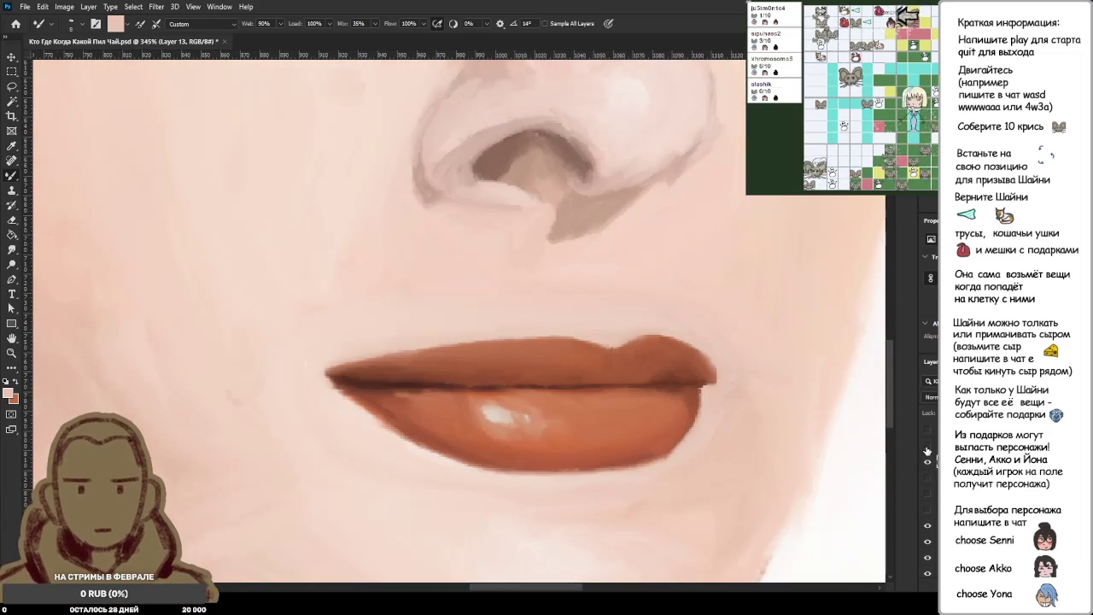
pyautogui.click(928, 450)
pyautogui.click(927, 450)
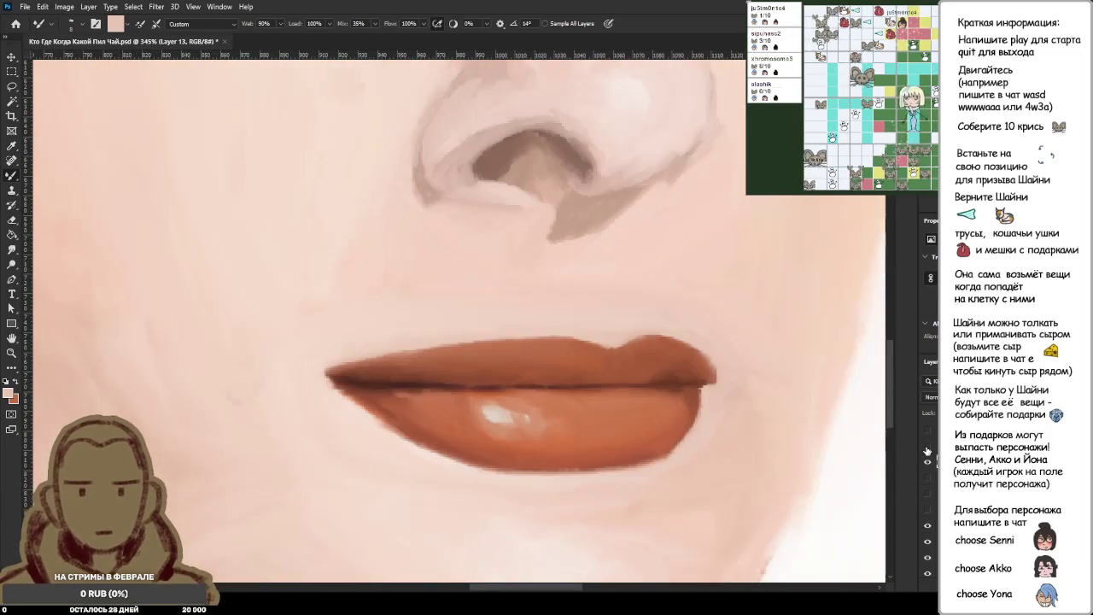
pyautogui.click(927, 450)
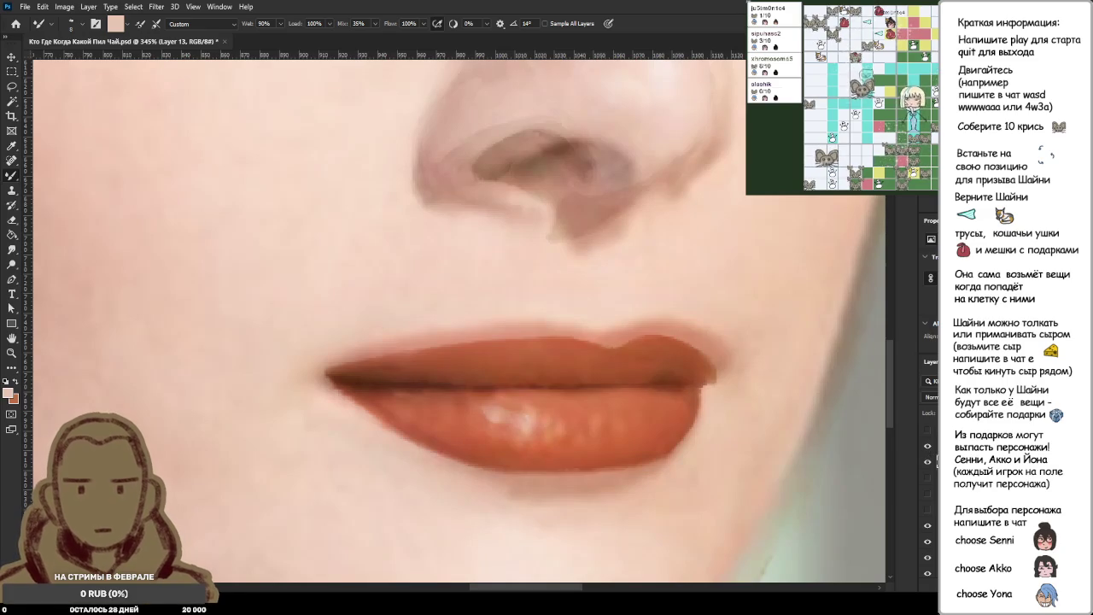
pyautogui.click(927, 449)
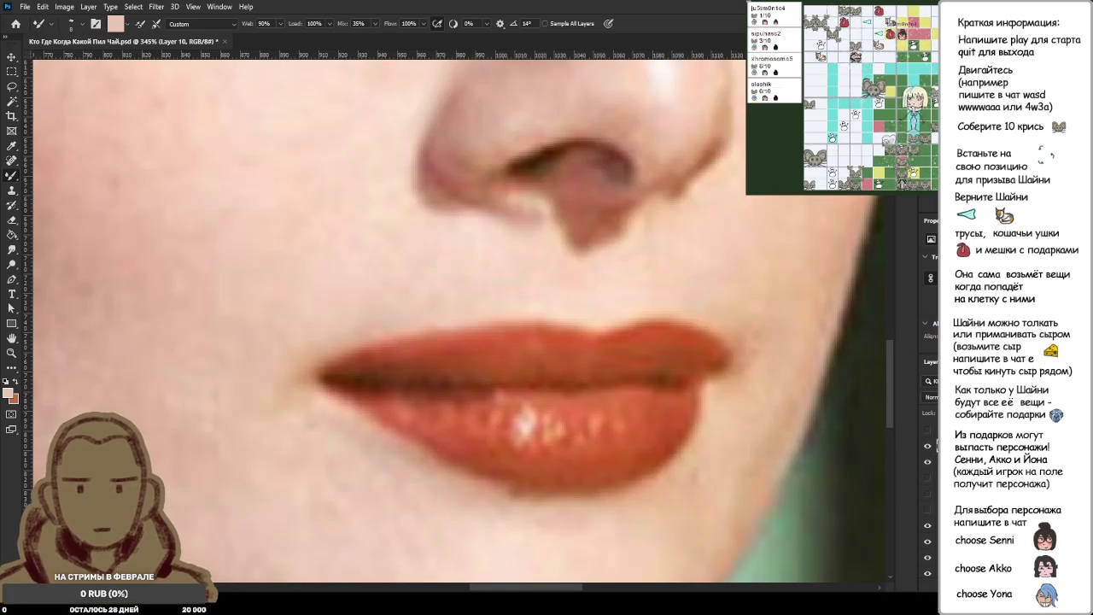
pyautogui.click(928, 450)
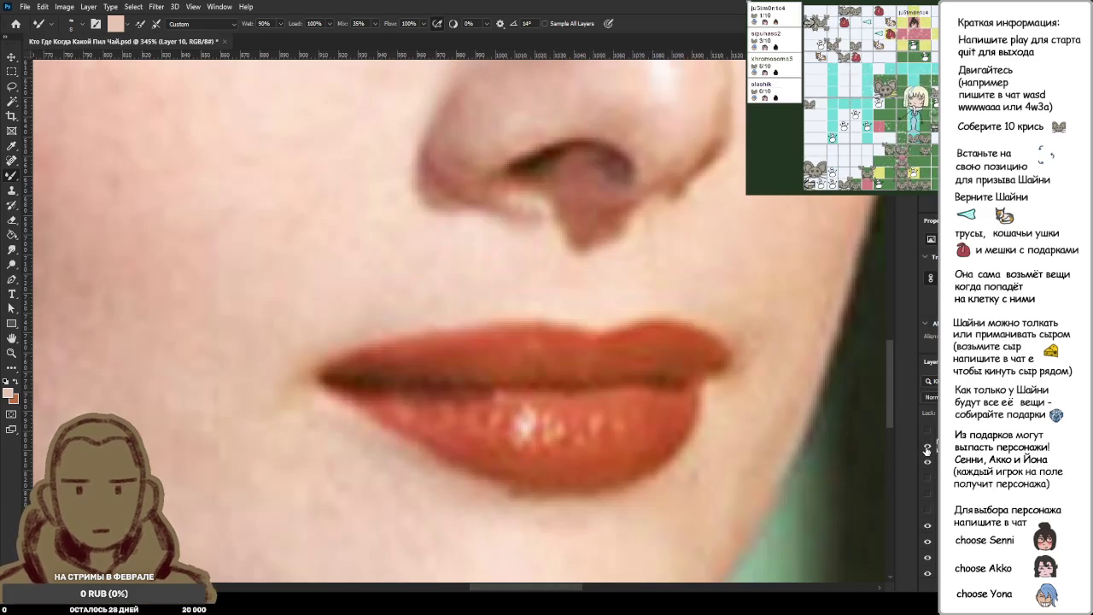
pyautogui.click(928, 449)
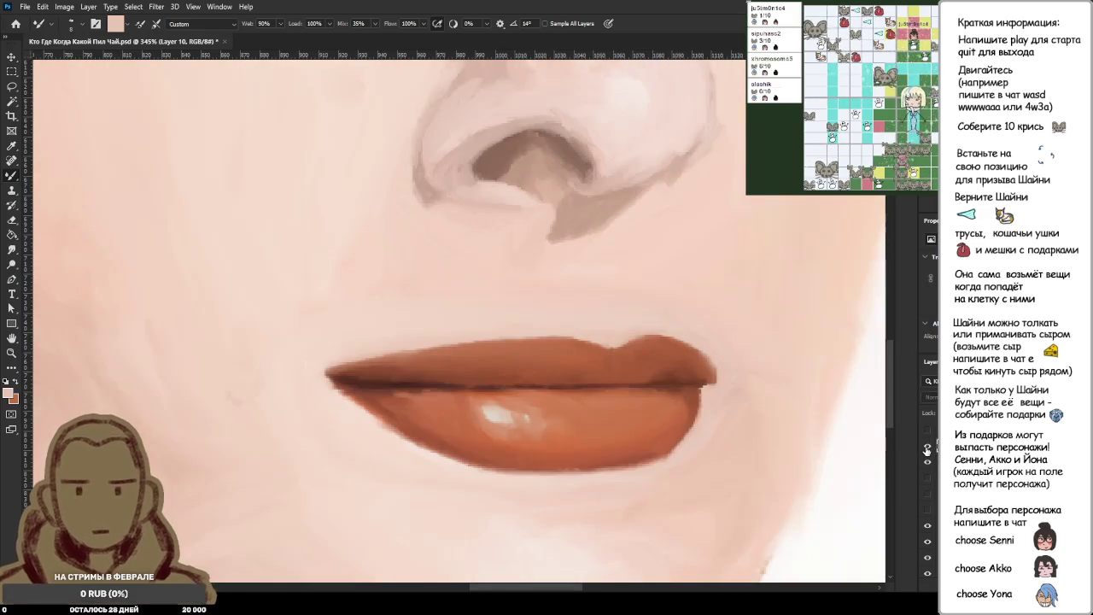
pyautogui.click(928, 449)
pyautogui.click(928, 451)
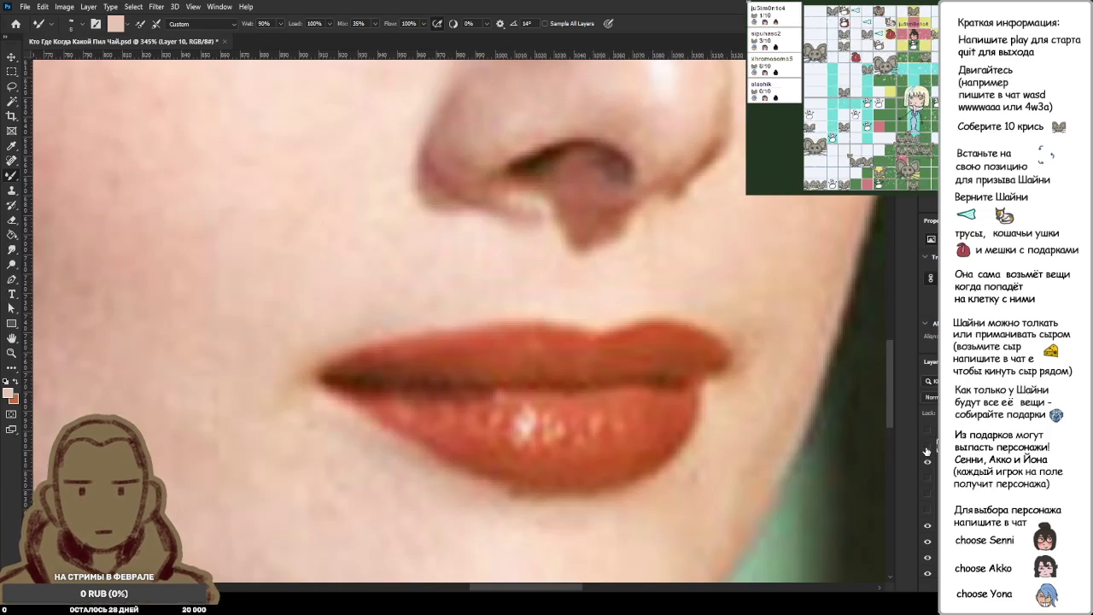
pyautogui.click(928, 450)
pyautogui.click(928, 450)
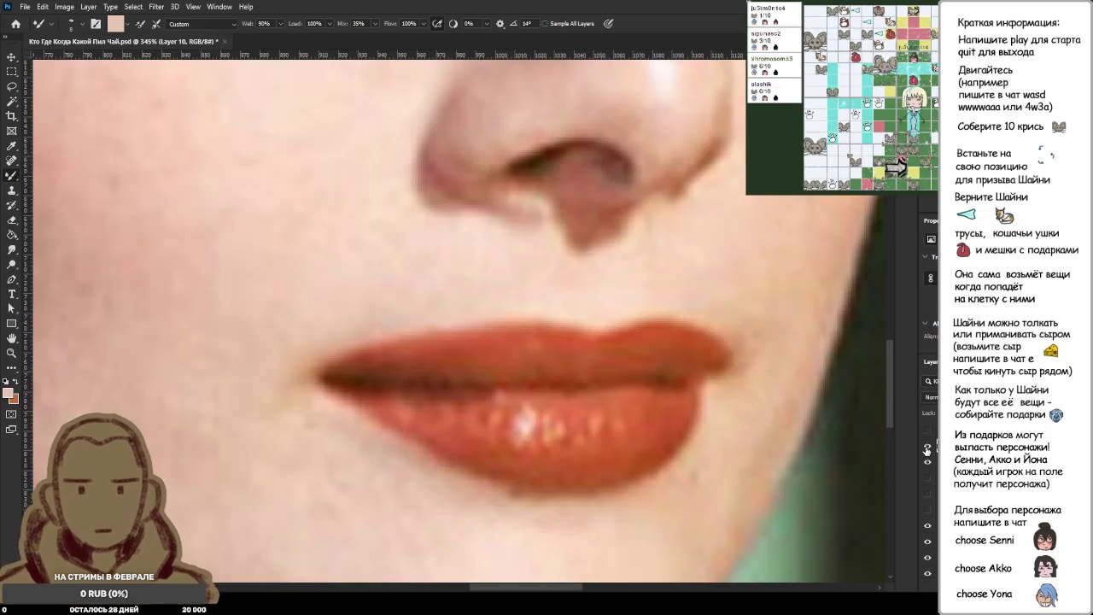
pyautogui.click(928, 451)
pyautogui.click(928, 450)
pyautogui.click(928, 450)
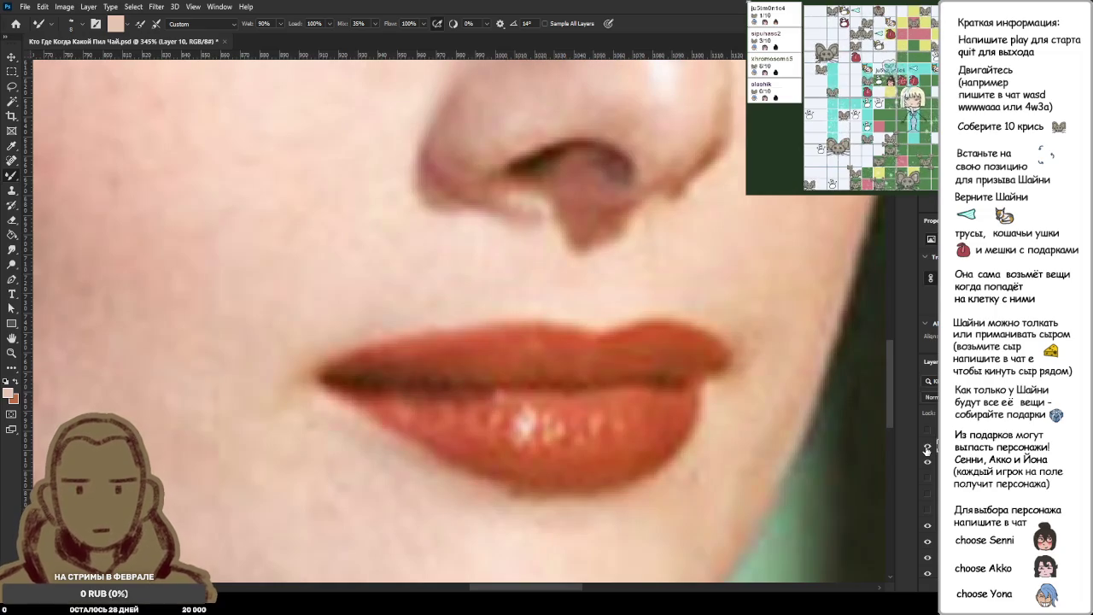
pyautogui.click(927, 450)
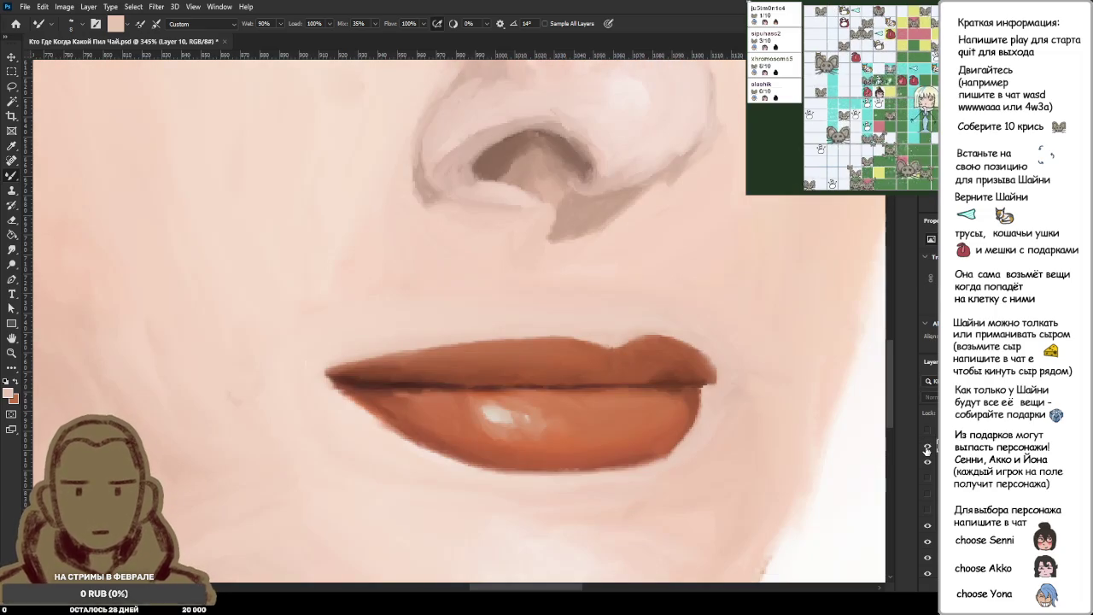
pyautogui.click(928, 450)
pyautogui.click(928, 450)
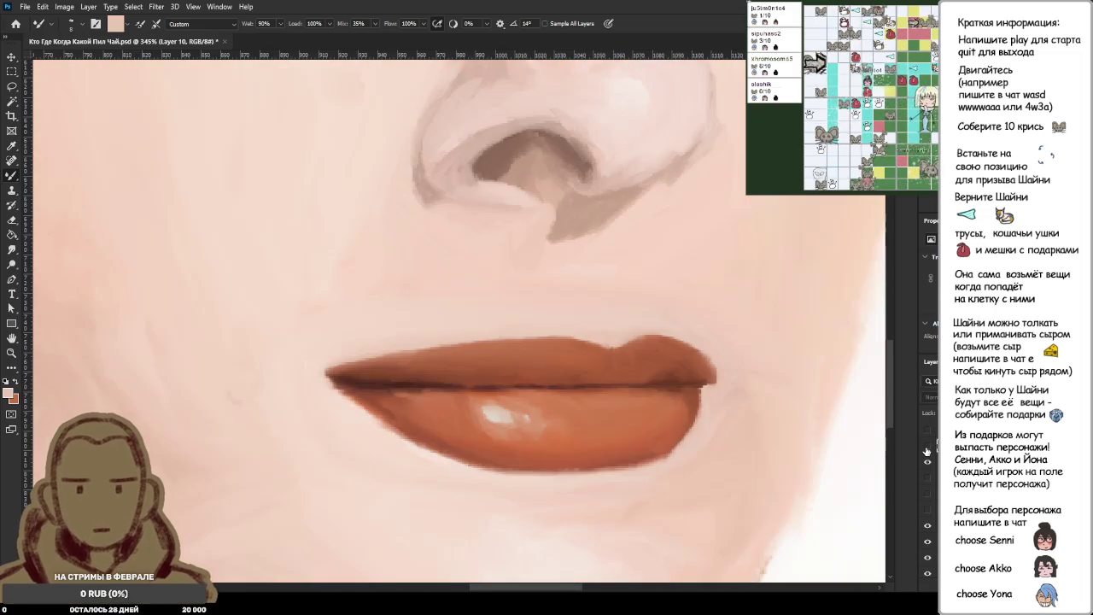
pyautogui.click(928, 450)
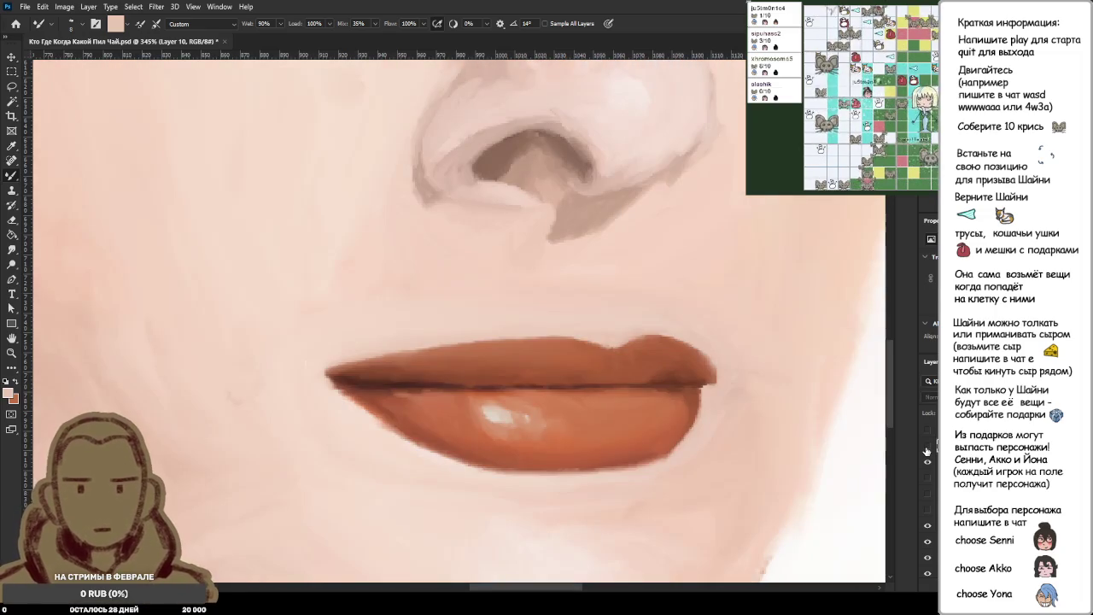
pyautogui.click(928, 451)
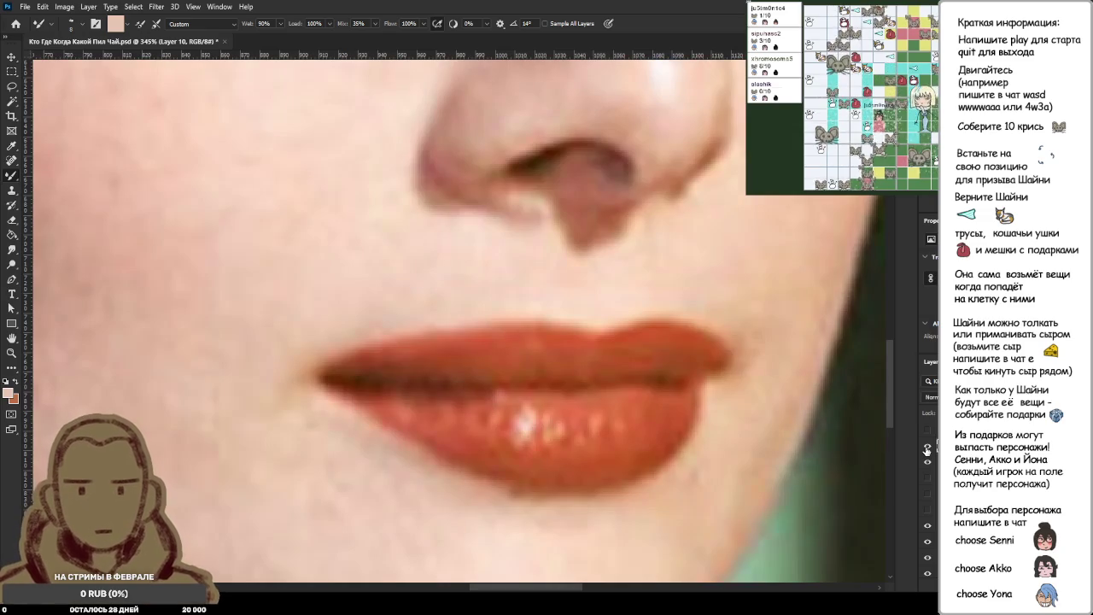
pyautogui.click(928, 450)
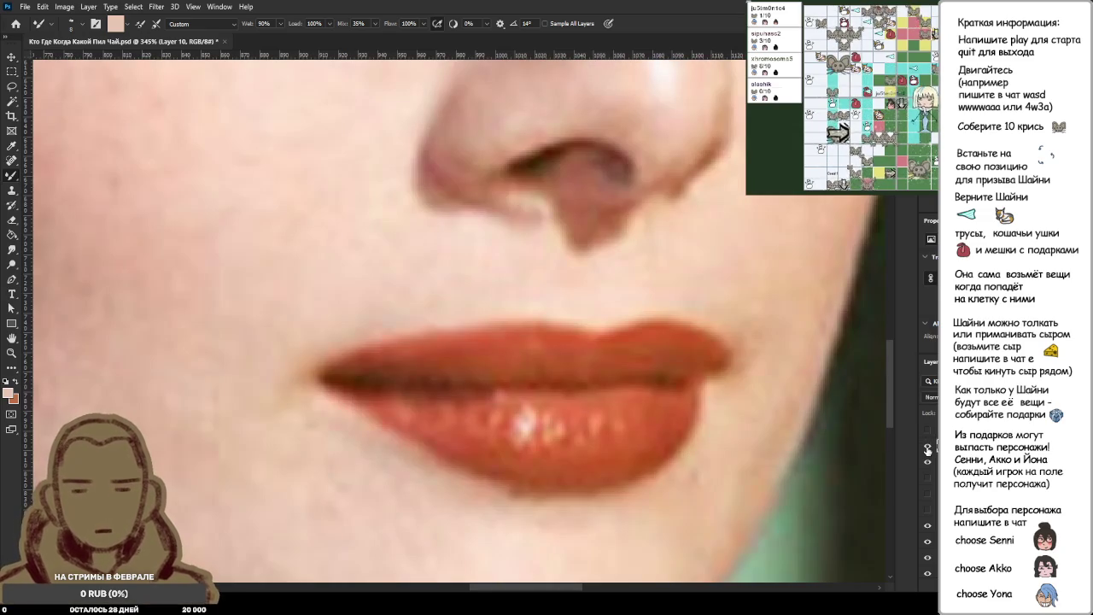
pyautogui.click(927, 450)
# Sample the brown lip colour at the right lip corner.
pyautogui.keyDown('alt'); pyautogui.click(703, 368); pyautogui.keyUp('alt')
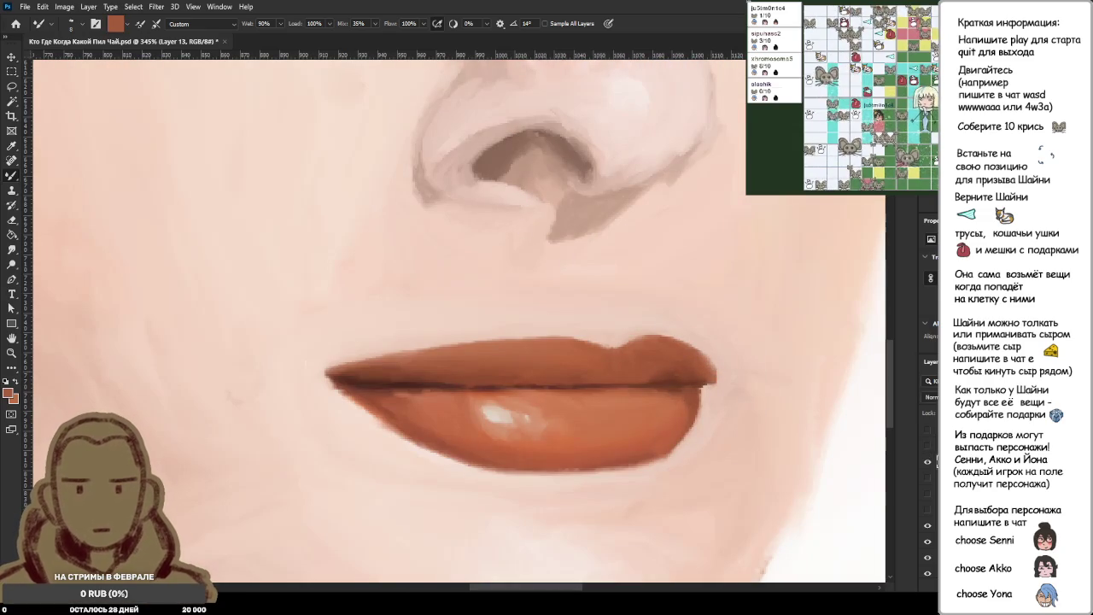
pyautogui.keyDown('alt'); pyautogui.click(707, 368); pyautogui.keyUp('alt')
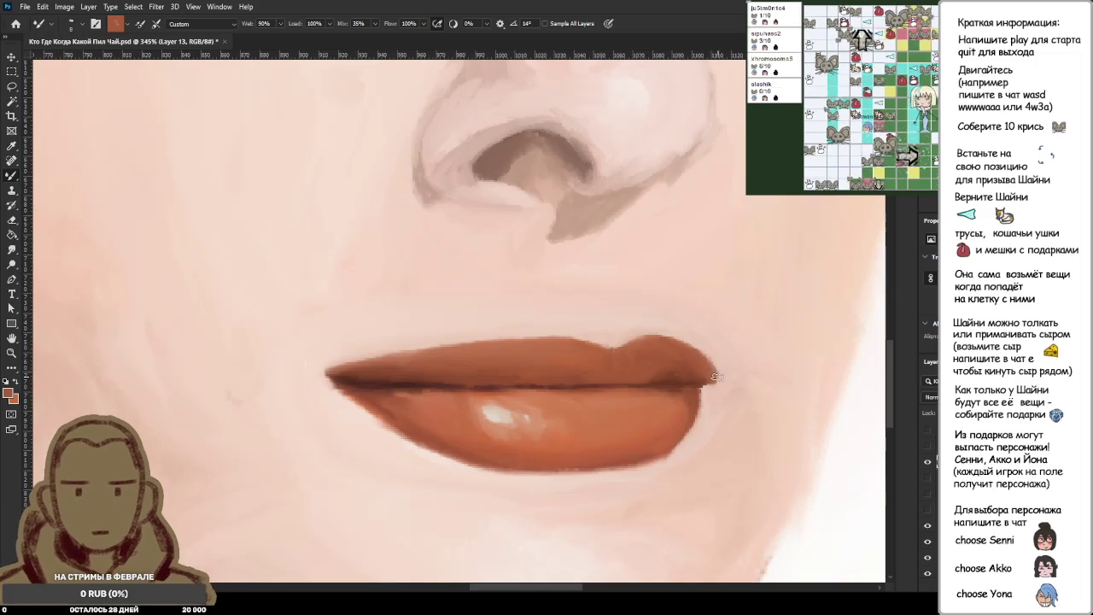
pyautogui.scroll(-3, 743, 398)
# Zoom out and back in to view the whole reference portrait.
pyautogui.scroll(-3, 683, 400)
pyautogui.scroll(-1, 641, 401)
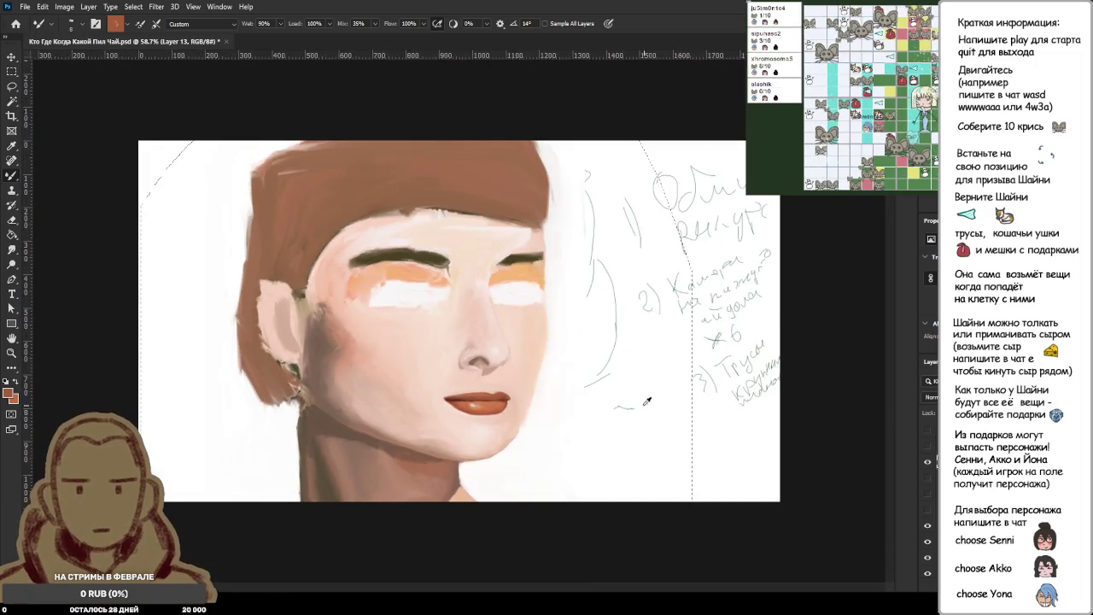
pyautogui.scroll(2, 597, 402)
pyautogui.scroll(1, 478, 408)
pyautogui.scroll(1, 464, 410)
pyautogui.scroll(1, 459, 410)
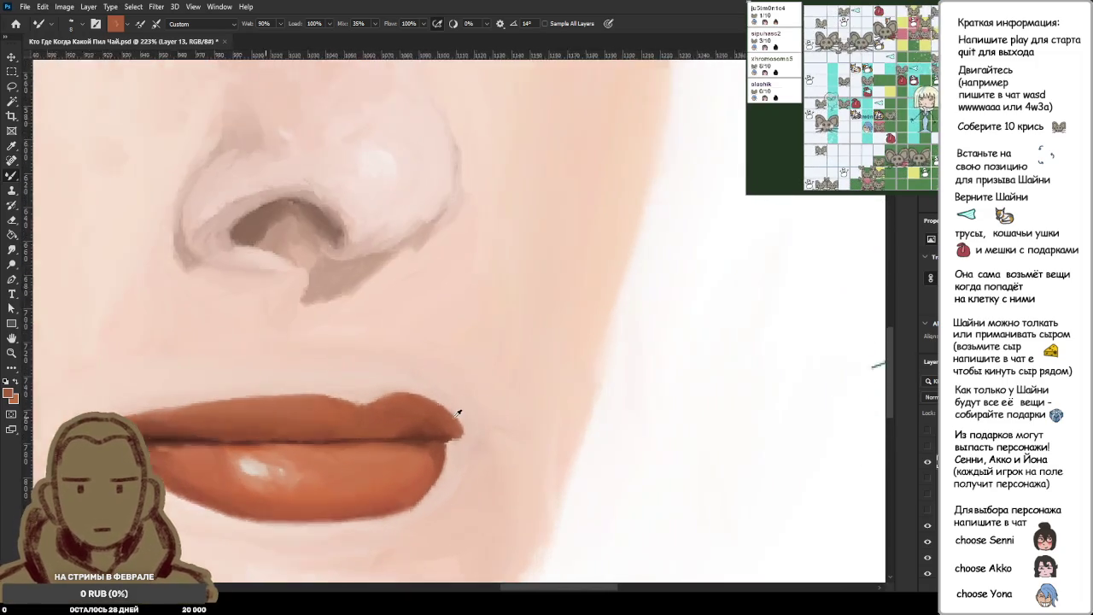
pyautogui.scroll(2, 341, 418)
pyautogui.scroll(-1, 281, 425)
pyautogui.scroll(-1, 257, 422)
pyautogui.scroll(-2, 205, 419)
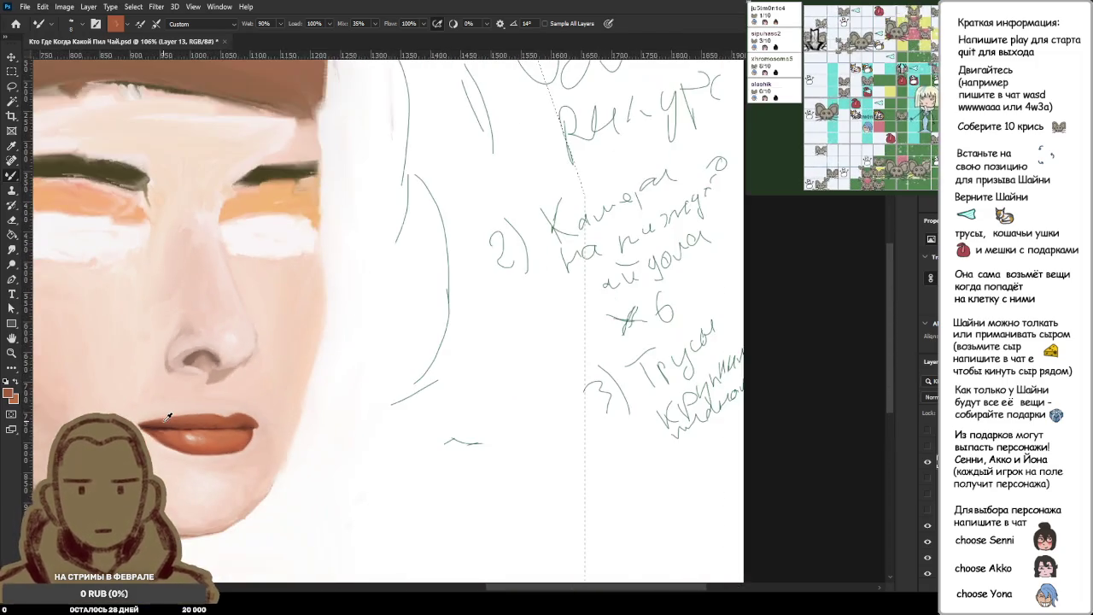
pyautogui.scroll(-1, 163, 416)
pyautogui.scroll(2, 464, 462)
pyautogui.scroll(2, 505, 471)
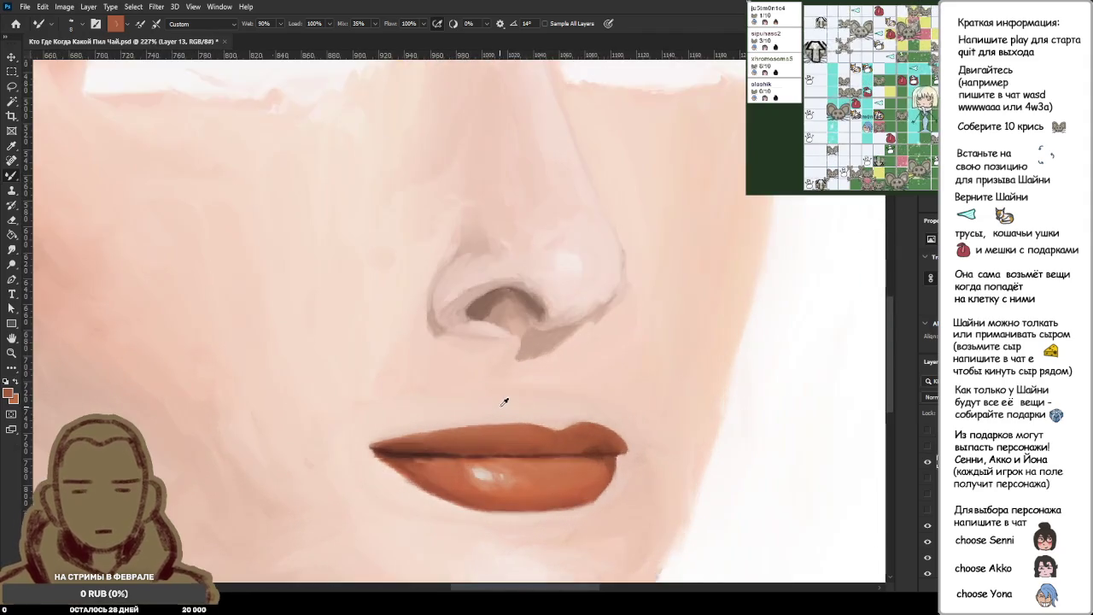
pyautogui.scroll(1, 621, 417)
# Flick the reference layer off and on, then zoom to about 1330% on the right lip corner.
pyautogui.click(927, 447)
pyautogui.click(926, 447)
pyautogui.scroll(2, 715, 481)
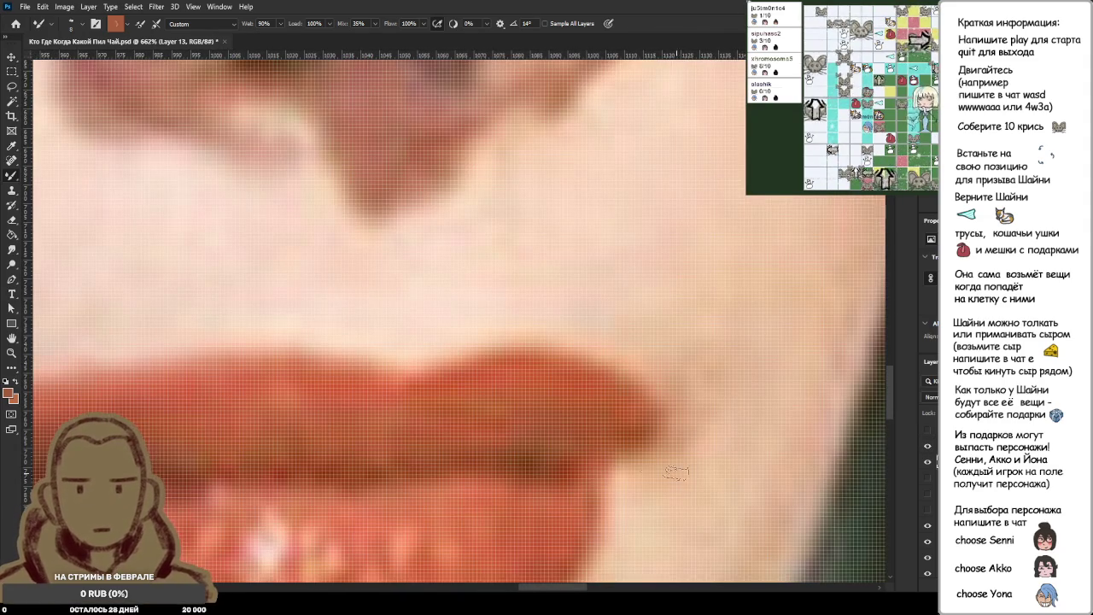
pyautogui.scroll(-1, 683, 427)
pyautogui.scroll(-2, 688, 430)
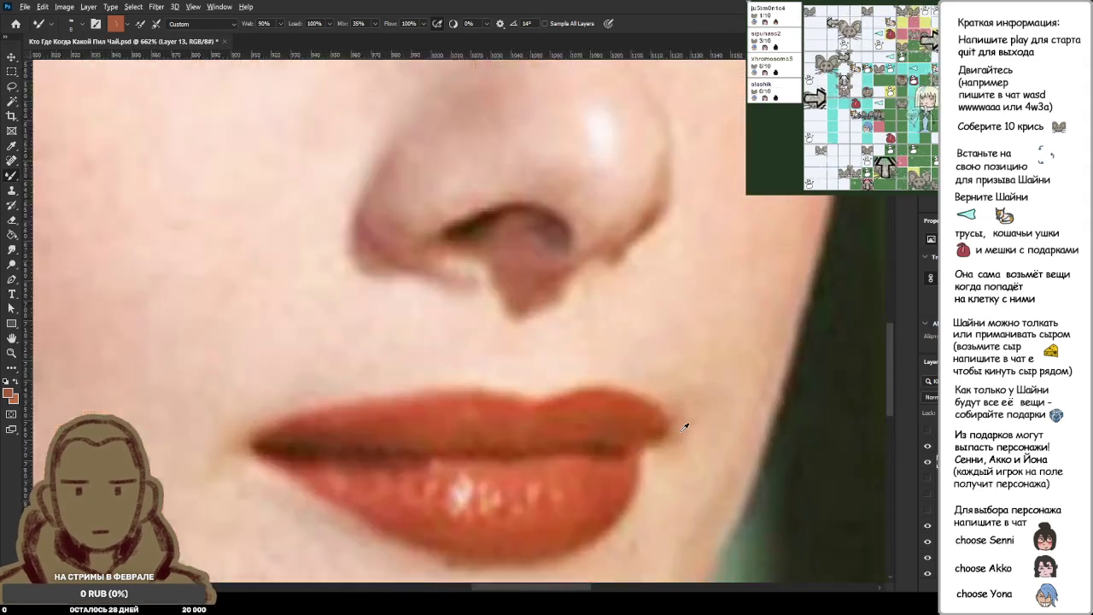
pyautogui.scroll(-2, 688, 429)
pyautogui.scroll(-2, 684, 427)
pyautogui.scroll(2, 576, 325)
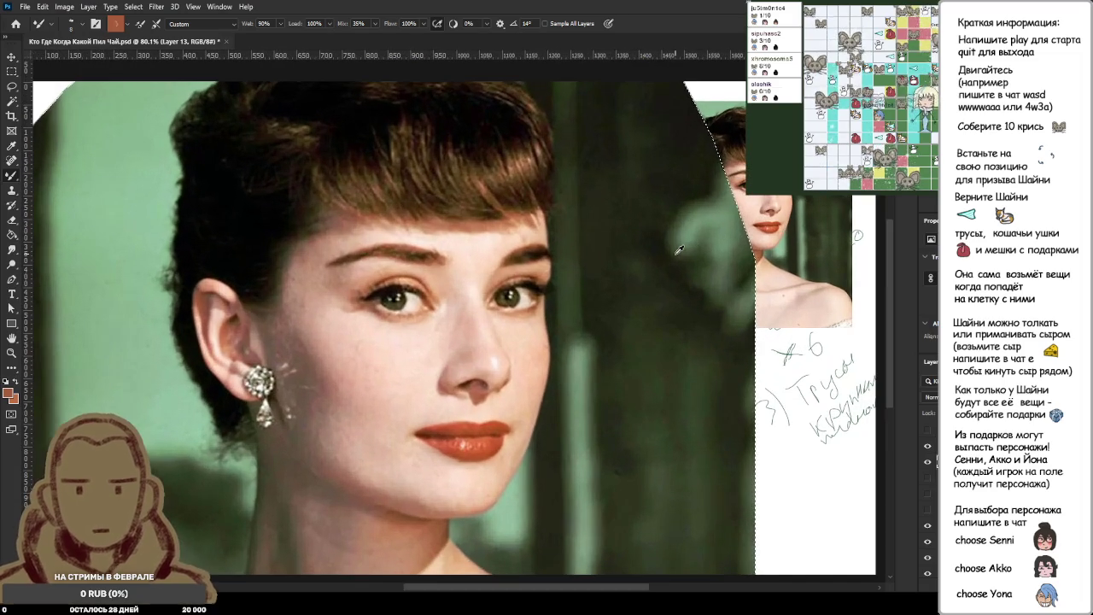
pyautogui.scroll(2, 493, 425)
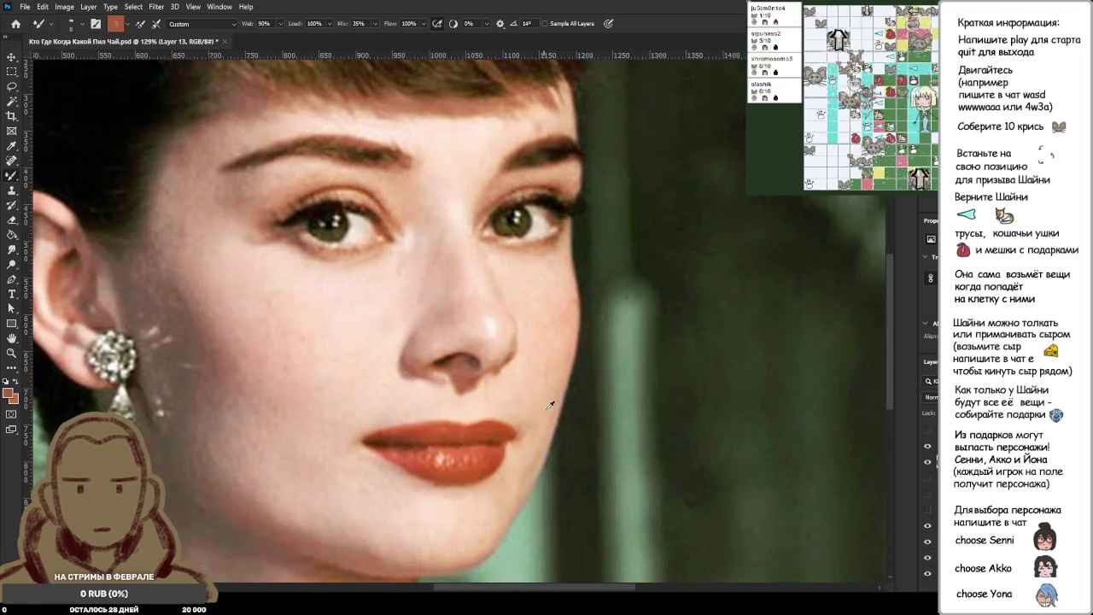
pyautogui.scroll(2, 526, 444)
pyautogui.scroll(2, 534, 410)
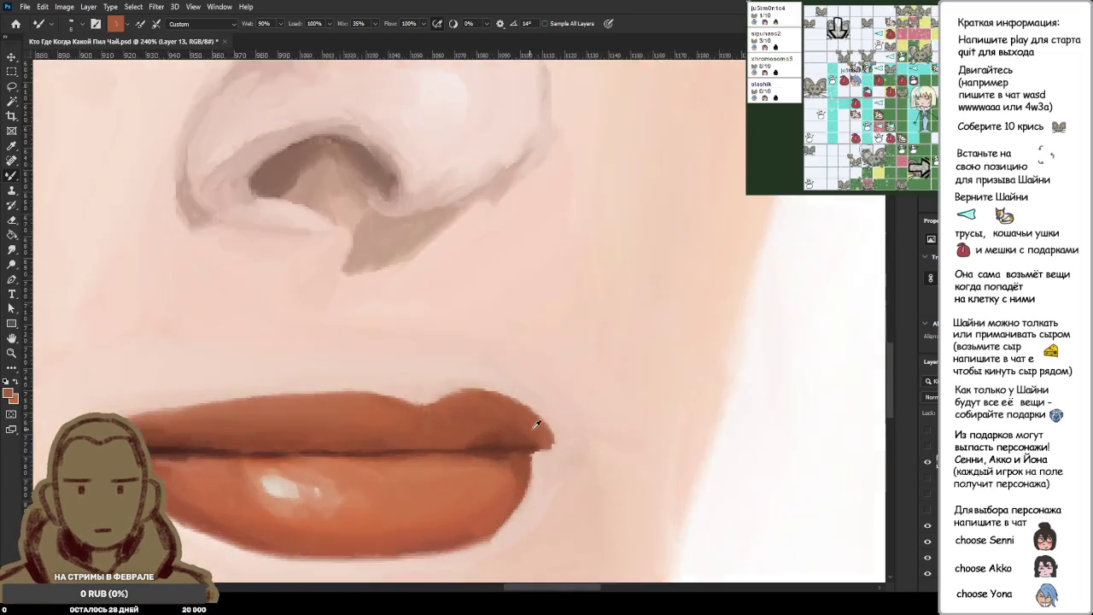
pyautogui.scroll(2, 538, 404)
pyautogui.scroll(1, 539, 403)
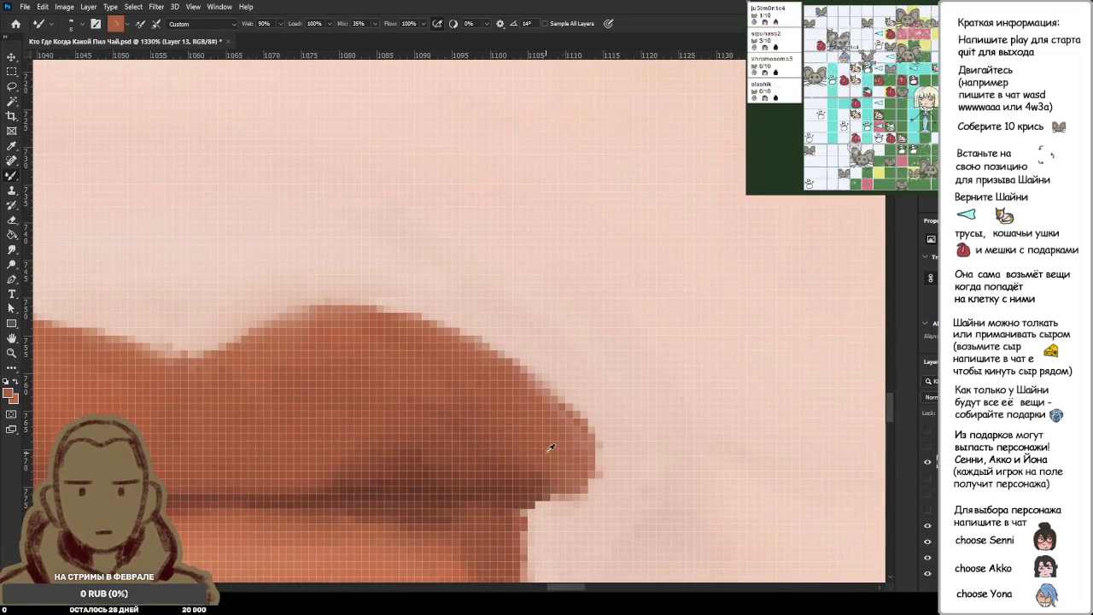
# Sample a darker brown and deepen the shadow in the lip corner.
pyautogui.keyDown('alt'); pyautogui.click(426, 483); pyautogui.keyUp('alt')
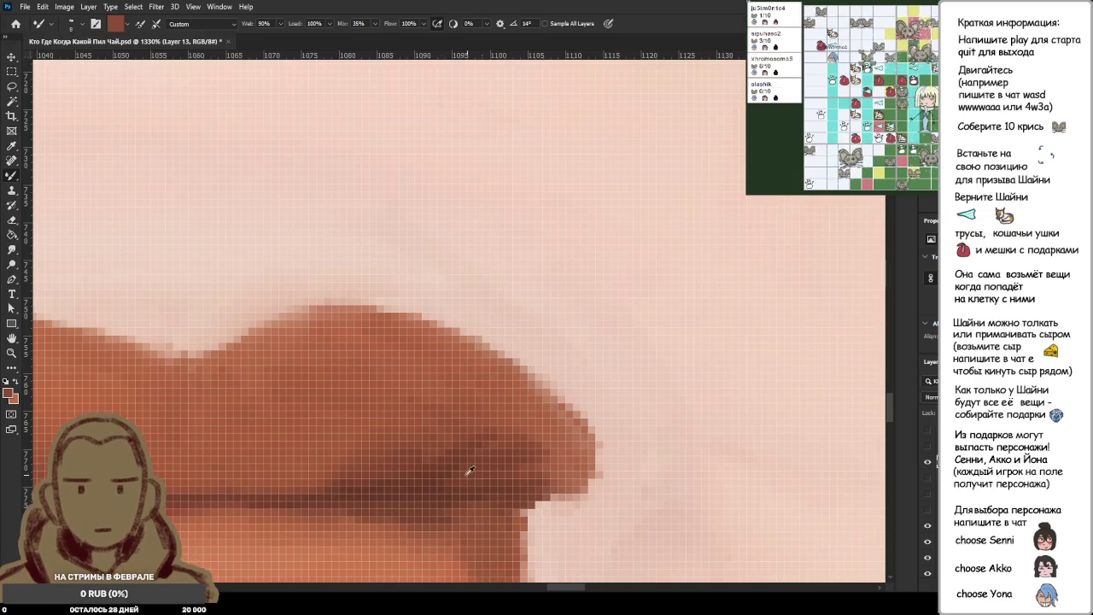
pyautogui.moveTo(498, 460); pyautogui.dragTo(568, 440)
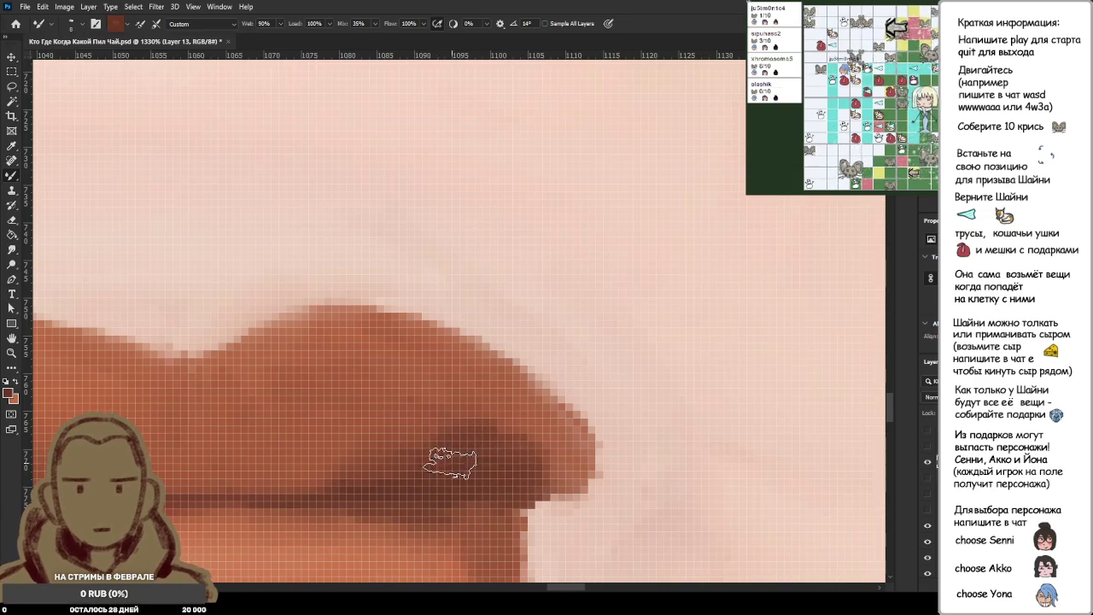
pyautogui.scroll(-2, 589, 454)
pyautogui.scroll(-2, 603, 452)
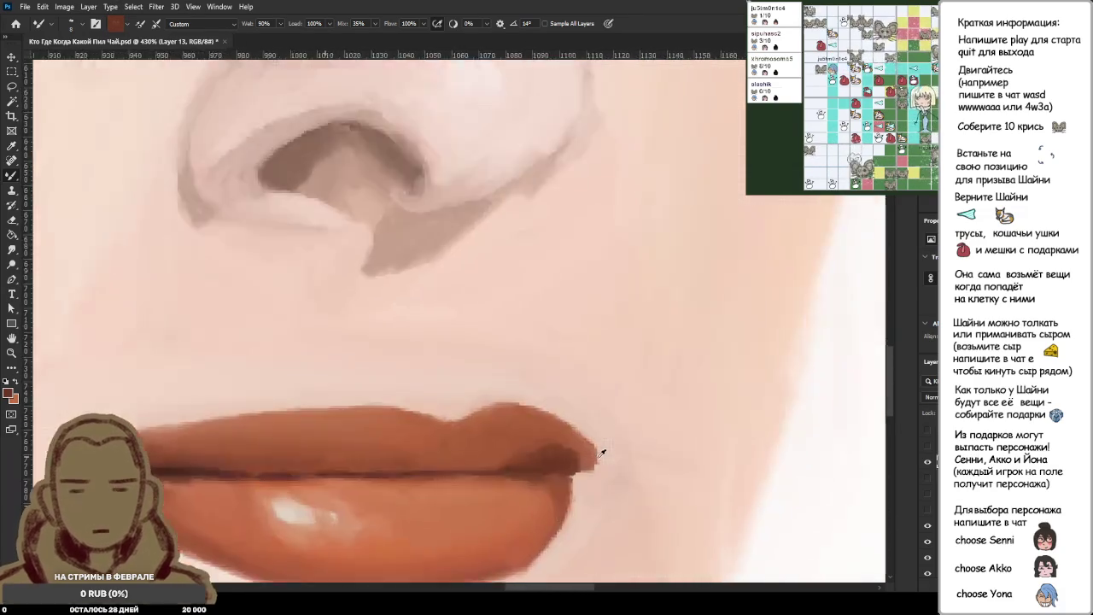
pyautogui.scroll(4, 598, 461)
pyautogui.scroll(1, 546, 504)
# Sample a lighter orange and paint a light stroke along the upper-lip corner.
pyautogui.keyDown('alt'); pyautogui.click(530, 511); pyautogui.keyUp('alt')
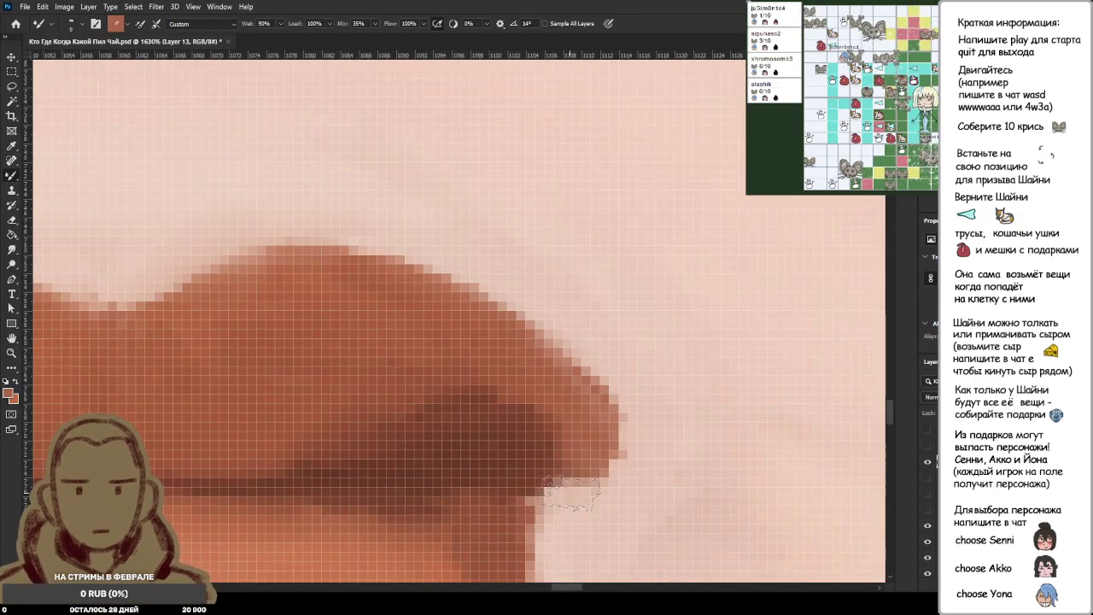
pyautogui.scroll(-2, 647, 466)
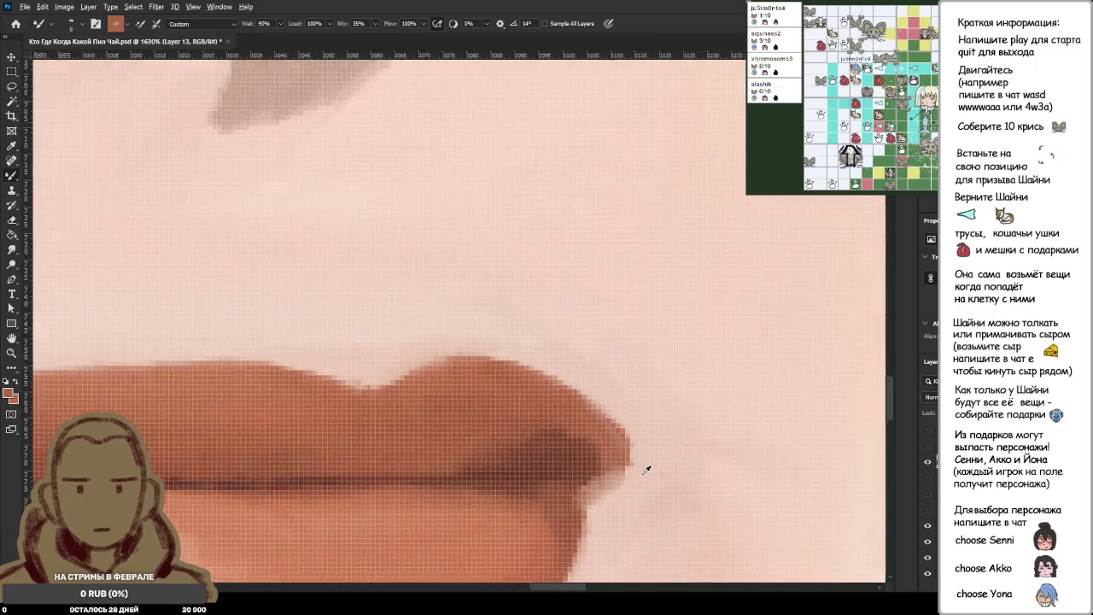
pyautogui.scroll(-1, 647, 481)
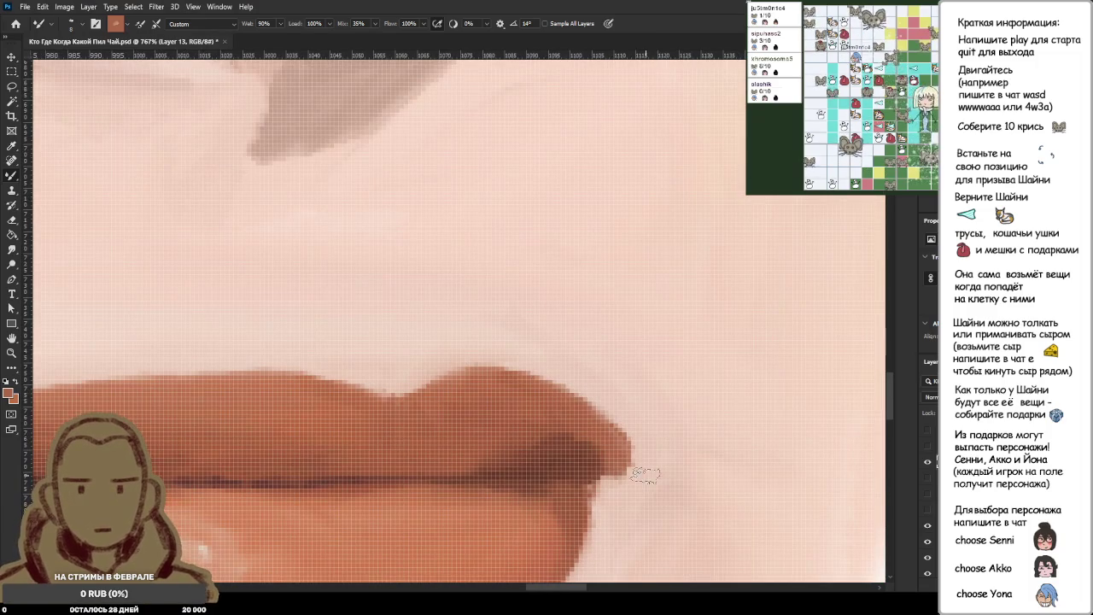
pyautogui.moveTo(613, 400)
pyautogui.mouseDown()
pyautogui.moveTo(629, 466)
pyautogui.moveTo(602, 400)
pyautogui.mouseUp()
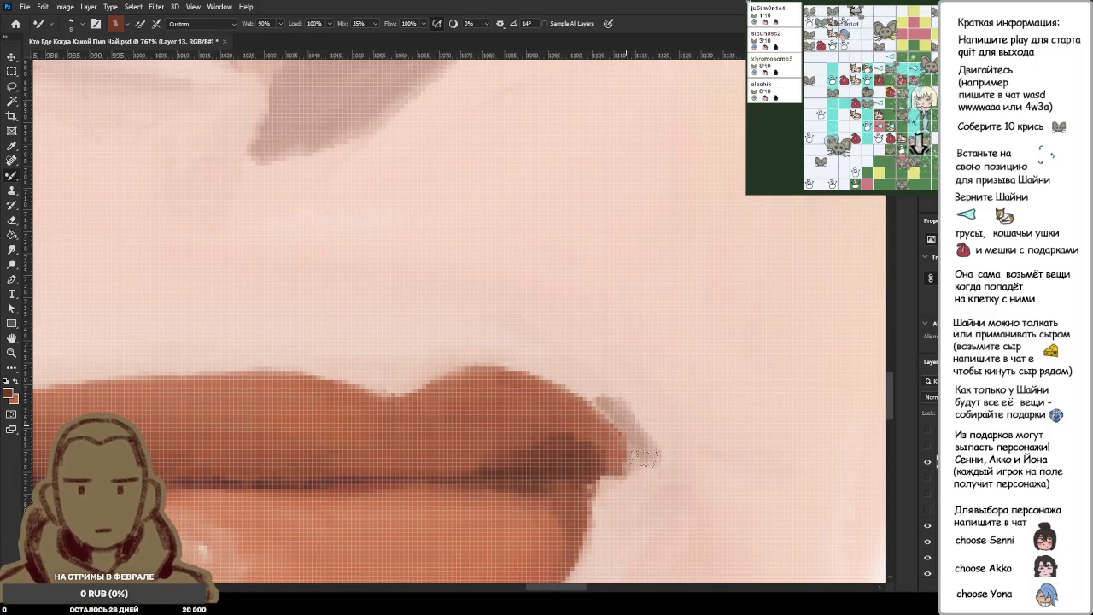
# Compare against the reference, then lighten the lip corner with a sampled pink skin tone.
pyautogui.click(928, 449)
pyautogui.click(928, 450)
pyautogui.click(928, 449)
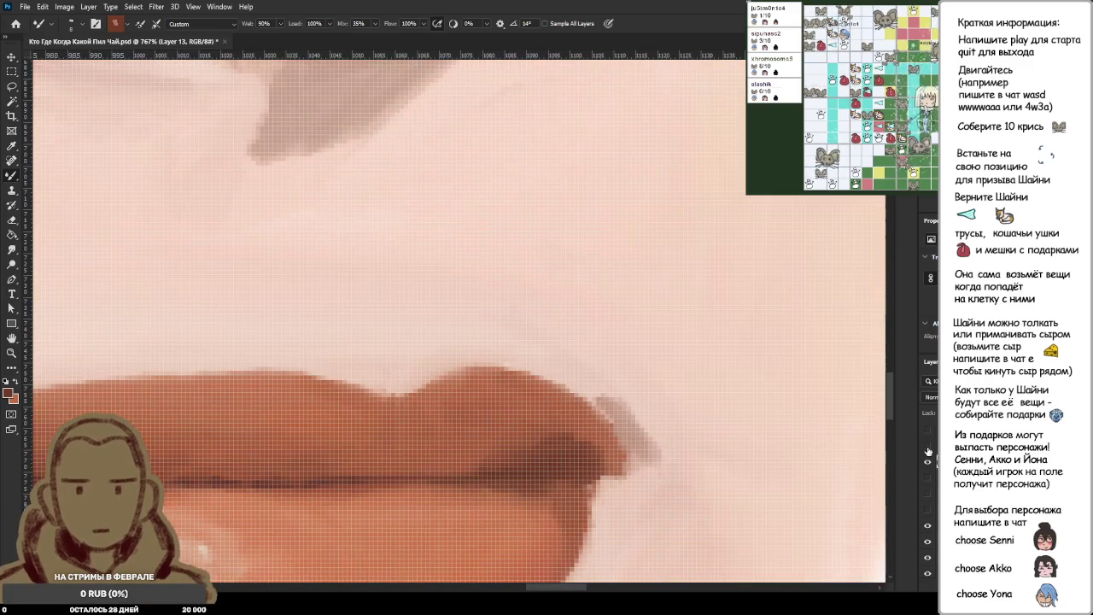
pyautogui.keyDown('alt'); pyautogui.click(624, 412); pyautogui.keyUp('alt')
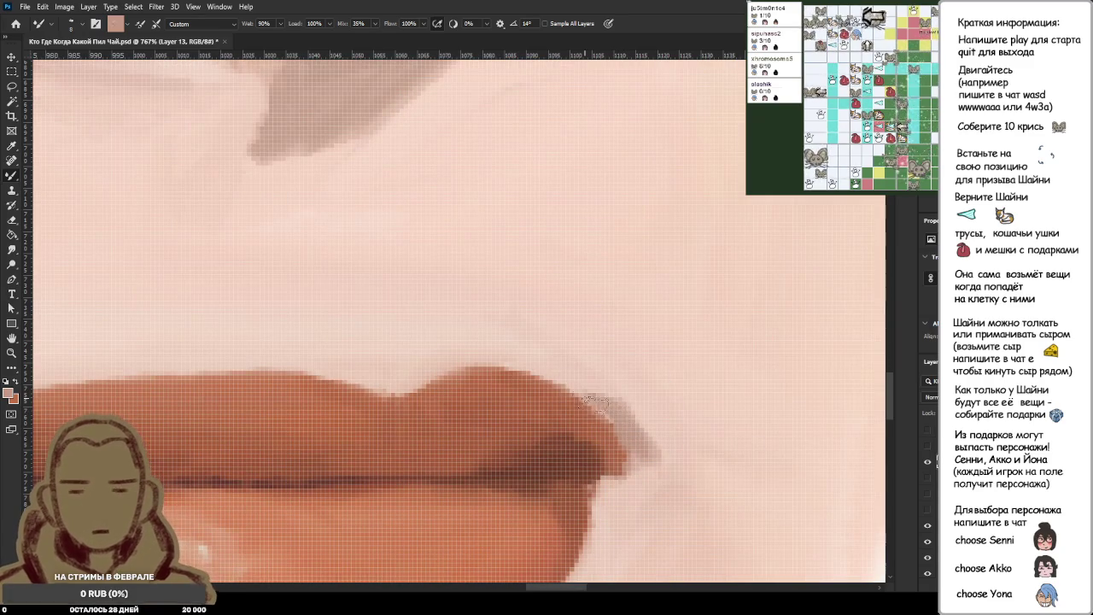
pyautogui.moveTo(658, 426); pyautogui.dragTo(627, 408)
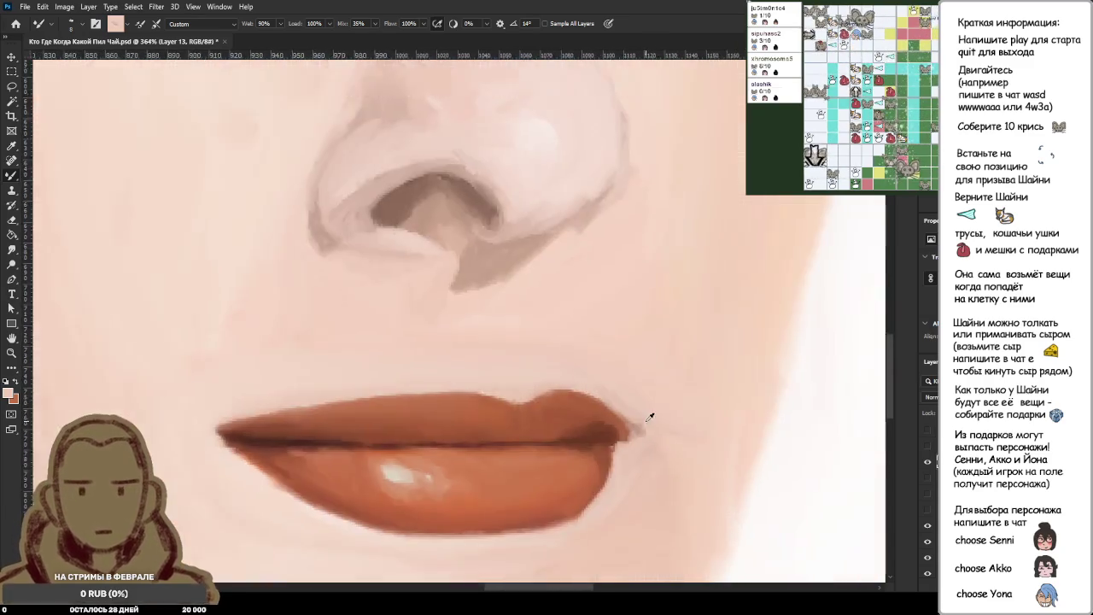
pyautogui.keyDown('alt'); pyautogui.scroll(-5, 649, 419); pyautogui.keyUp('alt')
pyautogui.click(929, 449)
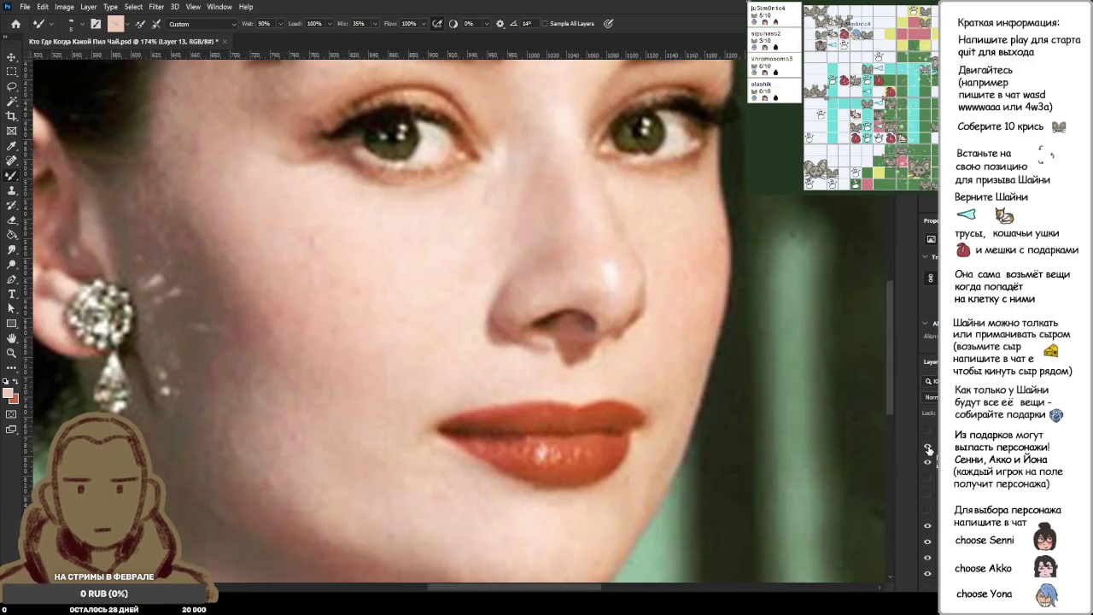
# Flip the reference photo on and off to compare the lips, leaving it hidden.
pyautogui.click(929, 450)
pyautogui.click(929, 449)
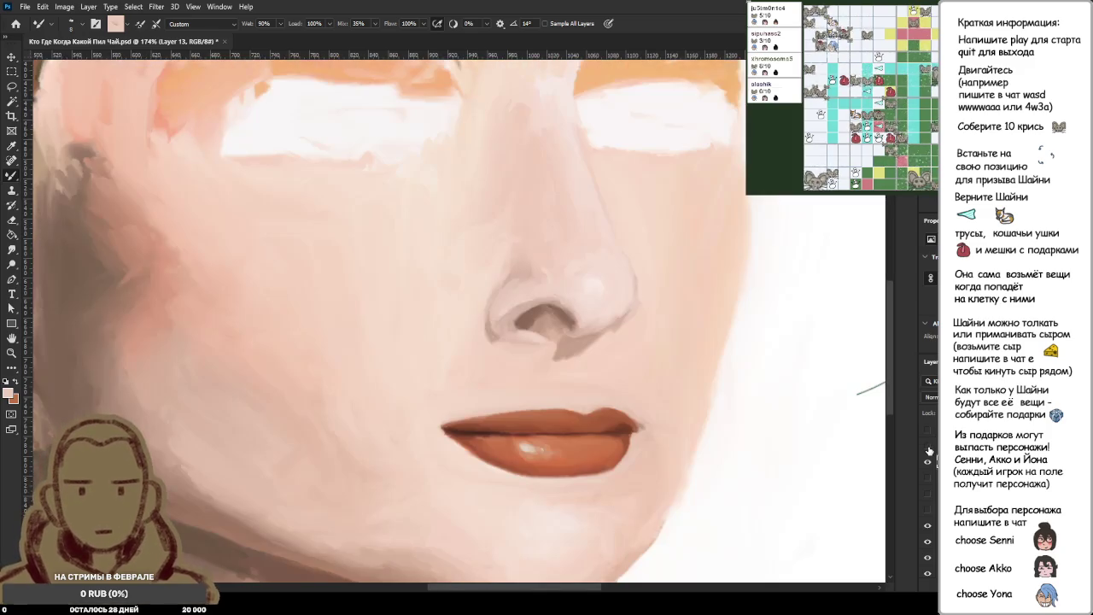
pyautogui.click(928, 449)
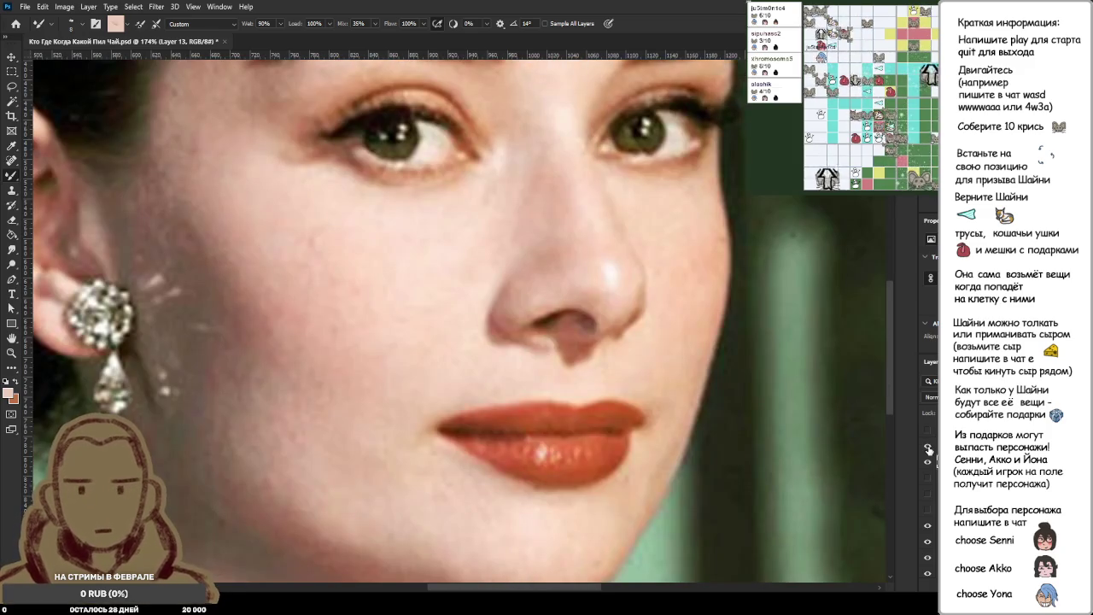
pyautogui.click(929, 449)
pyautogui.click(929, 449)
# Paint a broad, darker shadow along the underside of the lower lip.
pyautogui.keyDown('alt'); pyautogui.scroll(3, 581, 494); pyautogui.keyUp('alt')
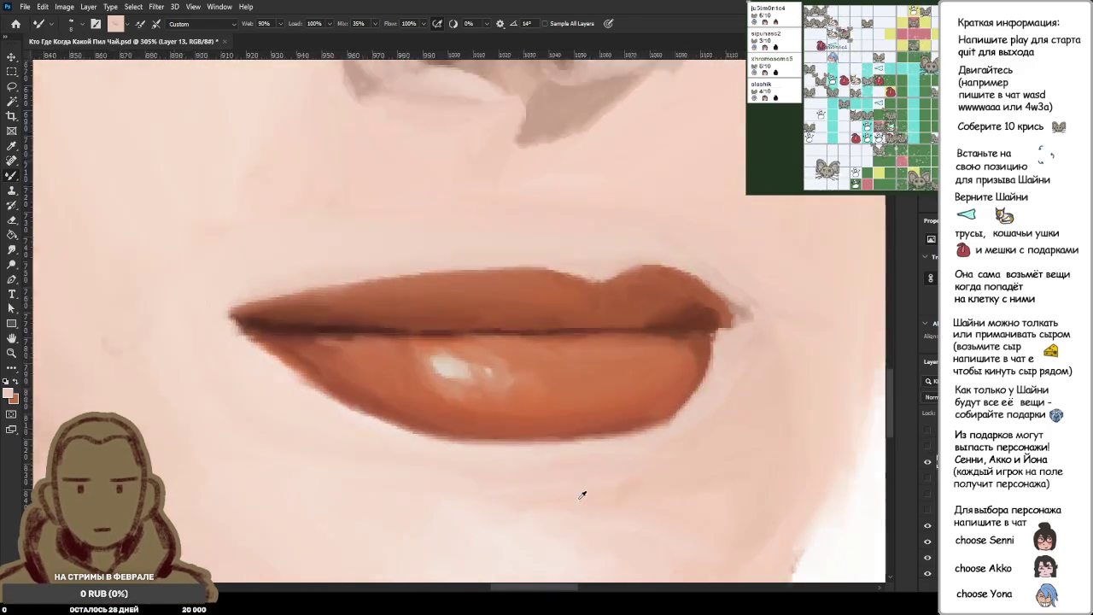
pyautogui.keyDown('alt'); pyautogui.scroll(3, 582, 494); pyautogui.keyUp('alt')
pyautogui.keyDown('alt'); pyautogui.click(542, 420); pyautogui.keyUp('alt')
pyautogui.moveTo(500, 425); pyautogui.dragTo(603, 429)
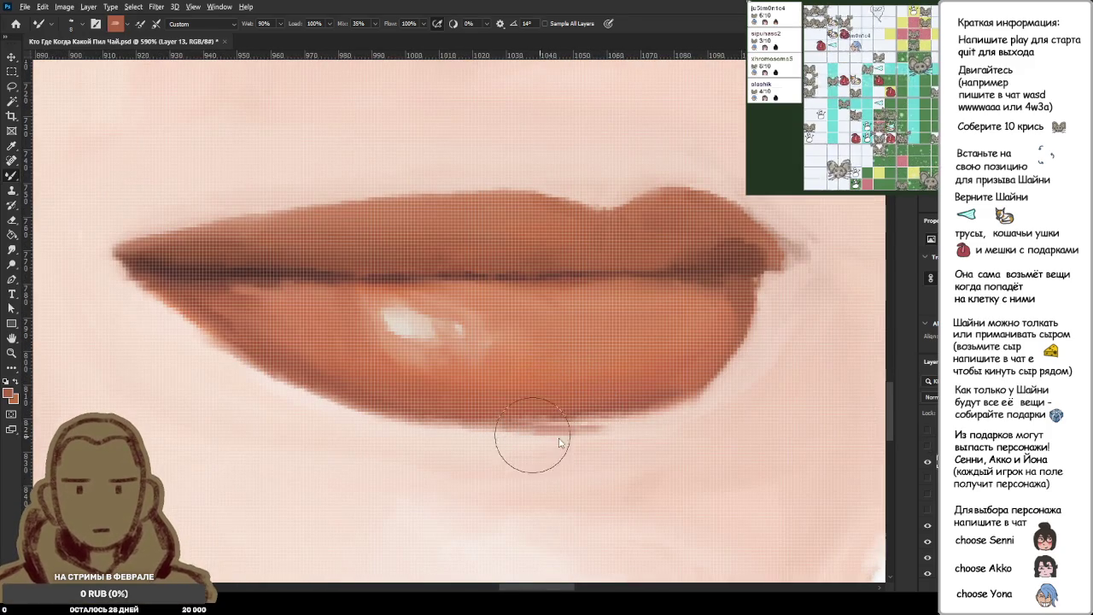
pyautogui.keyDown('alt'); pyautogui.click(573, 409); pyautogui.keyUp('alt')
pyautogui.keyDown('alt'); pyautogui.click(724, 249); pyautogui.keyUp('alt')
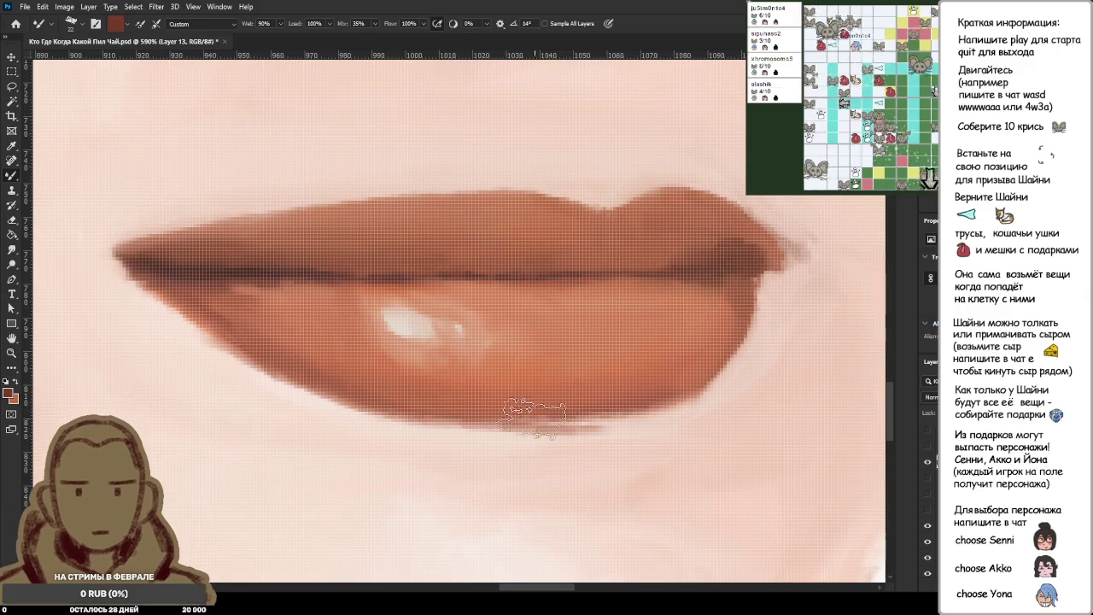
pyautogui.moveTo(491, 427); pyautogui.dragTo(684, 420)
pyautogui.moveTo(538, 410); pyautogui.dragTo(477, 417)
pyautogui.moveTo(546, 423)
pyautogui.mouseDown()
pyautogui.moveTo(440, 412)
pyautogui.moveTo(640, 423)
pyautogui.moveTo(566, 420)
pyautogui.moveTo(688, 397)
pyautogui.moveTo(466, 431)
pyautogui.mouseUp()
# Dab and repaint the lower lip's bottom edge using a sampled lip tone.
pyautogui.keyDown('alt'); pyautogui.click(732, 255); pyautogui.keyUp('alt')
pyautogui.keyDown('alt'); pyautogui.click(736, 257); pyautogui.keyUp('alt')
pyautogui.keyDown('alt'); pyautogui.click(743, 305); pyautogui.keyUp('alt')
pyautogui.keyDown('alt'); pyautogui.click(625, 384); pyautogui.keyUp('alt')
pyautogui.moveTo(513, 401); pyautogui.dragTo(684, 394)
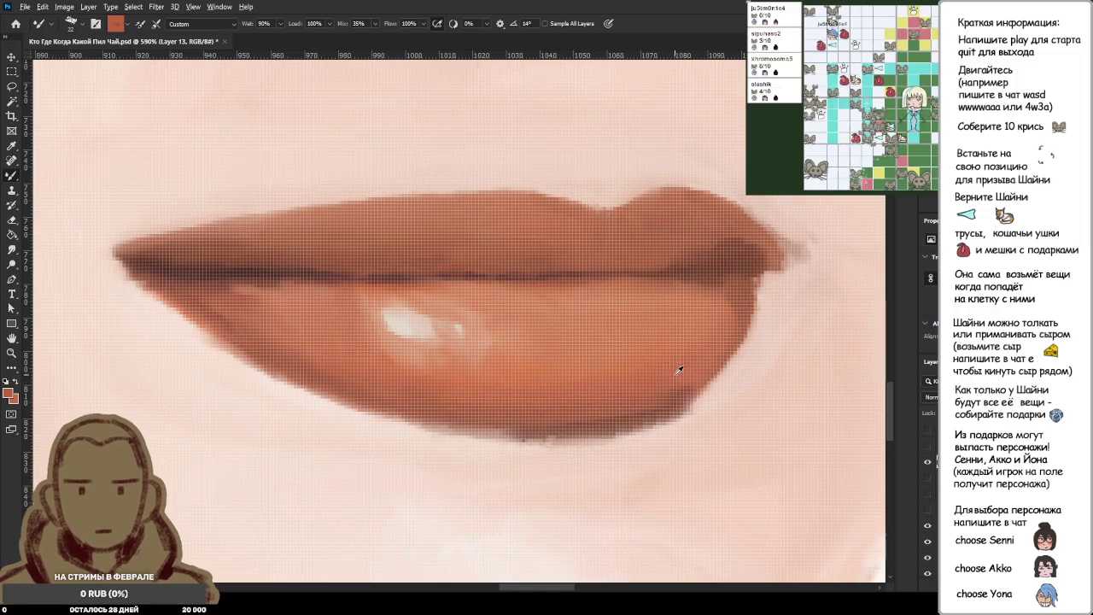
# Smooth the lower lip's bottom shadow edge and blend its right side.
pyautogui.keyDown('alt'); pyautogui.click(578, 378); pyautogui.keyUp('alt')
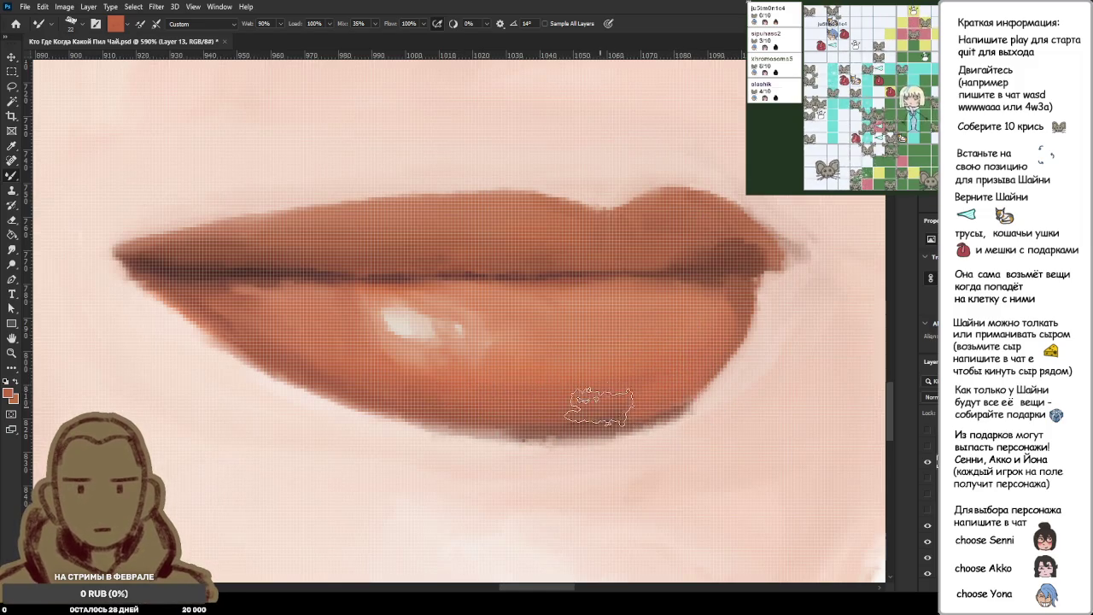
pyautogui.keyDown('alt'); pyautogui.click(706, 321); pyautogui.keyUp('alt')
pyautogui.moveTo(641, 419); pyautogui.dragTo(440, 434)
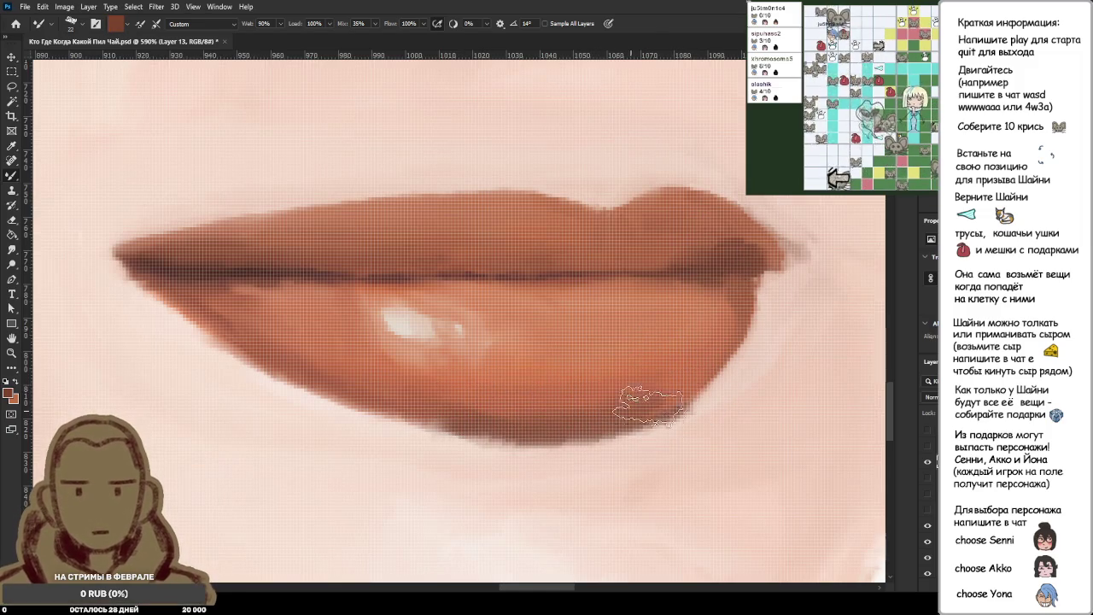
pyautogui.moveTo(675, 380)
pyautogui.mouseDown()
pyautogui.moveTo(554, 410)
pyautogui.moveTo(474, 400)
pyautogui.moveTo(512, 420)
pyautogui.mouseUp()
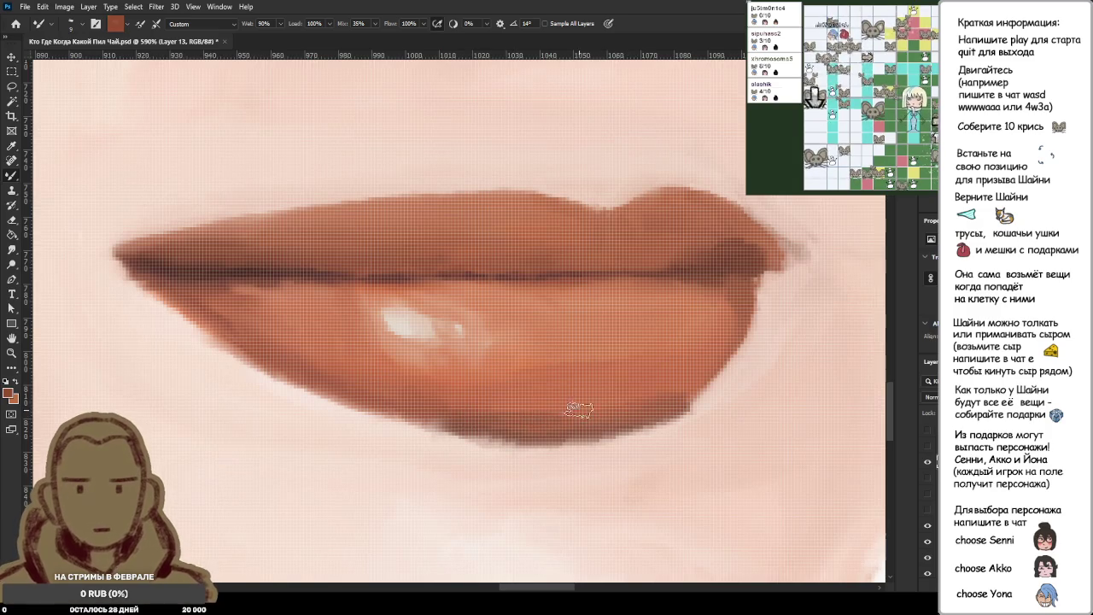
# Sample a lighter orange and a darker reddish-brown from the lip.
pyautogui.keyDown('alt'); pyautogui.click(527, 375); pyautogui.keyUp('alt')
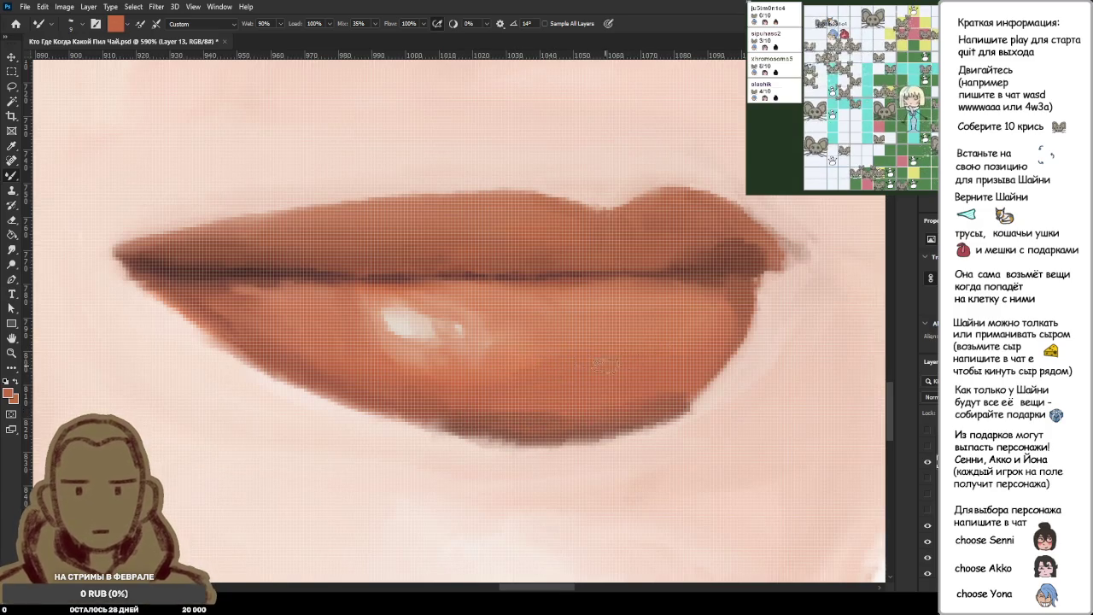
pyautogui.scroll(-3, 604, 365)
pyautogui.scroll(-2, 605, 365)
pyautogui.scroll(4, 536, 417)
pyautogui.scroll(2, 536, 417)
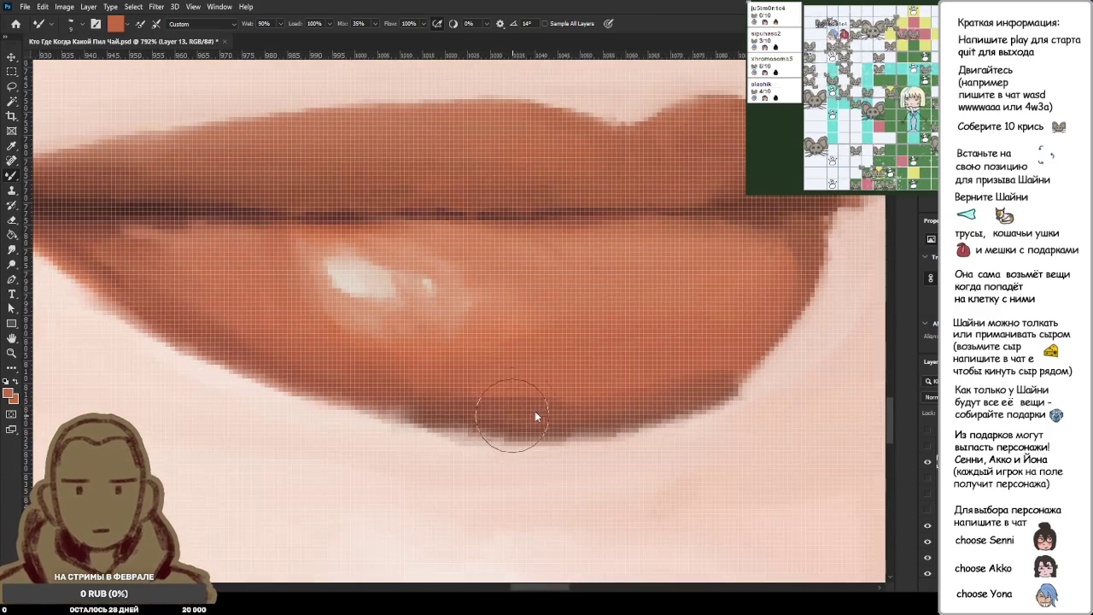
pyautogui.keyDown('alt'); pyautogui.click(521, 395); pyautogui.keyUp('alt')
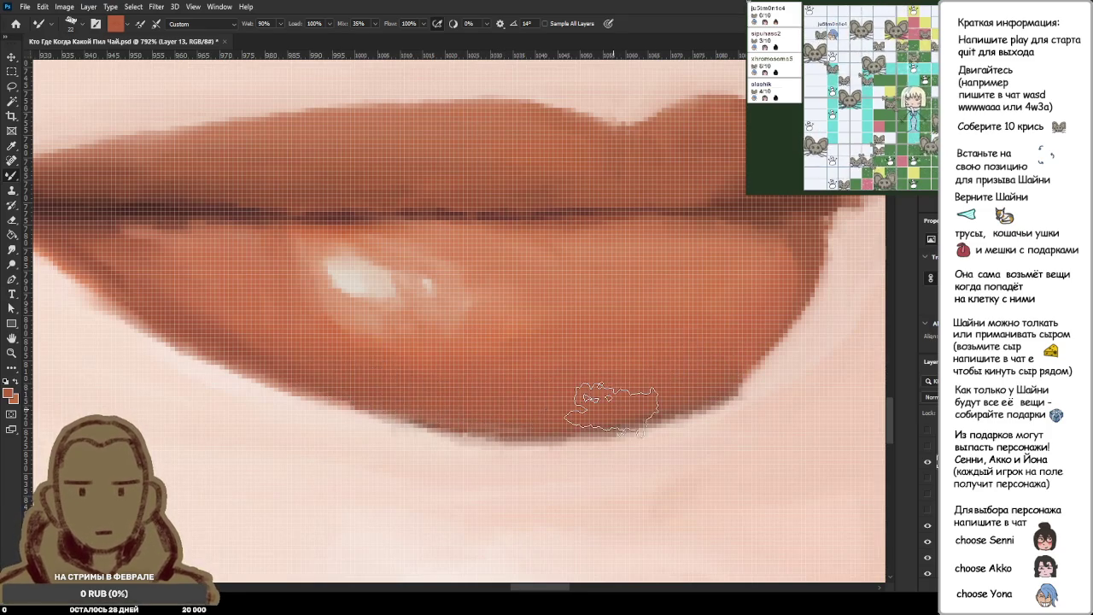
pyautogui.scroll(-3, 675, 406)
pyautogui.scroll(-3, 690, 400)
pyautogui.scroll(1, 709, 399)
pyautogui.scroll(3, 730, 401)
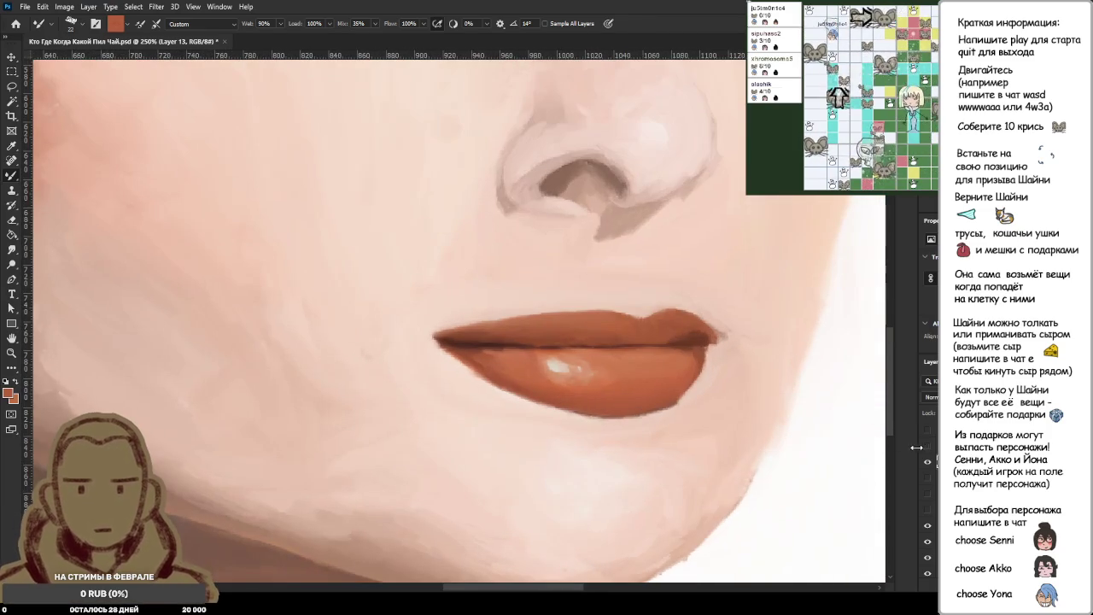
# Toggle the reference photo repeatedly to compare the mouth, then hide it.
pyautogui.click(927, 450)
pyautogui.click(926, 450)
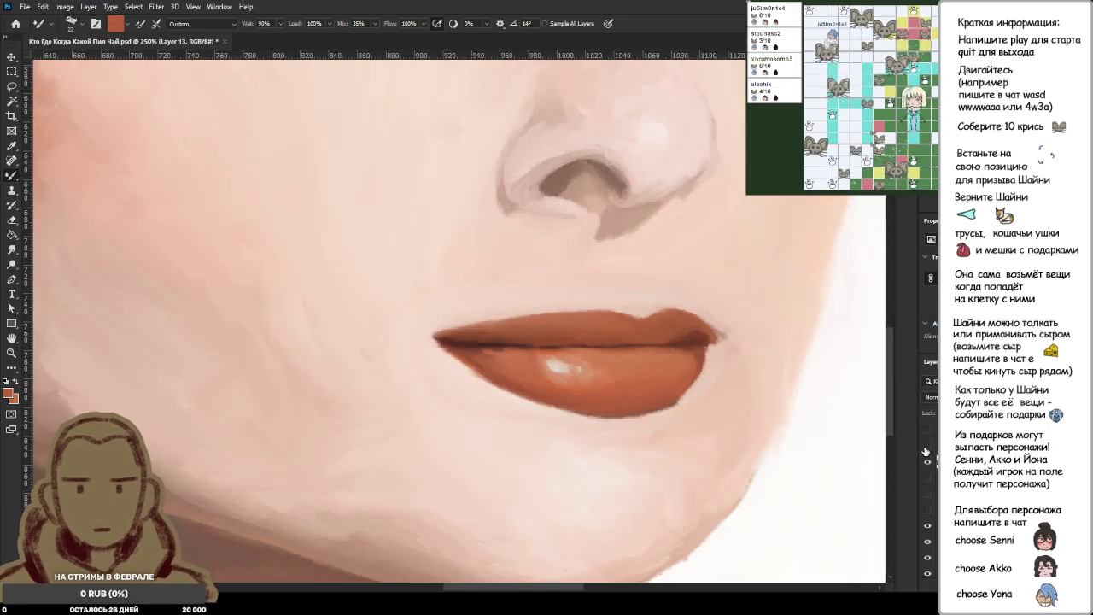
pyautogui.click(927, 450)
pyautogui.click(927, 451)
pyautogui.click(927, 450)
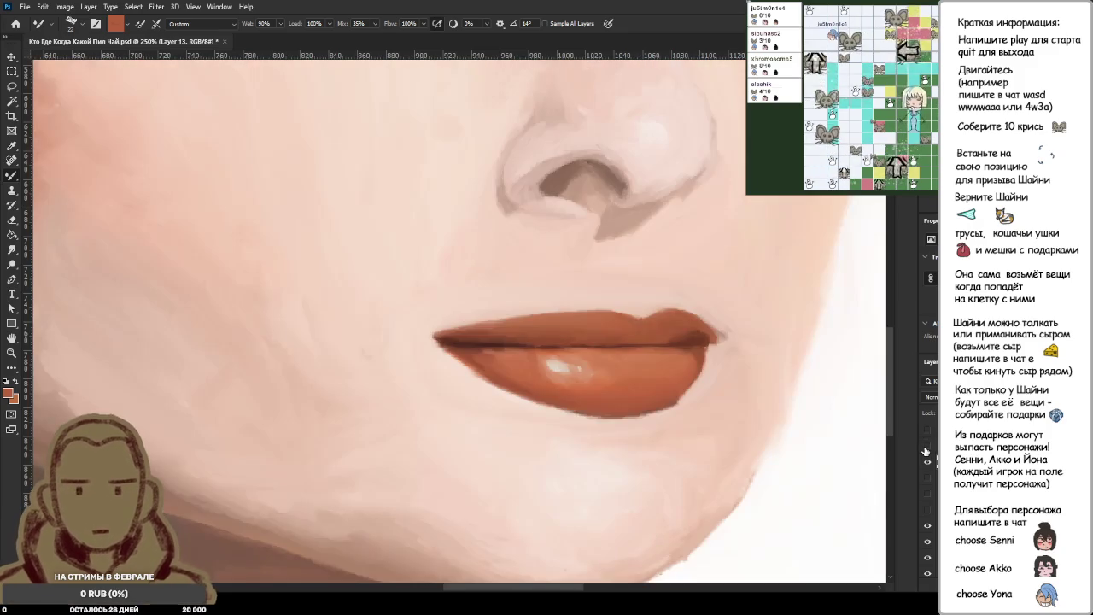
# Brush sampled light skin tone over the right lip corner.
pyautogui.scroll(5, 695, 269)
pyautogui.keyDown('alt'); pyautogui.click(576, 251); pyautogui.keyUp('alt')
pyautogui.moveTo(576, 251)
pyautogui.mouseDown()
pyautogui.moveTo(538, 244)
pyautogui.moveTo(589, 245)
pyautogui.moveTo(568, 273)
pyautogui.mouseUp()
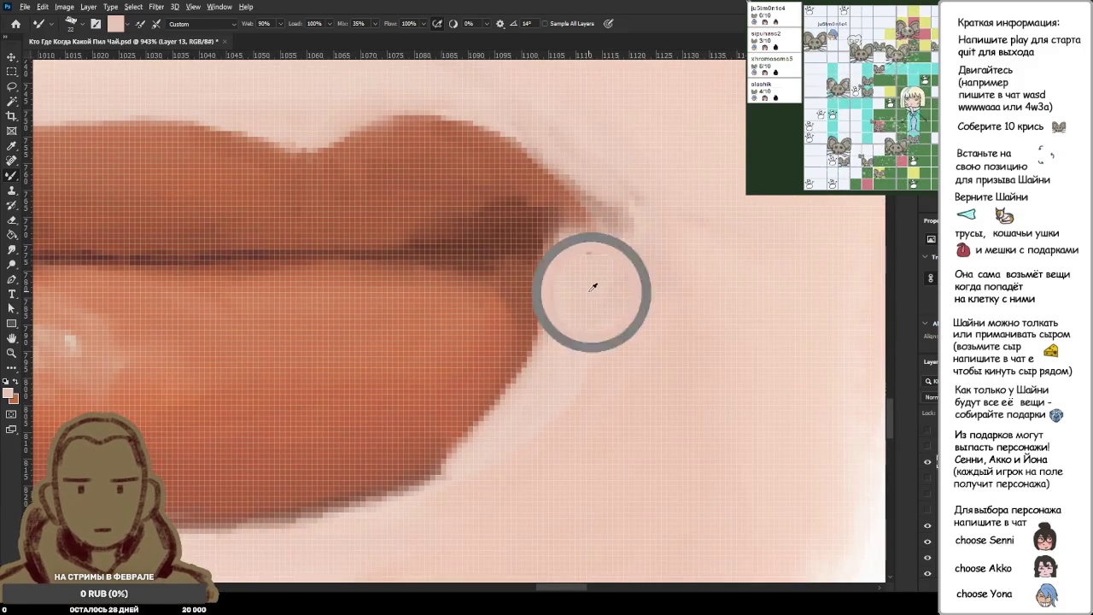
pyautogui.scroll(-3, 737, 325)
pyautogui.scroll(-2, 691, 312)
pyautogui.scroll(1, 666, 288)
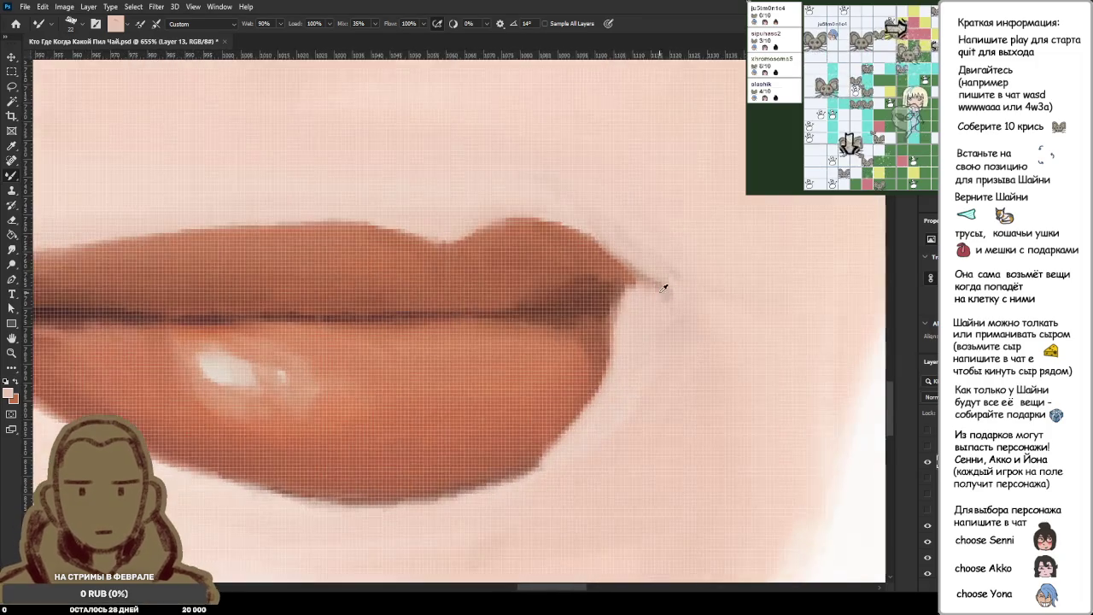
pyautogui.scroll(-1, 652, 309)
pyautogui.scroll(-2, 652, 309)
# Recheck the softened corner against the reference photo and zoom out to the full portrait.
pyautogui.click(926, 449)
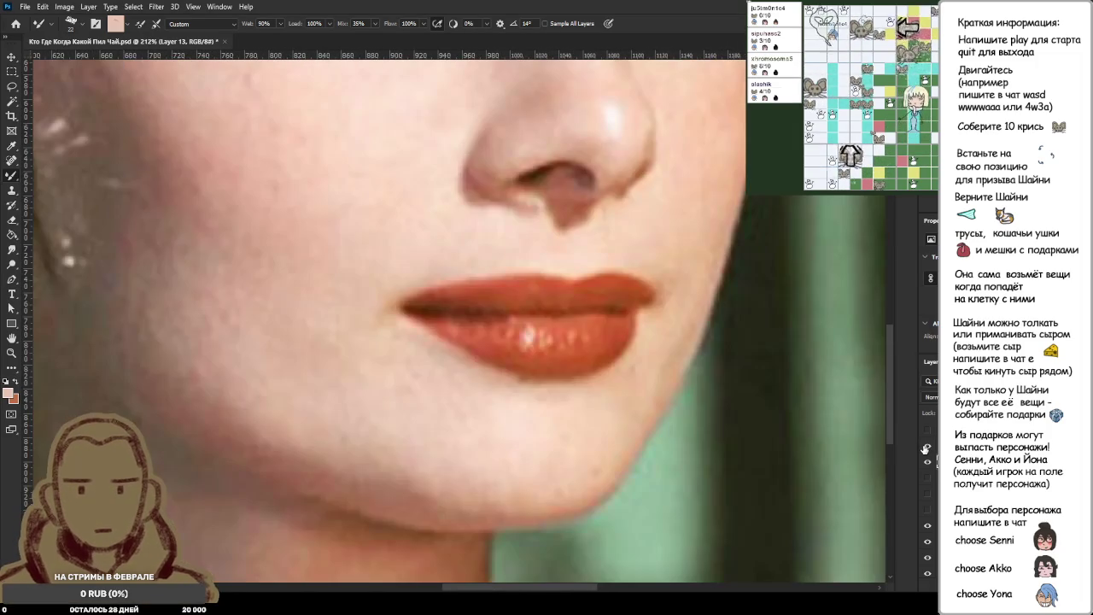
pyautogui.click(926, 449)
pyautogui.click(926, 449)
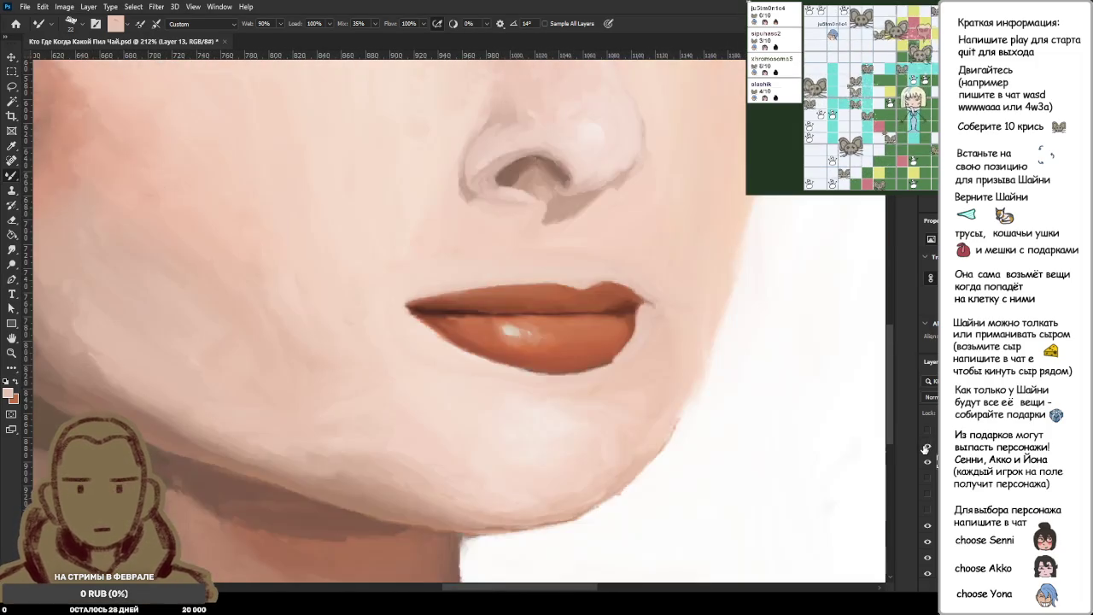
pyautogui.click(926, 448)
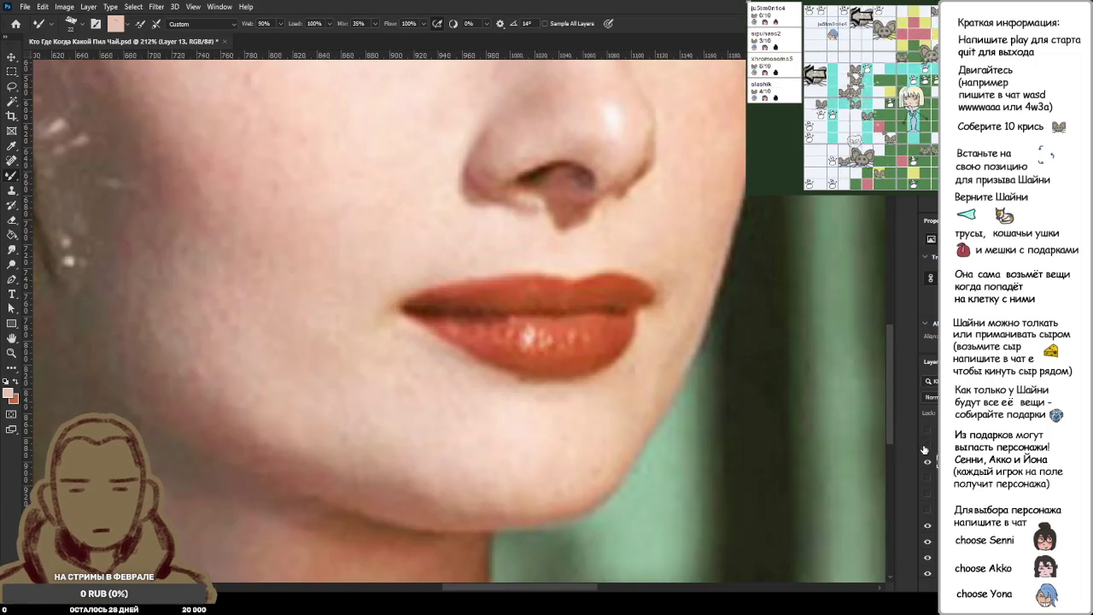
pyautogui.click(926, 449)
pyautogui.scroll(-3, 722, 350)
pyautogui.scroll(-5, 722, 350)
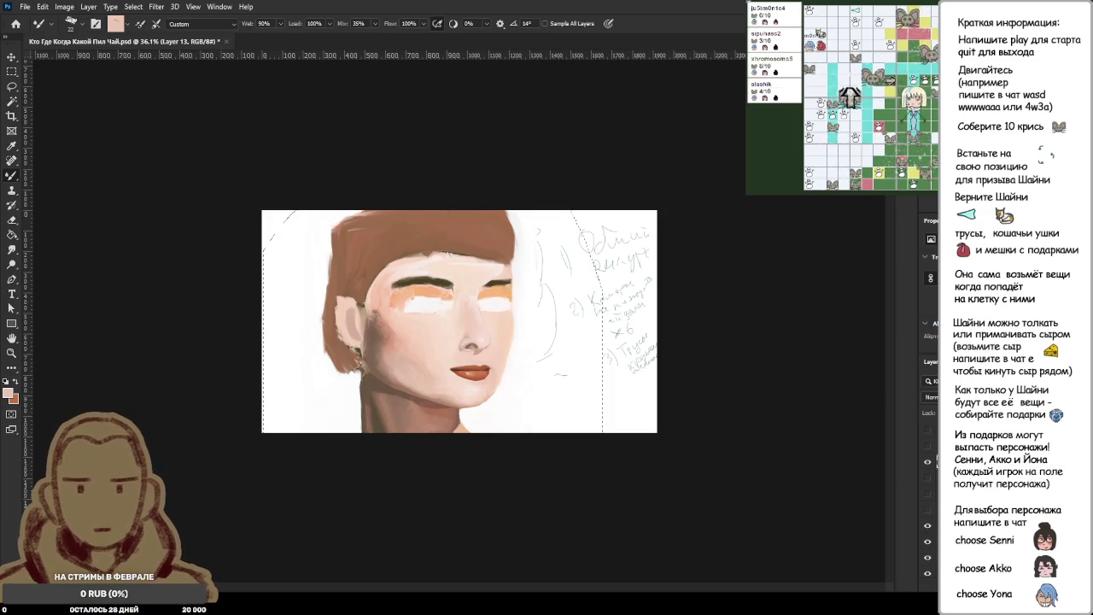
# Check the reference photo again, then try a light stroke at the lip corner and undo it.
pyautogui.click(929, 447)
pyautogui.scroll(5, 545, 431)
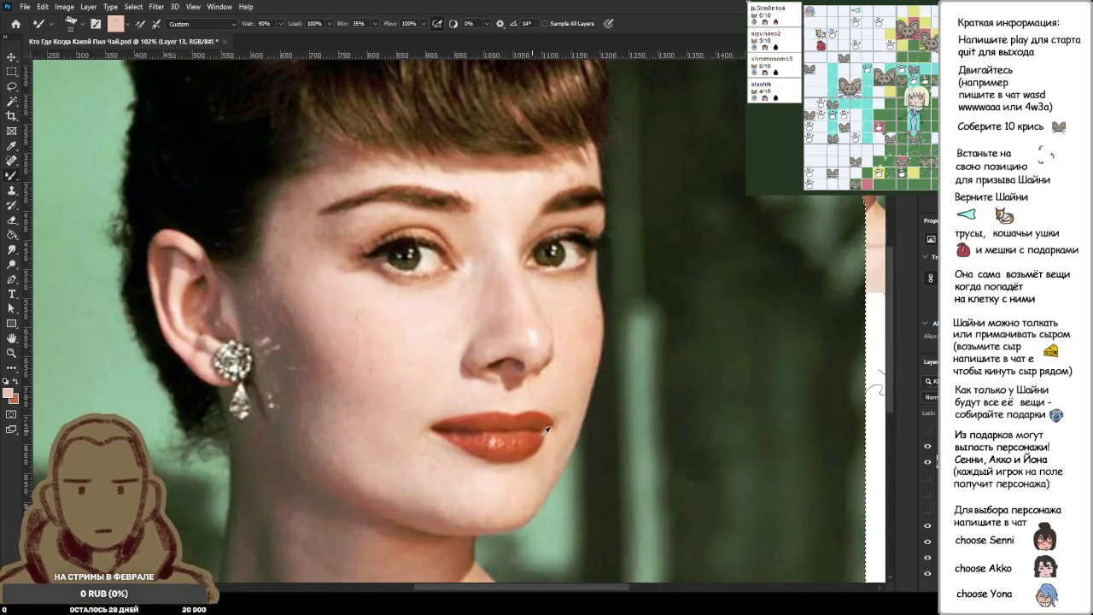
pyautogui.scroll(3, 505, 369)
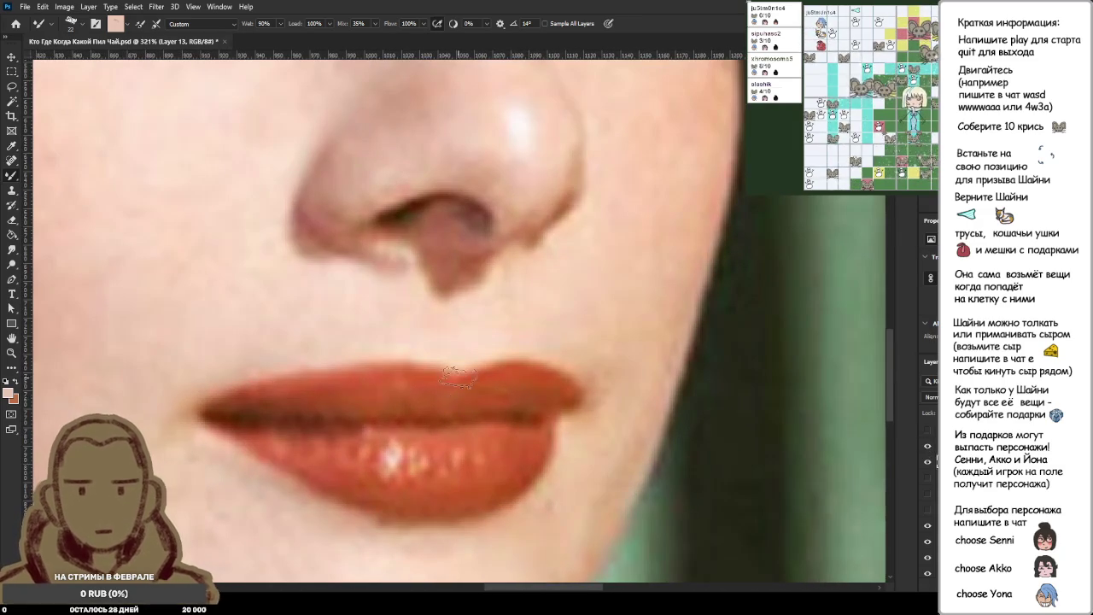
pyautogui.click(929, 447)
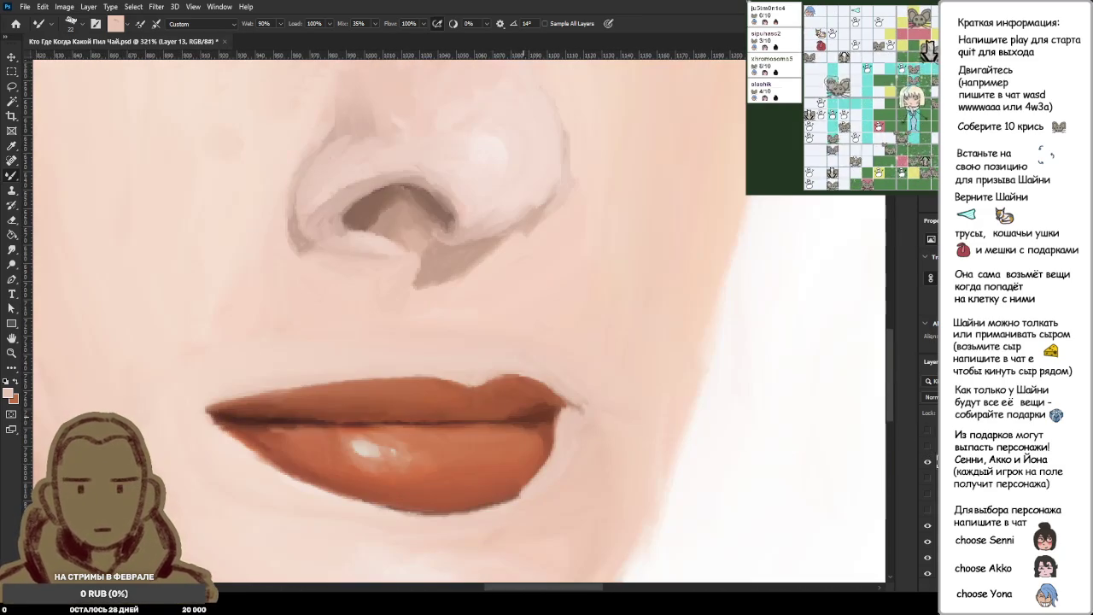
pyautogui.moveTo(513, 391); pyautogui.dragTo(555, 400)
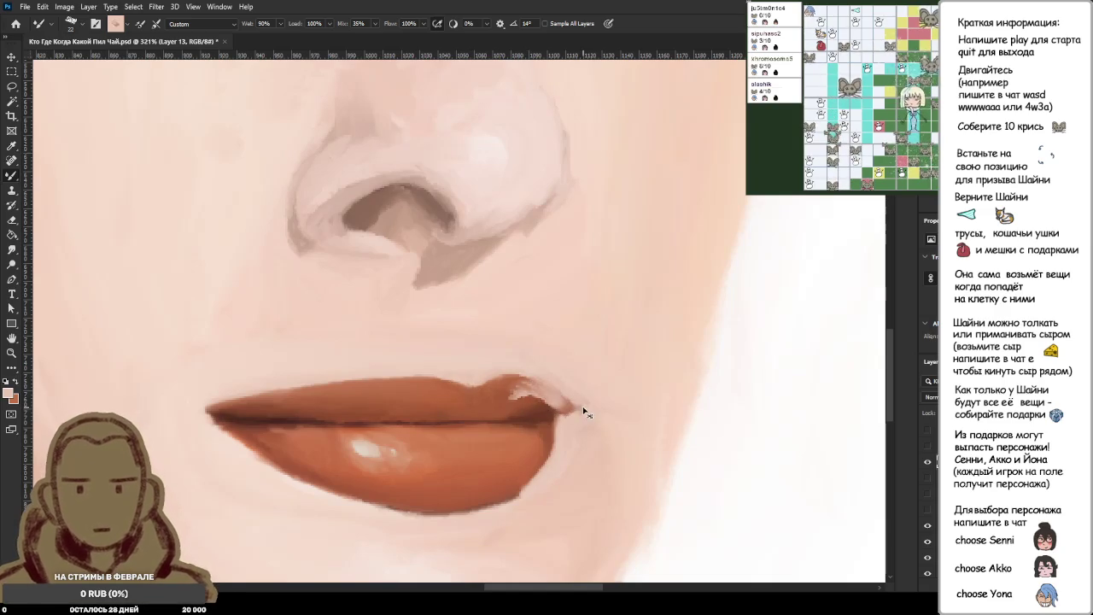
pyautogui.hotkey('ctrl', 'z')
# Extend the right lip corner in orange-brown, undoing a stray skin stroke above it.
pyautogui.scroll(4, 567, 389)
pyautogui.keyDown('alt'); pyautogui.click(509, 394); pyautogui.keyUp('alt')
pyautogui.moveTo(509, 395); pyautogui.dragTo(589, 417)
pyautogui.keyDown('alt'); pyautogui.click(602, 438); pyautogui.keyUp('alt')
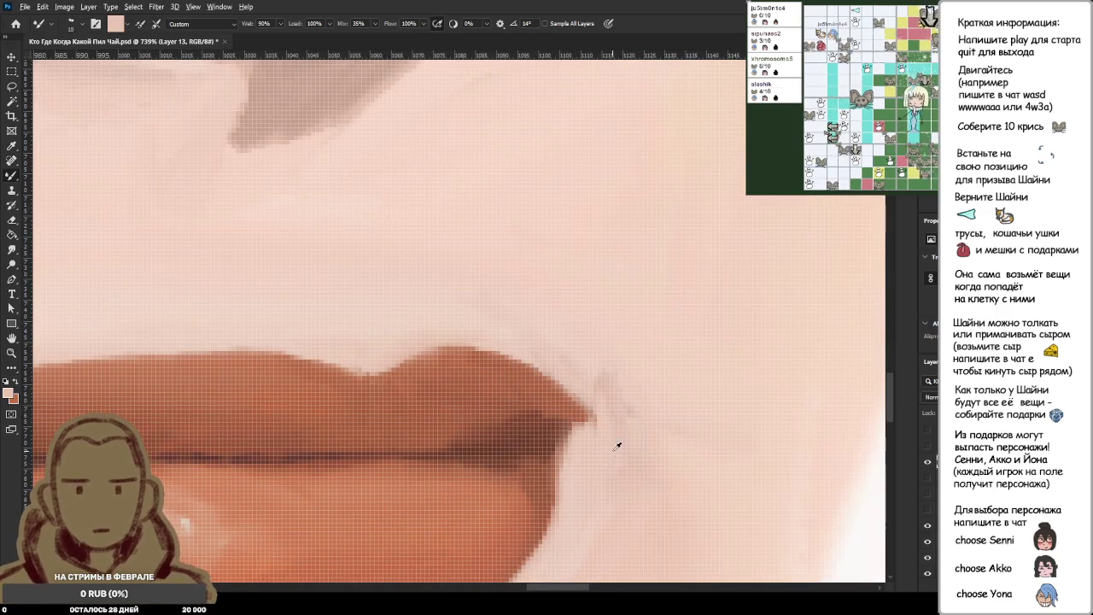
pyautogui.moveTo(586, 337); pyautogui.dragTo(614, 439)
pyautogui.hotkey('ctrl', 'z')
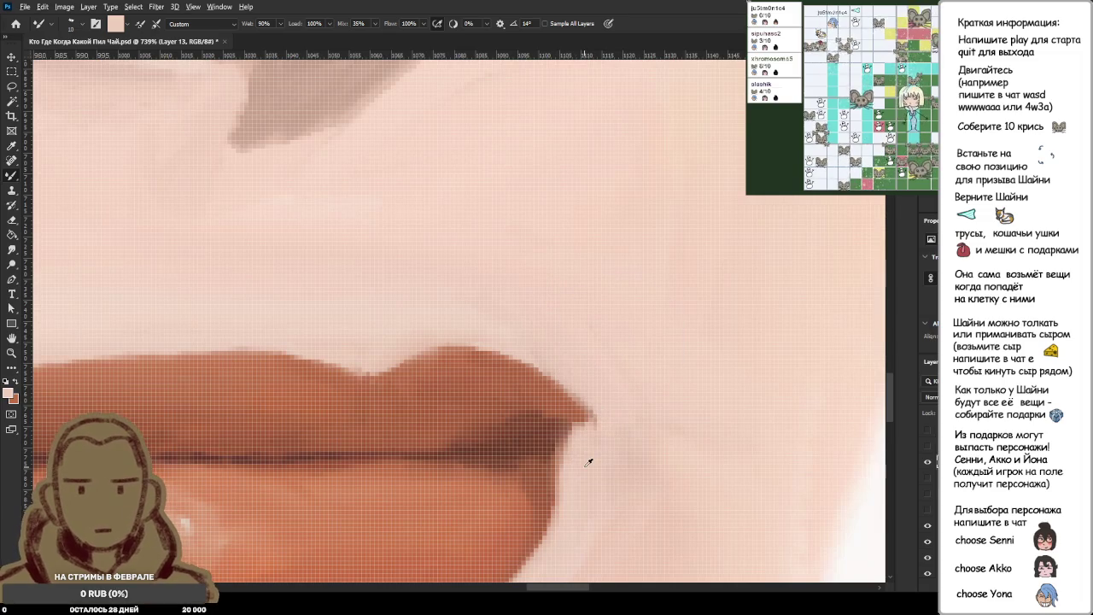
# Paint light skin pink over the tip of the lip corner.
pyautogui.scroll(-2, 596, 389)
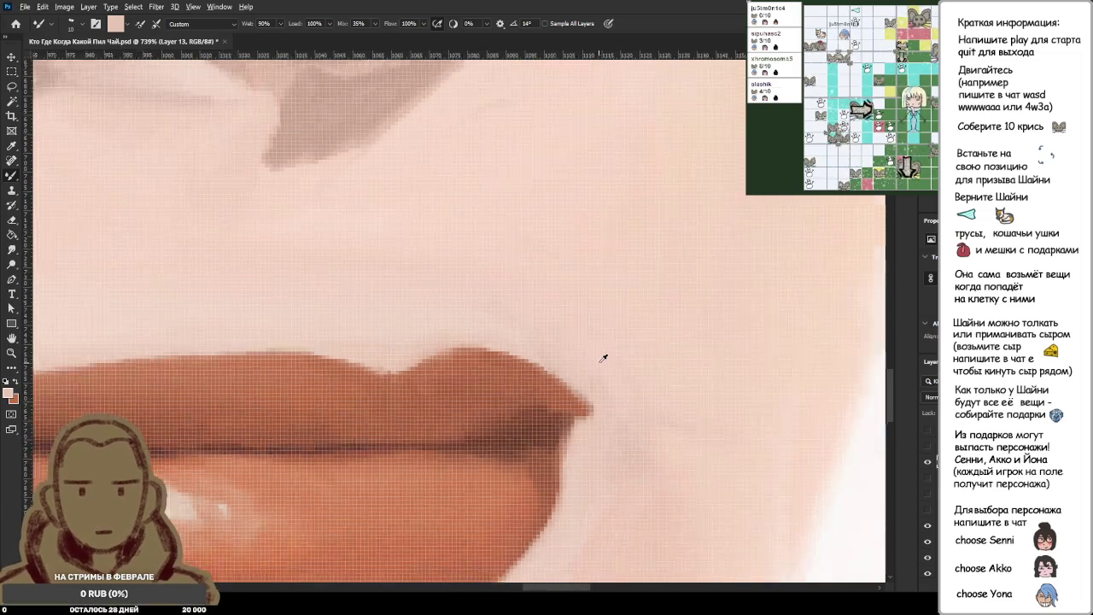
pyautogui.scroll(-2, 598, 342)
pyautogui.scroll(2, 598, 342)
pyautogui.scroll(2, 596, 392)
pyautogui.scroll(2, 596, 391)
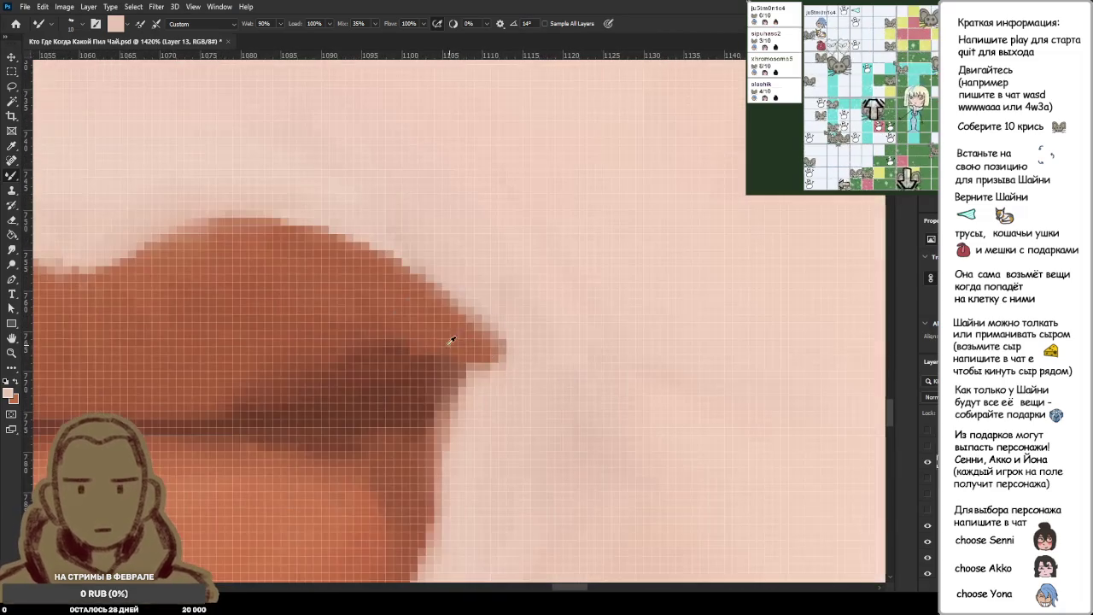
pyautogui.keyDown('alt'); pyautogui.click(452, 342); pyautogui.keyUp('alt')
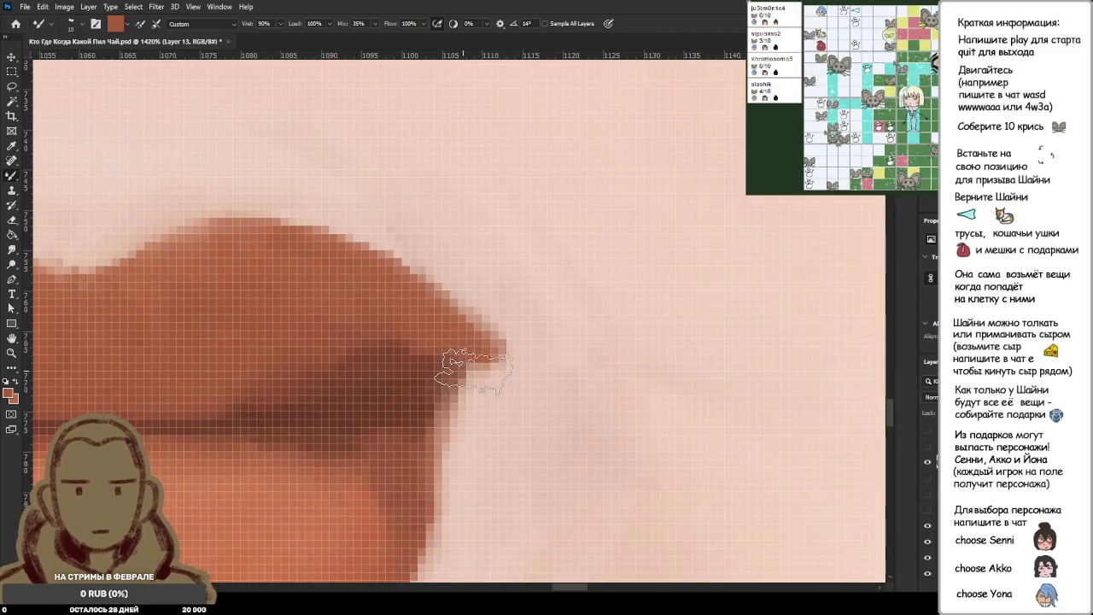
pyautogui.keyDown('alt'); pyautogui.click(499, 420); pyautogui.keyUp('alt')
pyautogui.moveTo(440, 393); pyautogui.dragTo(478, 427)
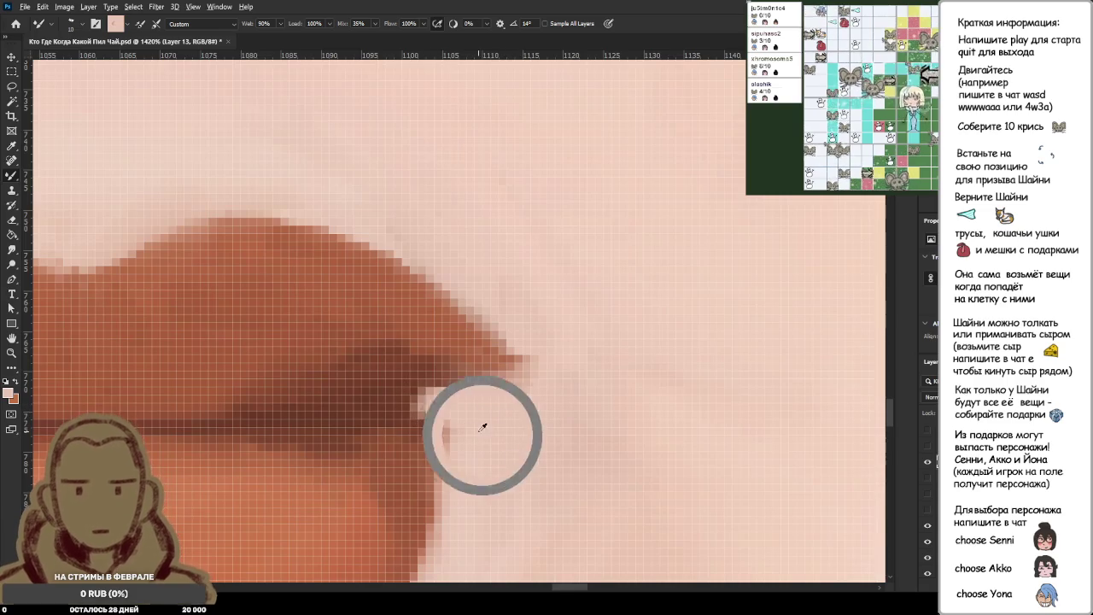
# Fill the pink notch at the corner with dark lip orange and blend the adjacent skin edge.
pyautogui.keyDown('alt'); pyautogui.click(421, 485); pyautogui.keyUp('alt')
pyautogui.moveTo(451, 403)
pyautogui.mouseDown()
pyautogui.moveTo(460, 410)
pyautogui.moveTo(428, 397)
pyautogui.moveTo(486, 400)
pyautogui.moveTo(492, 420)
pyautogui.mouseUp()
pyautogui.keyDown('alt'); pyautogui.click(560, 412); pyautogui.keyUp('alt')
pyautogui.moveTo(524, 389); pyautogui.dragTo(536, 402)
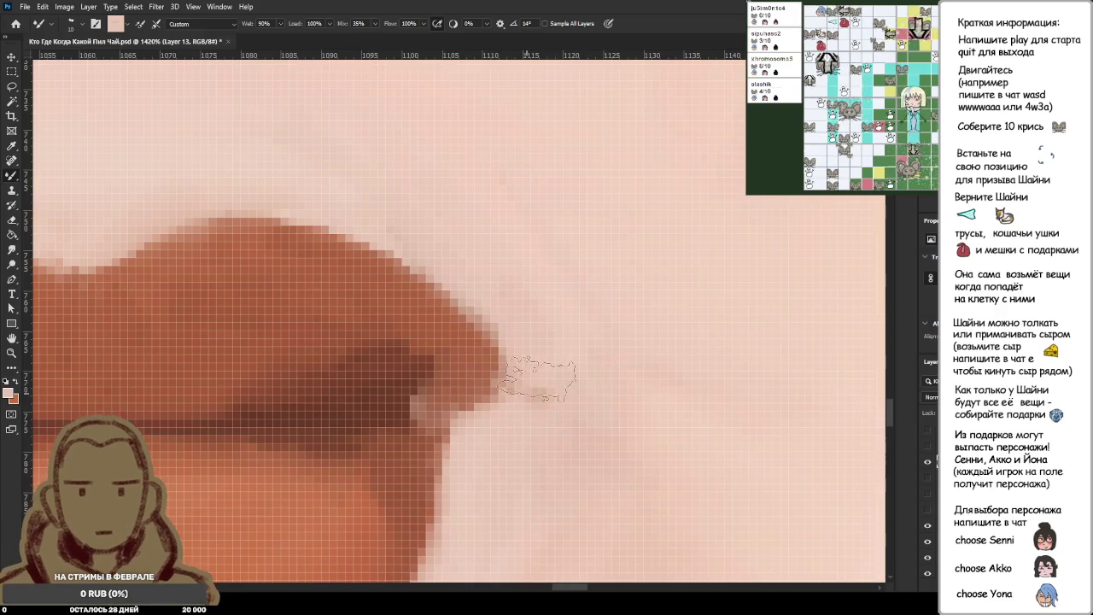
# Sample lighter colours from around the lip corner.
pyautogui.keyDown('alt'); pyautogui.scroll(-2, 594, 379); pyautogui.keyUp('alt')
pyautogui.keyDown('alt'); pyautogui.scroll(-3, 594, 378); pyautogui.keyUp('alt')
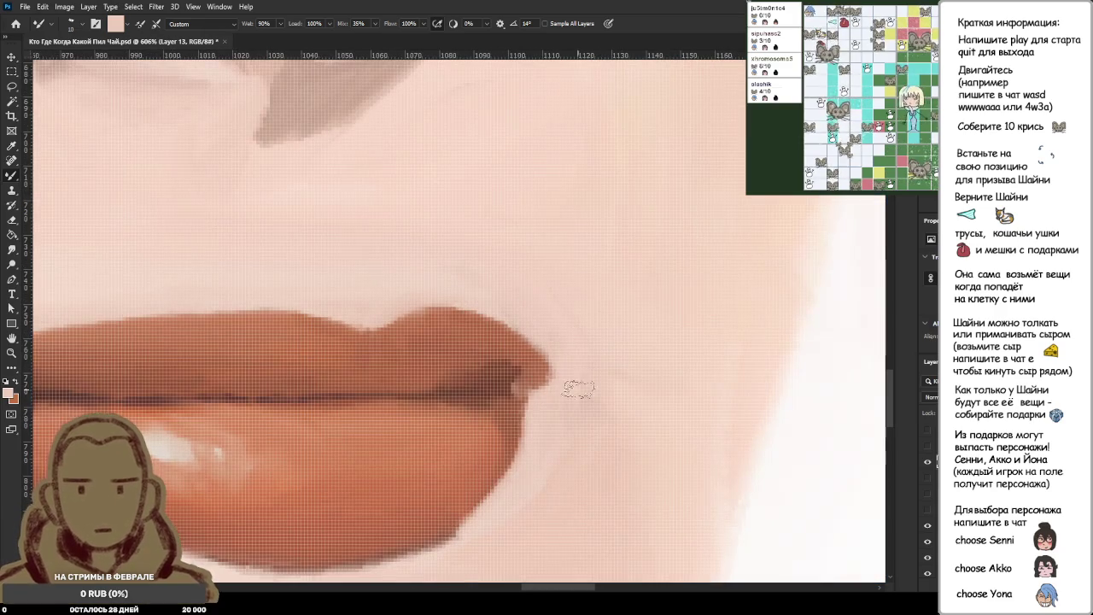
pyautogui.scroll(-3, 572, 401)
pyautogui.scroll(3, 571, 395)
pyautogui.scroll(3, 571, 394)
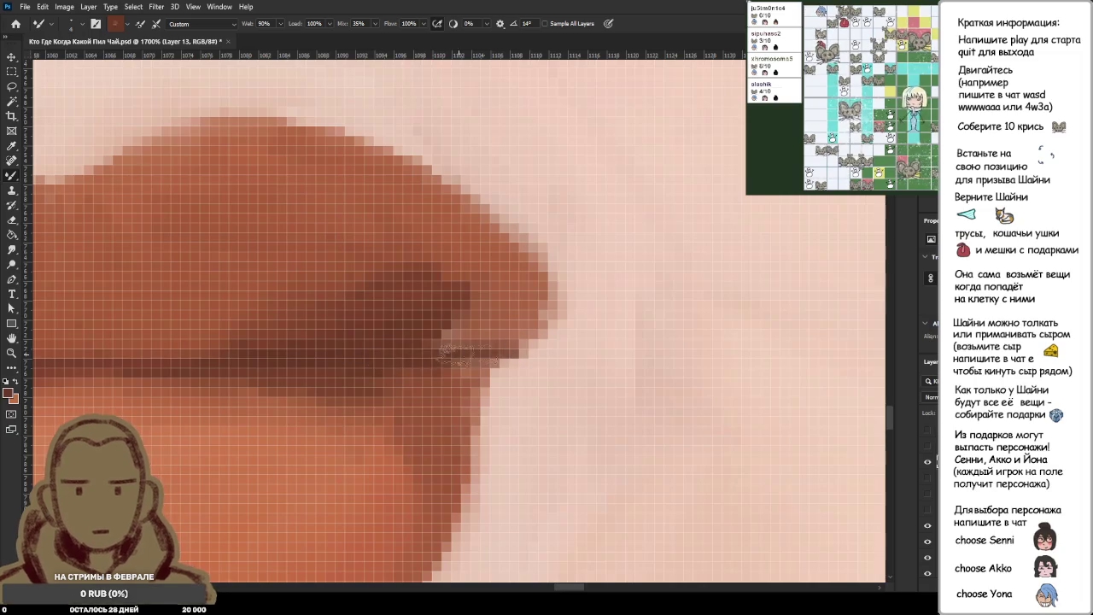
pyautogui.keyDown('alt'); pyautogui.click(489, 321); pyautogui.keyUp('alt')
pyautogui.keyDown('alt'); pyautogui.click(431, 253); pyautogui.keyUp('alt')
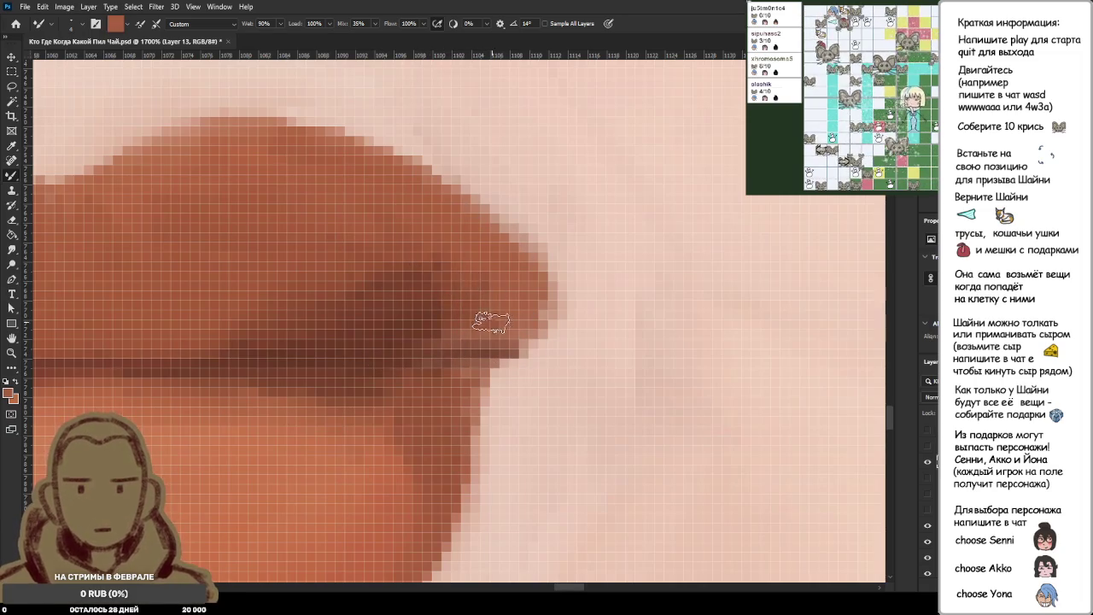
pyautogui.scroll(-5, 568, 367)
pyautogui.scroll(-4, 568, 366)
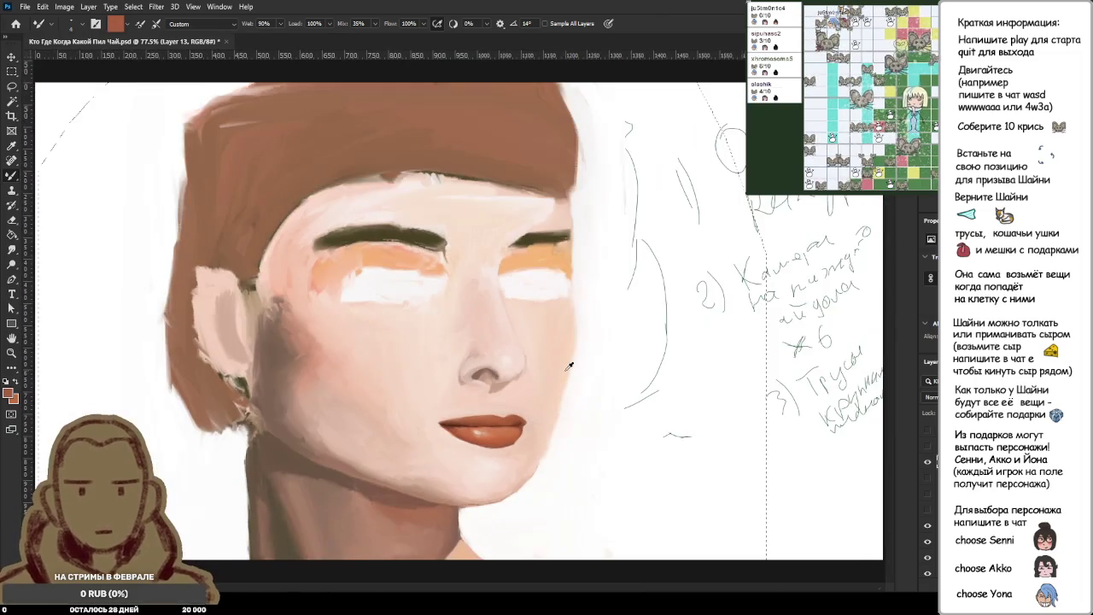
# Pick up the dark brown from the lips as the brush colour.
pyautogui.scroll(2, 569, 366)
pyautogui.scroll(2, 564, 376)
pyautogui.scroll(3, 551, 393)
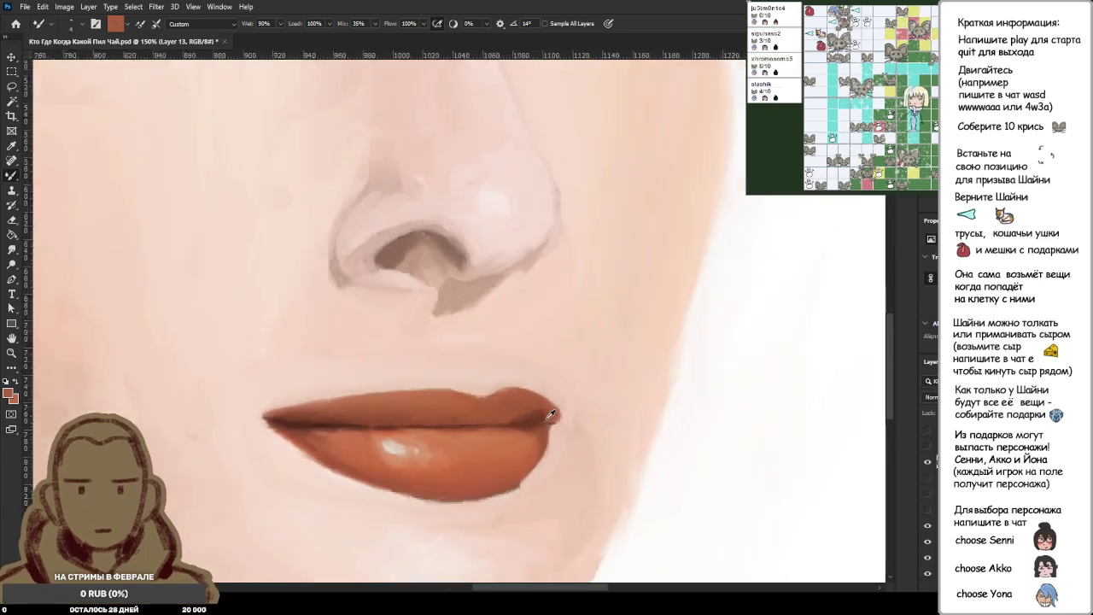
pyautogui.scroll(2, 541, 407)
pyautogui.scroll(2, 541, 408)
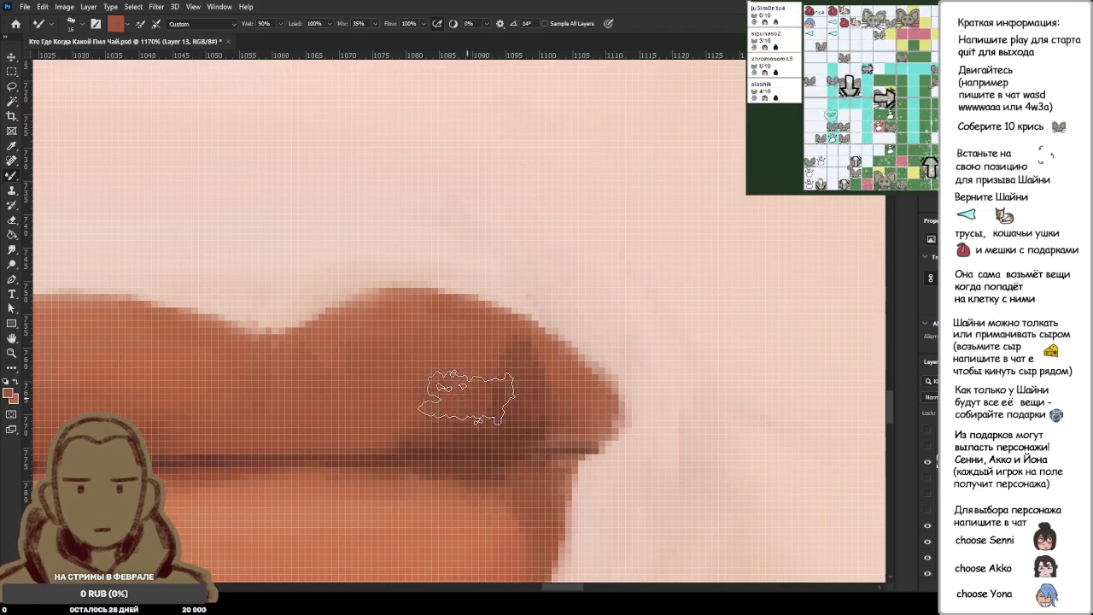
pyautogui.keyDown('alt'); pyautogui.click(501, 414); pyautogui.keyUp('alt')
pyautogui.scroll(-5, 501, 414)
pyautogui.scroll(-5, 501, 414)
# Toggle the reference photo to compare the lip corner, then hide it again.
pyautogui.click(929, 446)
pyautogui.click(930, 447)
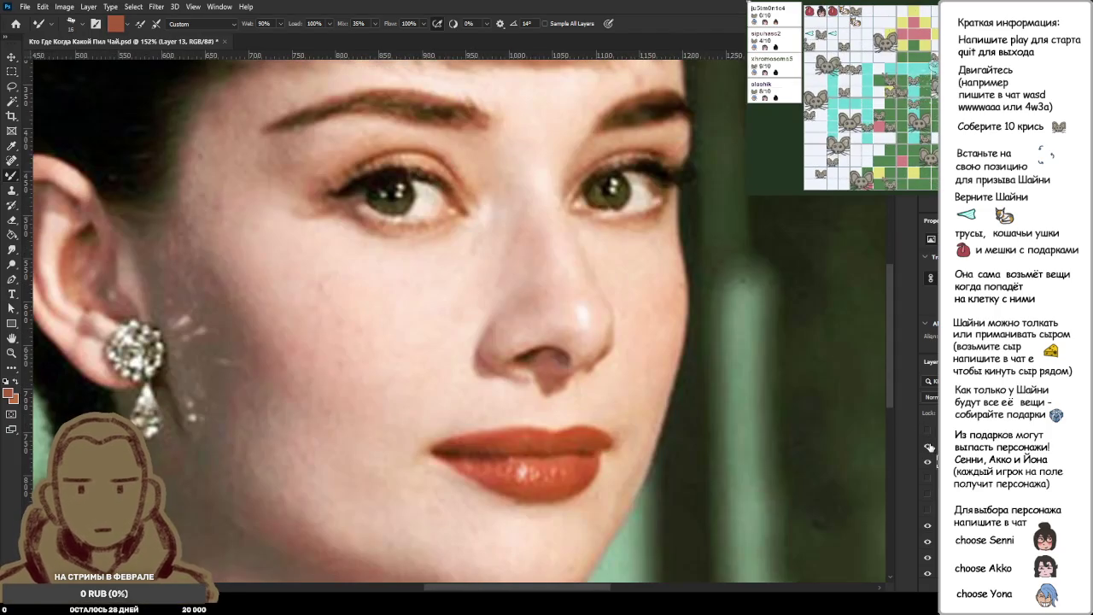
pyautogui.click(930, 447)
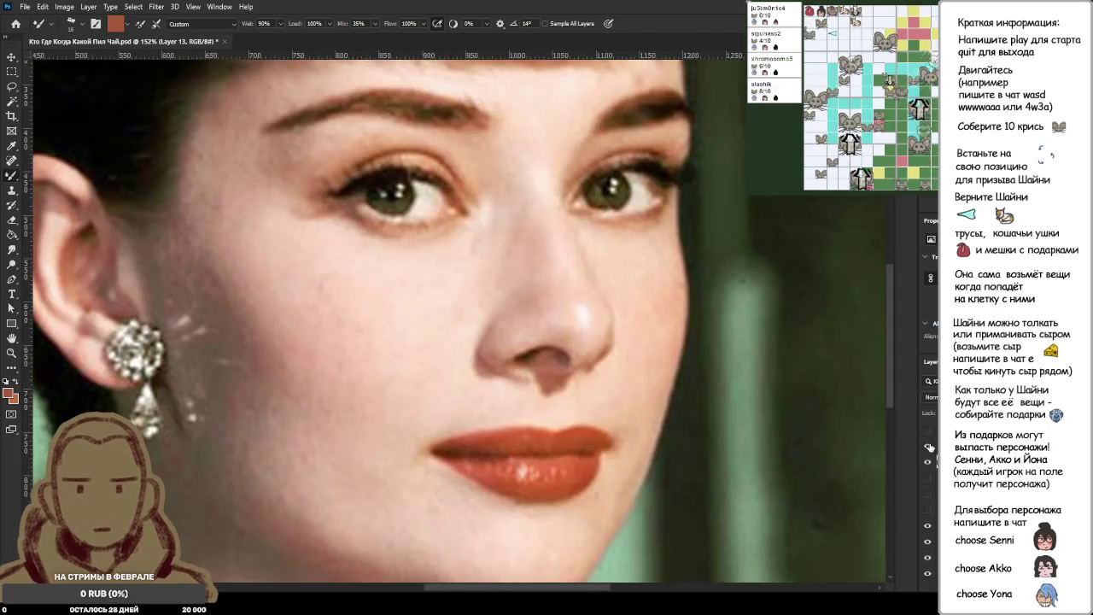
pyautogui.click(930, 446)
pyautogui.scroll(3, 529, 422)
pyautogui.scroll(3, 532, 435)
pyautogui.scroll(2, 520, 401)
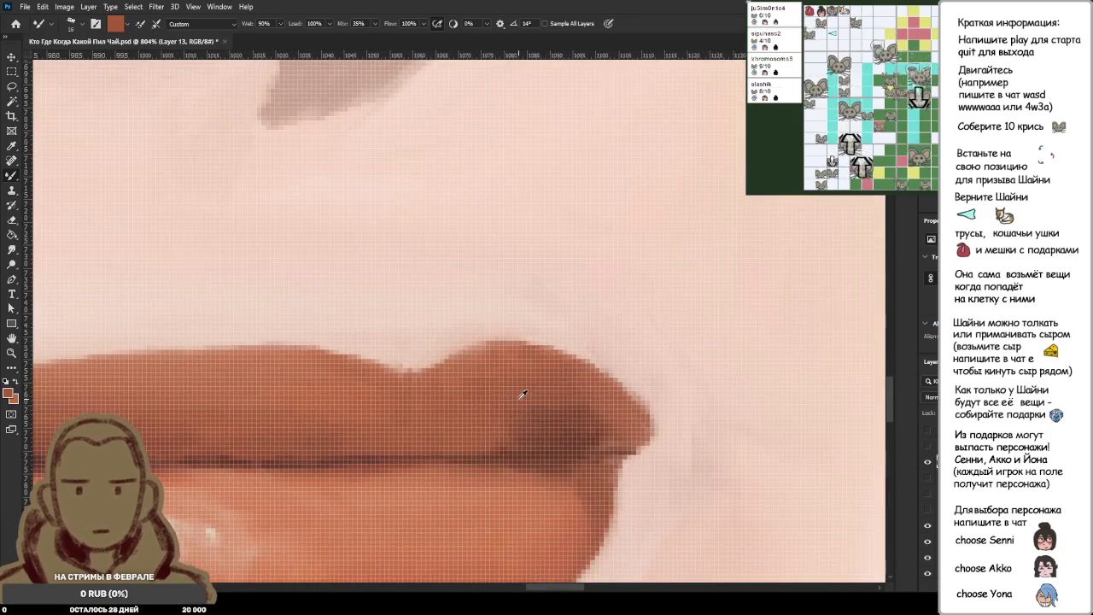
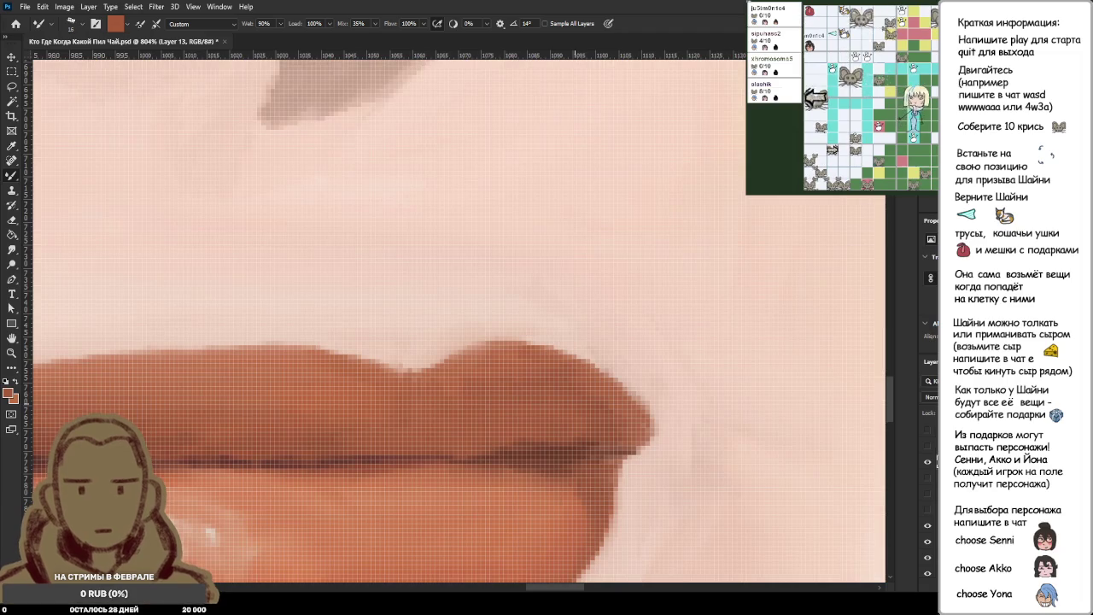
# Load the lip colour into the Mixer Brush and blend the upper lip's right-corner edge.
pyautogui.keyDown('alt'); pyautogui.click(581, 436); pyautogui.keyUp('alt')
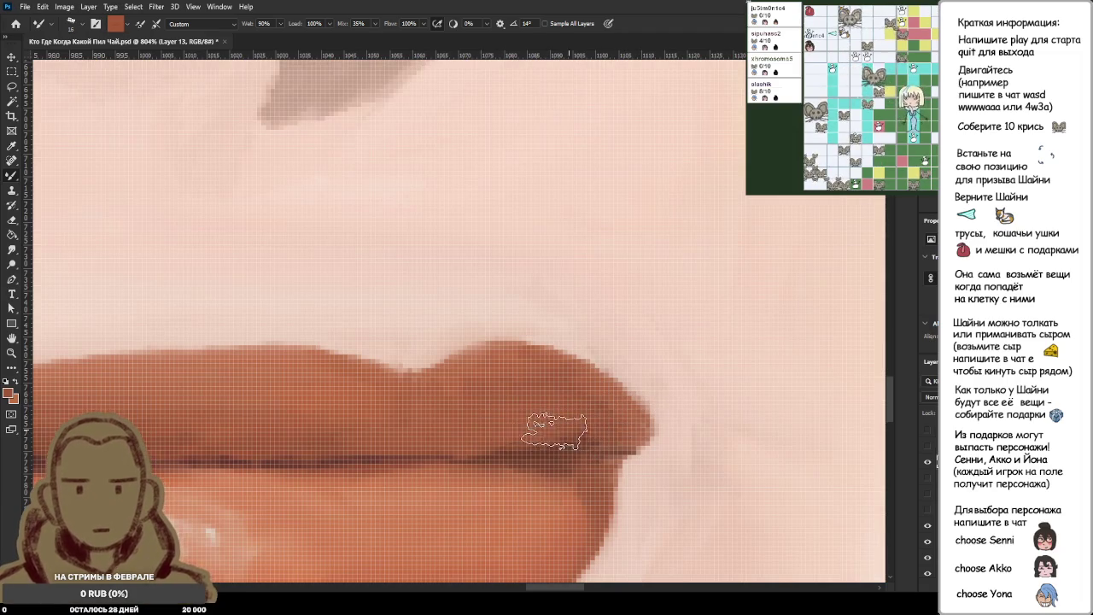
pyautogui.scroll(-2, 640, 399)
pyautogui.scroll(-3, 640, 398)
pyautogui.scroll(-2, 636, 399)
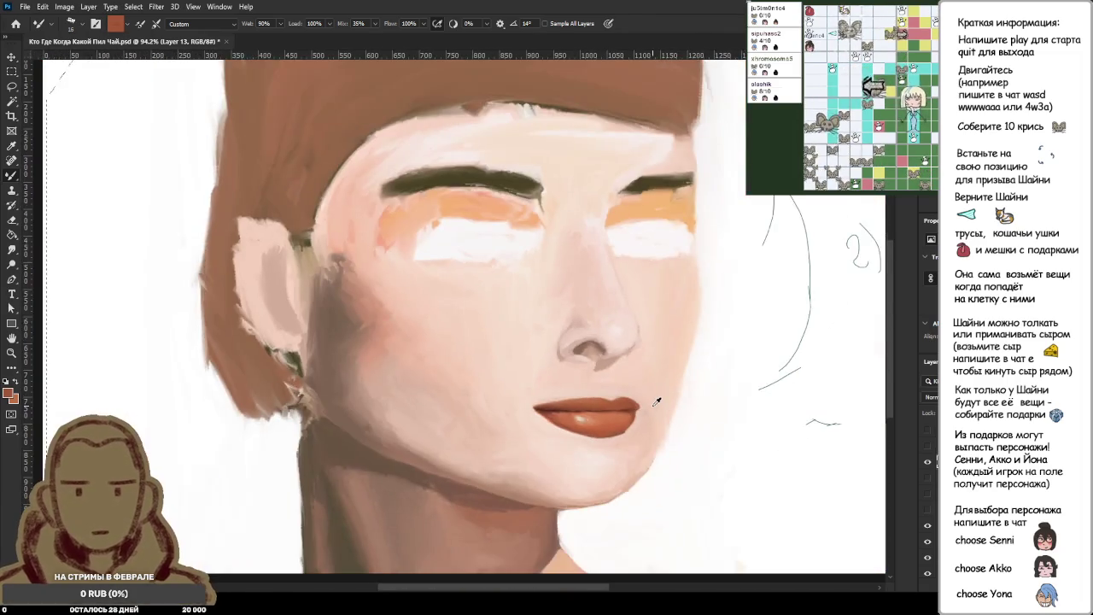
pyautogui.scroll(-2, 630, 400)
pyautogui.scroll(3, 628, 401)
pyautogui.scroll(2, 517, 396)
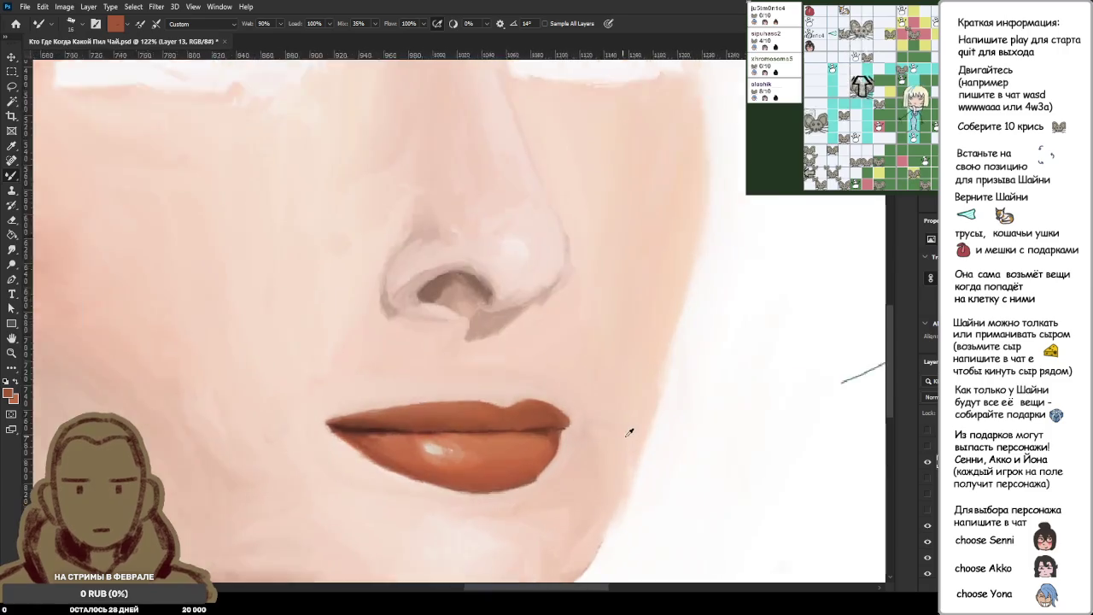
pyautogui.scroll(2, 629, 435)
pyautogui.scroll(2, 520, 420)
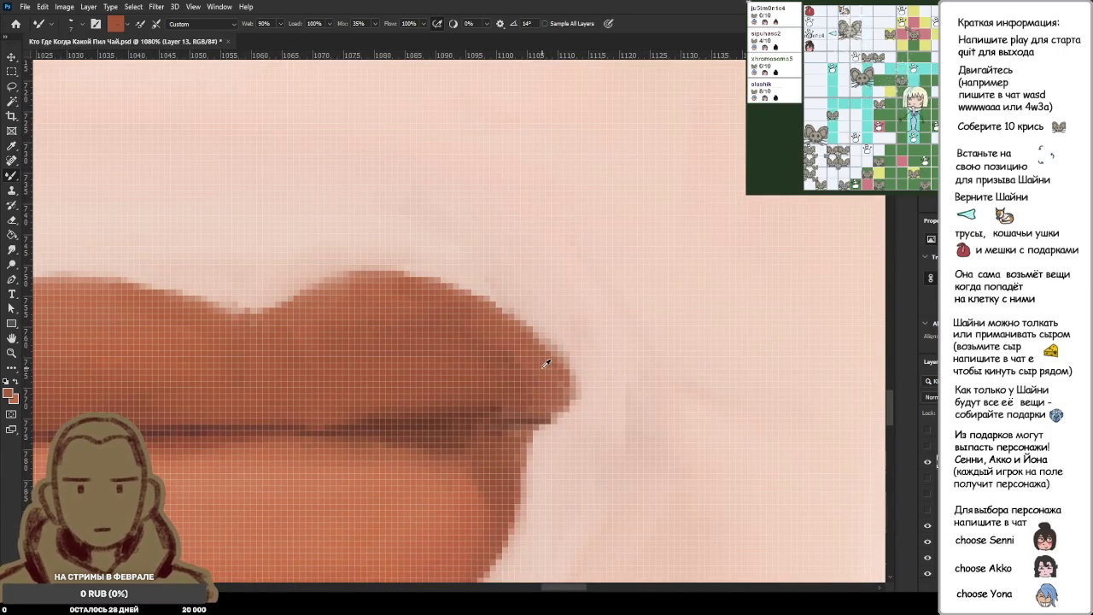
pyautogui.moveTo(336, 290); pyautogui.dragTo(555, 389)
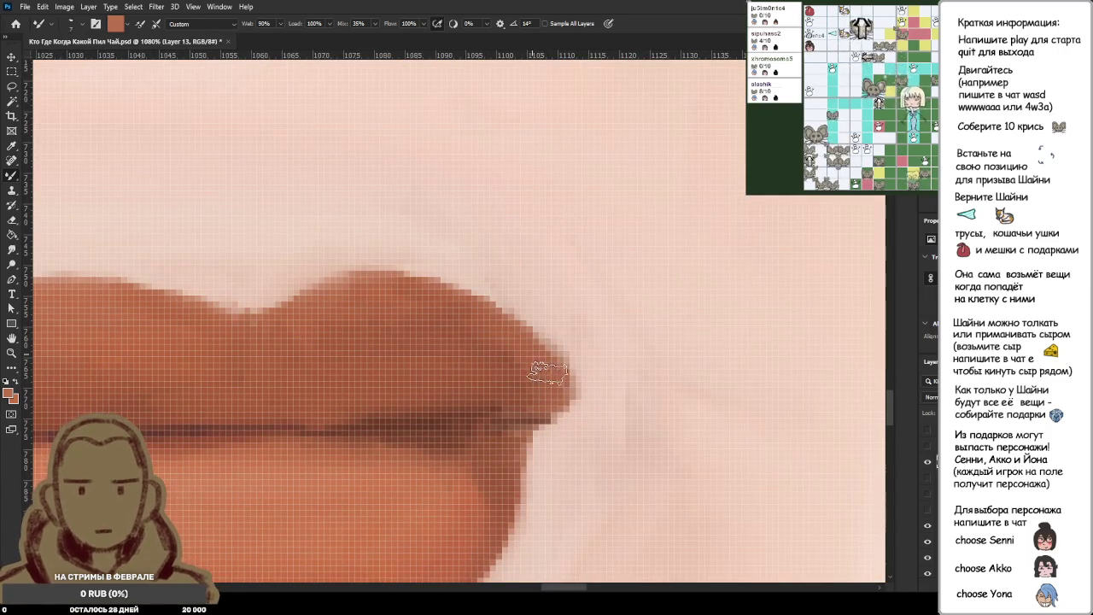
pyautogui.scroll(-2, 363, 363)
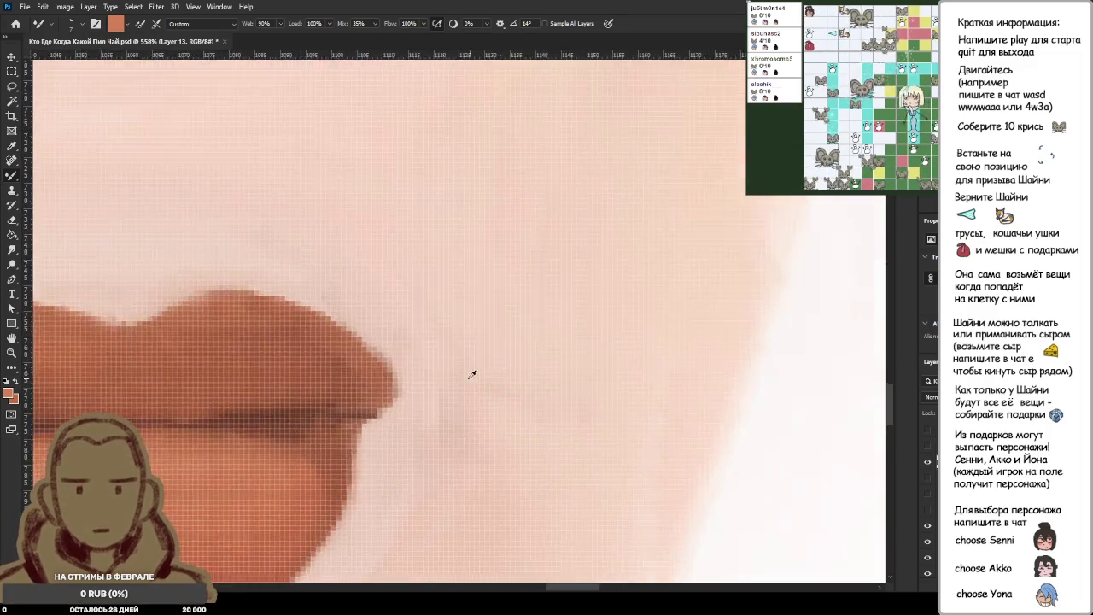
pyautogui.scroll(3, 471, 307)
# Sample a darker brown from the lip, check the reference photo, and zoom out to the whole painting.
pyautogui.keyDown('alt'); pyautogui.click(282, 357); pyautogui.keyUp('alt')
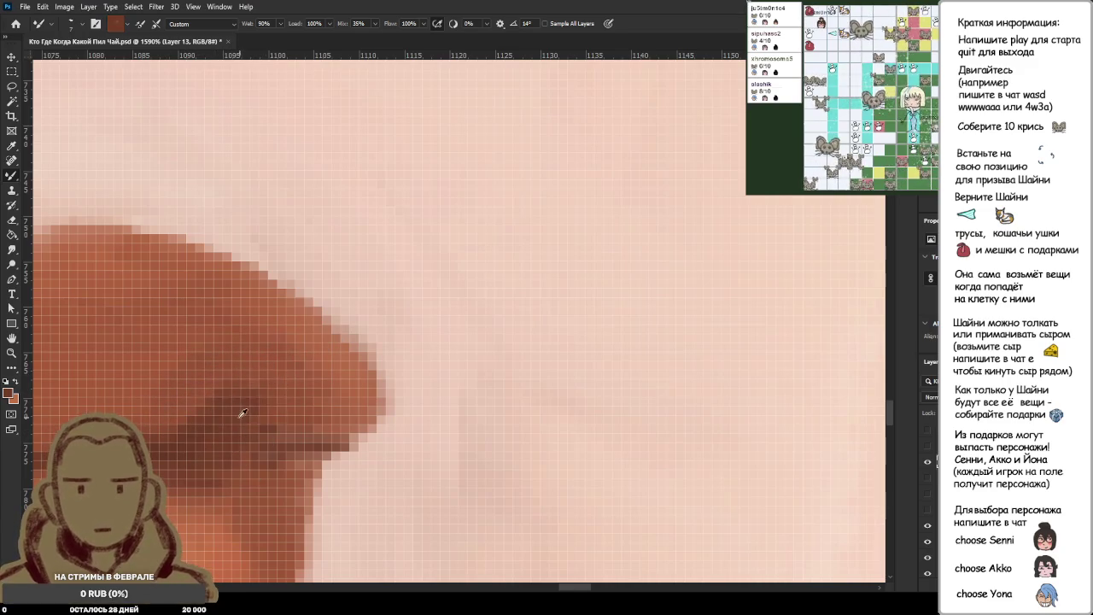
pyautogui.scroll(-5, 205, 427)
pyautogui.scroll(-4, 206, 425)
pyautogui.scroll(4, 140, 422)
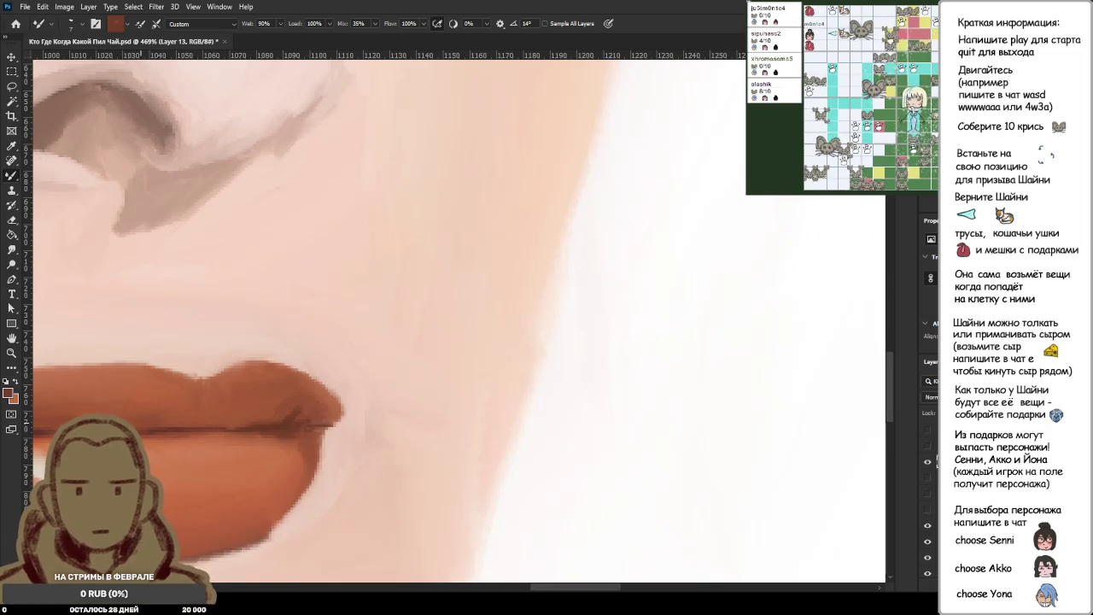
pyautogui.hotkey('ctrl', ',')
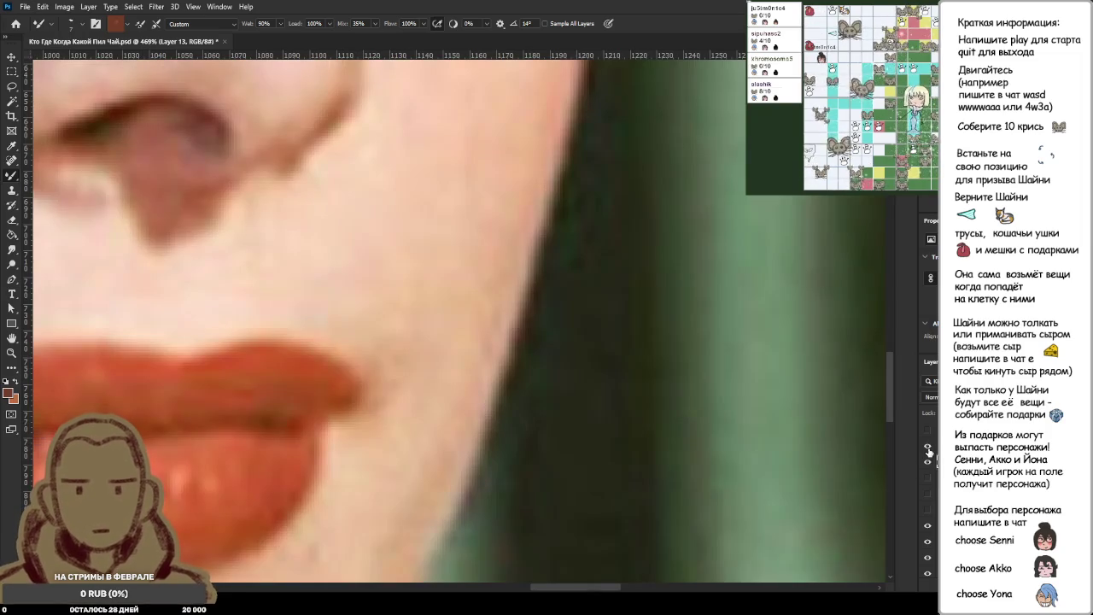
pyautogui.hotkey('ctrl', ',')
pyautogui.scroll(3, 299, 367)
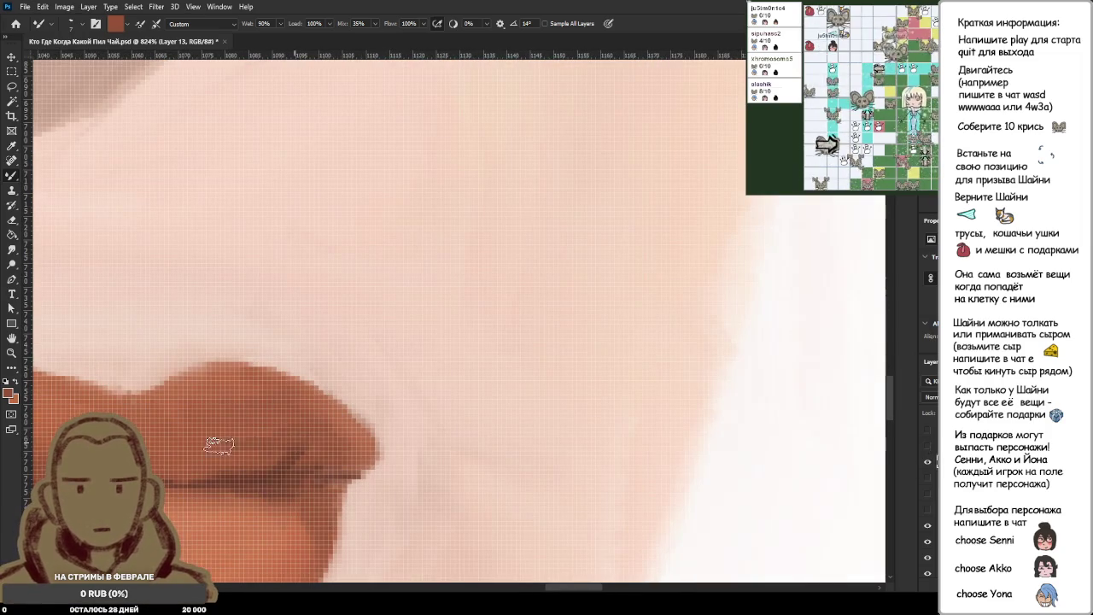
pyautogui.scroll(3, 291, 452)
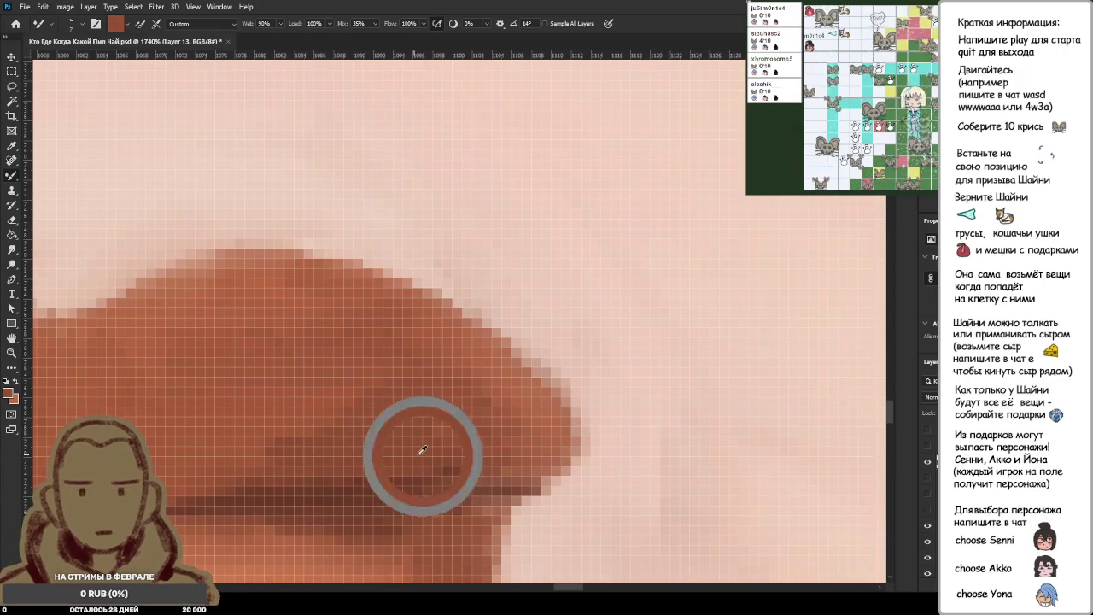
pyautogui.hotkey('ctrl', '0')
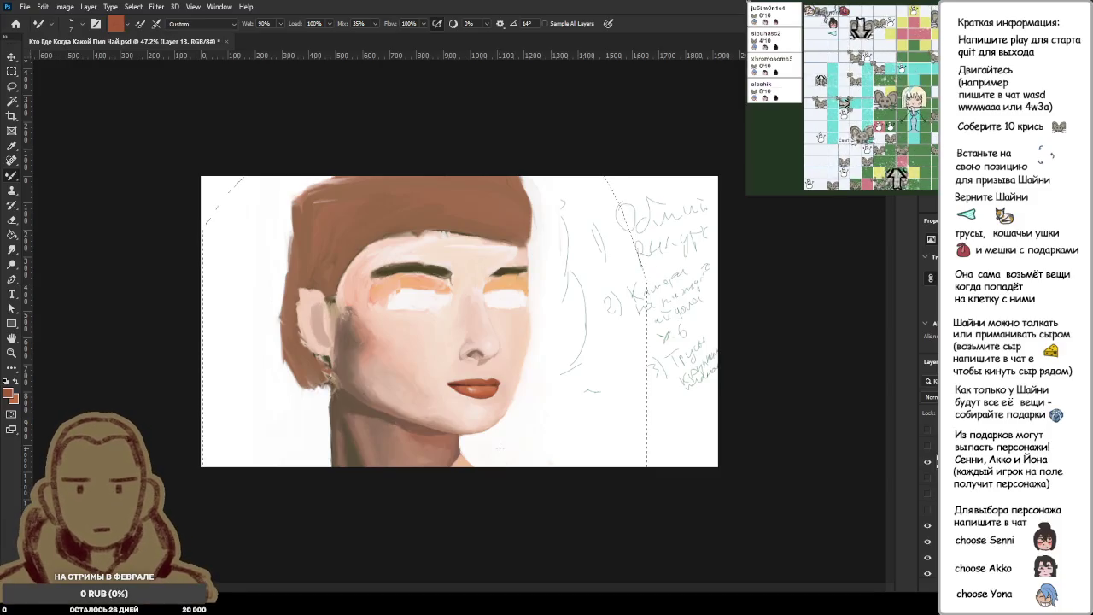
# Compare the lips with the reference photo, deselect with Ctrl+D, and hide the reference layer.
pyautogui.click(927, 446)
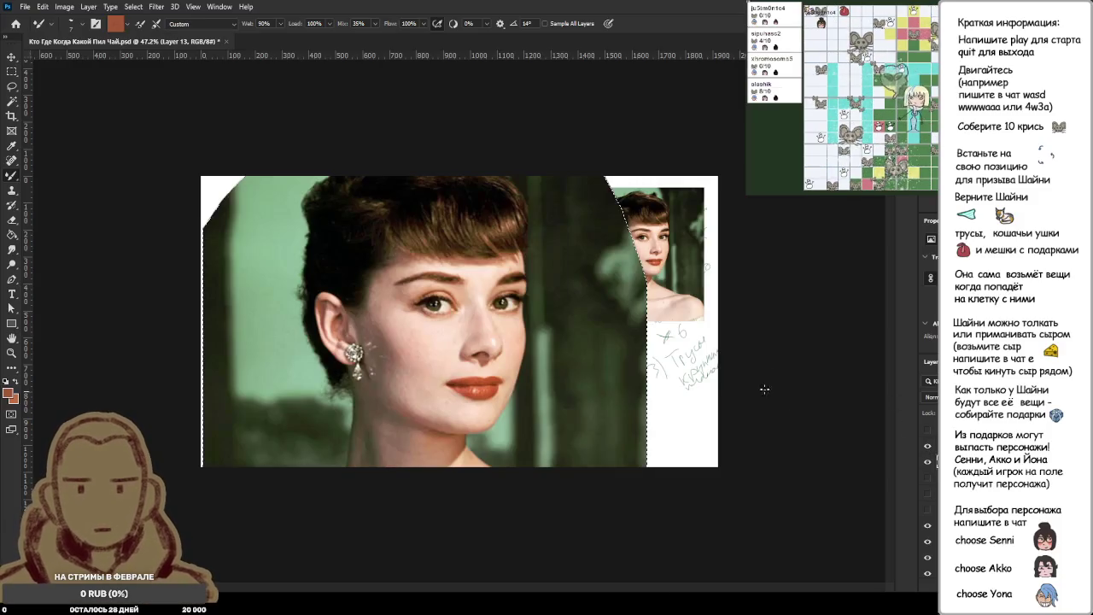
pyautogui.hotkey('ctrl', '+')
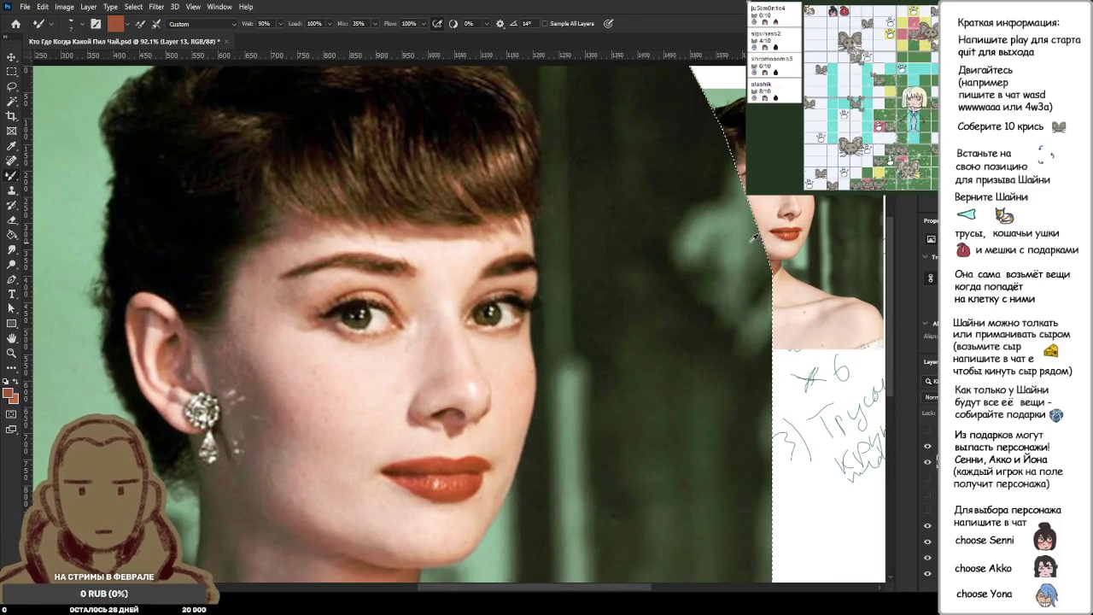
pyautogui.scroll(-2, 755, 237)
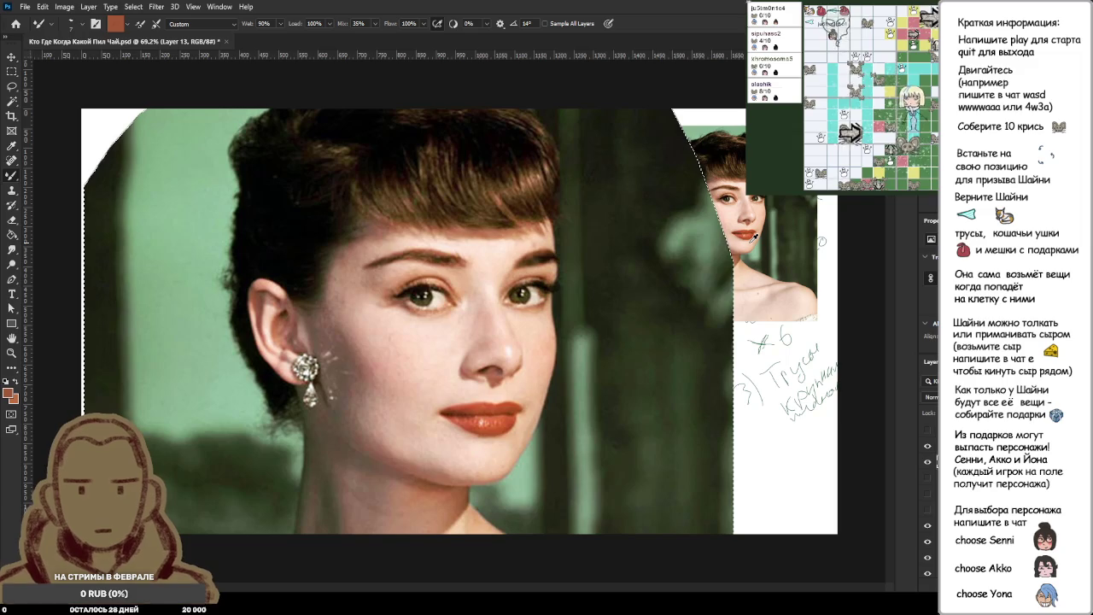
pyautogui.hotkey('ctrl', 'd')
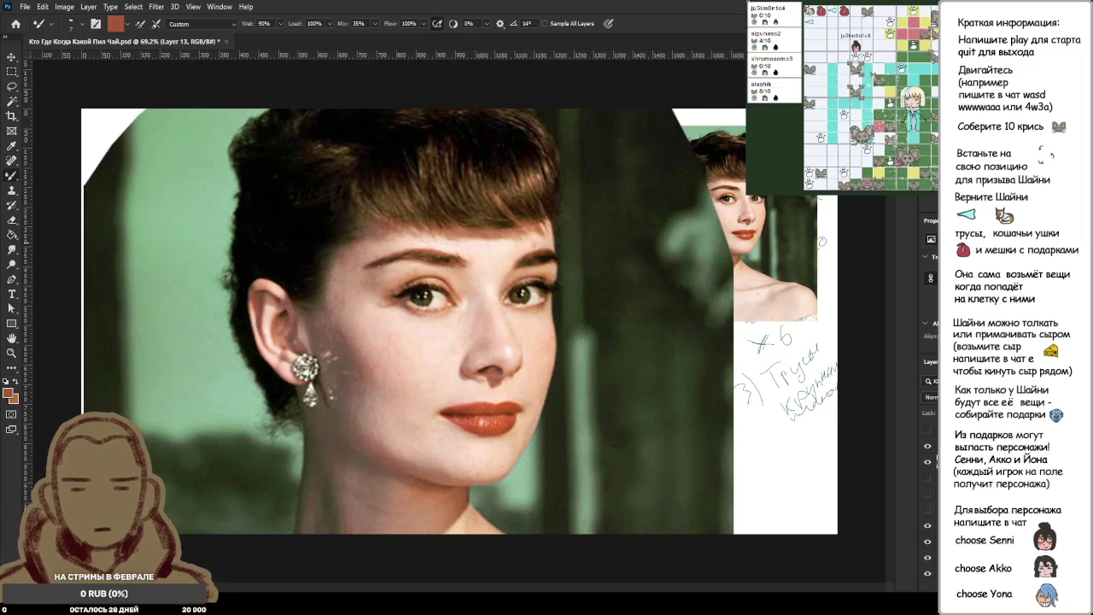
pyautogui.click(928, 446)
pyautogui.scroll(5, 504, 423)
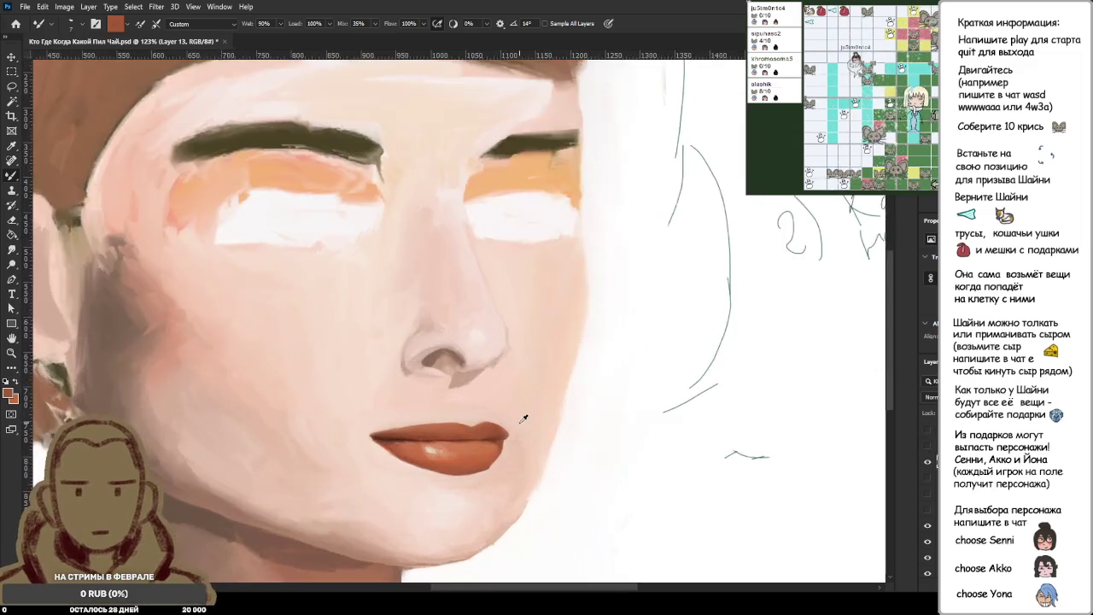
# Sample the light skin tone beside the lips and return to the Mixer Brush.
pyautogui.scroll(-2, 691, 427)
pyautogui.scroll(3, 591, 422)
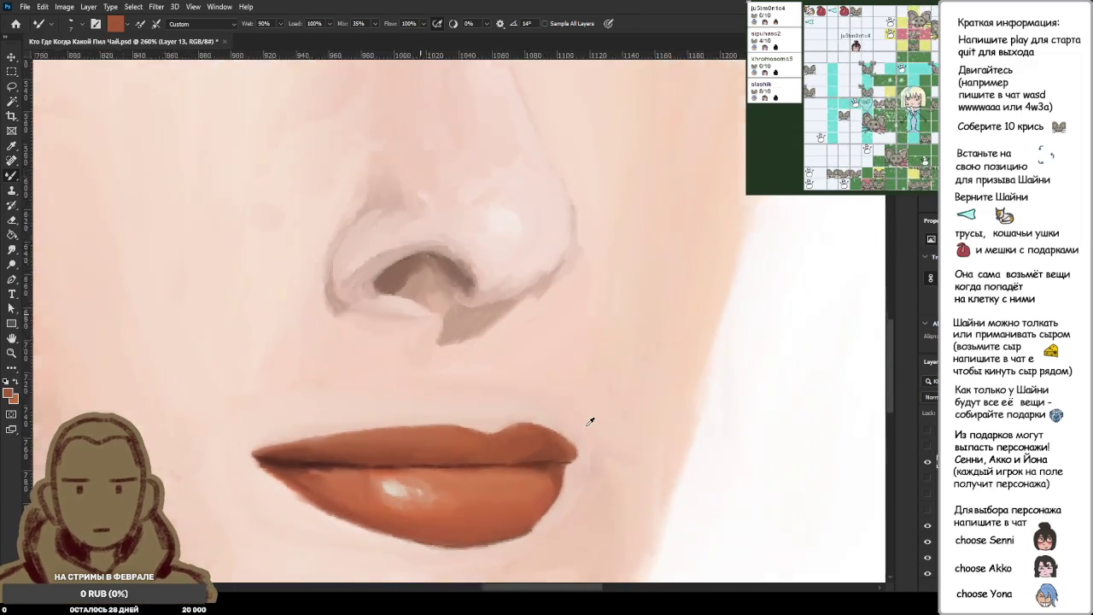
pyautogui.scroll(1, 596, 447)
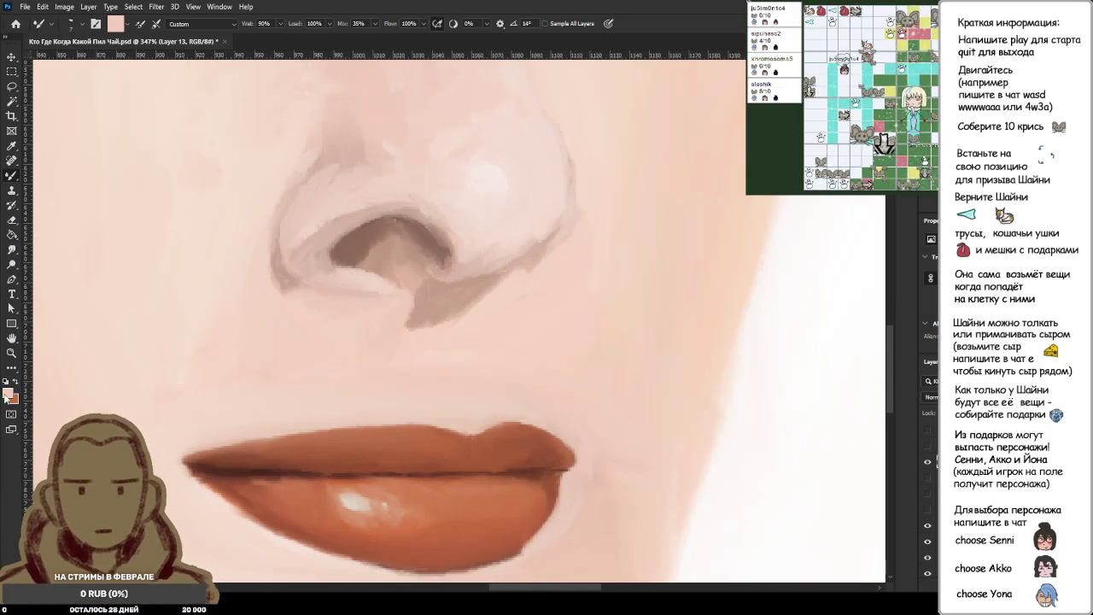
pyautogui.press('i')
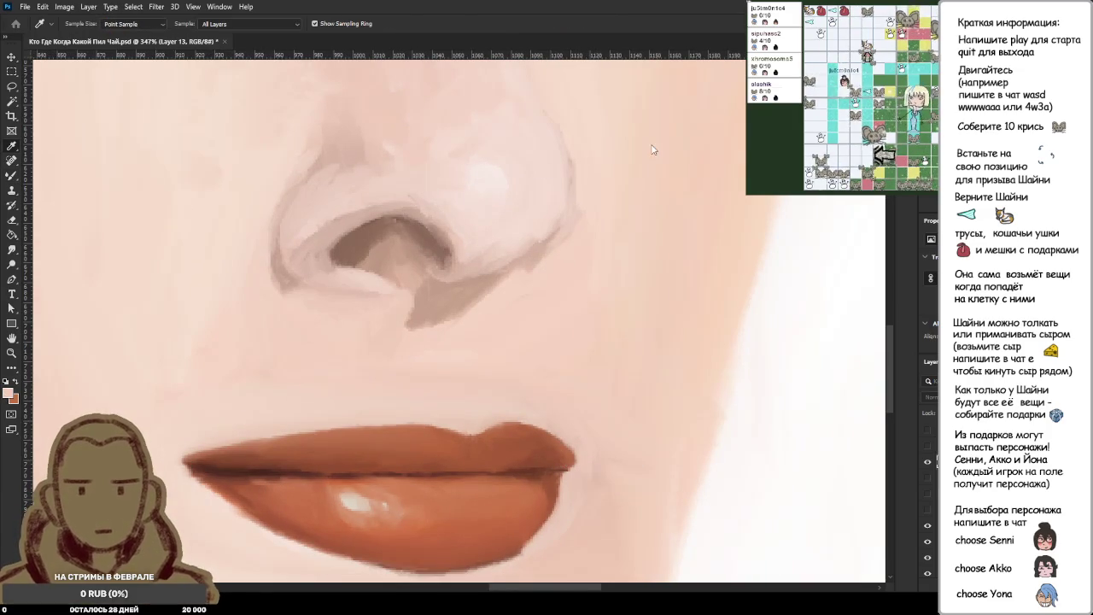
pyautogui.press('b')
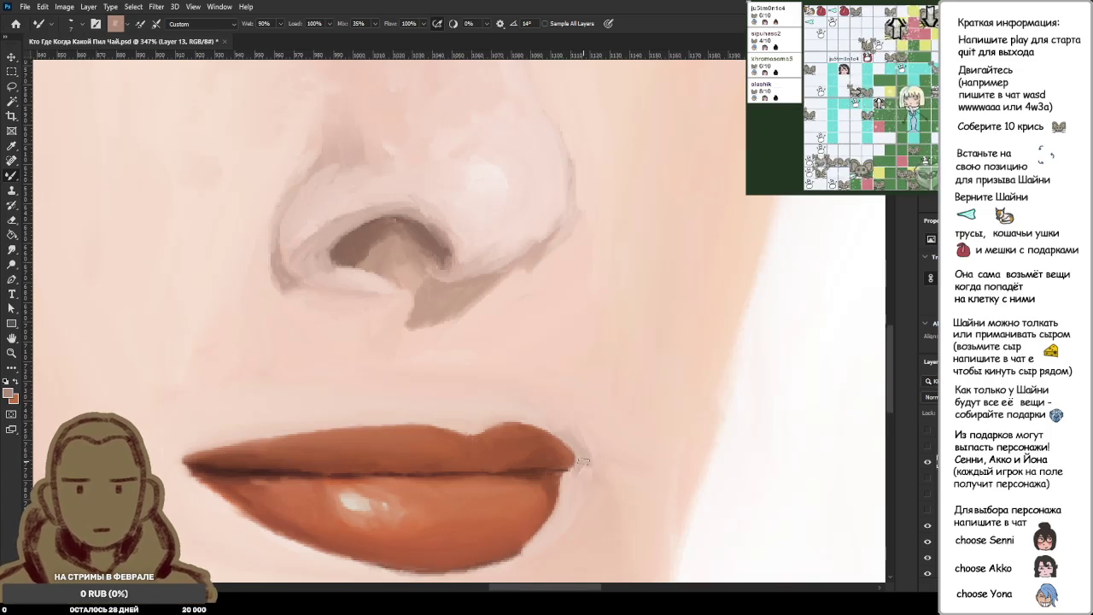
pyautogui.keyDown('alt'); pyautogui.click(568, 480); pyautogui.keyUp('alt')
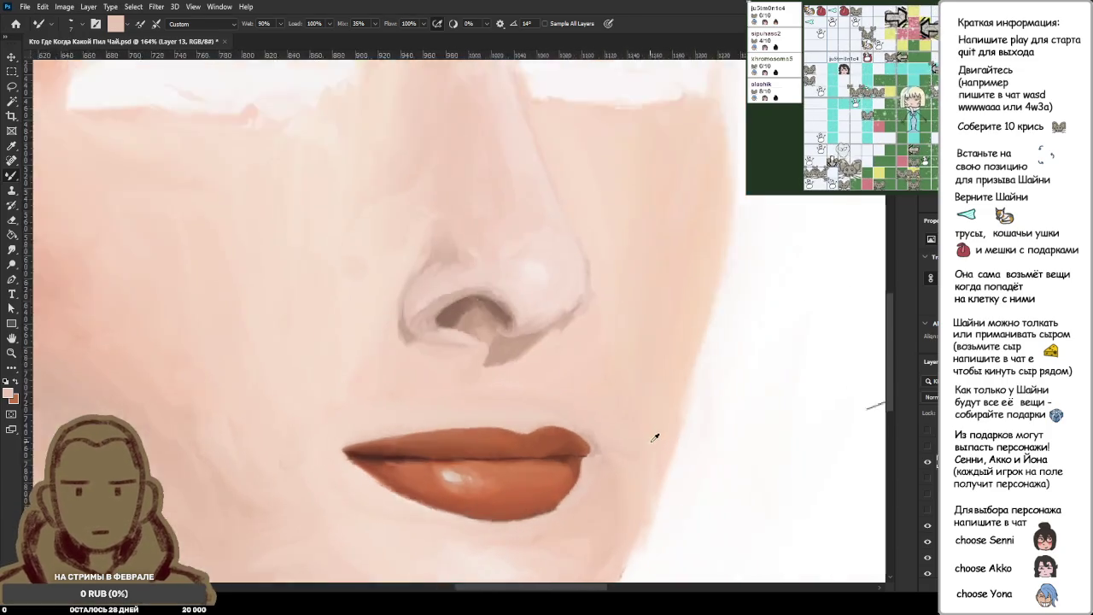
pyautogui.scroll(5, 655, 434)
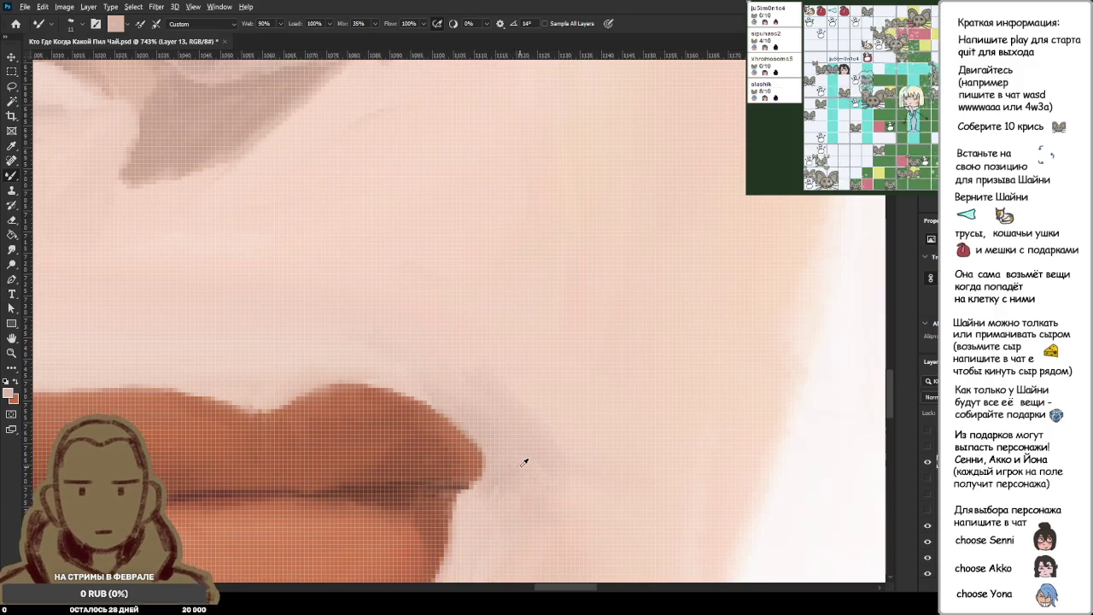
# Zoom around the lips and briefly toggle the reference photo for comparison.
pyautogui.scroll(-3, 592, 476)
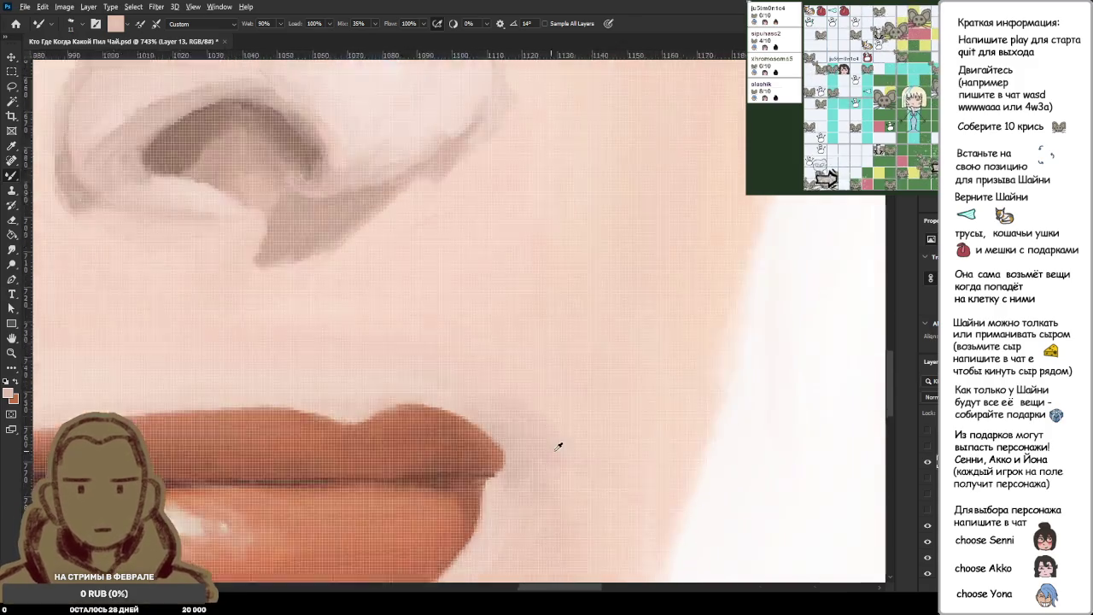
pyautogui.scroll(-3, 561, 447)
pyautogui.scroll(-3, 578, 441)
pyautogui.scroll(-3, 598, 435)
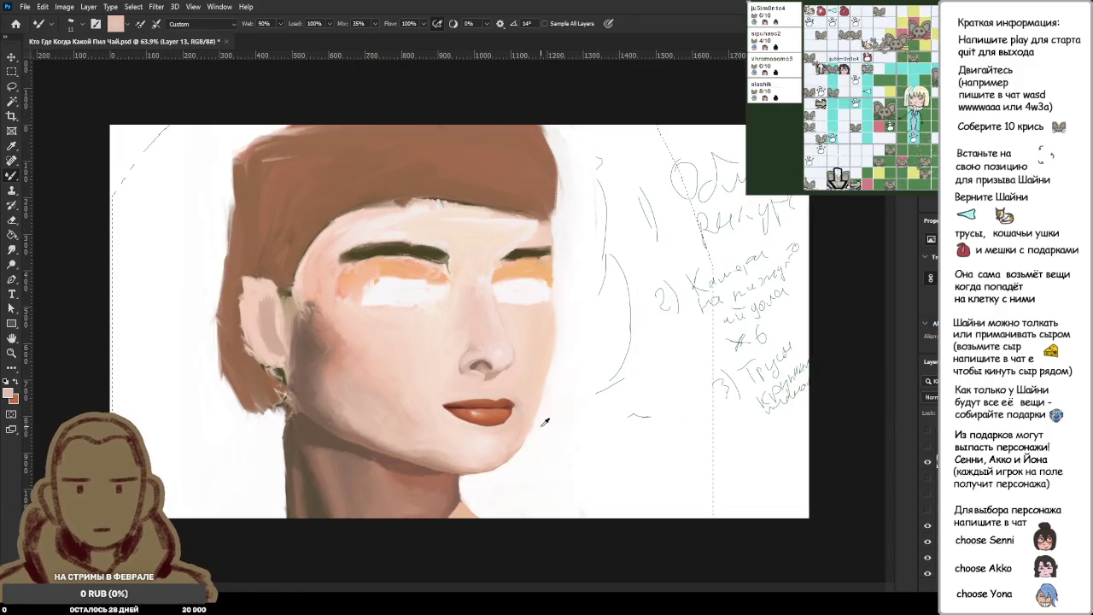
pyautogui.scroll(3, 545, 422)
pyautogui.click(927, 446)
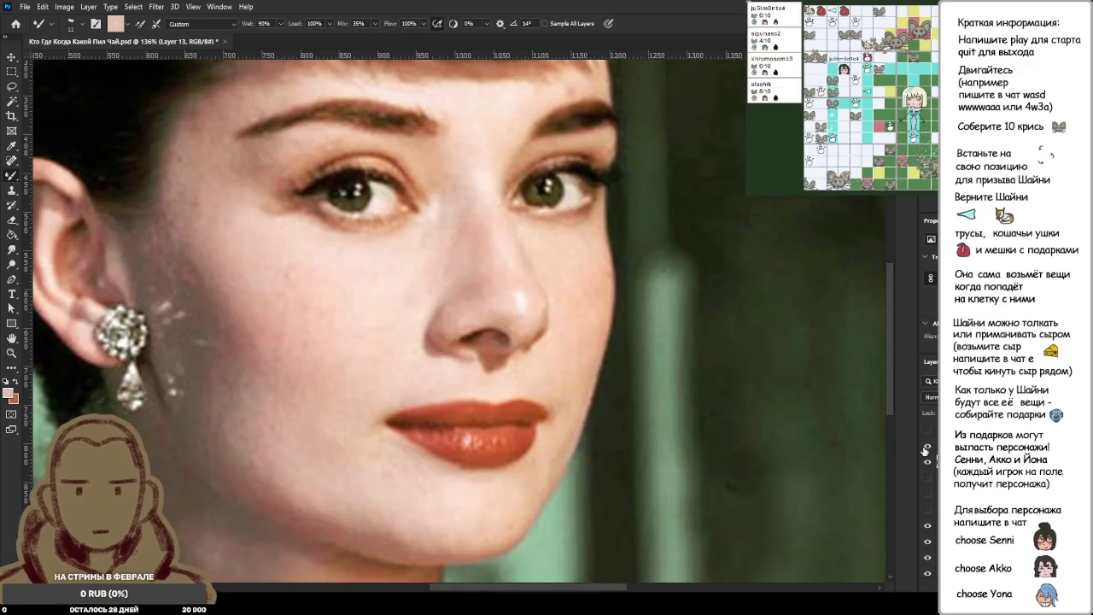
pyautogui.click(926, 449)
pyautogui.scroll(2, 547, 422)
pyautogui.scroll(-2, 527, 425)
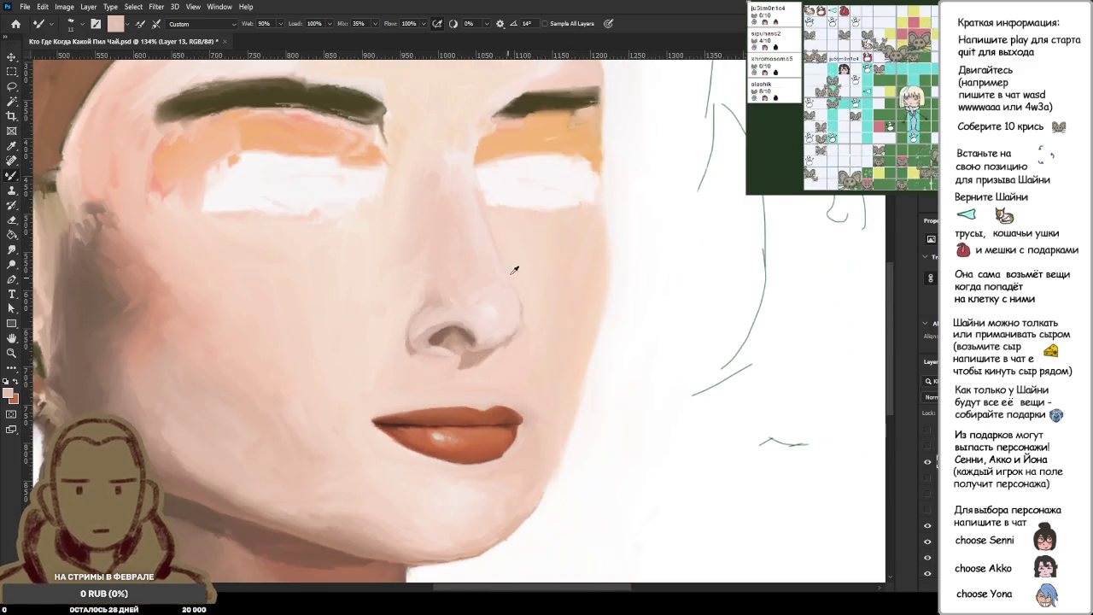
pyautogui.scroll(2, 408, 274)
pyautogui.scroll(1, 583, 411)
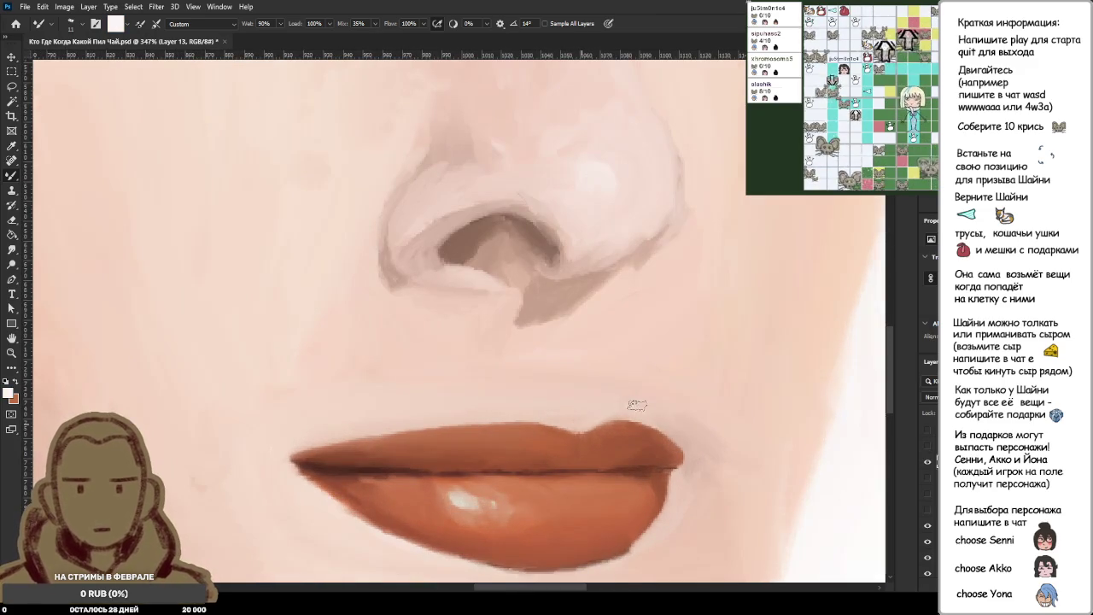
pyautogui.scroll(3, 683, 436)
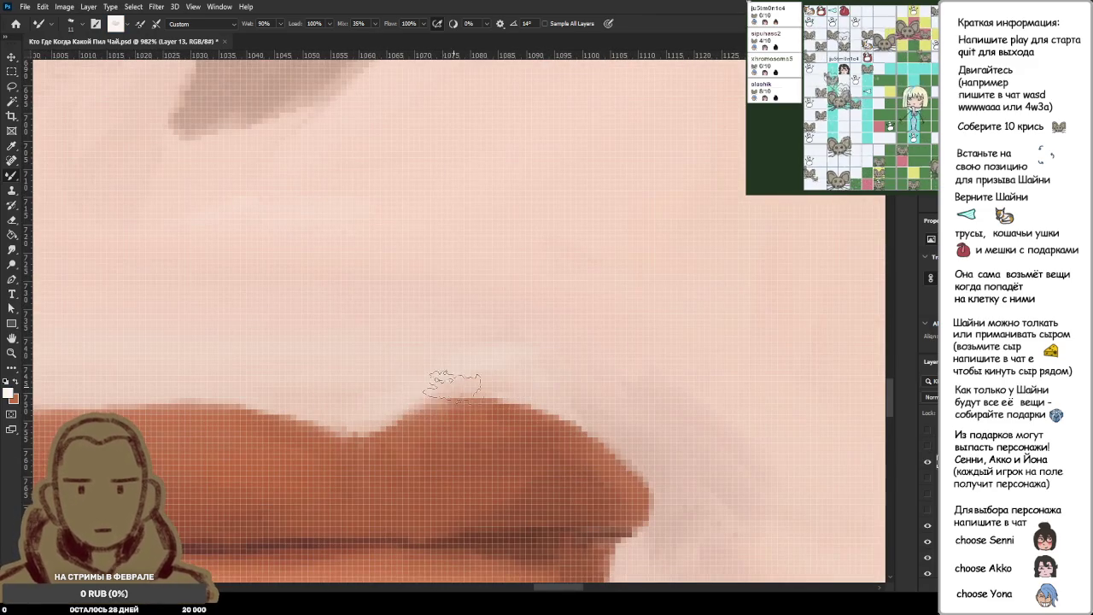
# Paint a light highlight along the upper lip edge and sample a pink skin tone.
pyautogui.moveTo(376, 408)
pyautogui.mouseDown()
pyautogui.moveTo(594, 394)
pyautogui.moveTo(632, 422)
pyautogui.mouseUp()
pyautogui.moveTo(513, 376); pyautogui.dragTo(651, 444)
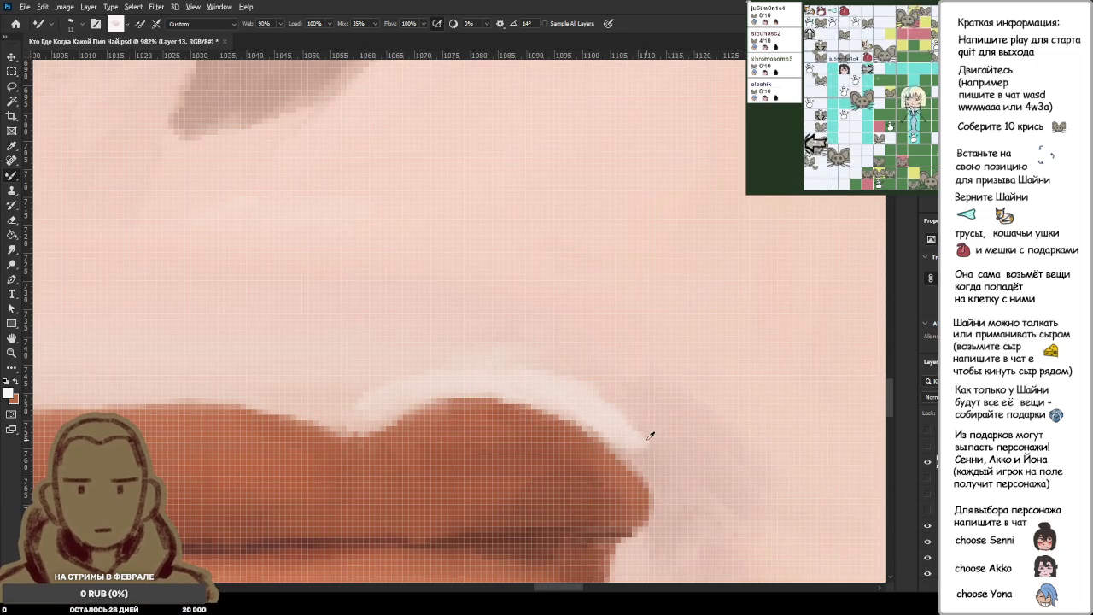
pyautogui.keyDown('alt'); pyautogui.click(643, 448); pyautogui.keyUp('alt')
pyautogui.press('i')
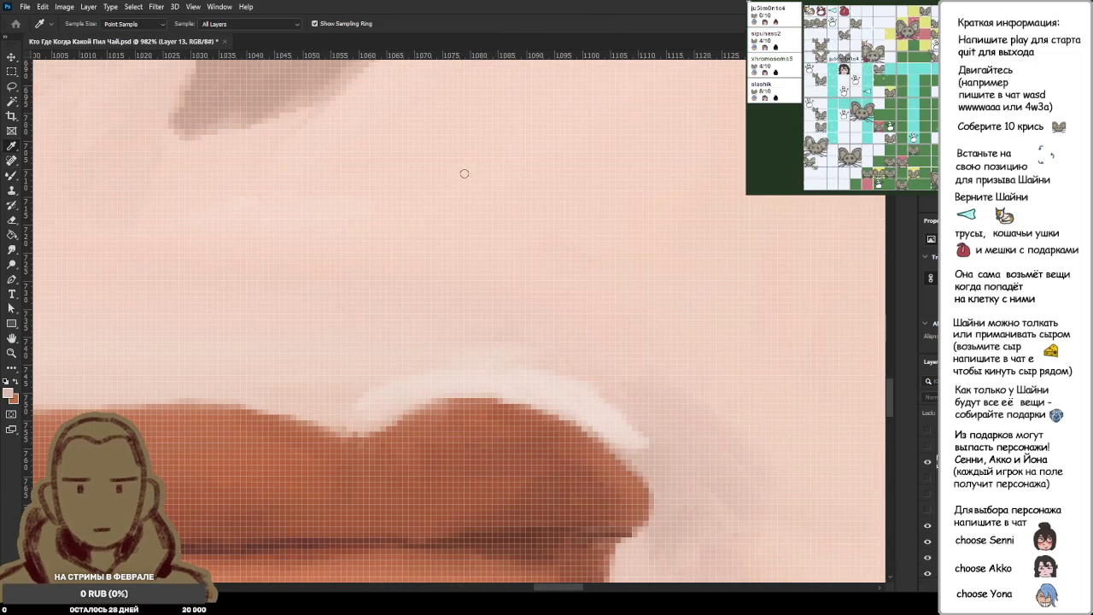
pyautogui.press('b')
# Soften the right lip corner with darker orange, then extend the pale pink highlight along it.
pyautogui.keyDown('alt'); pyautogui.click(639, 440); pyautogui.keyUp('alt')
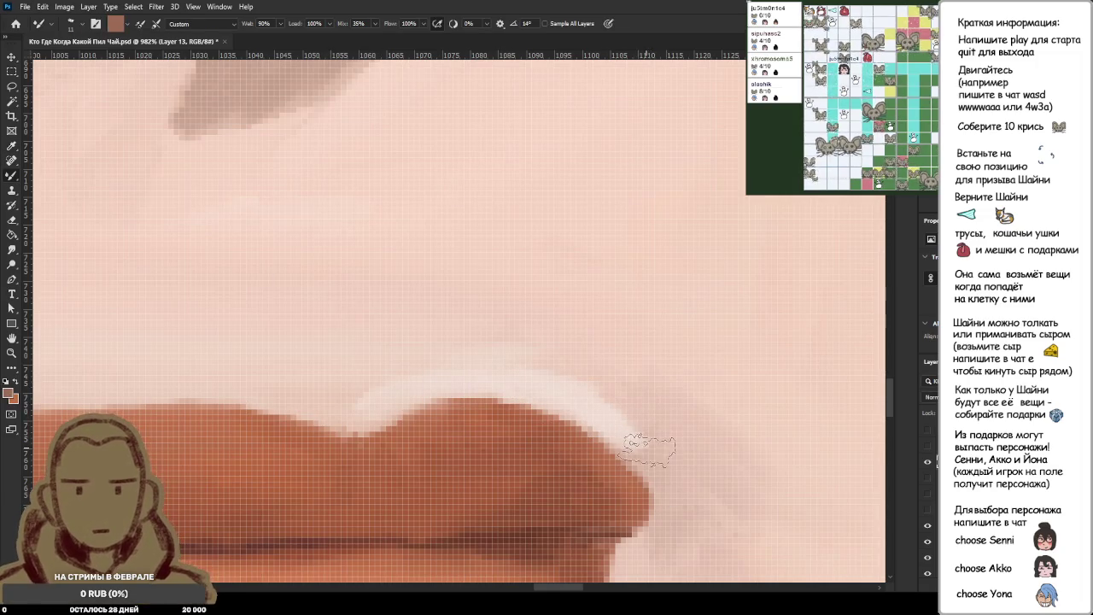
pyautogui.moveTo(656, 455); pyautogui.dragTo(683, 512)
pyautogui.moveTo(649, 479); pyautogui.dragTo(675, 521)
pyautogui.keyDown('alt'); pyautogui.click(597, 405); pyautogui.keyUp('alt')
pyautogui.moveTo(596, 405); pyautogui.dragTo(683, 502)
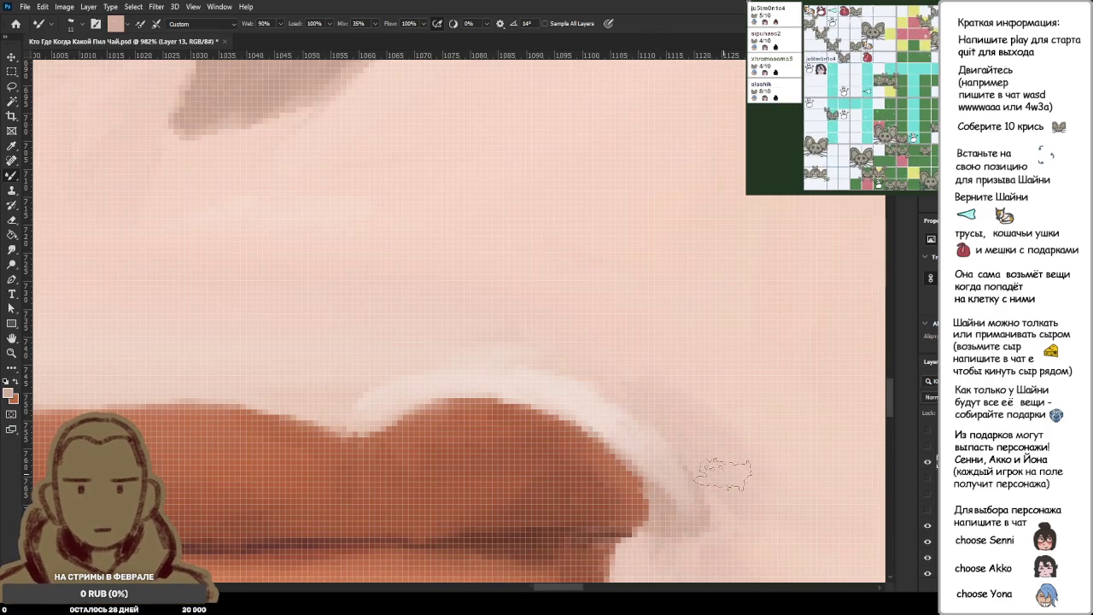
# Show the reference photo over the painting for comparison.
pyautogui.scroll(-5, 683, 502)
pyautogui.scroll(5, 650, 485)
pyautogui.scroll(3, 650, 485)
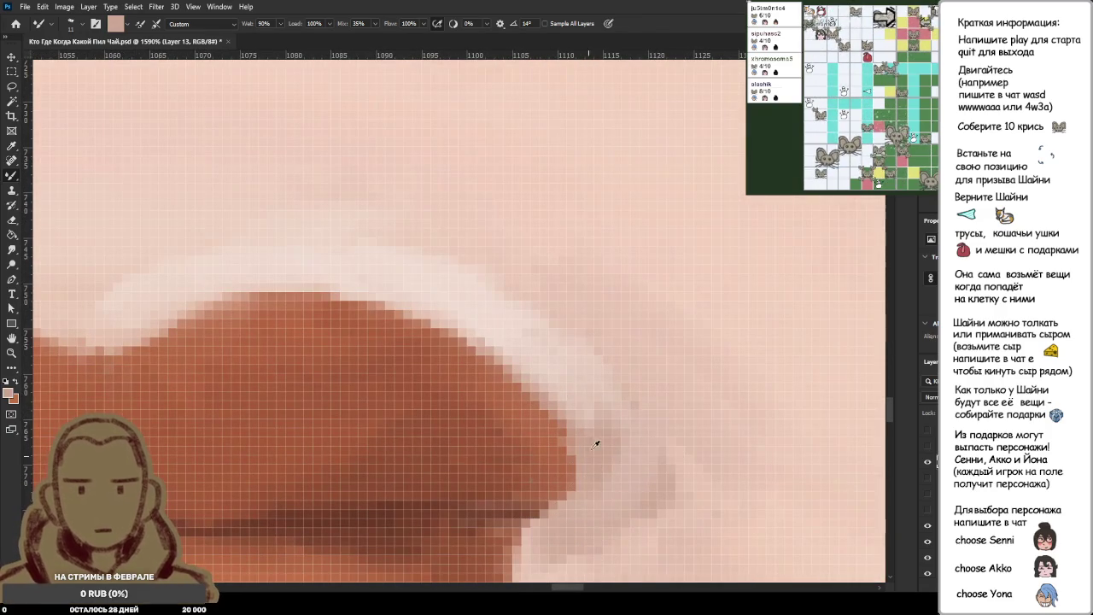
pyautogui.scroll(-6, 663, 461)
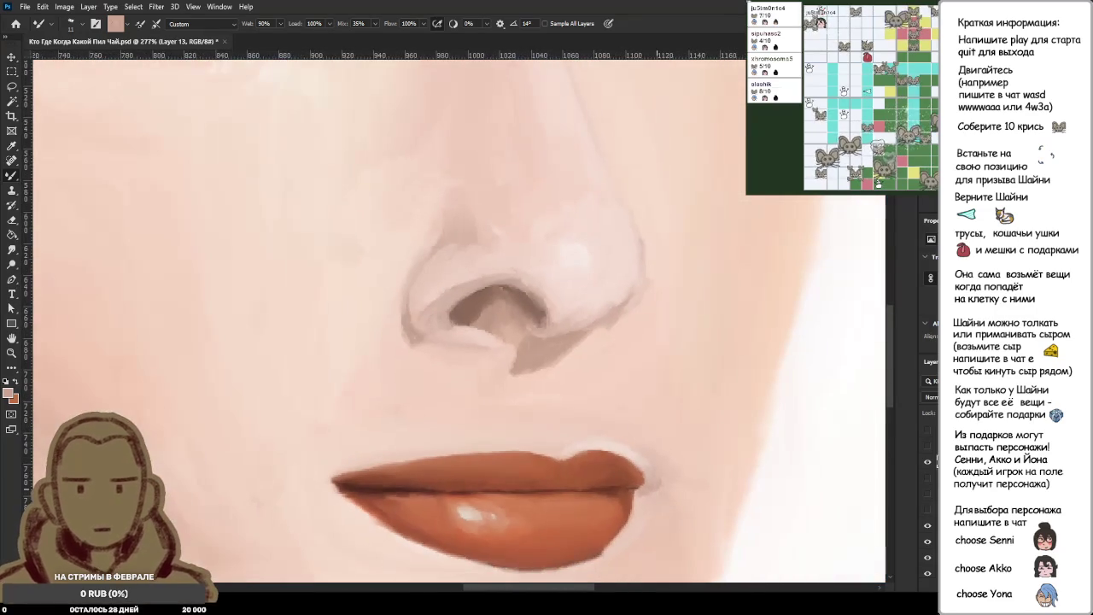
pyautogui.click(928, 447)
pyautogui.scroll(-4, 843, 432)
pyautogui.scroll(-3, 661, 360)
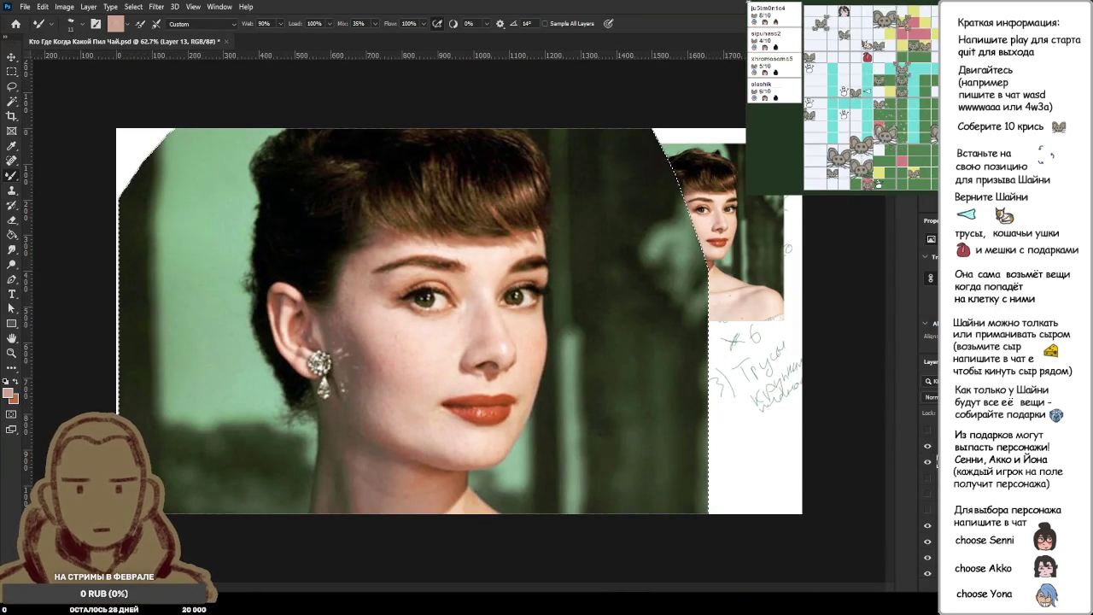
# Activate the reference photo layer and toggle the small portrait's visibility.
pyautogui.click(937, 446)
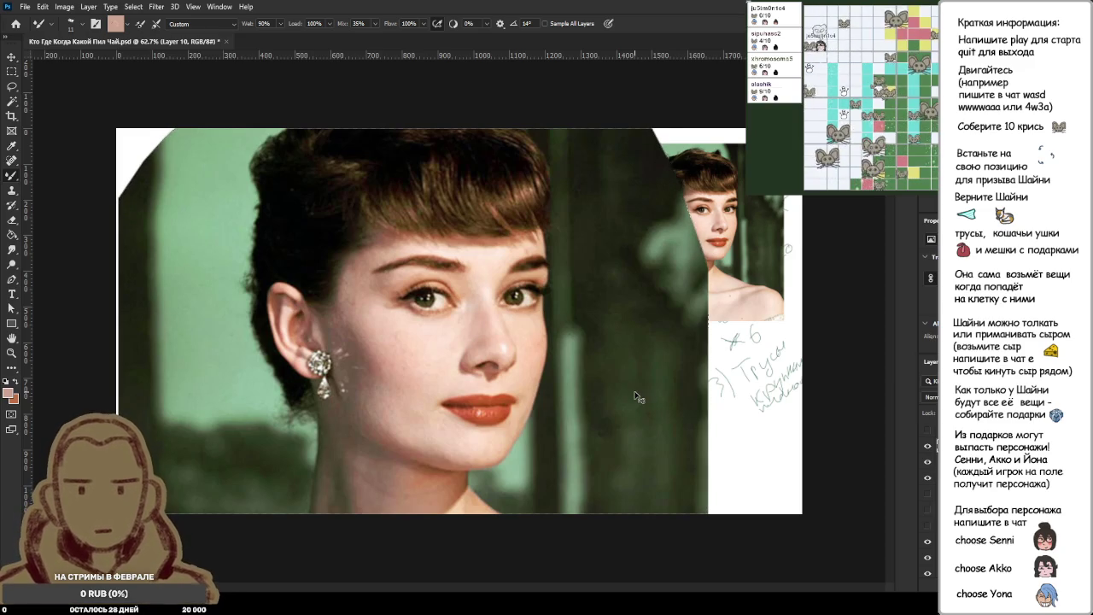
pyautogui.click(928, 462)
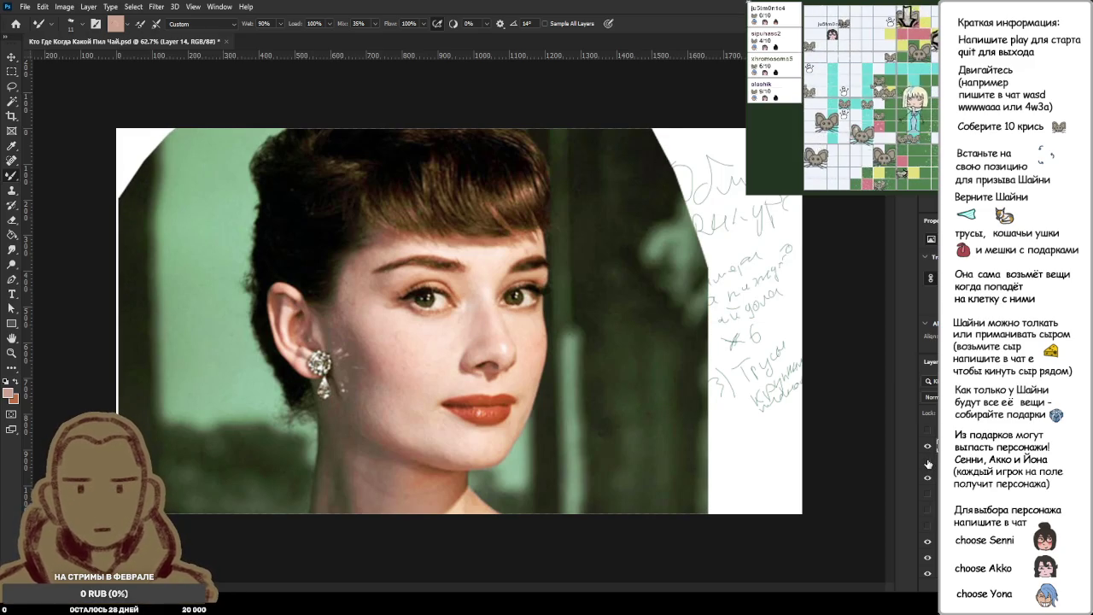
pyautogui.click(928, 463)
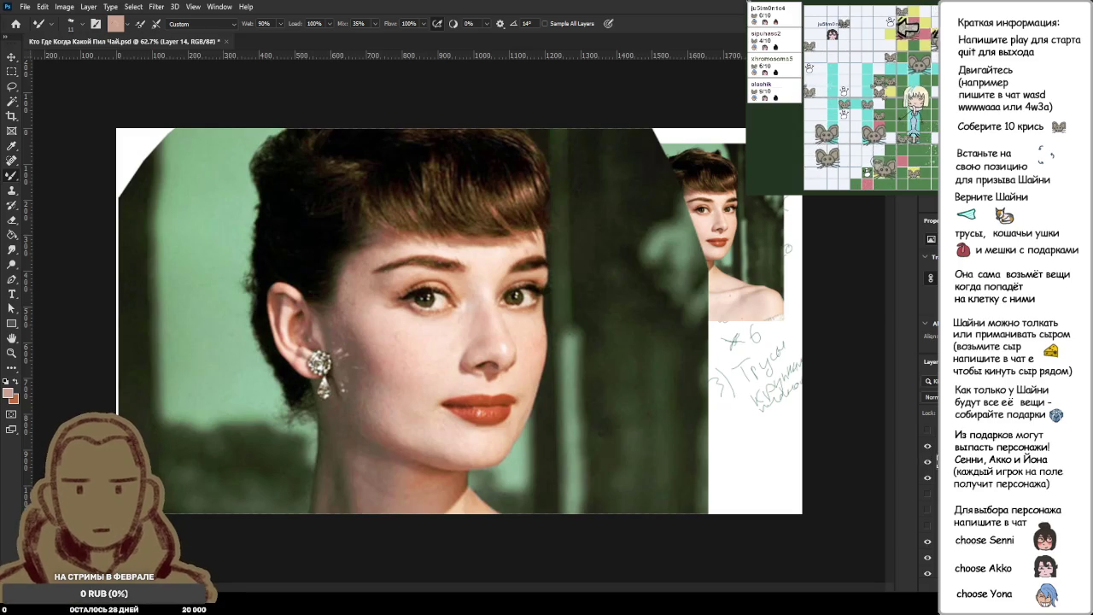
pyautogui.click(929, 447)
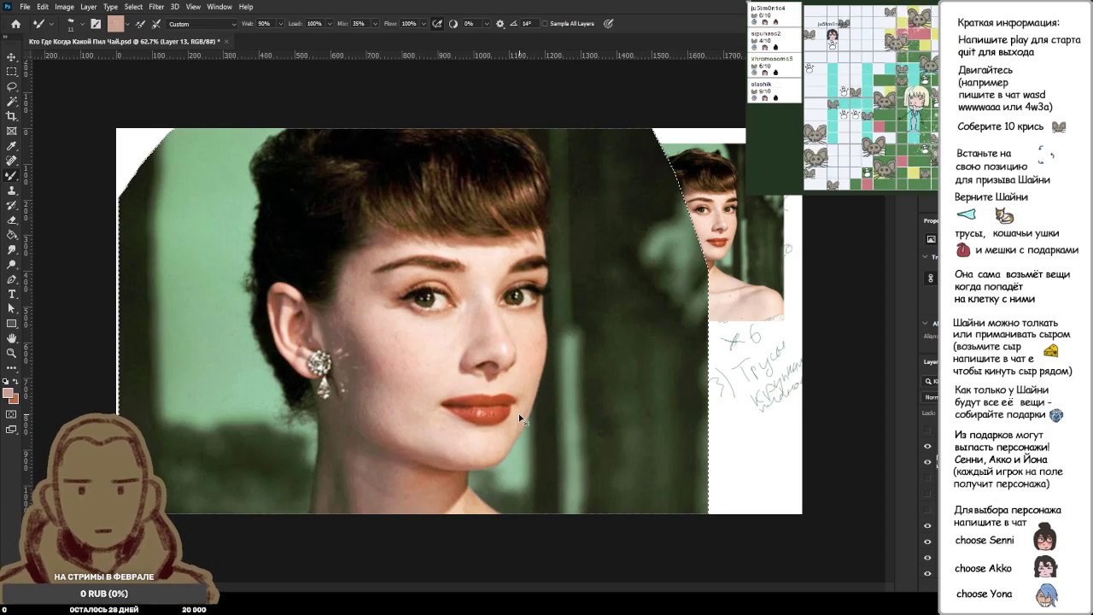
pyautogui.hotkey('ctrl', ',')
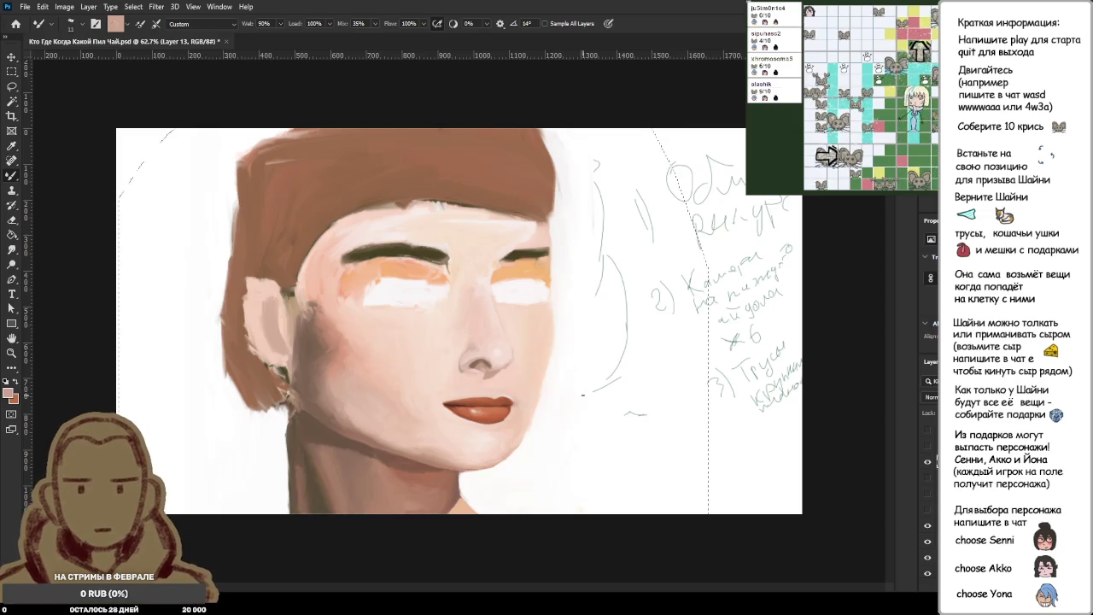
# Switch between the reference and painting layers, toggling the reference photo's visibility.
pyautogui.scroll(2, 638, 351)
pyautogui.scroll(2, 639, 350)
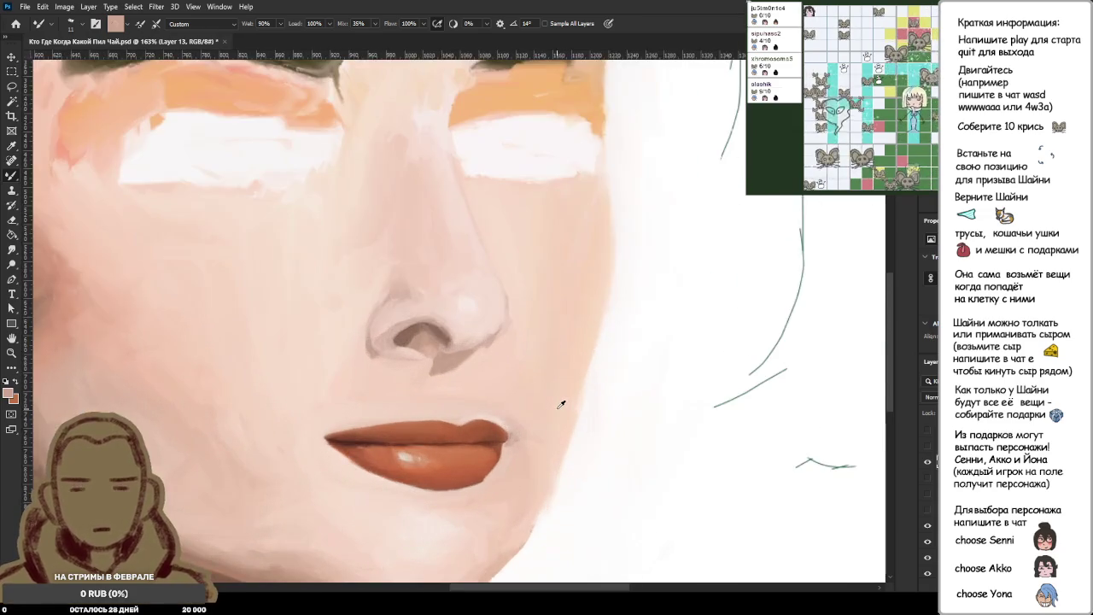
pyautogui.scroll(-5, 590, 407)
pyautogui.click(928, 446)
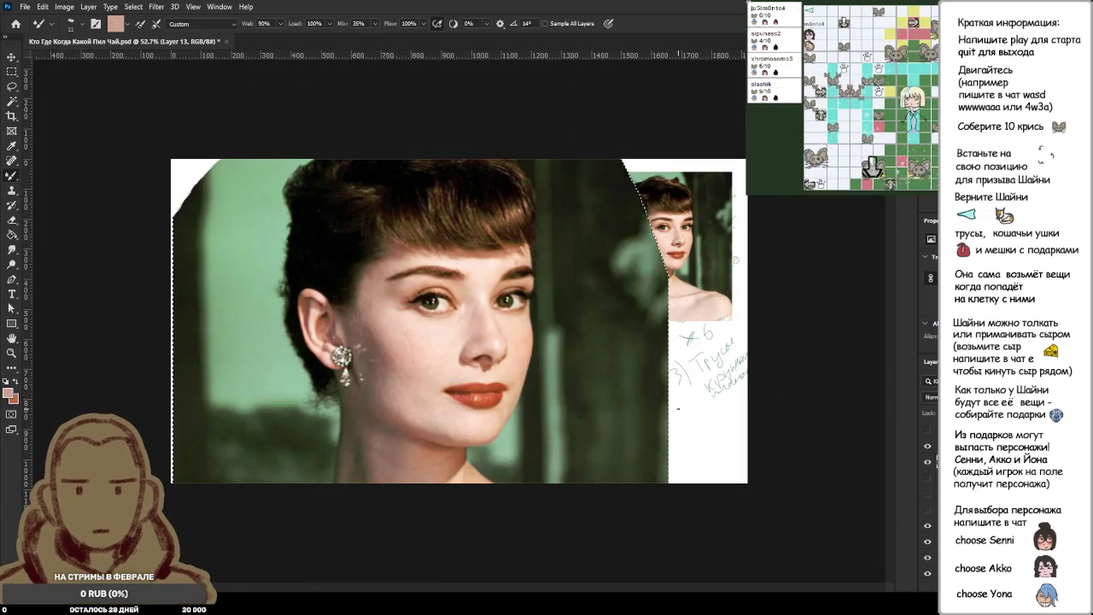
pyautogui.click(949, 461)
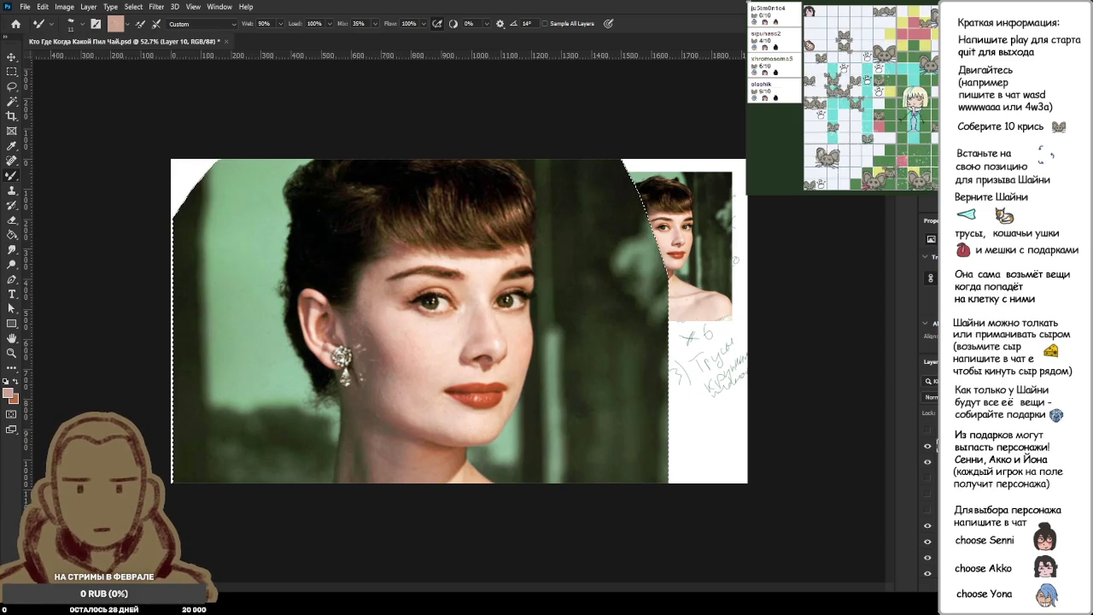
pyautogui.click(928, 446)
pyautogui.click(928, 446)
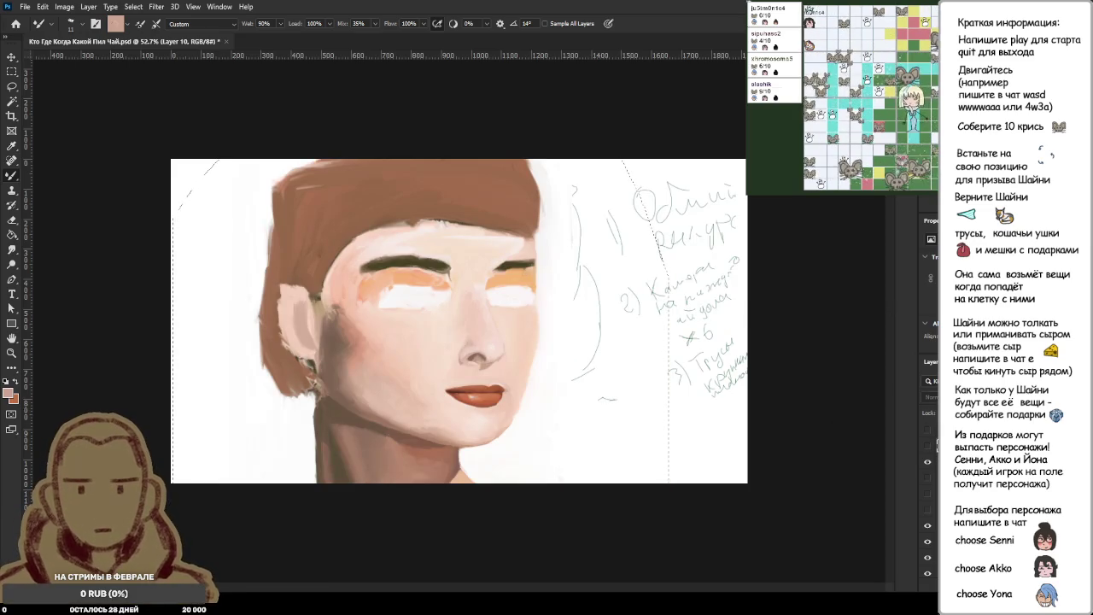
pyautogui.click(937, 461)
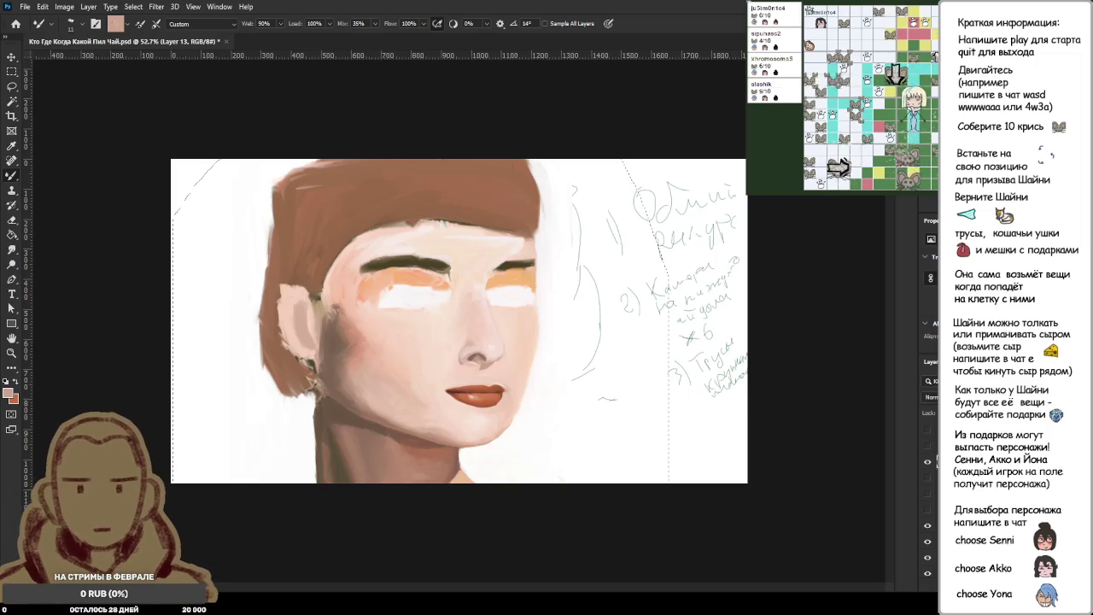
pyautogui.click(928, 446)
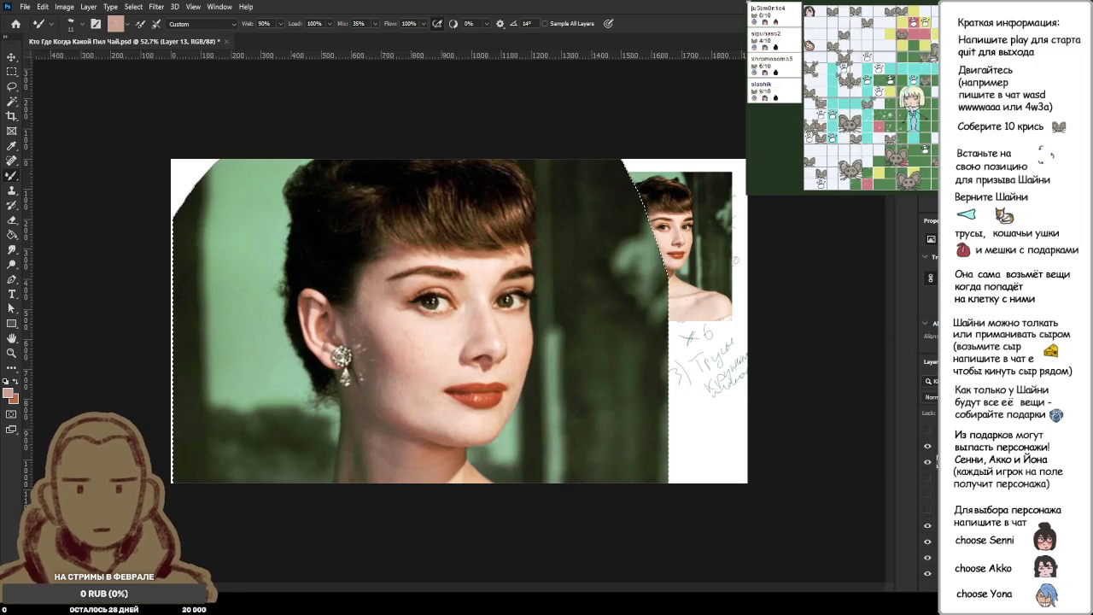
# Try moving a lasso selection of the photo, undo it, deselect, and paste the small reference portrait.
pyautogui.moveTo(488, 348); pyautogui.dragTo(492, 486)
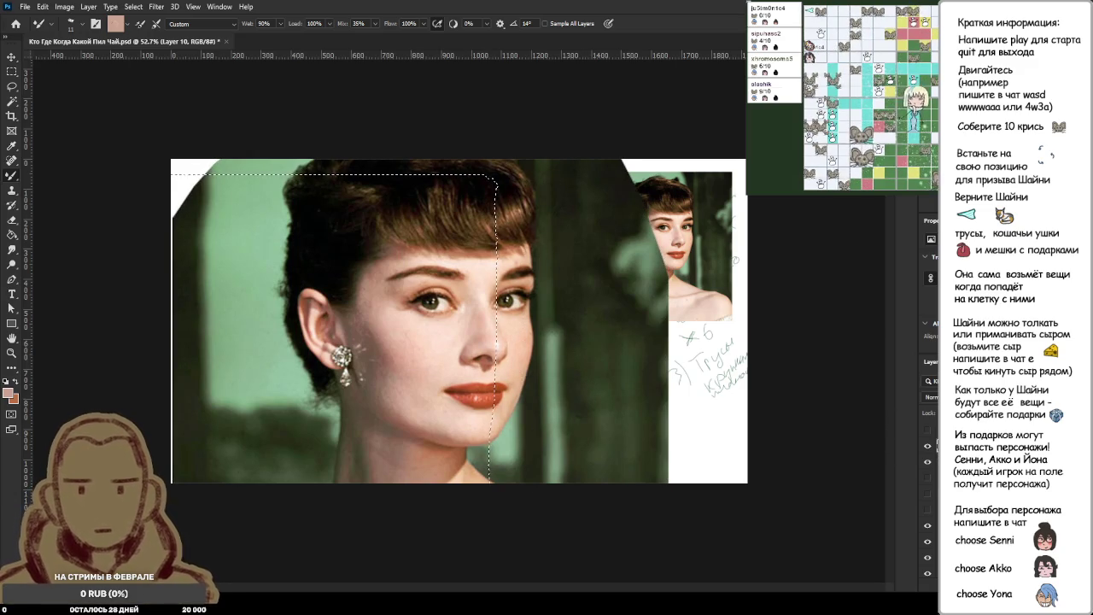
pyautogui.moveTo(624, 379); pyautogui.dragTo(523, 398)
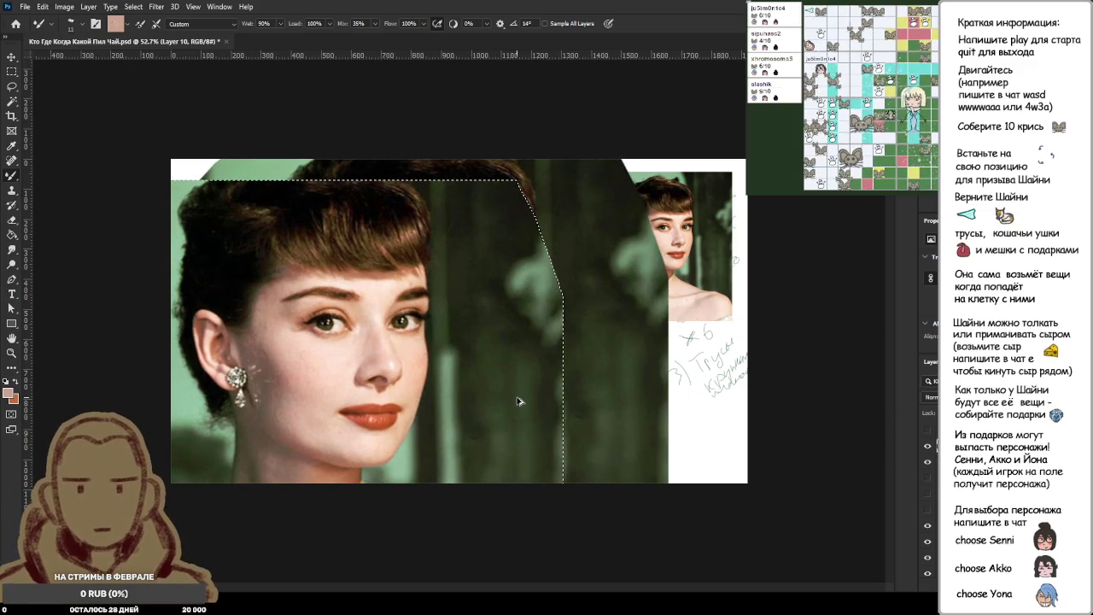
pyautogui.hotkey('ctrl', 'z')
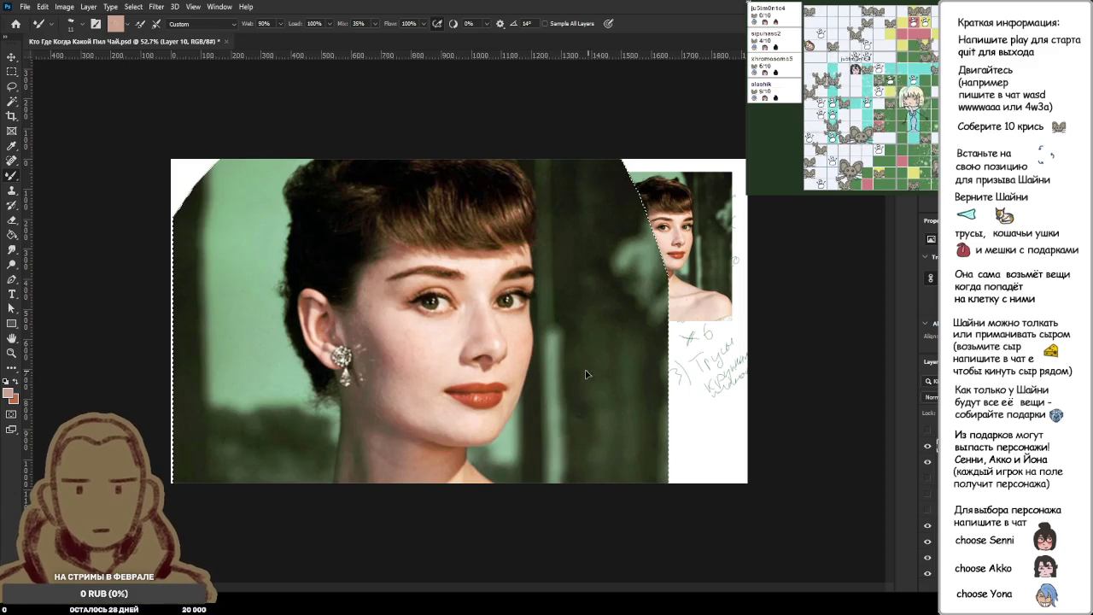
pyautogui.moveTo(584, 372); pyautogui.dragTo(500, 381)
pyautogui.hotkey('ctrl', 'z')
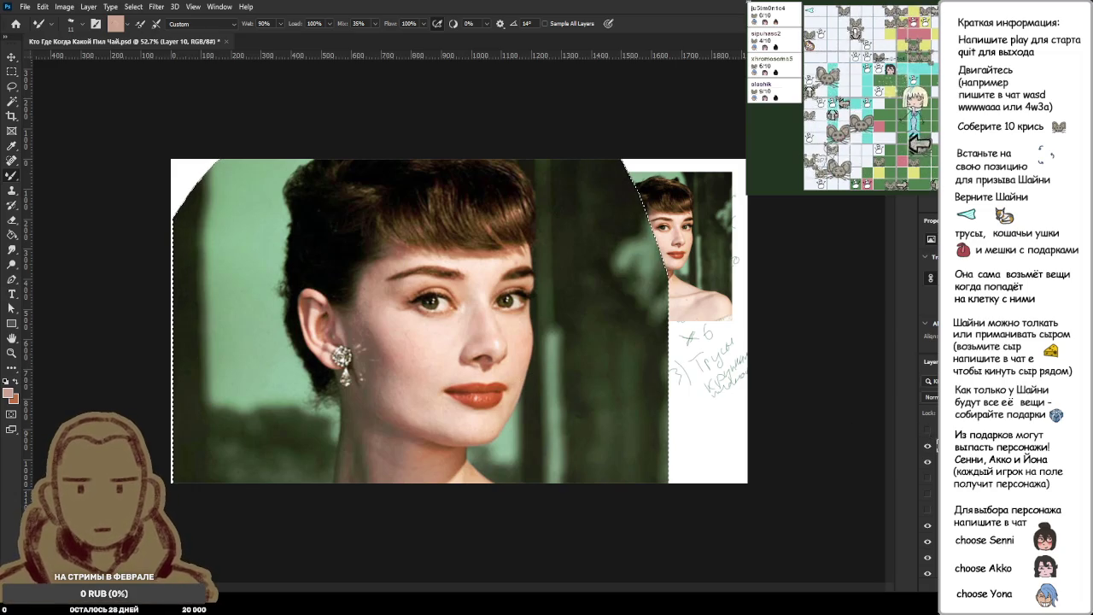
pyautogui.hotkey('ctrl', 'd')
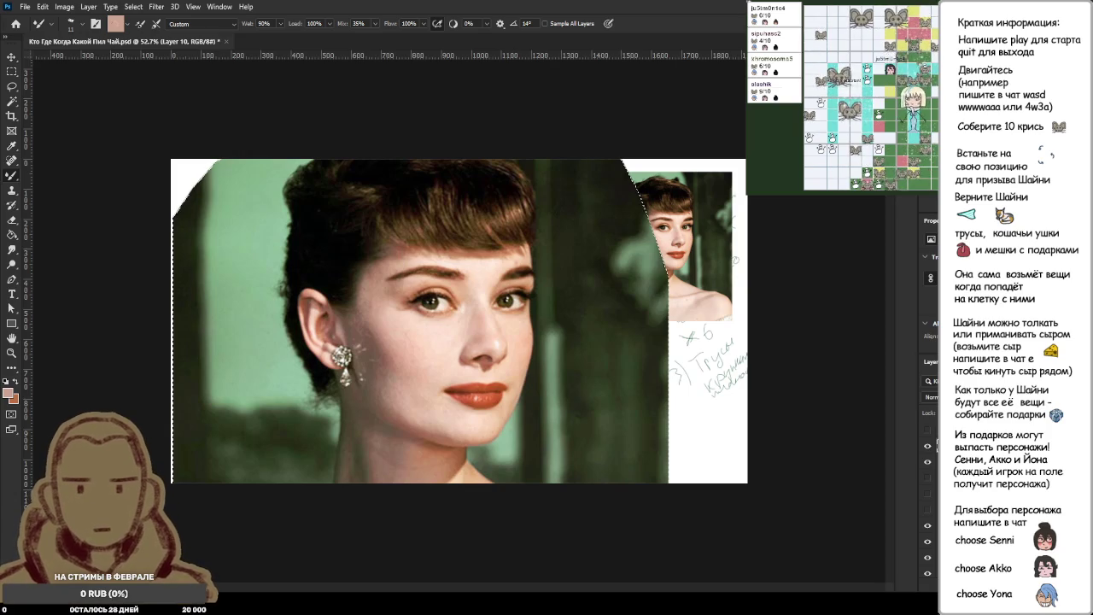
pyautogui.hotkey('ctrl', 'v')
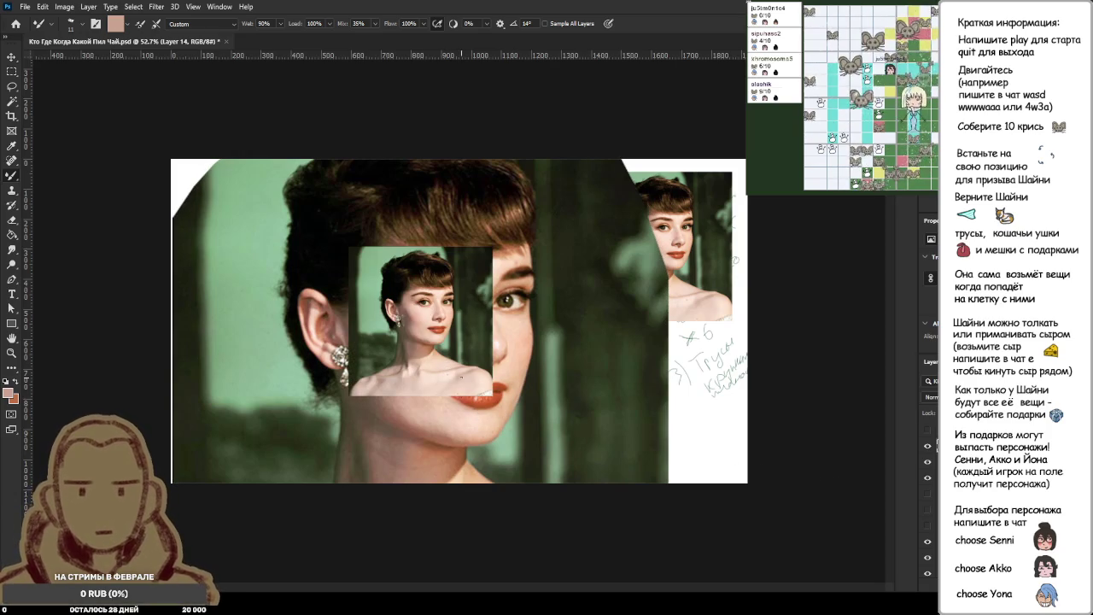
# Move the pasted small portrait to the canvas's top right and hide the large reference photo.
pyautogui.hotkey('ctrl', 't')
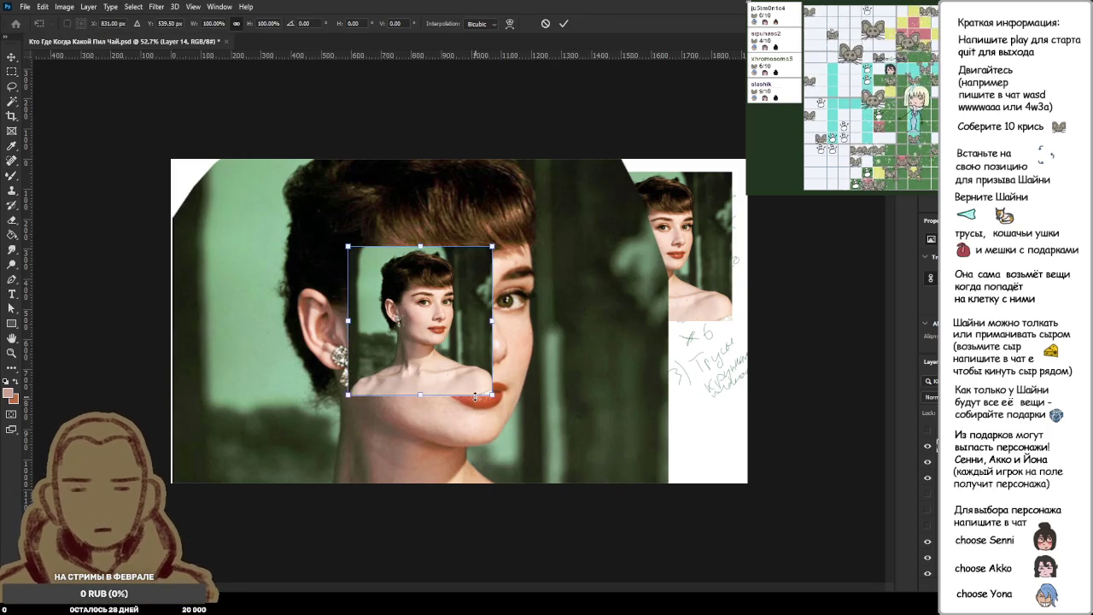
pyautogui.moveTo(451, 350); pyautogui.dragTo(697, 271)
pyautogui.press('Return')
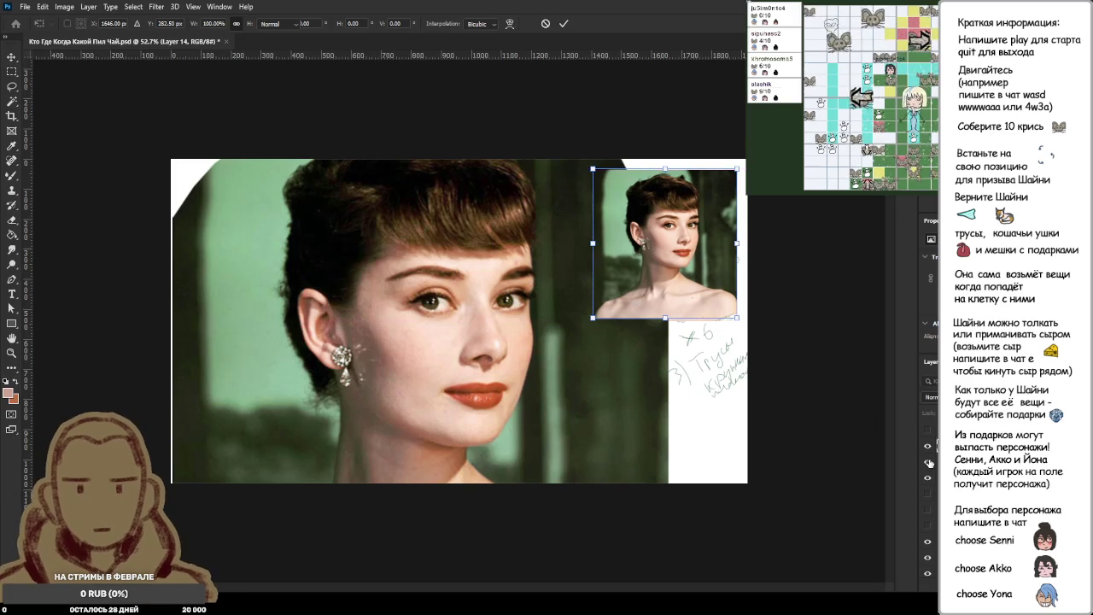
pyautogui.click(928, 462)
pyautogui.hotkey('ctrl', '+')
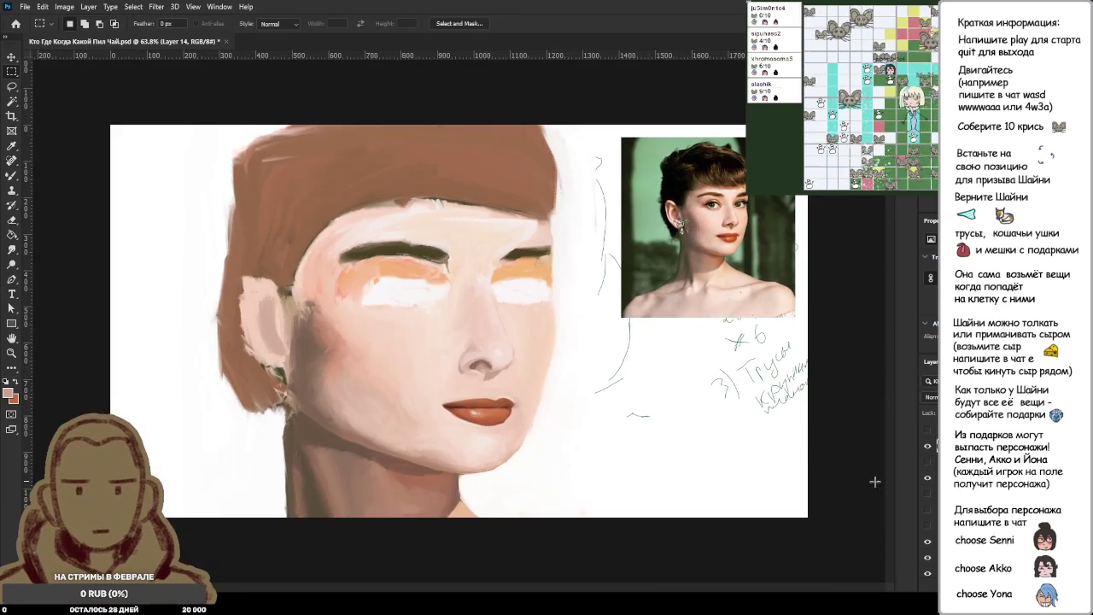
# Turn on the peach background layer behind the face and look over the painting.
pyautogui.click(929, 510)
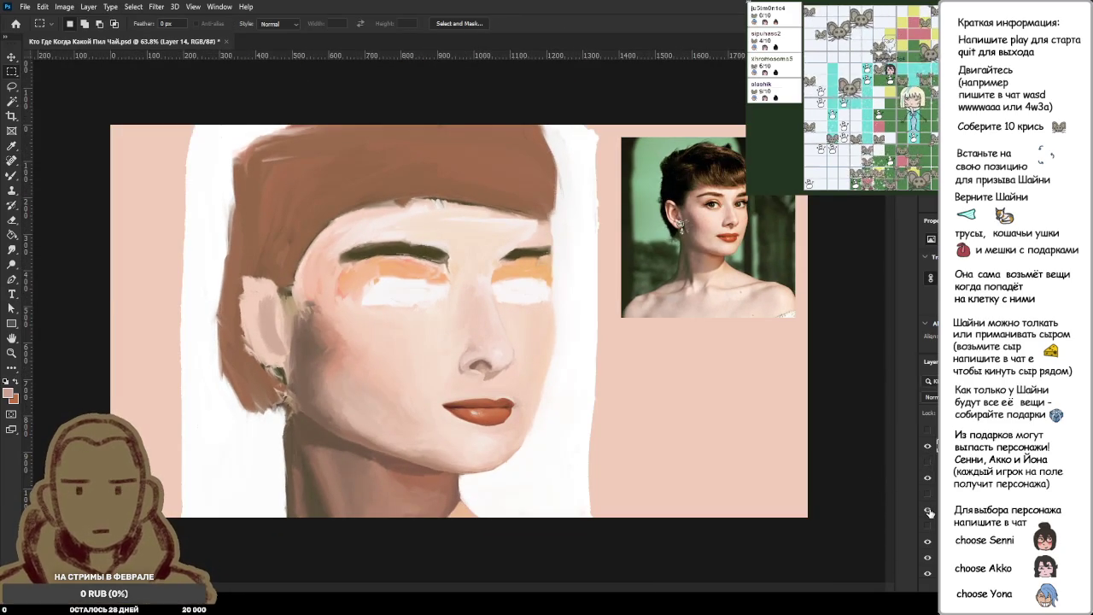
pyautogui.scroll(3, 478, 423)
pyautogui.scroll(3, 513, 427)
pyautogui.scroll(-2, 520, 427)
pyautogui.scroll(-2, 547, 419)
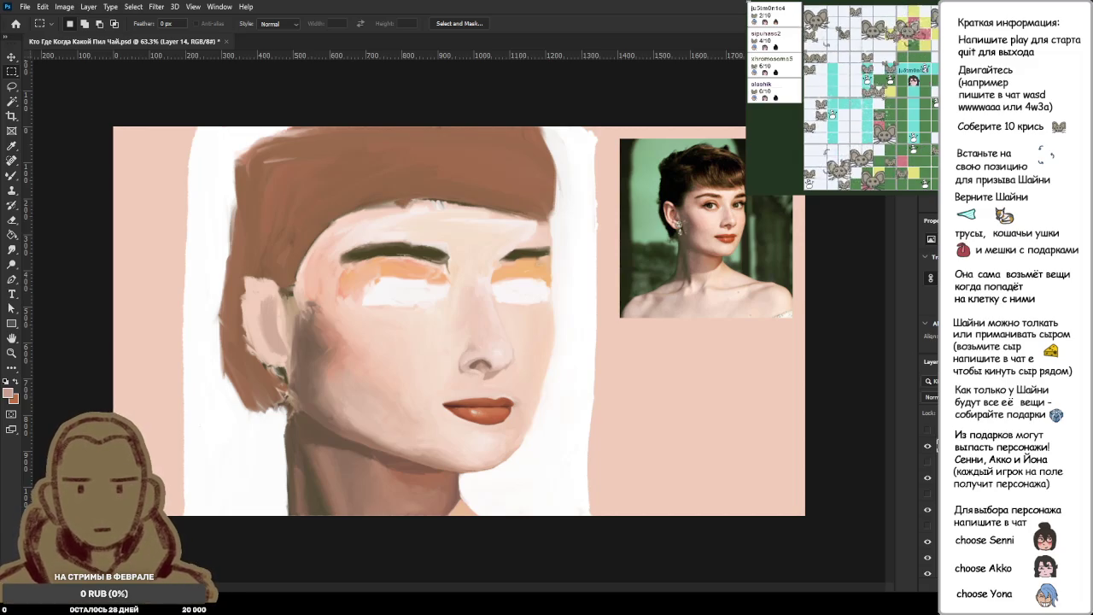
pyautogui.scroll(-1, 457, 312)
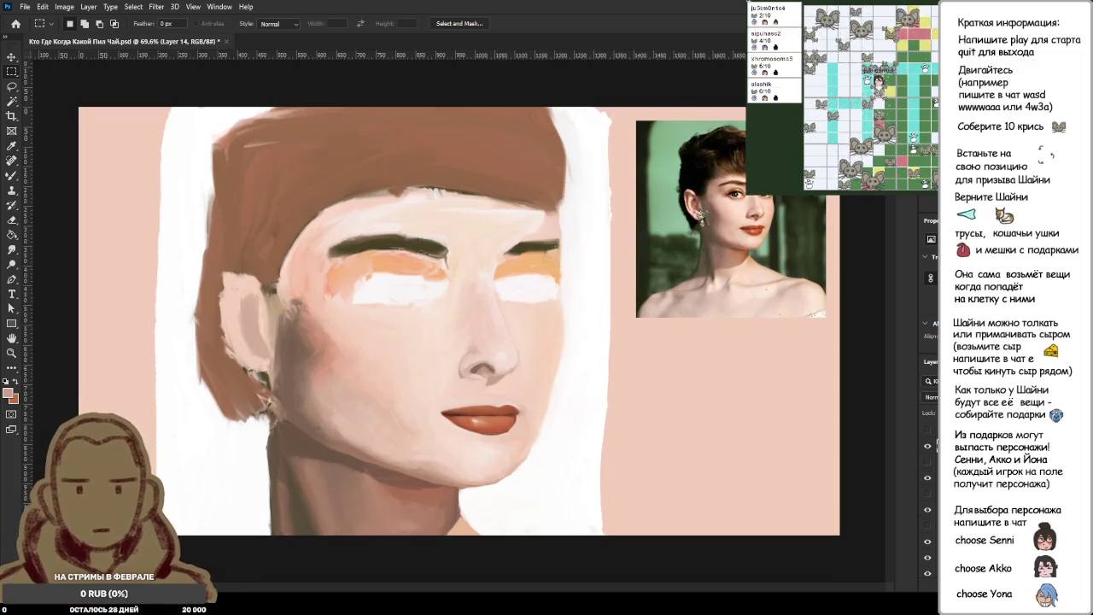
pyautogui.scroll(-1, 457, 312)
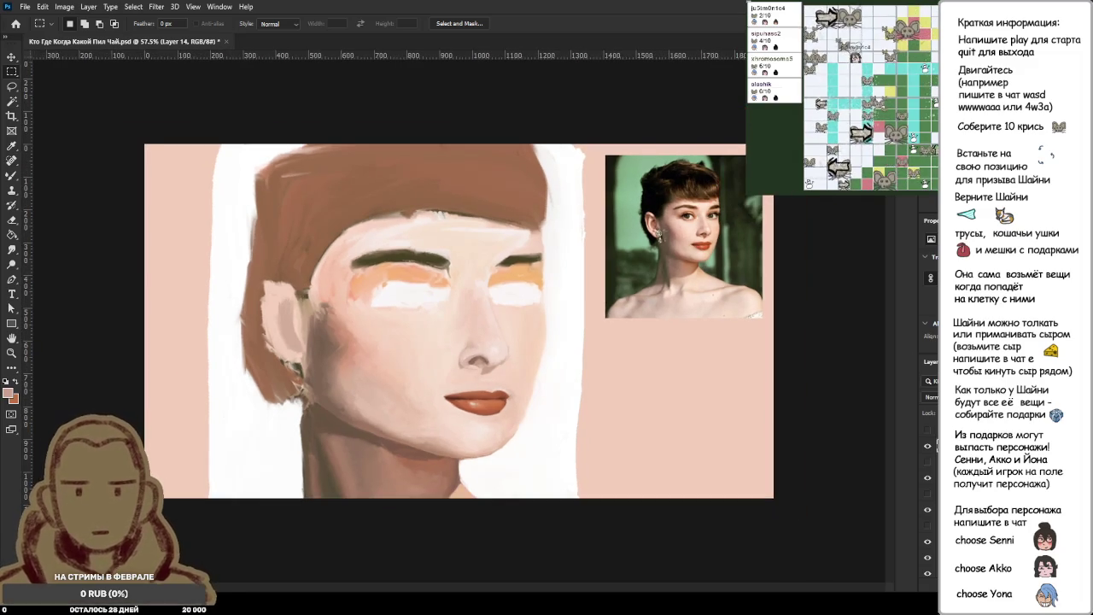
pyautogui.scroll(2, 457, 312)
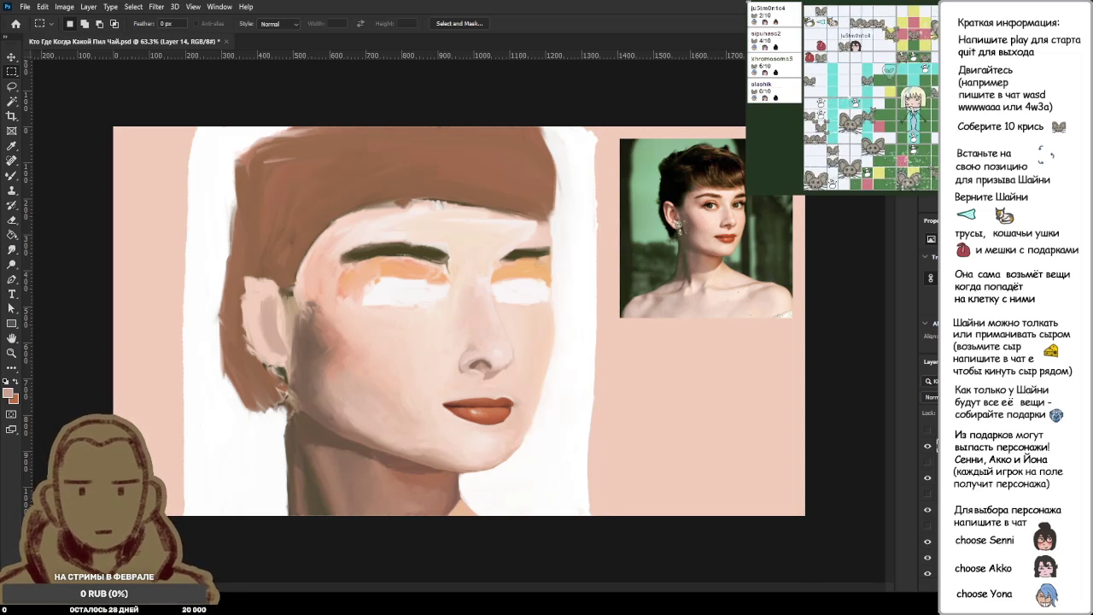
pyautogui.scroll(3, 487, 404)
pyautogui.scroll(3, 487, 405)
# On the painting layer, sample the darker lip colour and darken the upper lip's right corner.
pyautogui.scroll(3, 487, 405)
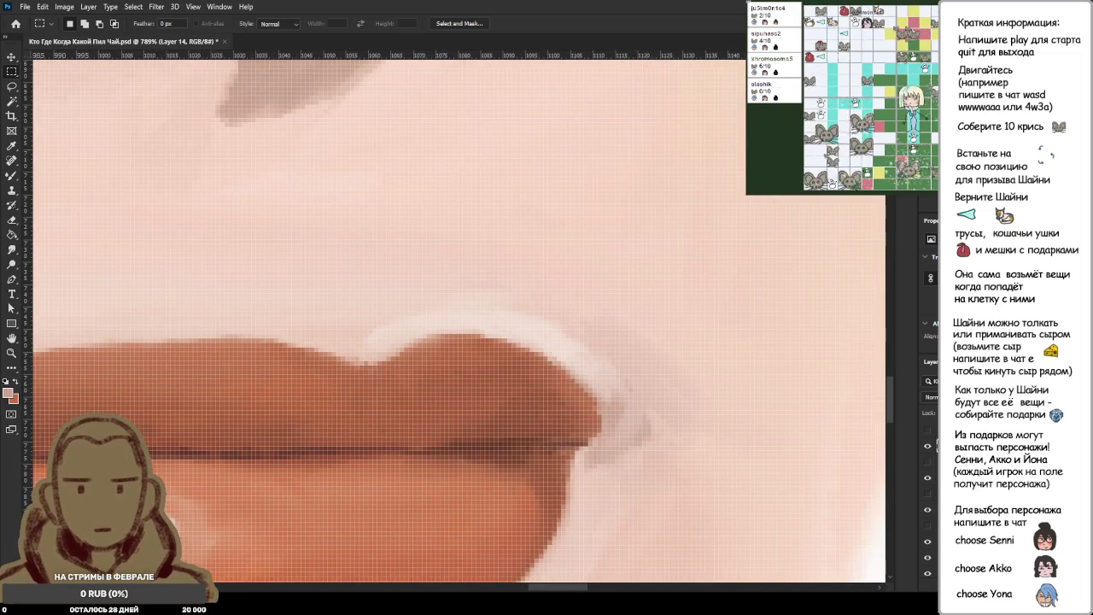
pyautogui.click(921, 480)
pyautogui.press('b')
pyautogui.keyDown('alt'); pyautogui.click(427, 406); pyautogui.keyUp('alt')
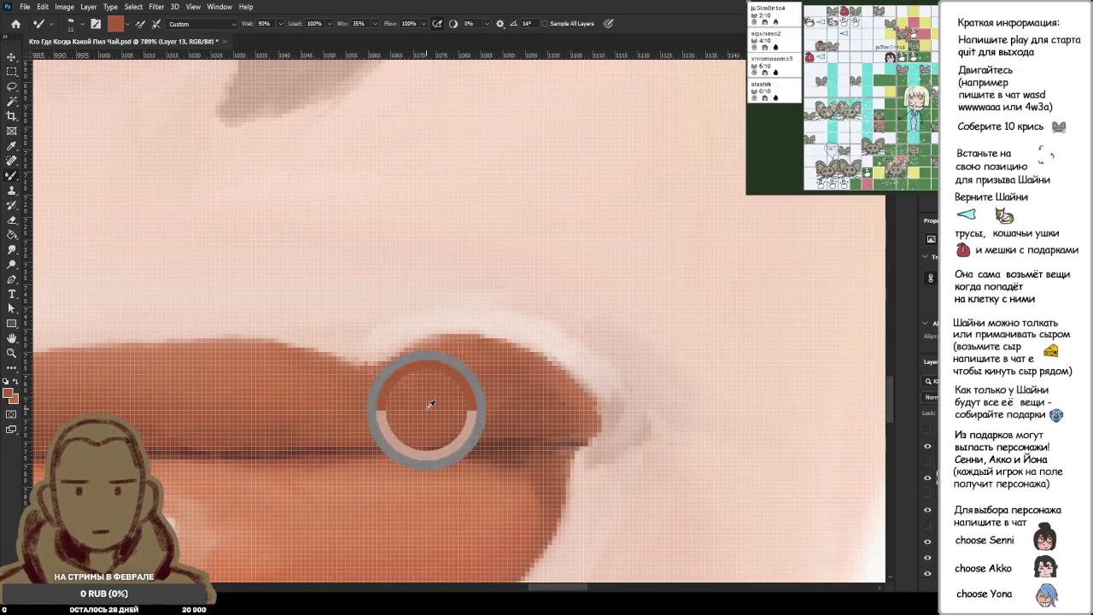
pyautogui.moveTo(500, 398); pyautogui.dragTo(505, 439)
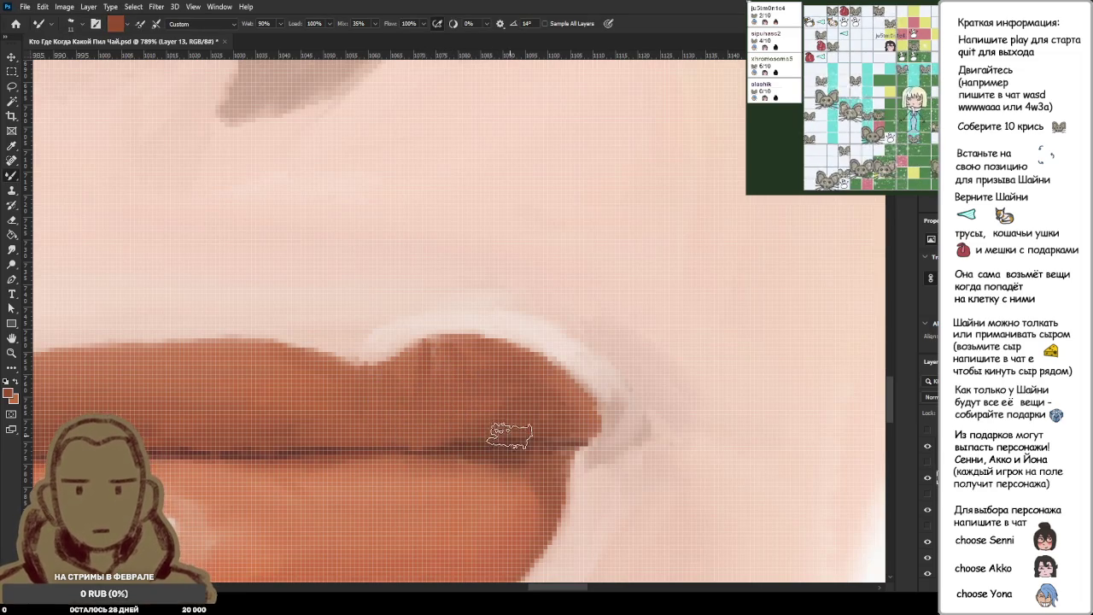
pyautogui.moveTo(511, 386)
pyautogui.mouseDown()
pyautogui.moveTo(518, 426)
pyautogui.moveTo(535, 422)
pyautogui.mouseUp()
pyautogui.moveTo(526, 368)
pyautogui.mouseDown()
pyautogui.moveTo(536, 423)
pyautogui.moveTo(497, 440)
pyautogui.mouseUp()
# Blend the darker tone into the upper lip's right end, then resample lip colours from the painting.
pyautogui.scroll(-5, 496, 440)
pyautogui.scroll(5, 495, 440)
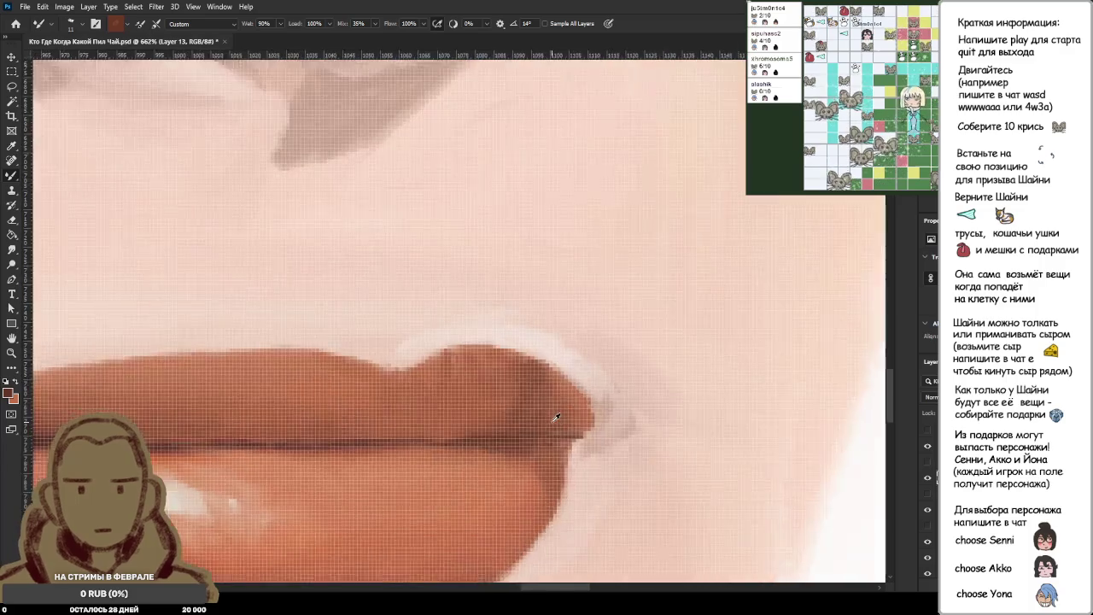
pyautogui.scroll(2, 513, 427)
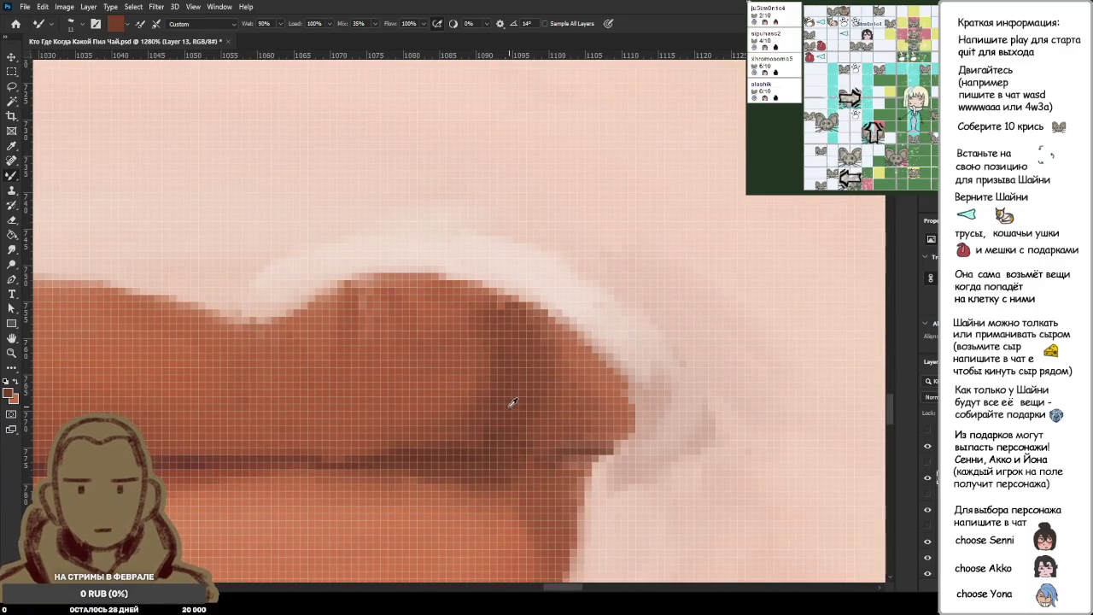
pyautogui.moveTo(501, 317); pyautogui.dragTo(466, 338)
pyautogui.keyDown('alt'); pyautogui.click(416, 374); pyautogui.keyUp('alt')
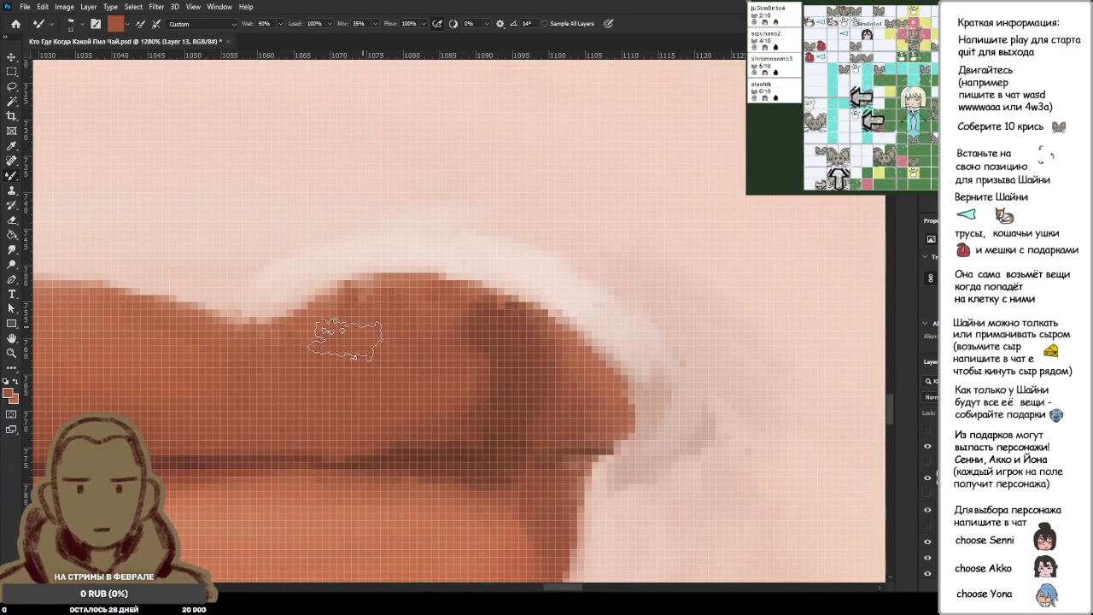
pyautogui.scroll(-2, 447, 312)
pyautogui.scroll(-2, 447, 312)
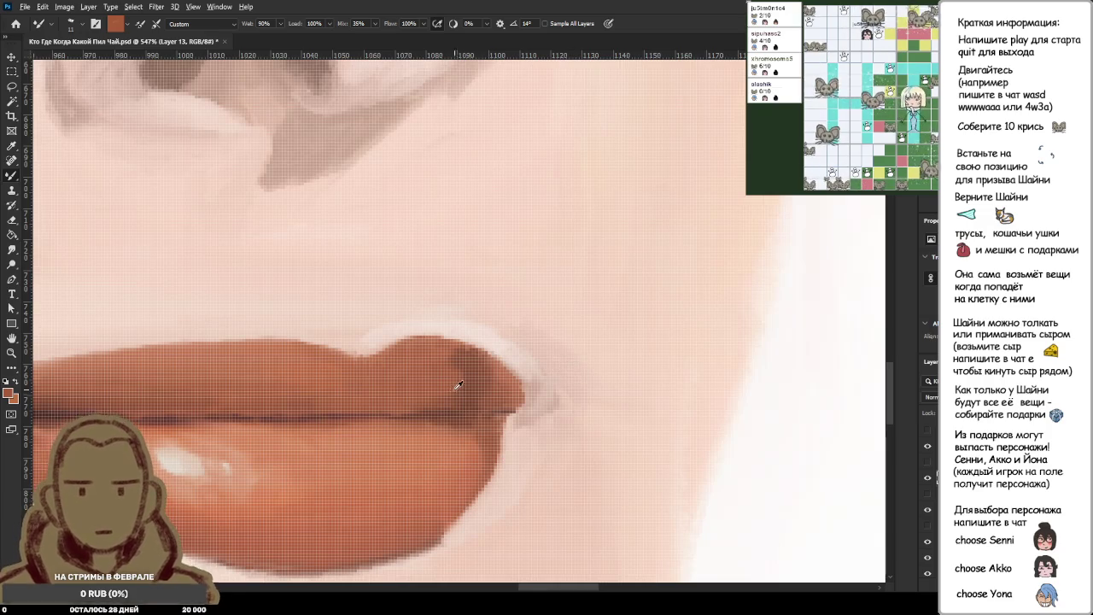
pyautogui.scroll(3, 453, 375)
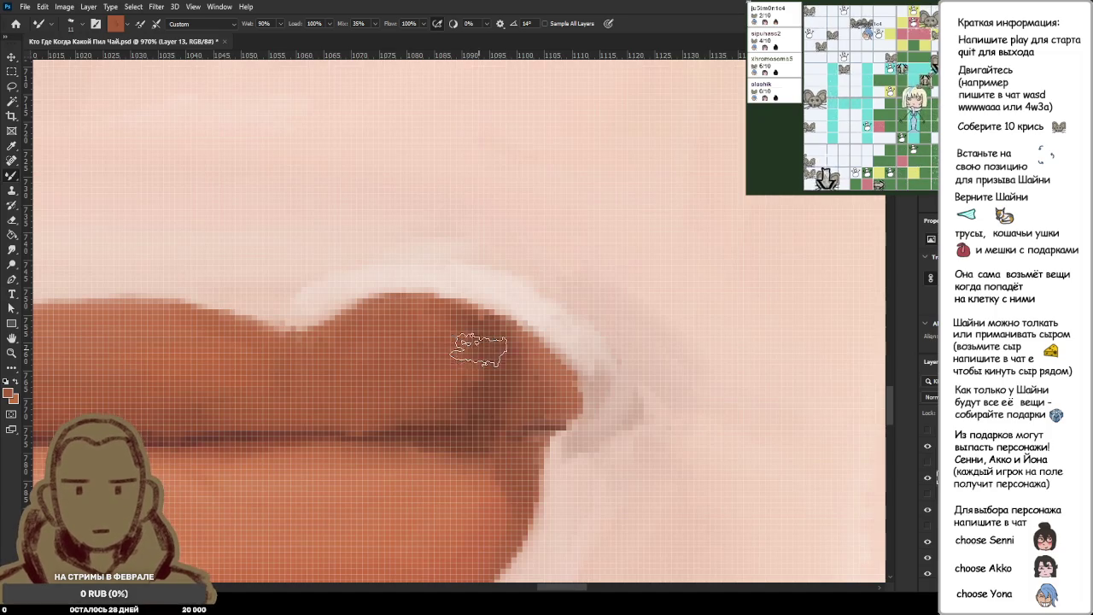
pyautogui.keyDown('alt'); pyautogui.click(514, 369); pyautogui.keyUp('alt')
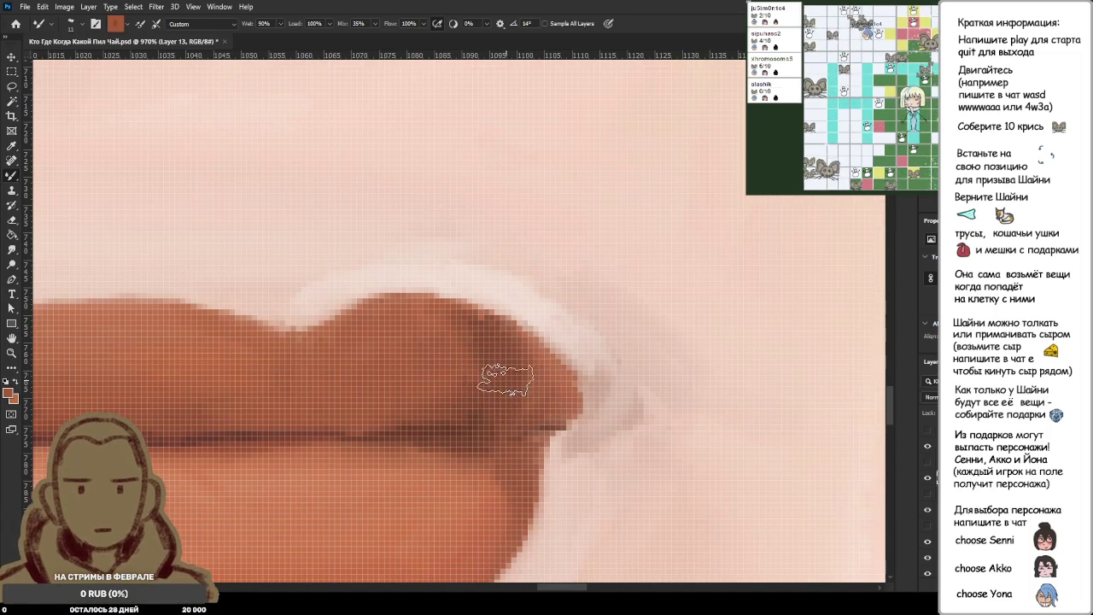
pyautogui.keyDown('alt'); pyautogui.click(446, 394); pyautogui.keyUp('alt')
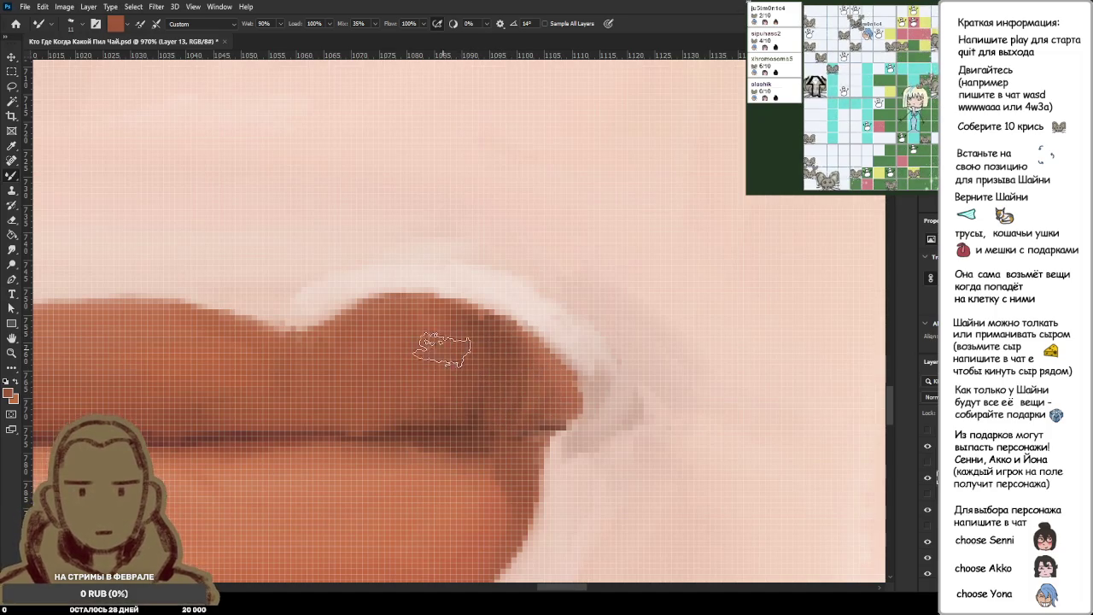
pyautogui.scroll(-3, 502, 402)
# Zoom out to compare, zoom back in, and sample a slightly lighter colour from the upper lip edge.
pyautogui.scroll(-3, 502, 401)
pyautogui.scroll(-2, 600, 391)
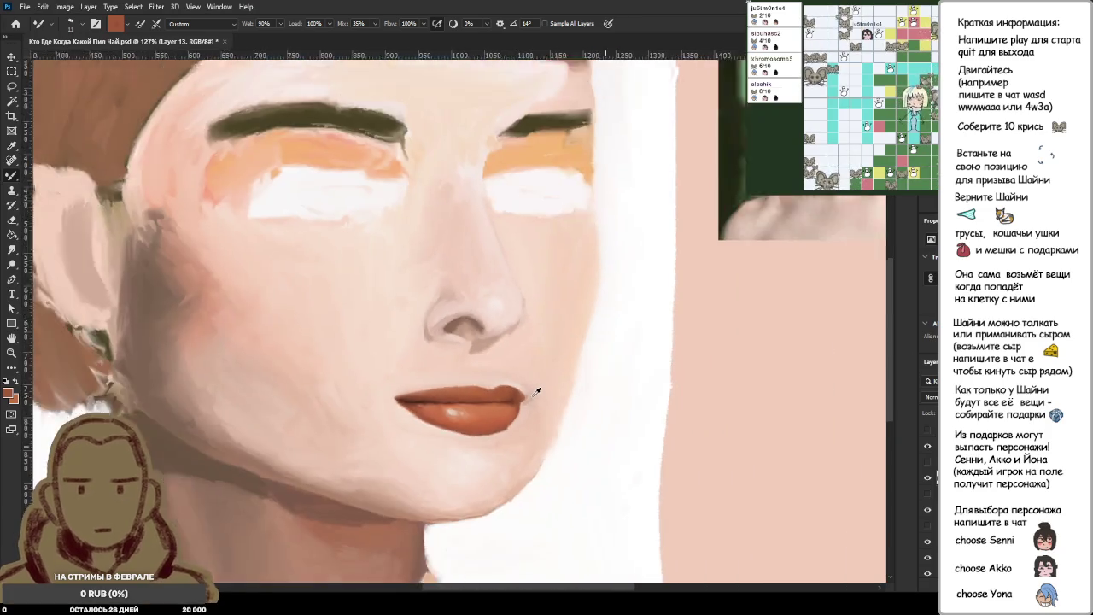
pyautogui.scroll(-2, 539, 388)
pyautogui.scroll(3, 541, 390)
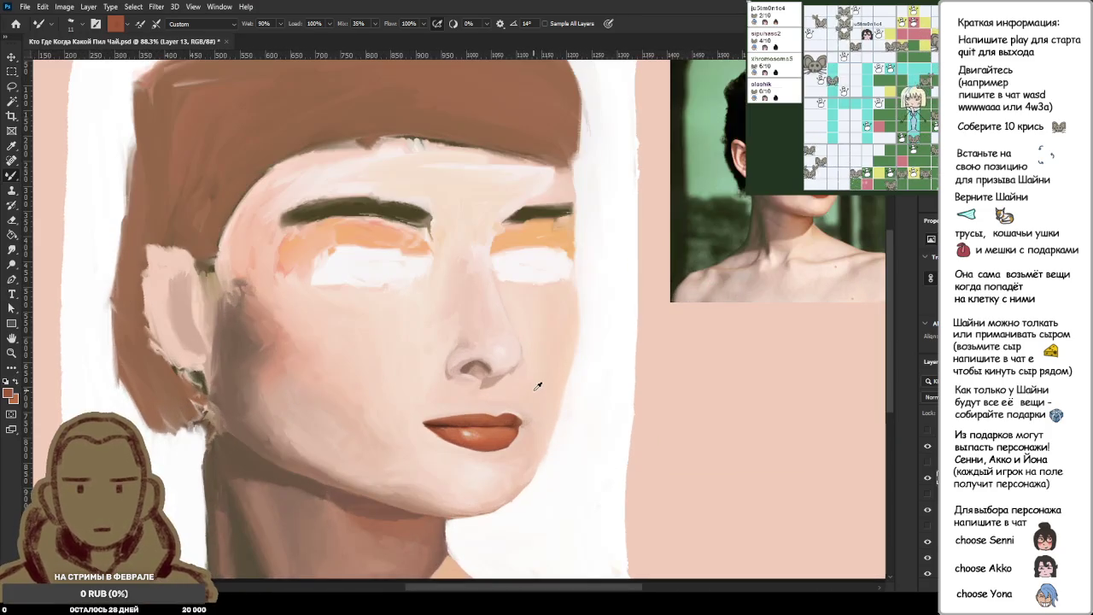
pyautogui.scroll(2, 532, 454)
pyautogui.scroll(2, 542, 420)
pyautogui.scroll(1, 481, 462)
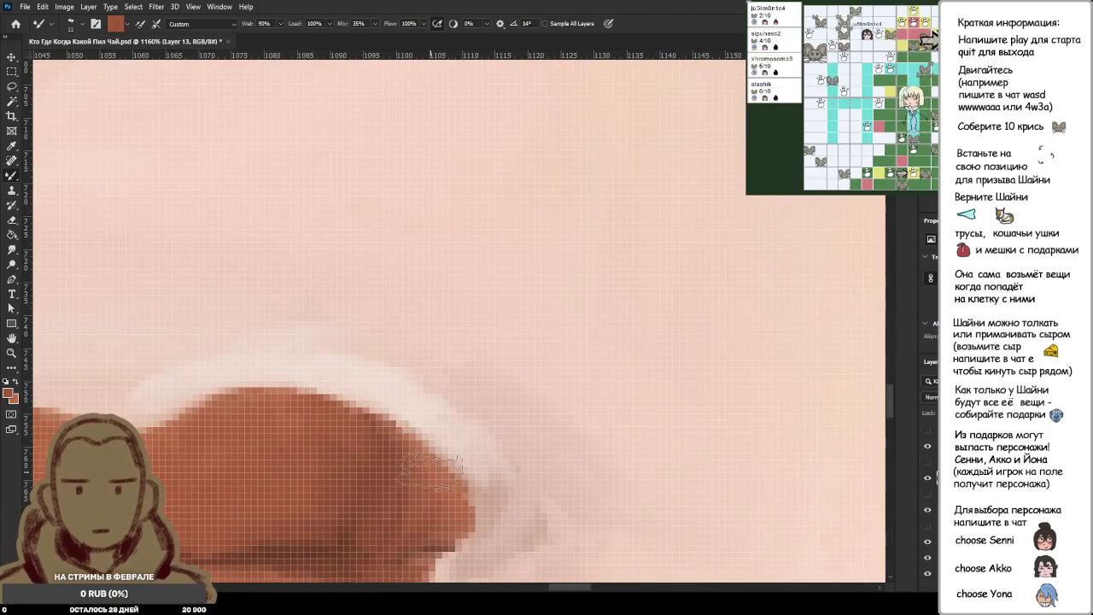
pyautogui.scroll(1, 427, 459)
pyautogui.scroll(1, 402, 457)
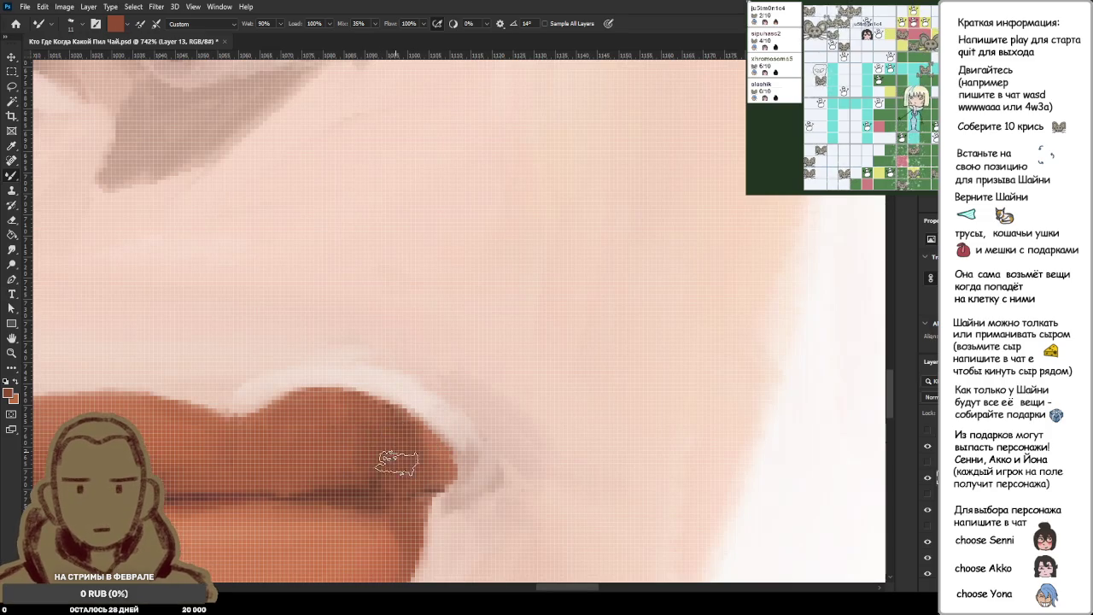
pyautogui.keyDown('alt'); pyautogui.click(443, 450); pyautogui.keyUp('alt')
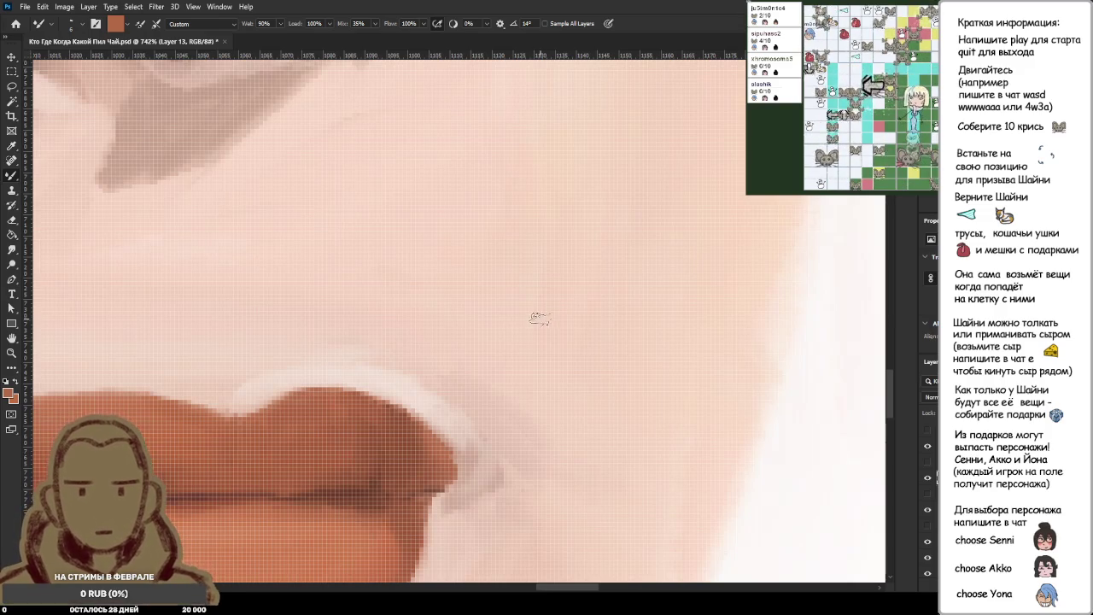
# Sample the pale skin pink beside the mouth and blend it into the right mouth corner.
pyautogui.scroll(-2, 493, 407)
pyautogui.scroll(-1, 484, 432)
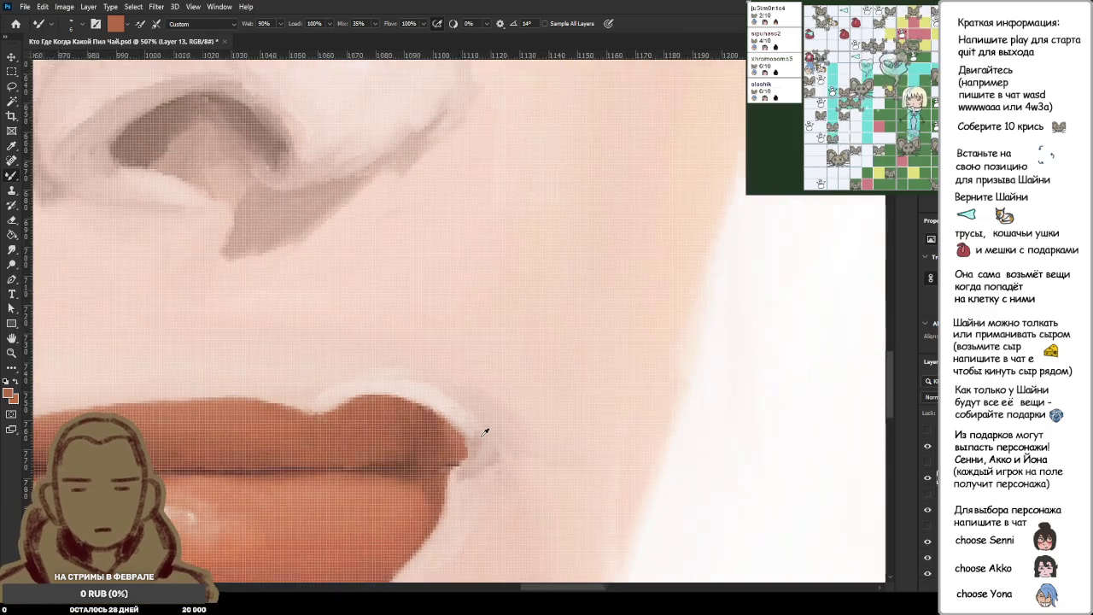
pyautogui.scroll(-3, 485, 433)
pyautogui.scroll(-4, 488, 430)
pyautogui.scroll(-1, 513, 404)
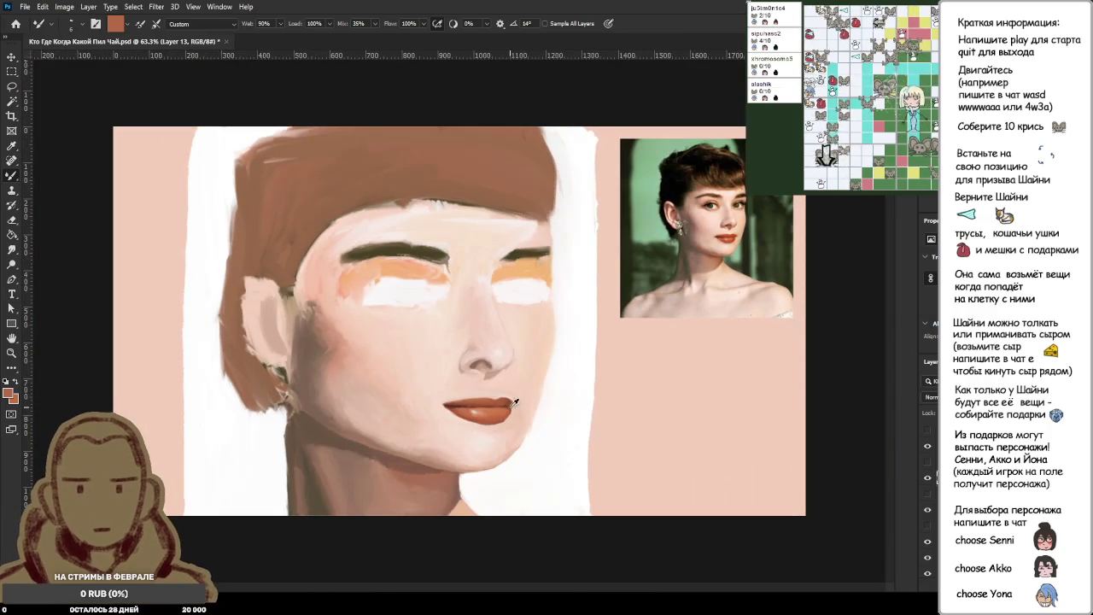
pyautogui.scroll(3, 617, 305)
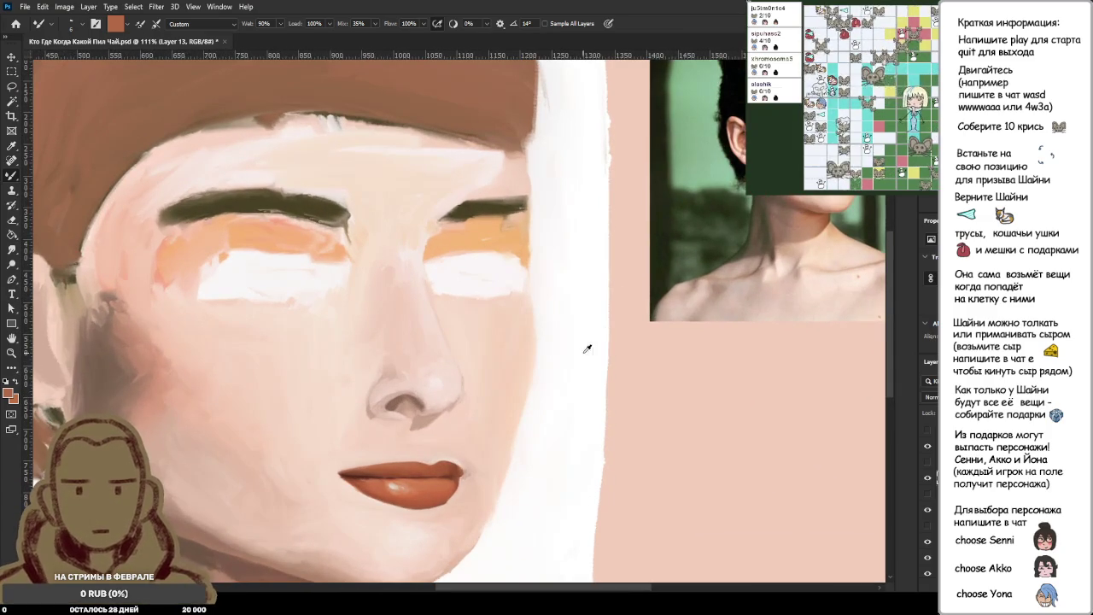
pyautogui.scroll(3, 468, 481)
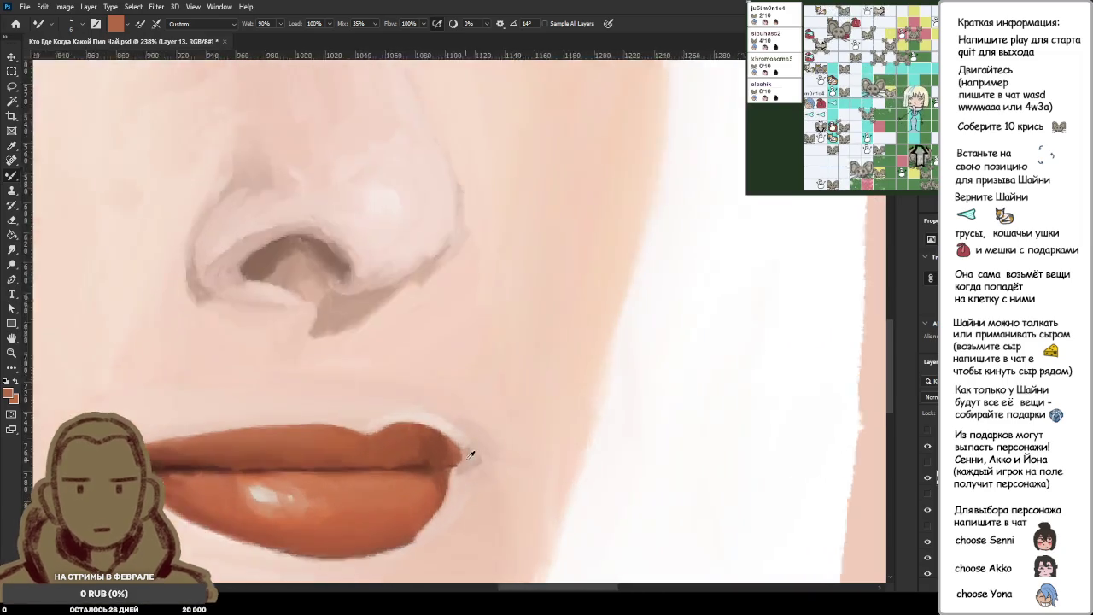
pyautogui.scroll(3, 471, 453)
pyautogui.keyDown('alt'); pyautogui.click(473, 476); pyautogui.keyUp('alt')
pyautogui.moveTo(491, 456)
pyautogui.mouseDown()
pyautogui.moveTo(463, 436)
pyautogui.moveTo(453, 446)
pyautogui.moveTo(453, 401)
pyautogui.moveTo(444, 427)
pyautogui.moveTo(419, 403)
pyautogui.moveTo(434, 393)
pyautogui.moveTo(429, 403)
pyautogui.moveTo(402, 387)
pyautogui.mouseUp()
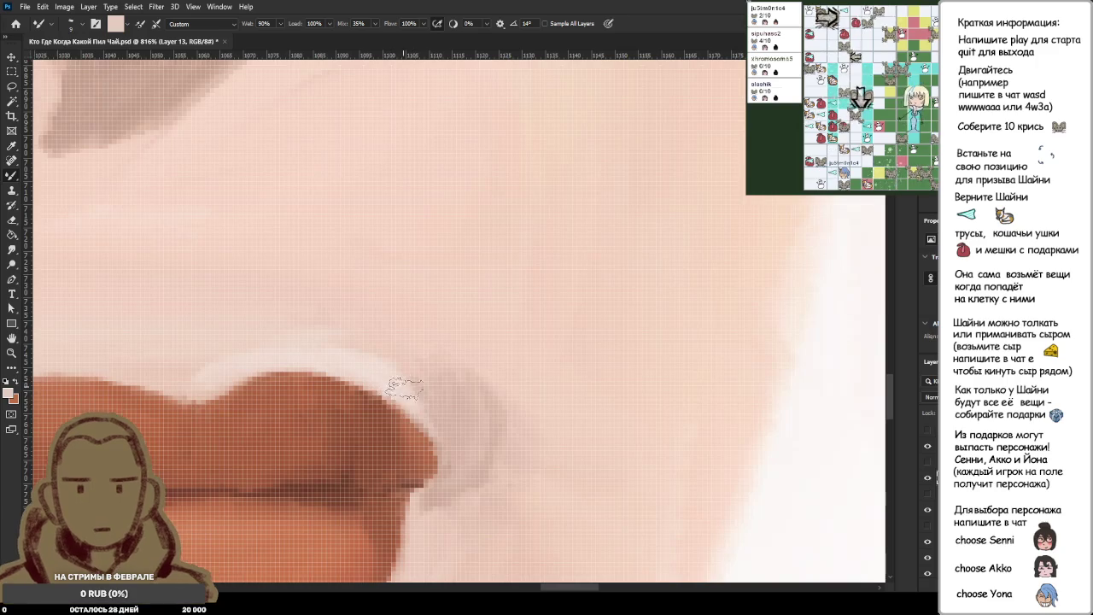
# Shrink the brush and dab pale skin pink precisely at the mouth corner.
pyautogui.scroll(-8, 488, 442)
pyautogui.scroll(-3, 496, 442)
pyautogui.scroll(-1, 498, 438)
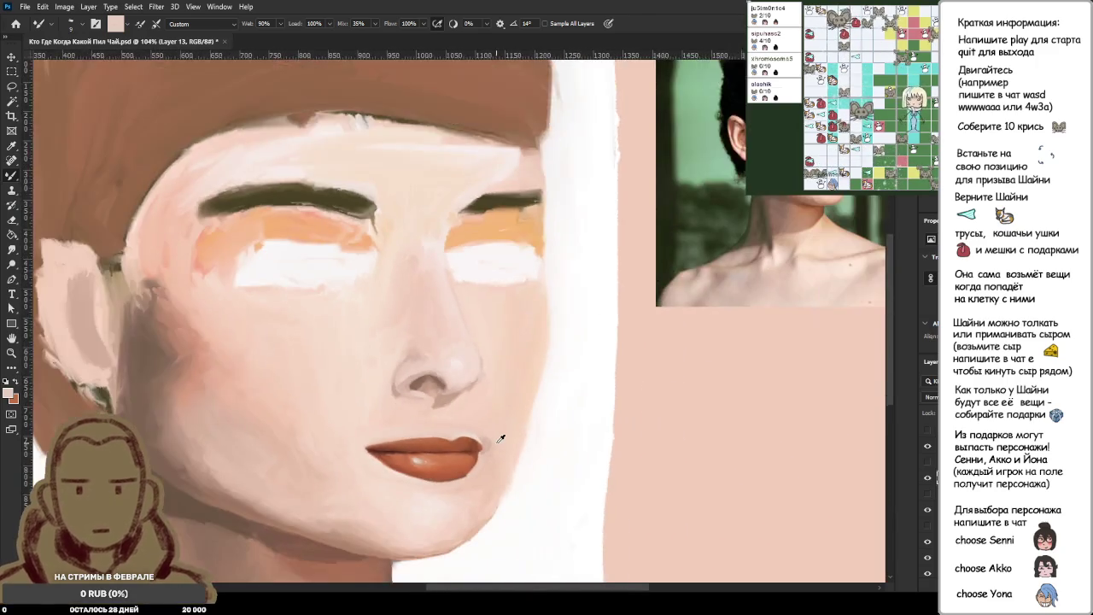
pyautogui.scroll(-1, 501, 439)
pyautogui.scroll(1, 501, 438)
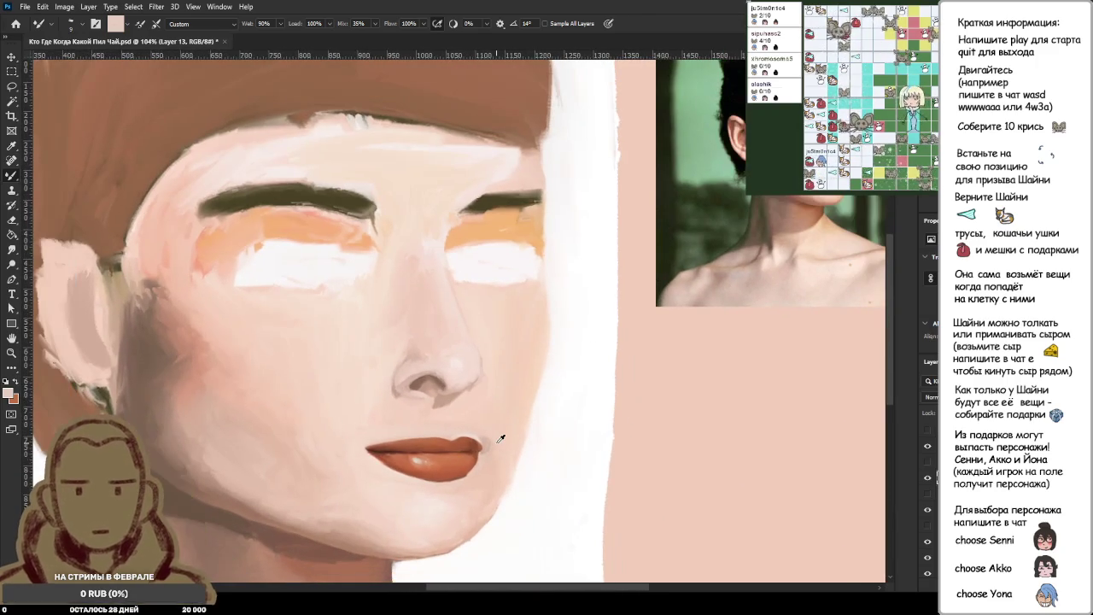
pyautogui.scroll(3, 501, 438)
pyautogui.scroll(2, 512, 431)
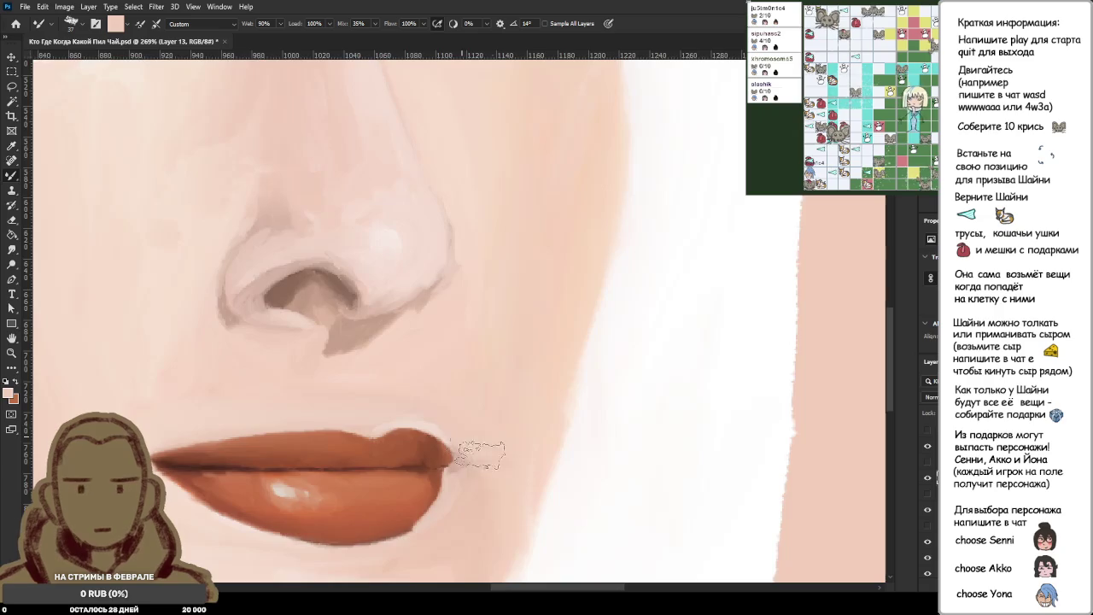
pyautogui.scroll(1, 493, 470)
pyautogui.scroll(2, 493, 471)
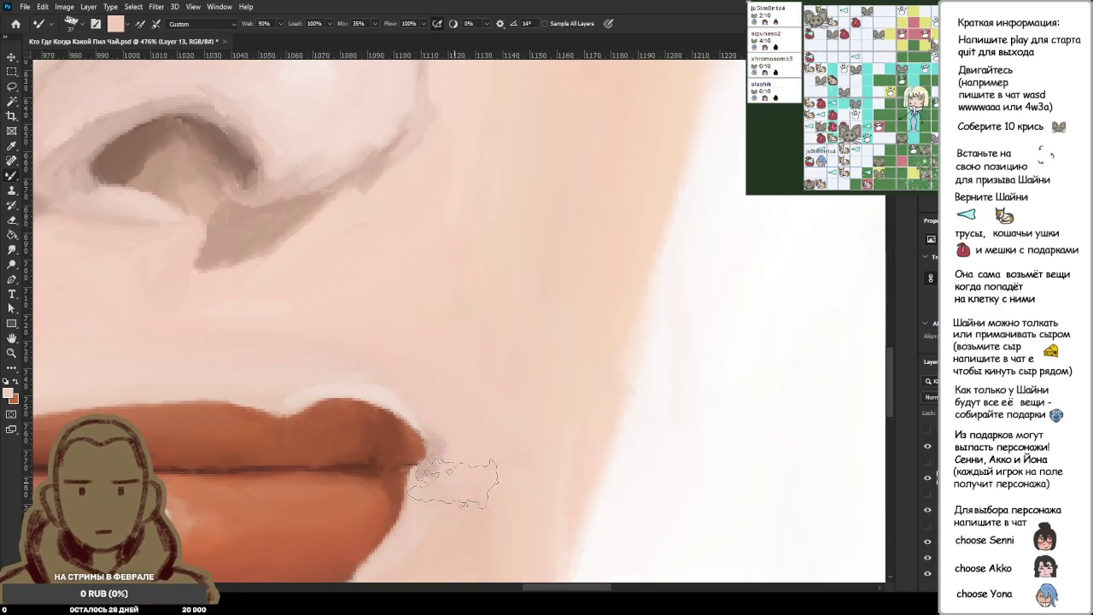
pyautogui.press('[')
pyautogui.press('[')
pyautogui.press('[')
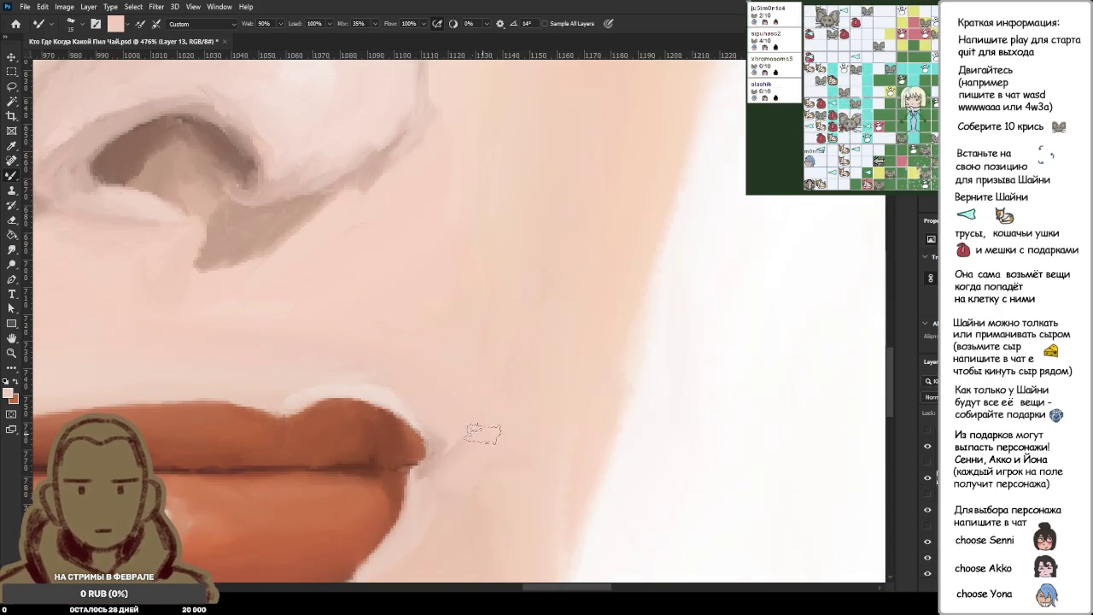
pyautogui.click(443, 465)
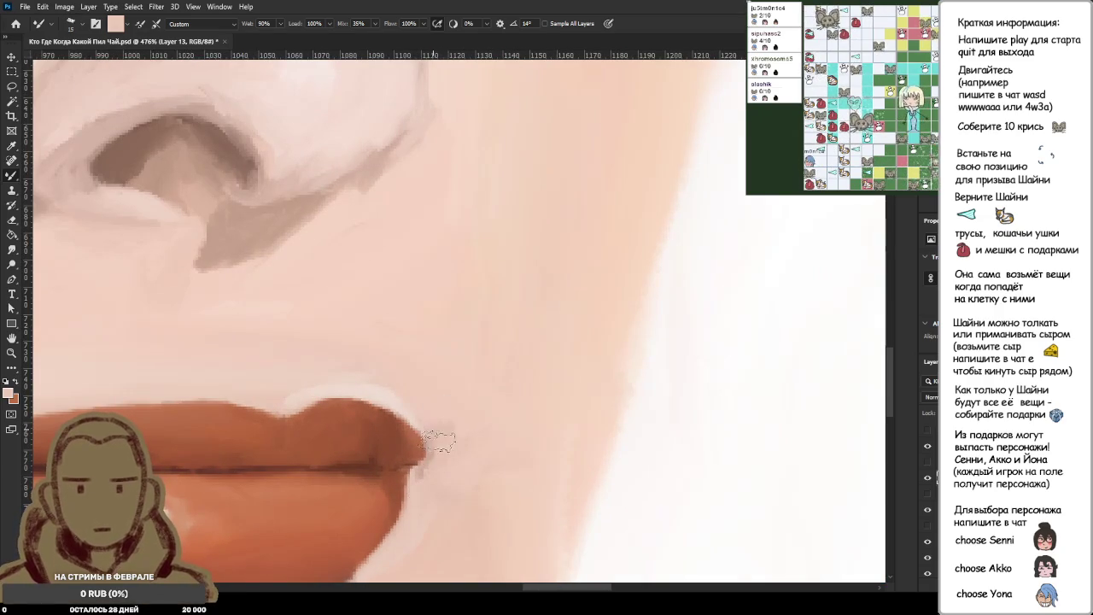
# Sample the darker lip brown from the upper lip as the painting colour.
pyautogui.scroll(2, 441, 448)
pyautogui.scroll(1, 440, 457)
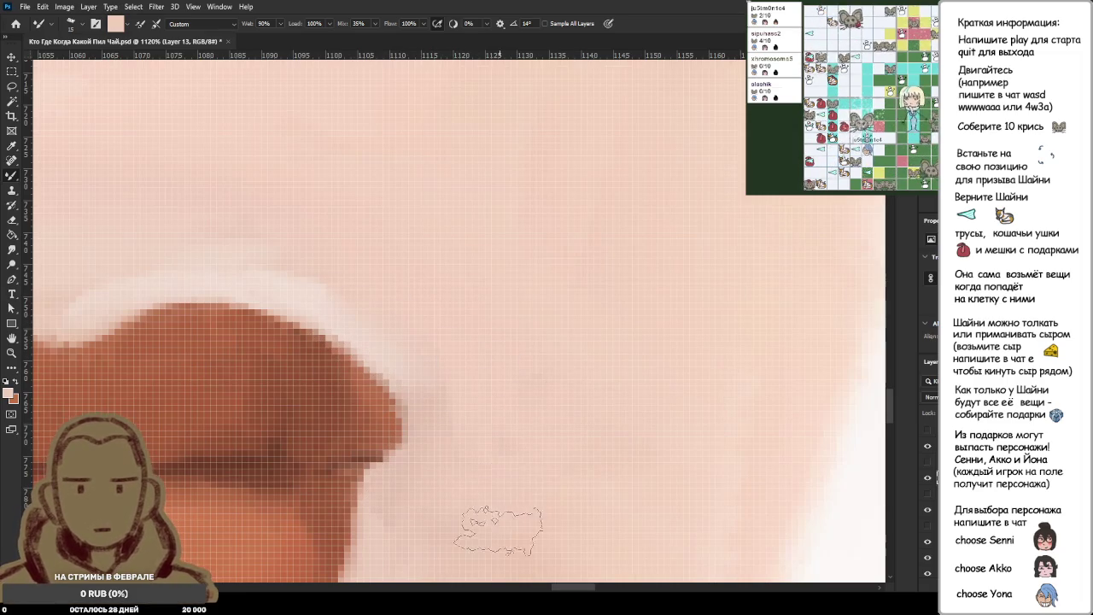
pyautogui.scroll(-1, 485, 430)
pyautogui.scroll(-10, 485, 430)
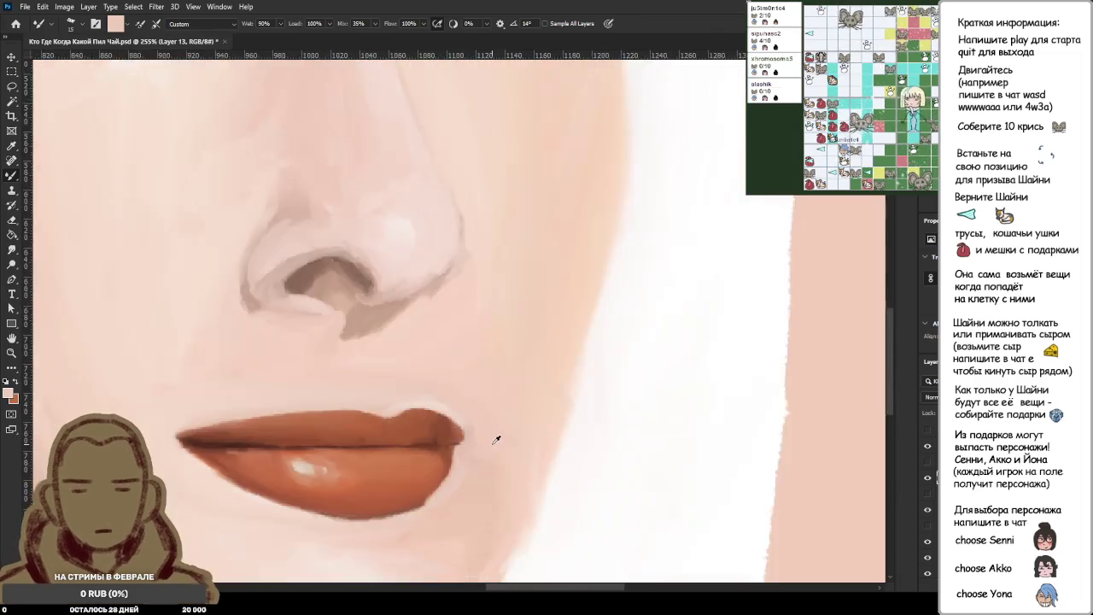
pyautogui.scroll(-2, 493, 454)
pyautogui.scroll(-2, 493, 449)
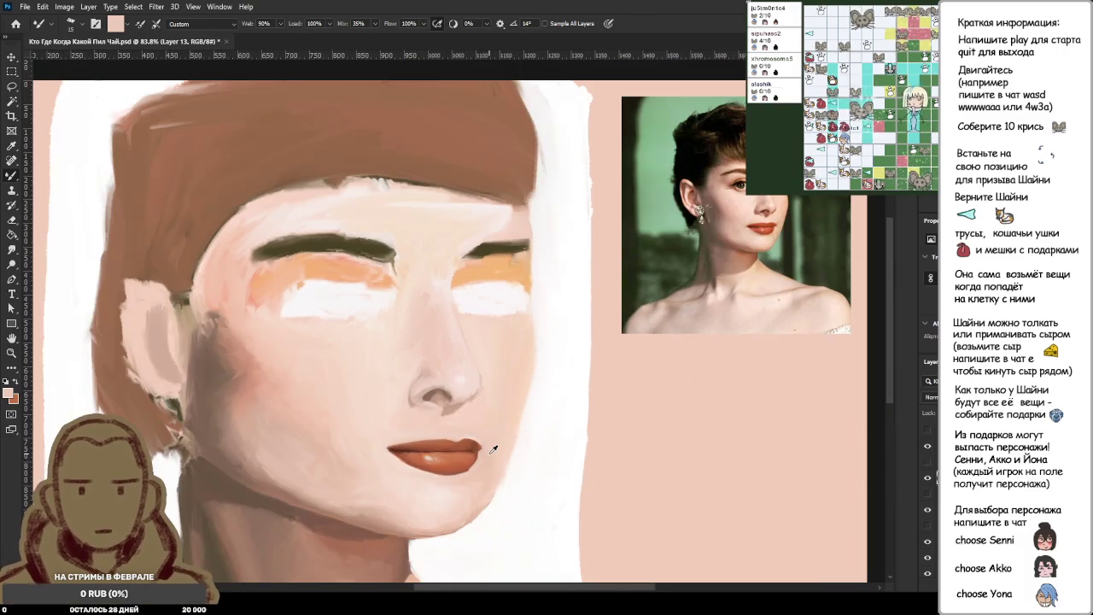
pyautogui.scroll(5, 650, 257)
pyautogui.scroll(3, 794, 214)
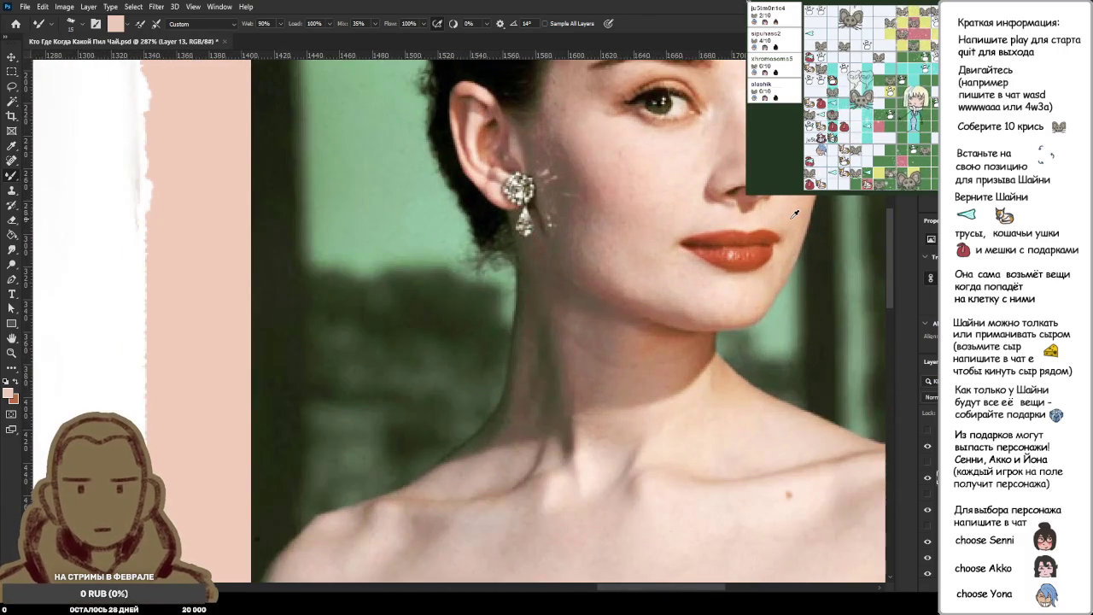
pyautogui.scroll(-3, 598, 341)
pyautogui.scroll(2, 412, 497)
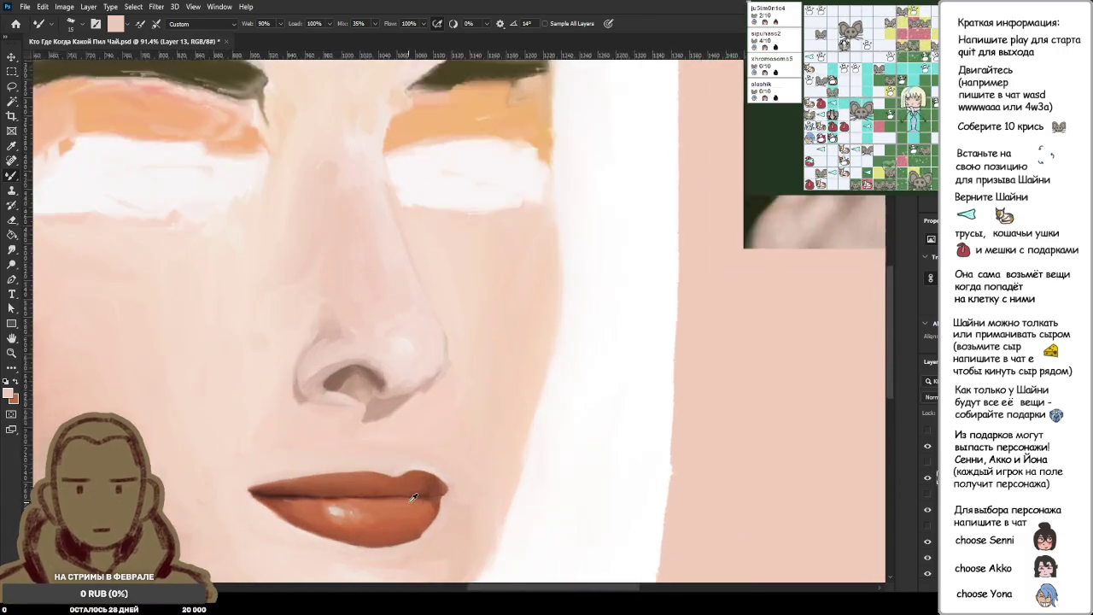
pyautogui.scroll(5, 412, 497)
pyautogui.scroll(6, 459, 410)
pyautogui.keyDown('alt'); pyautogui.click(356, 453); pyautogui.keyUp('alt')
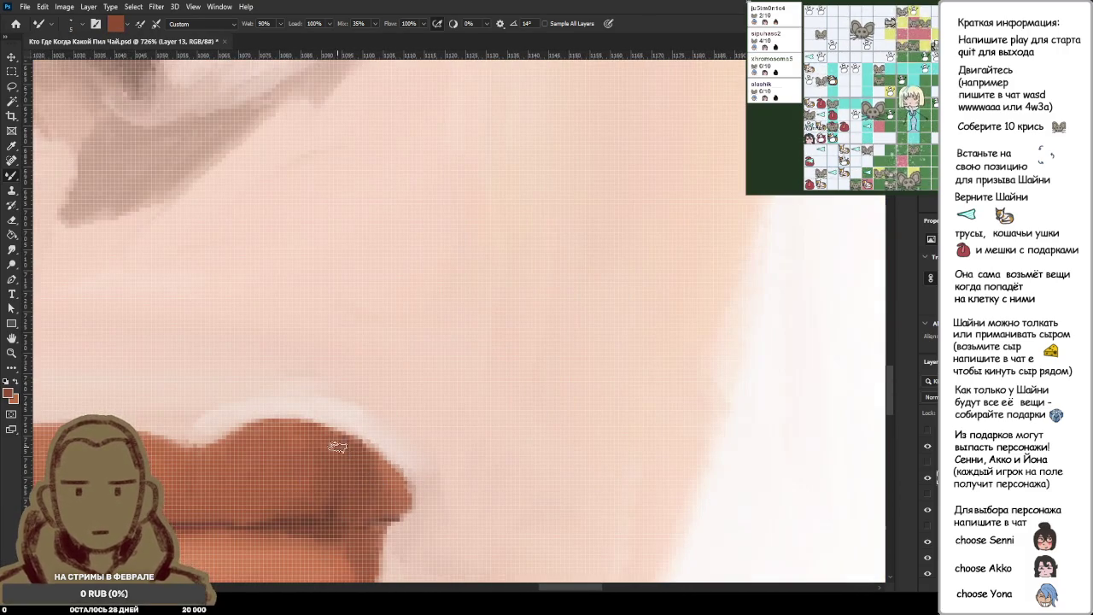
# Sample lighter reddish-brown tones from the lip near the right corner.
pyautogui.scroll(2, 381, 473)
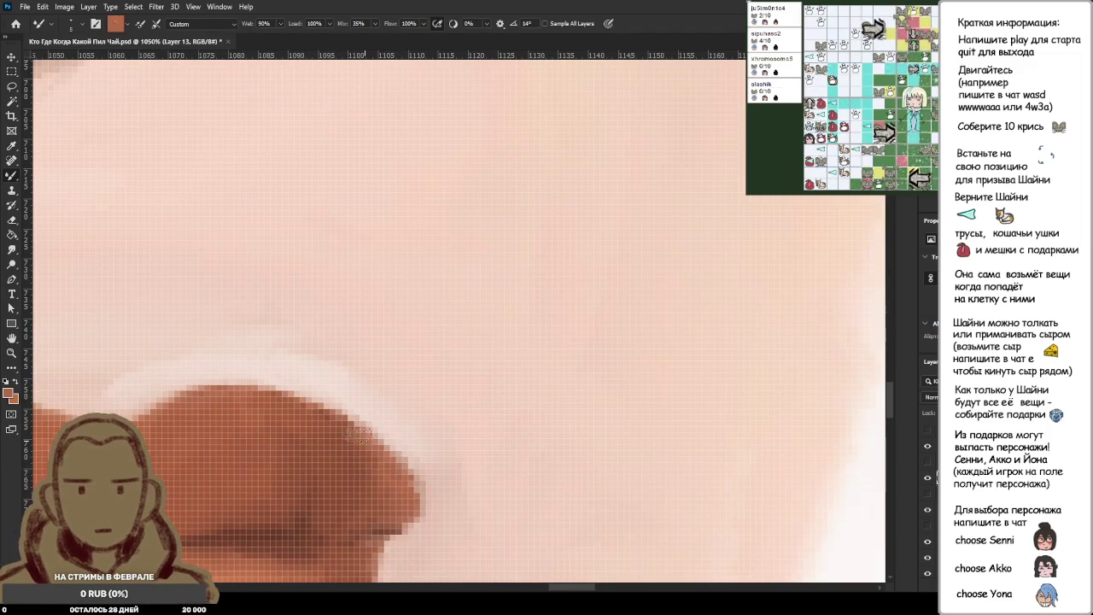
pyautogui.scroll(-1, 399, 502)
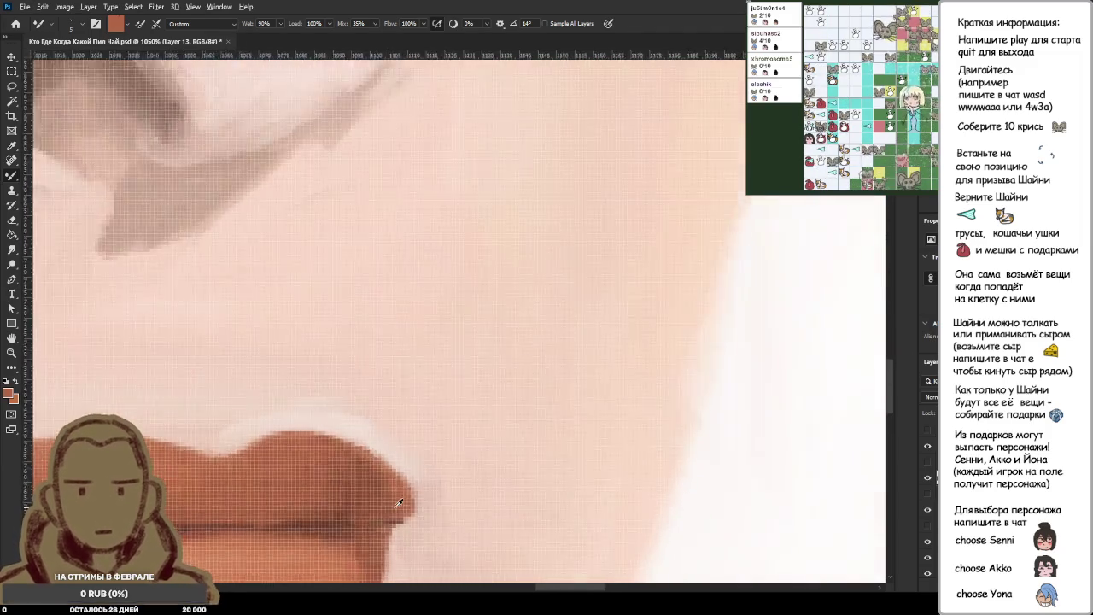
pyautogui.scroll(1, 399, 503)
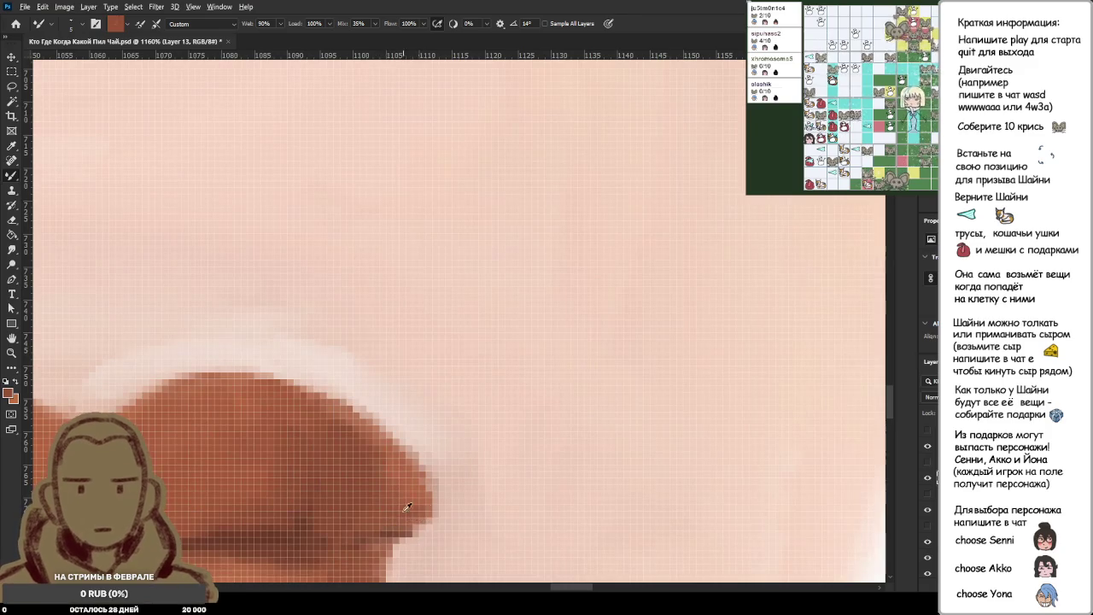
pyautogui.scroll(-3, 407, 507)
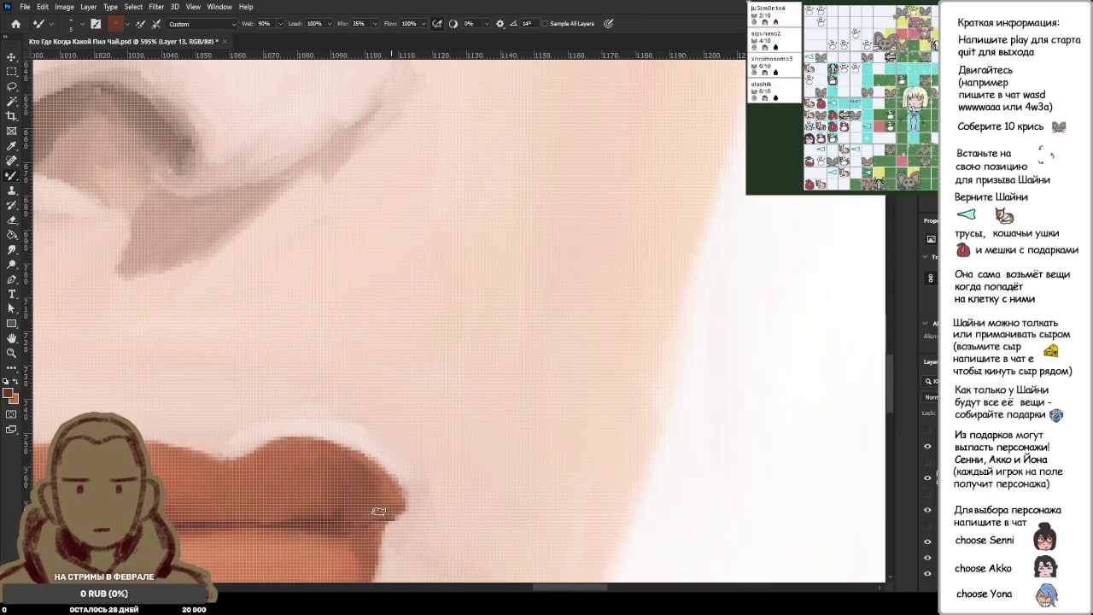
pyautogui.scroll(-3, 378, 509)
pyautogui.scroll(-2, 425, 425)
pyautogui.scroll(-2, 427, 481)
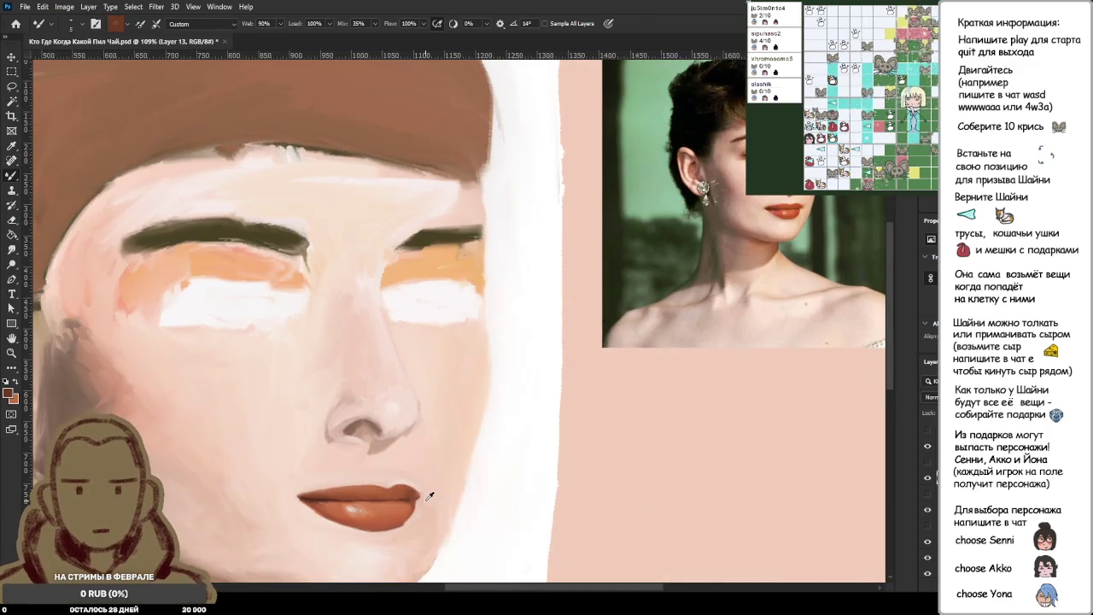
pyautogui.scroll(3, 429, 495)
pyautogui.scroll(2, 419, 470)
pyautogui.scroll(1, 410, 448)
pyautogui.keyDown('alt'); pyautogui.click(408, 434); pyautogui.keyUp('alt')
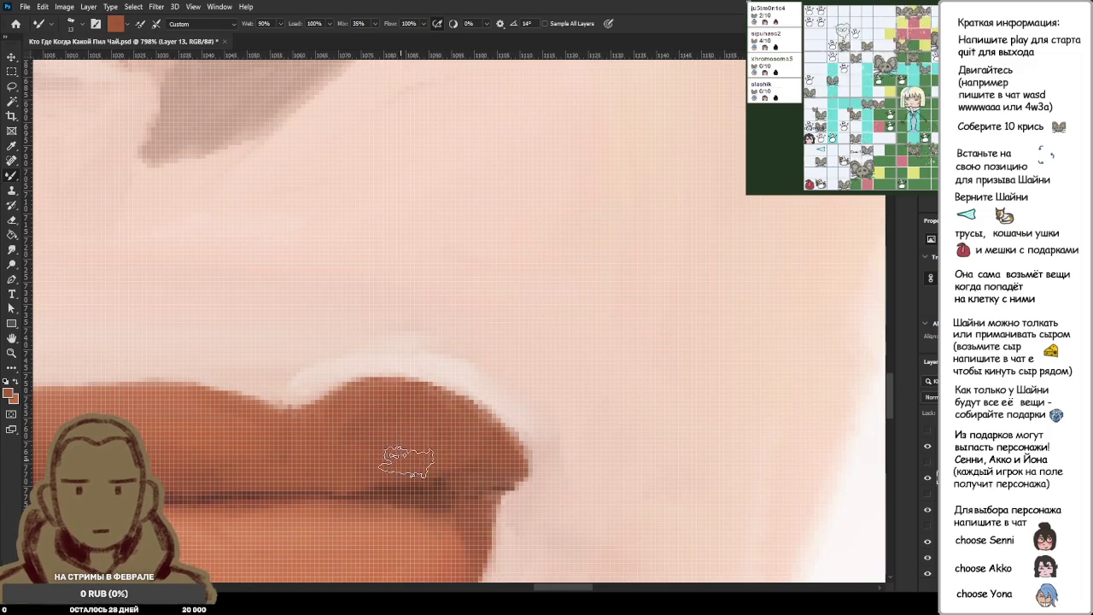
pyautogui.keyDown('alt'); pyautogui.click(383, 427); pyautogui.keyUp('alt')
pyautogui.scroll(-5, 482, 457)
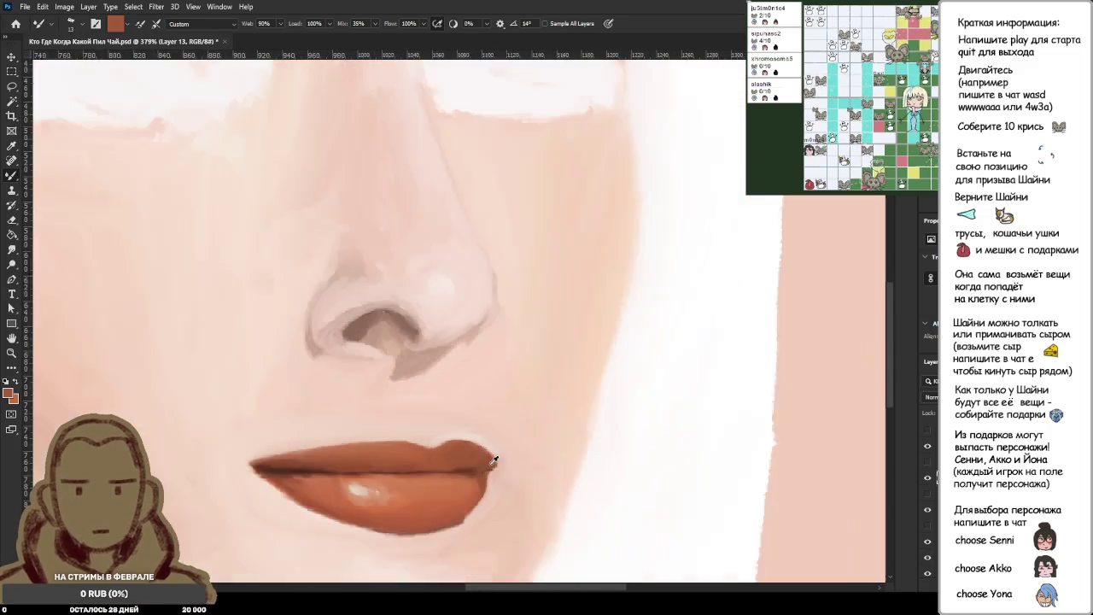
pyautogui.scroll(5, 504, 459)
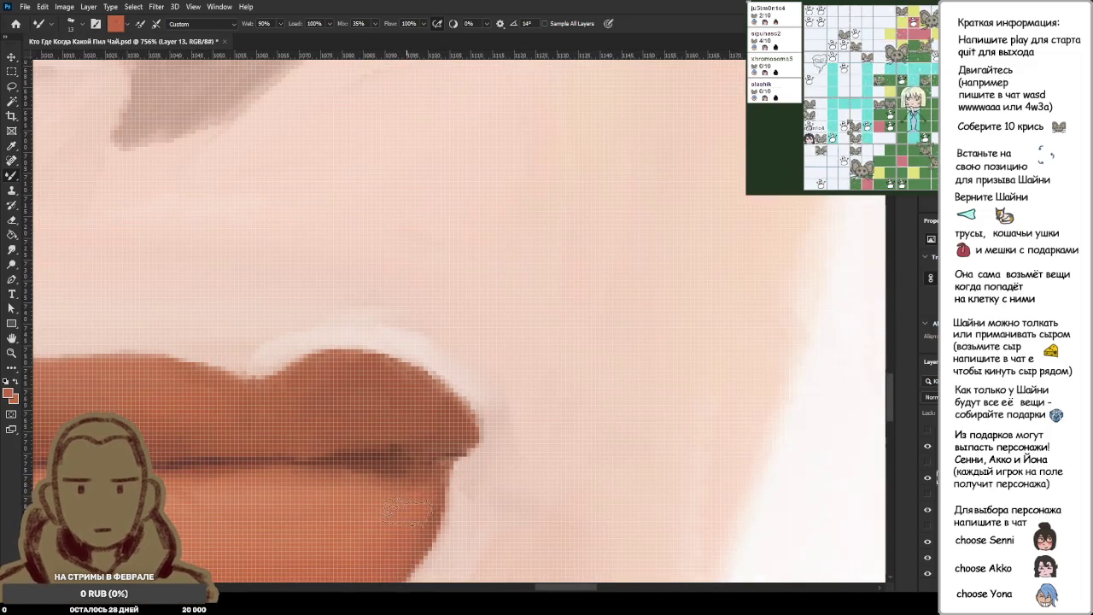
pyautogui.scroll(-4, 406, 516)
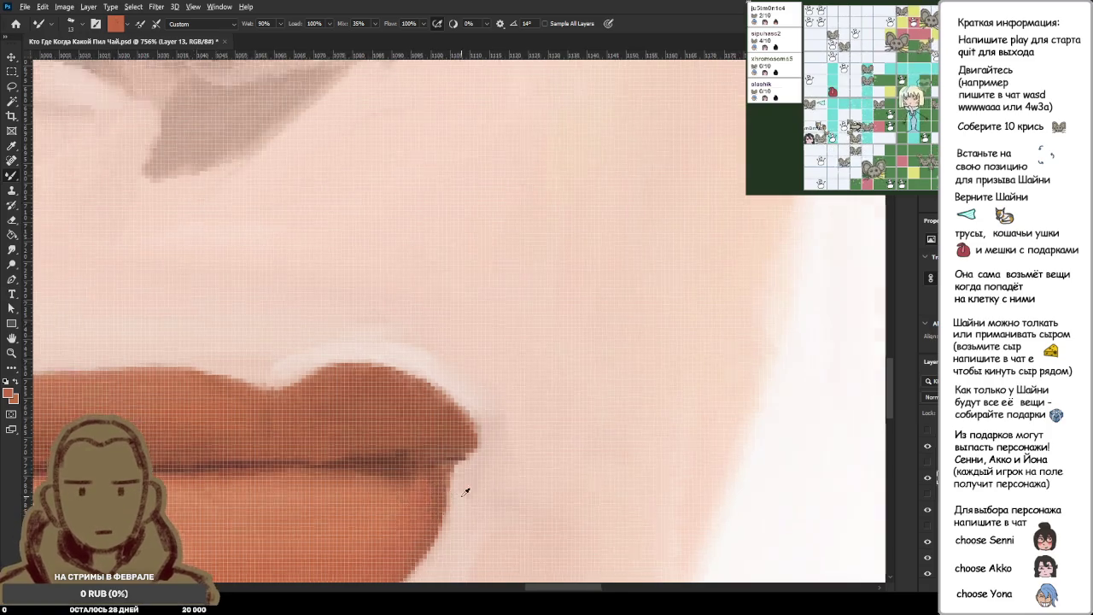
pyautogui.scroll(-4, 464, 415)
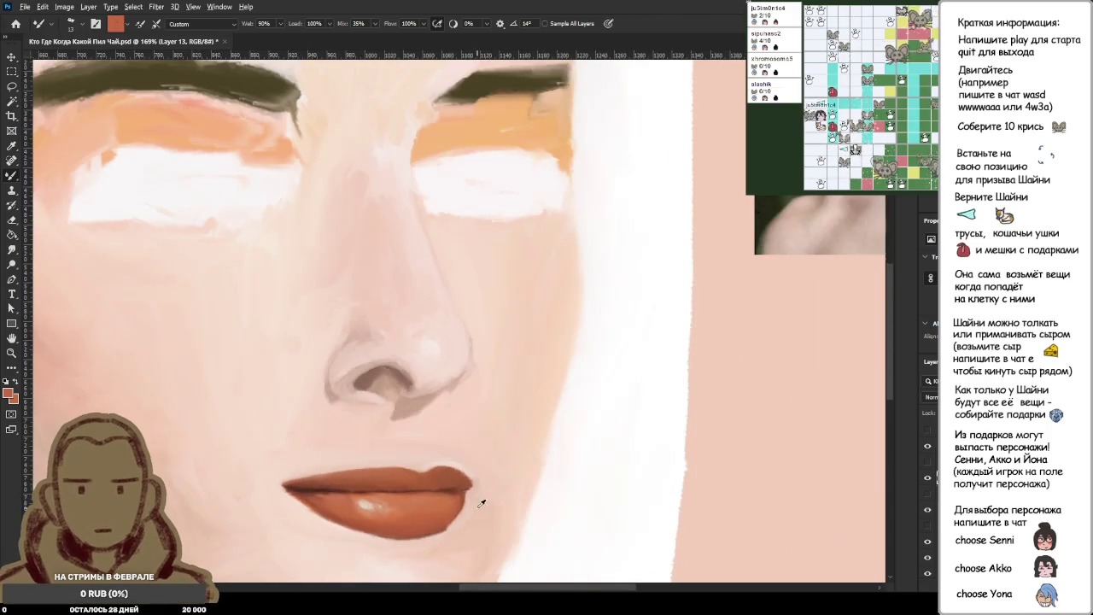
pyautogui.scroll(4, 481, 500)
pyautogui.scroll(2, 453, 503)
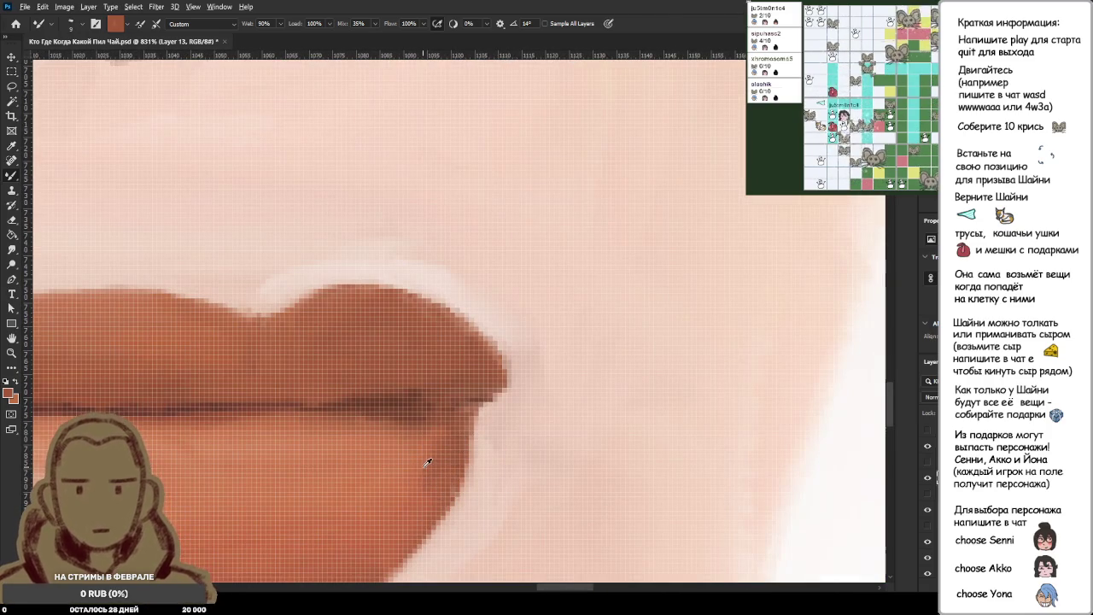
pyautogui.click(433, 492)
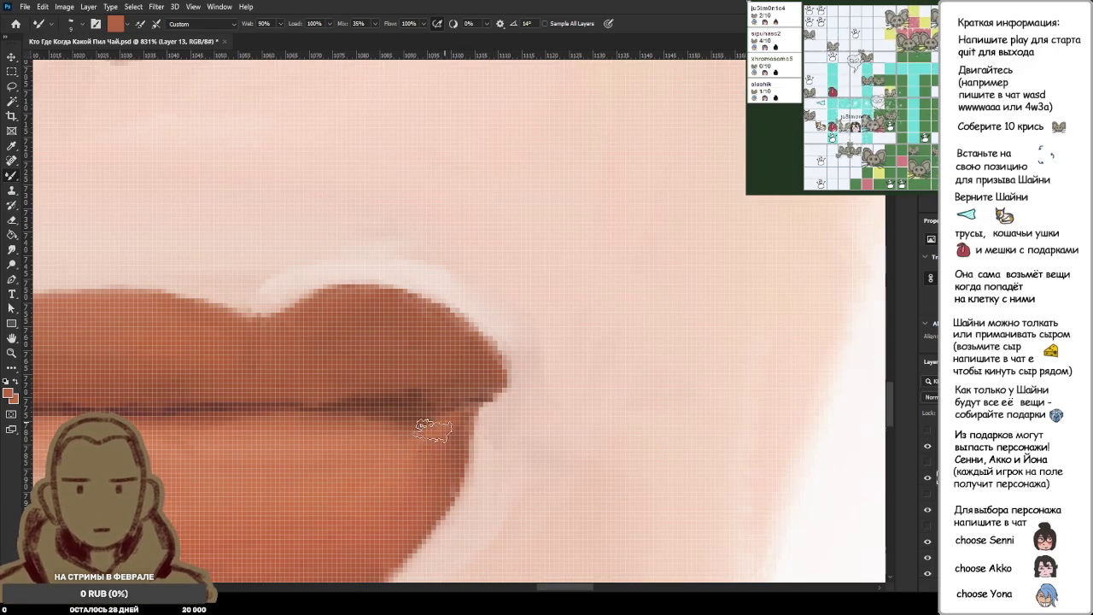
# Paint a stroke along the lower lip edge at the mouth corner with colour sampled nearby.
pyautogui.click(439, 419)
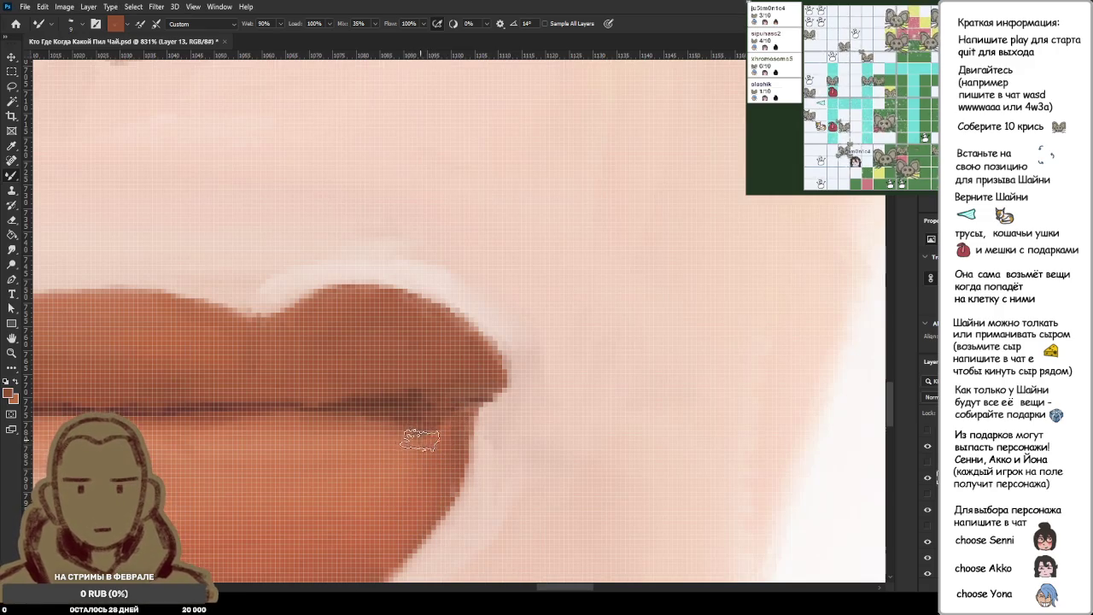
pyautogui.moveTo(401, 431); pyautogui.dragTo(432, 431)
pyautogui.scroll(1, 438, 427)
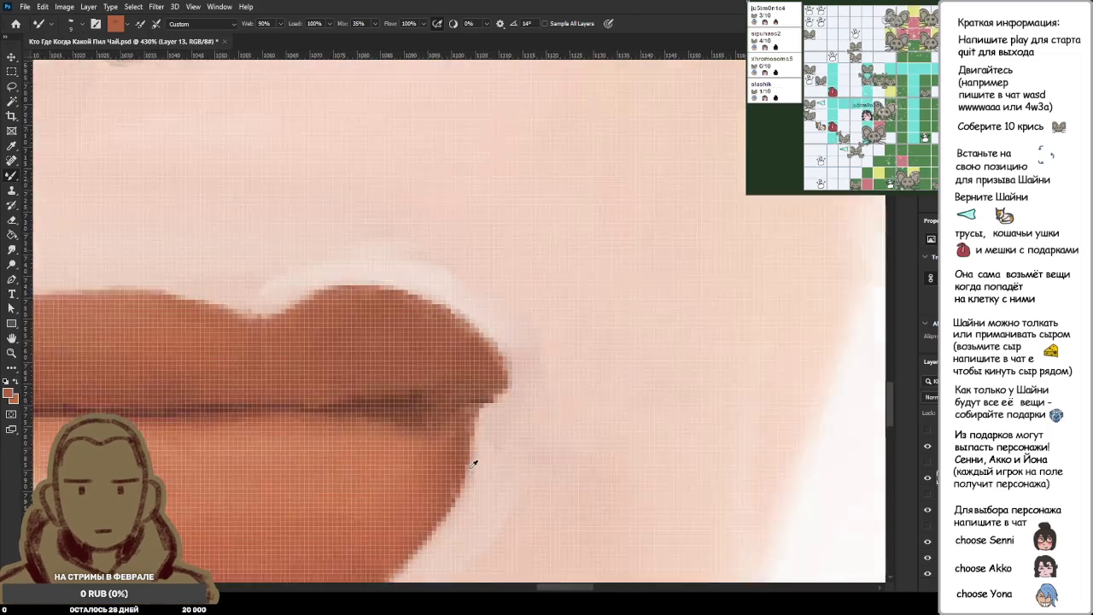
pyautogui.scroll(2, 436, 429)
pyautogui.scroll(-2, 491, 444)
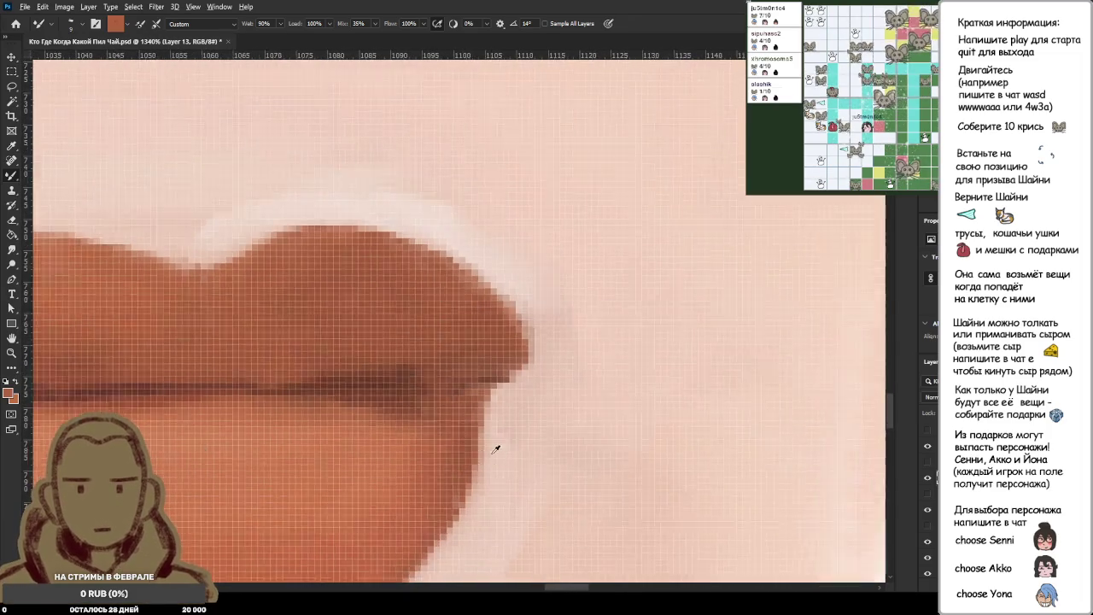
pyautogui.scroll(-4, 491, 445)
pyautogui.scroll(3, 483, 431)
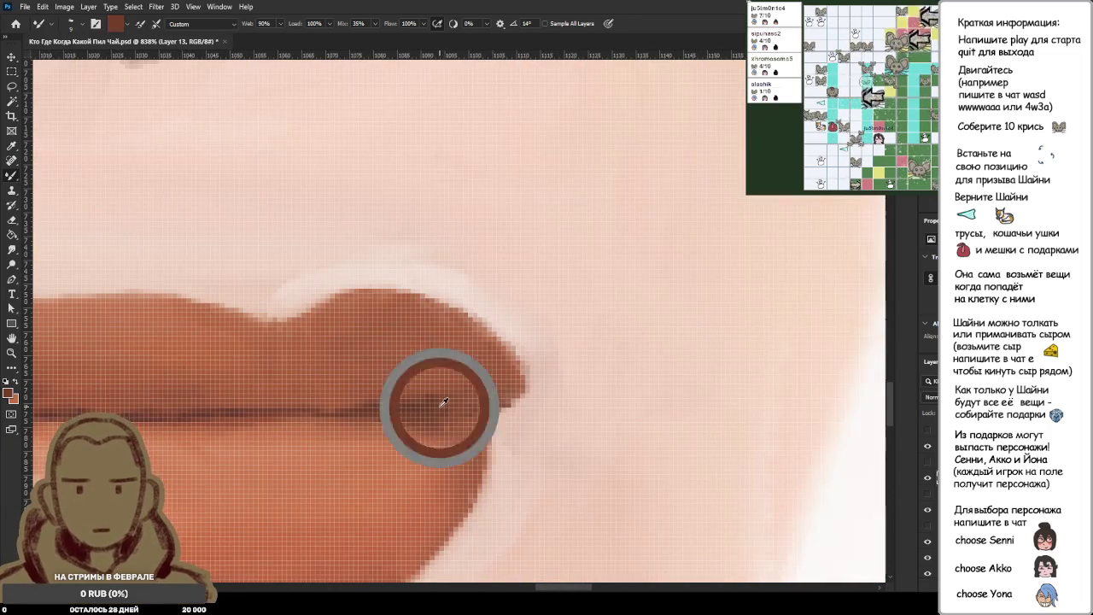
# Sample a darker lip brown and smooth and darken the lip's lower-right edge with several strokes.
pyautogui.hotkey('ctrl', '0')
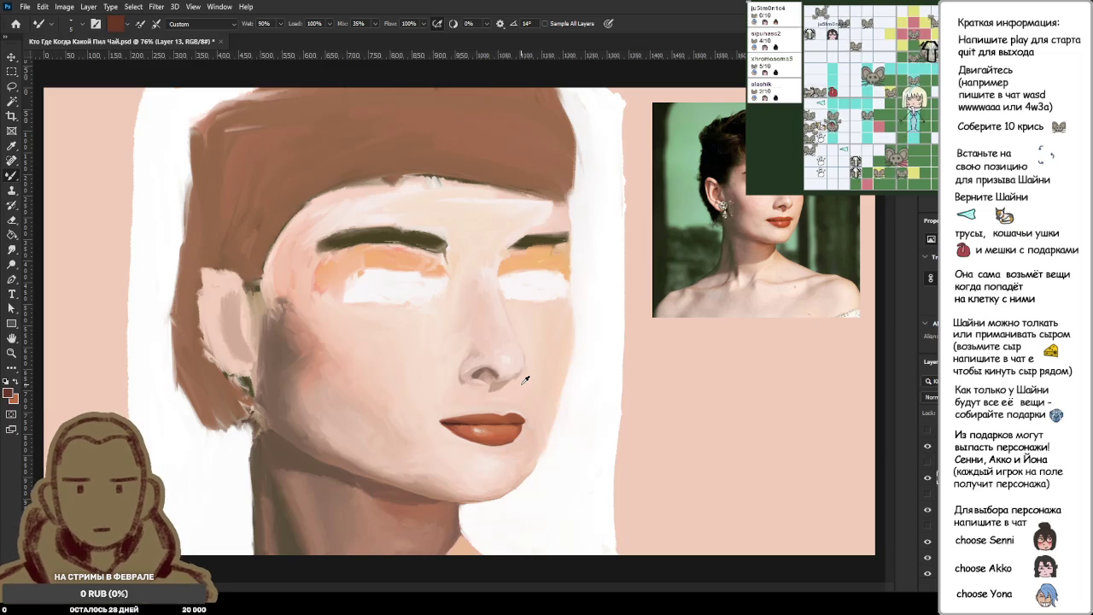
pyautogui.scroll(2, 751, 303)
pyautogui.scroll(2, 808, 275)
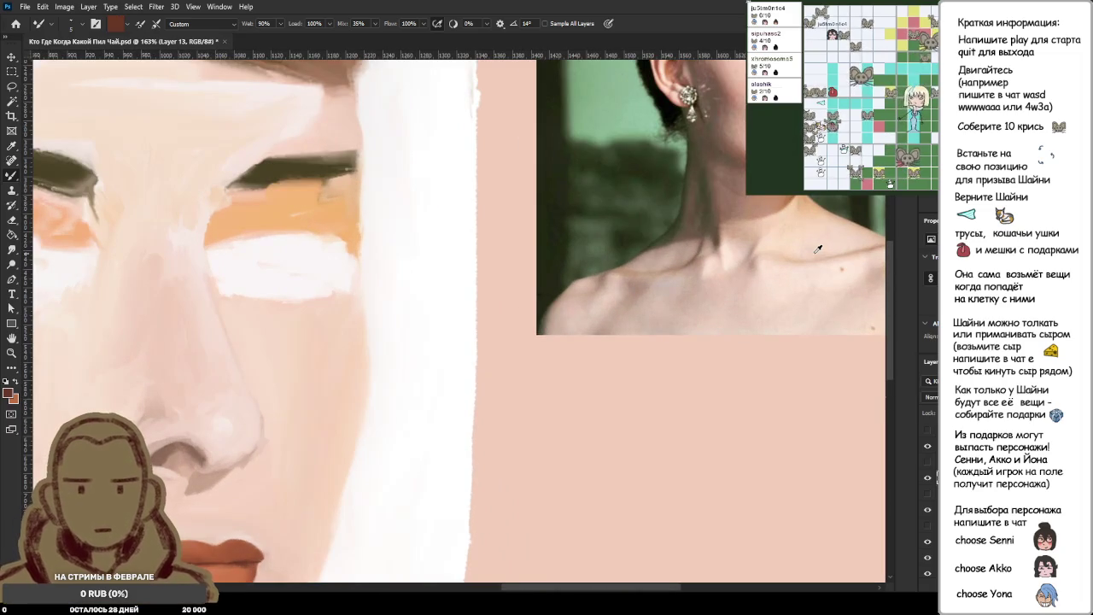
pyautogui.scroll(2, 267, 493)
pyautogui.scroll(2, 268, 493)
pyautogui.scroll(3, 260, 488)
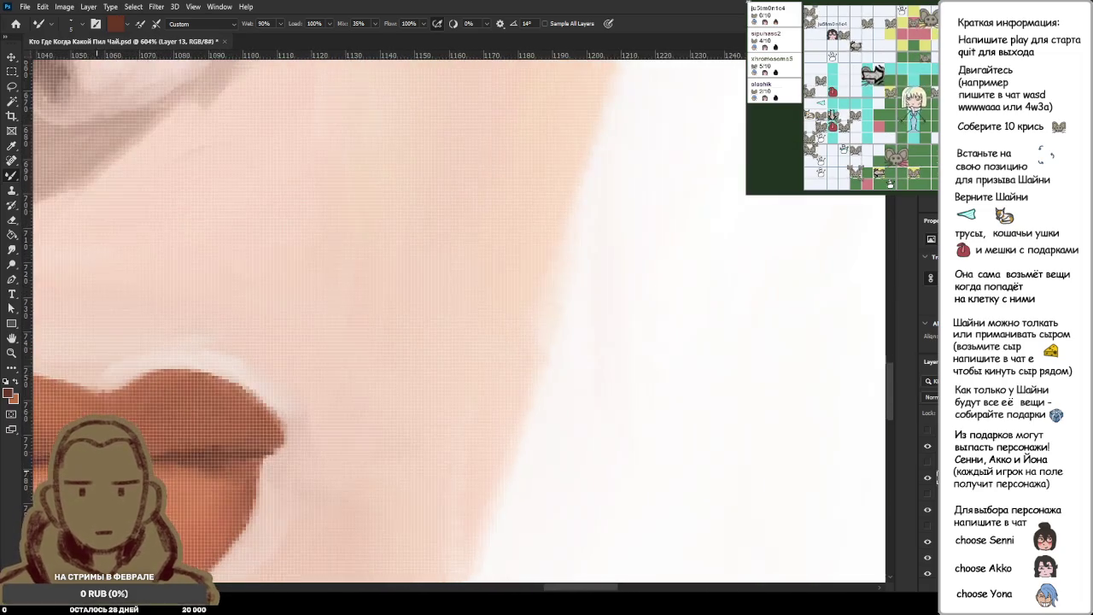
pyautogui.scroll(3, 146, 334)
pyautogui.keyDown('alt'); pyautogui.click(256, 376); pyautogui.keyUp('alt')
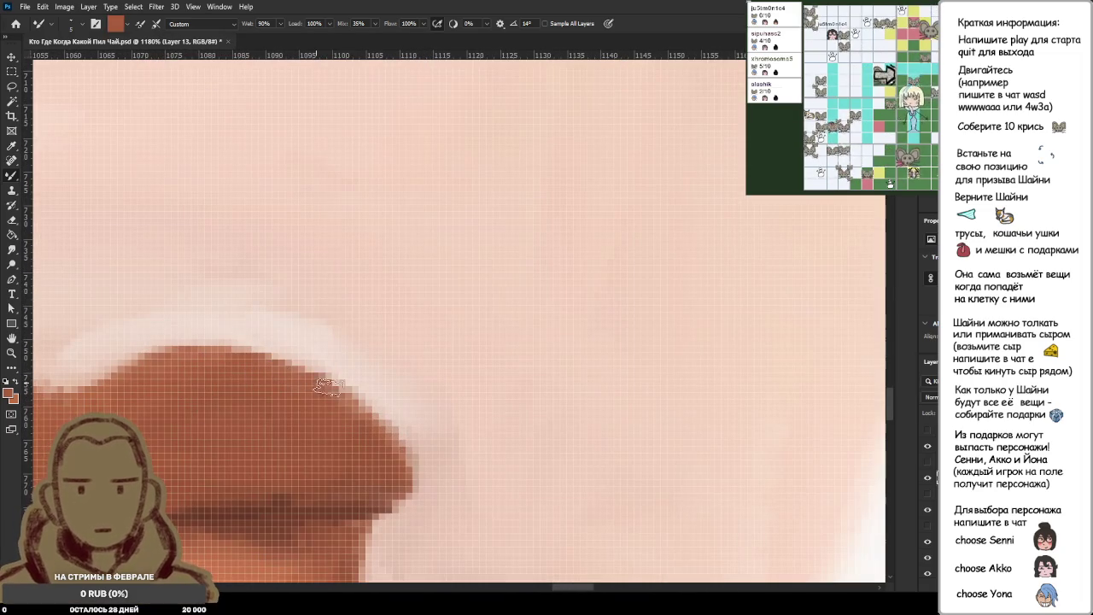
pyautogui.moveTo(320, 383); pyautogui.dragTo(440, 474)
pyautogui.moveTo(312, 395); pyautogui.dragTo(431, 466)
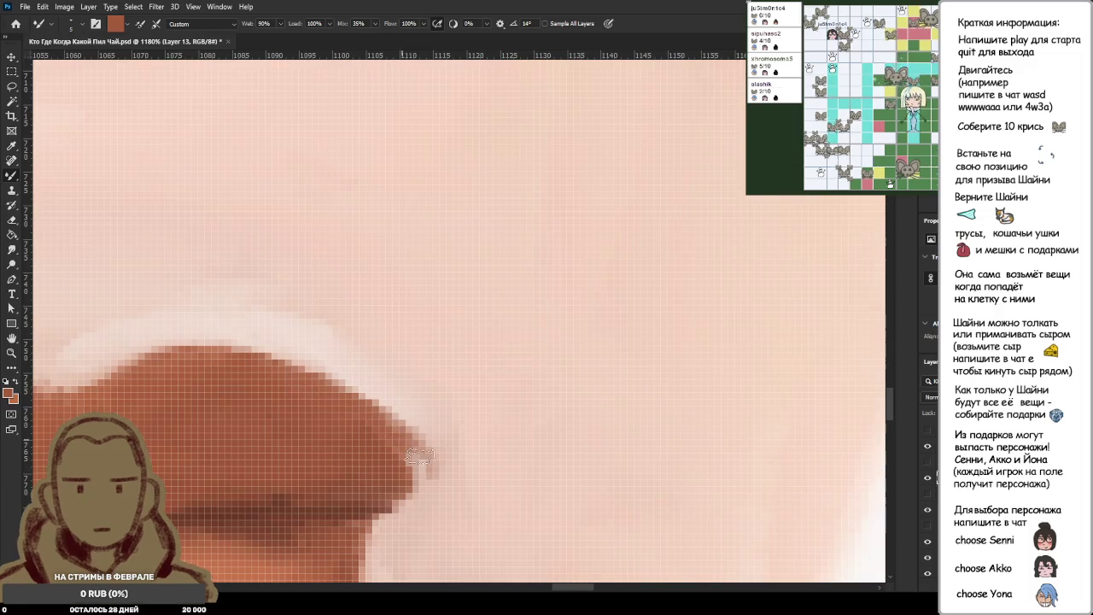
pyautogui.moveTo(324, 405); pyautogui.dragTo(434, 468)
pyautogui.moveTo(351, 428)
pyautogui.mouseDown()
pyautogui.moveTo(427, 470)
pyautogui.moveTo(376, 510)
pyautogui.mouseUp()
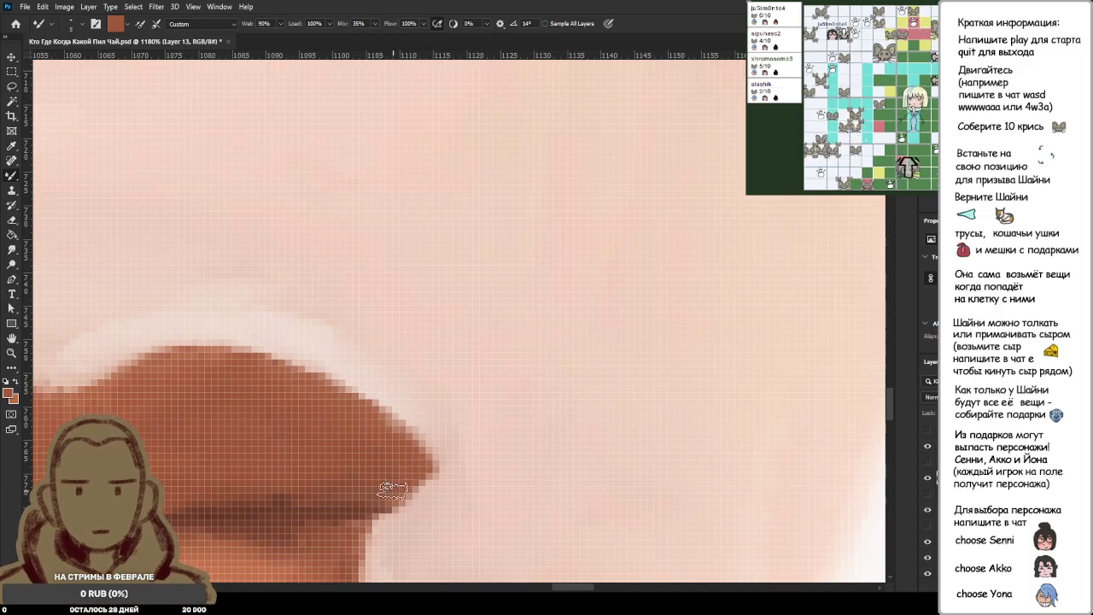
pyautogui.scroll(-5, 309, 471)
pyautogui.scroll(-3, 309, 472)
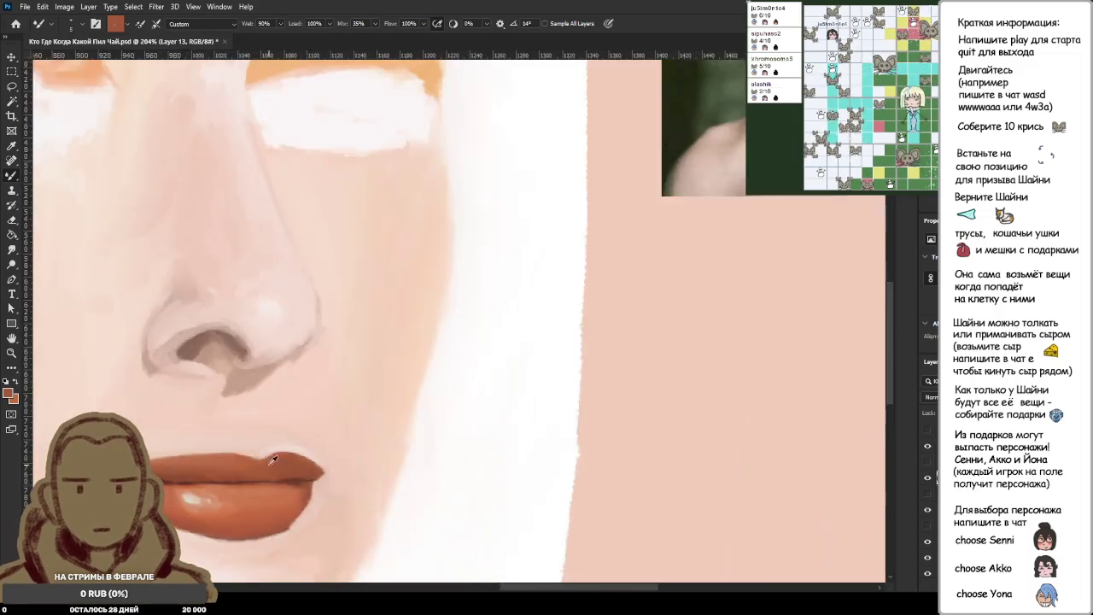
pyautogui.scroll(-2, 309, 472)
pyautogui.scroll(3, 311, 461)
pyautogui.scroll(2, 312, 454)
pyautogui.scroll(-1, 312, 453)
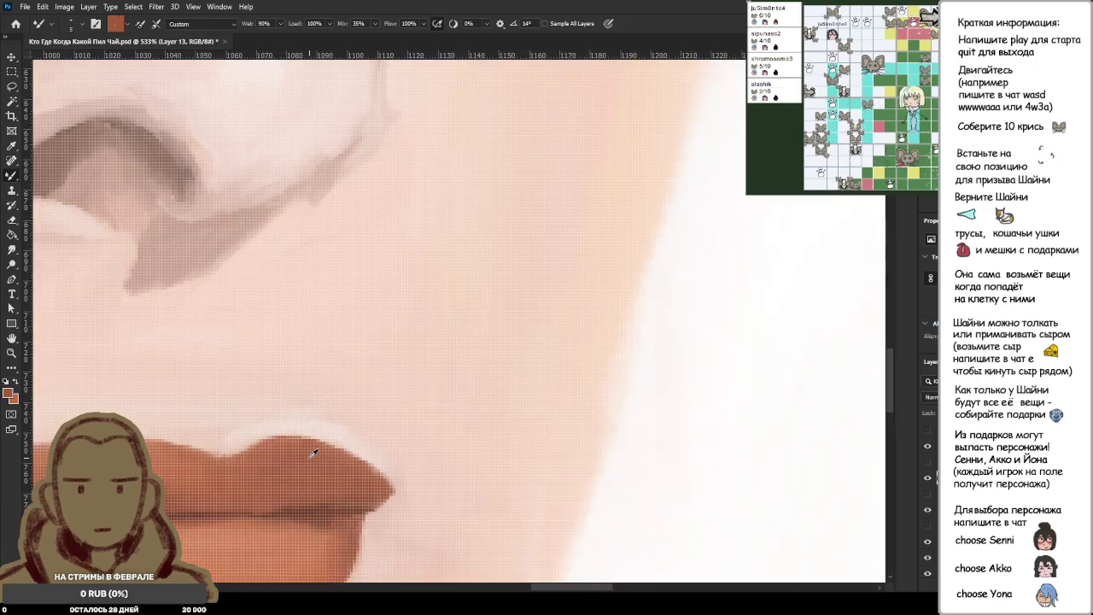
pyautogui.scroll(-2, 312, 453)
pyautogui.scroll(-2, 312, 454)
pyautogui.scroll(3, 312, 453)
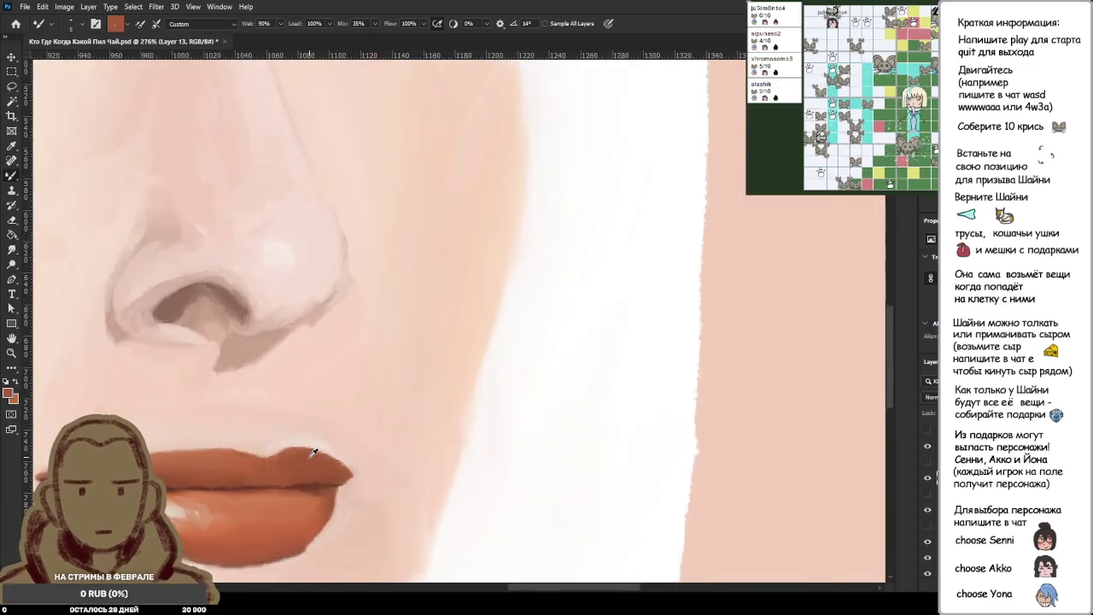
pyautogui.scroll(4, 332, 451)
pyautogui.scroll(4, 398, 453)
# Sample light pink skin tones beside the right mouth corner.
pyautogui.keyDown('alt'); pyautogui.click(407, 443); pyautogui.keyUp('alt')
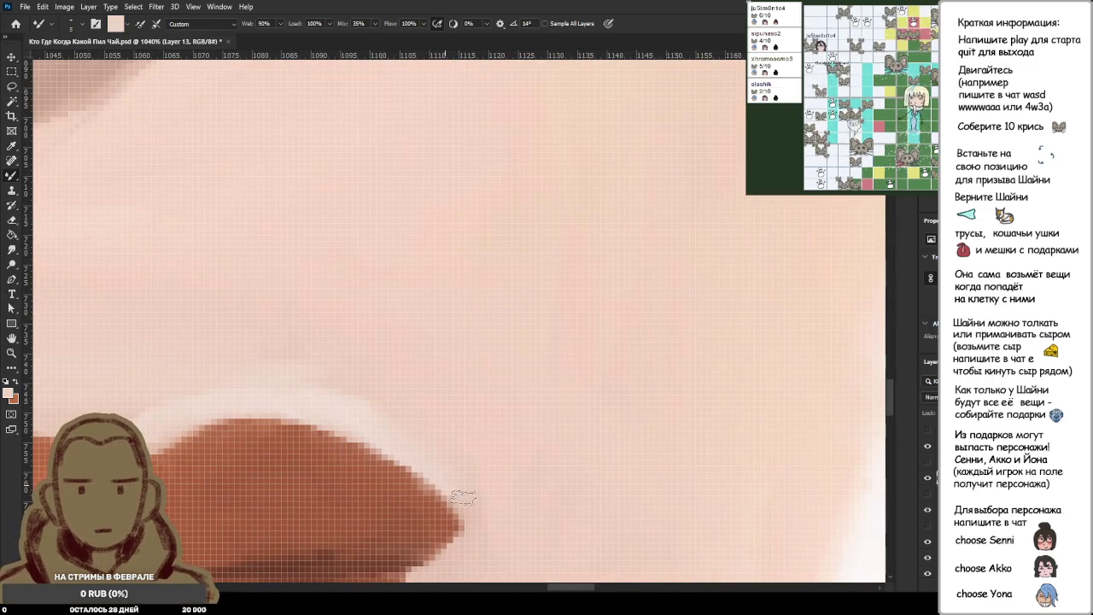
pyautogui.keyDown('alt'); pyautogui.click(428, 406); pyautogui.keyUp('alt')
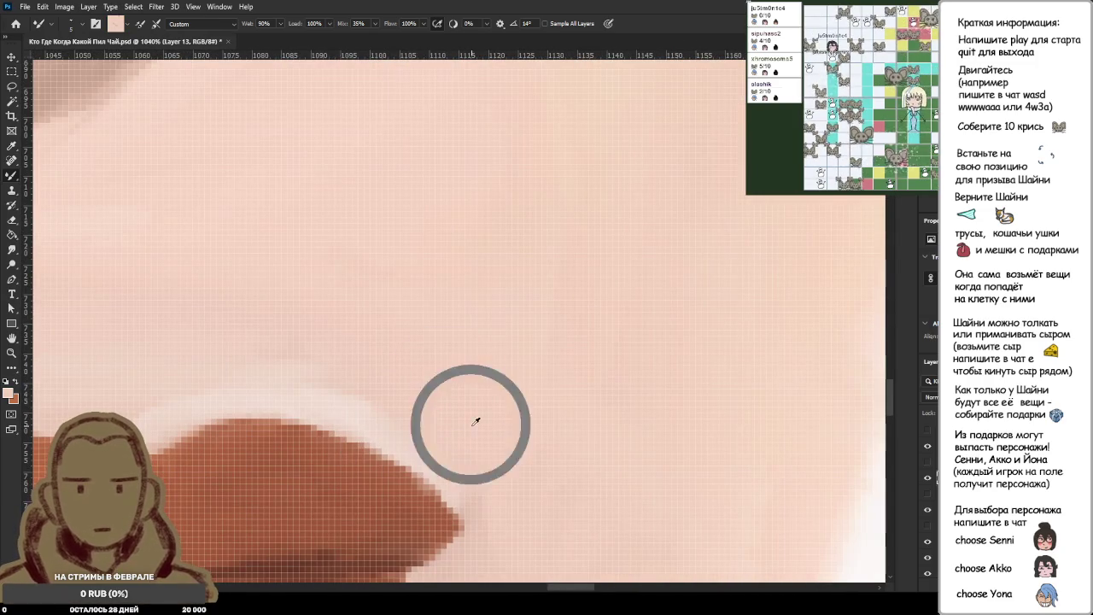
pyautogui.keyDown('alt'); pyautogui.click(466, 425); pyautogui.keyUp('alt')
pyautogui.scroll(-5, 466, 425)
pyautogui.scroll(1, 478, 476)
pyautogui.scroll(-1, 456, 488)
pyautogui.scroll(1, 447, 481)
pyautogui.scroll(-1, 452, 487)
pyautogui.scroll(-2, 453, 487)
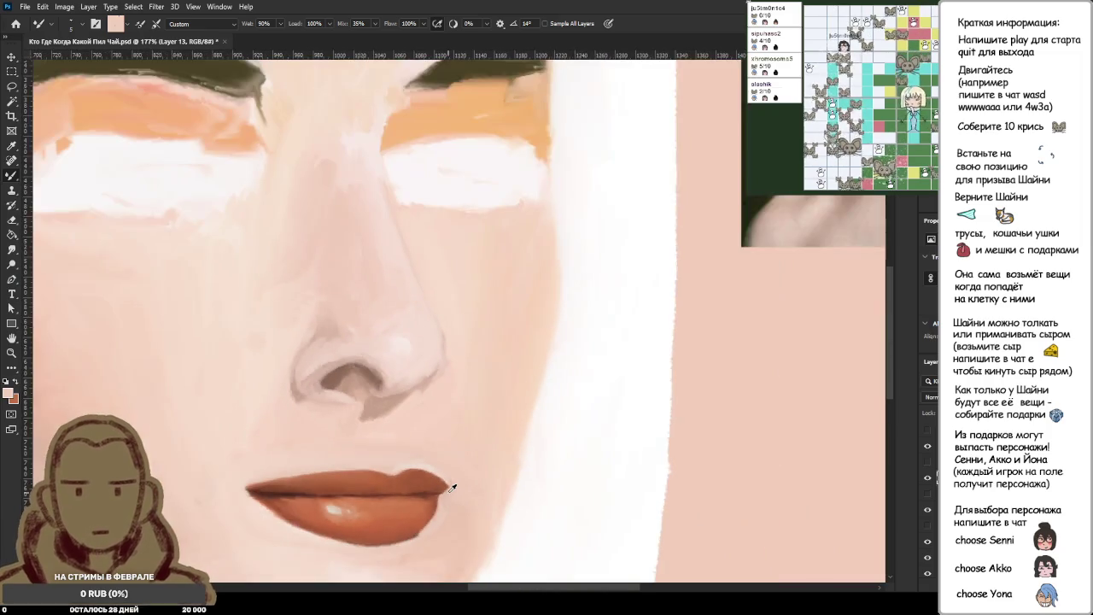
pyautogui.scroll(-1, 454, 487)
pyautogui.scroll(4, 457, 487)
pyautogui.scroll(2, 458, 487)
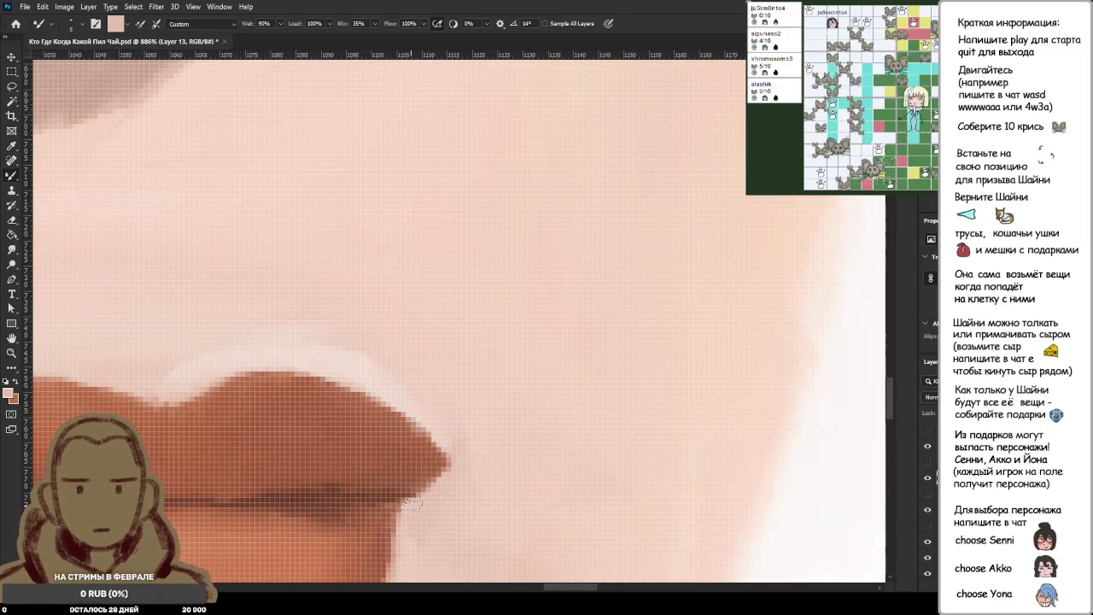
# Blend the upper lip edge and mouth corner into the skin with resampled lighter pinks.
pyautogui.keyDown('alt'); pyautogui.click(362, 380); pyautogui.keyUp('alt')
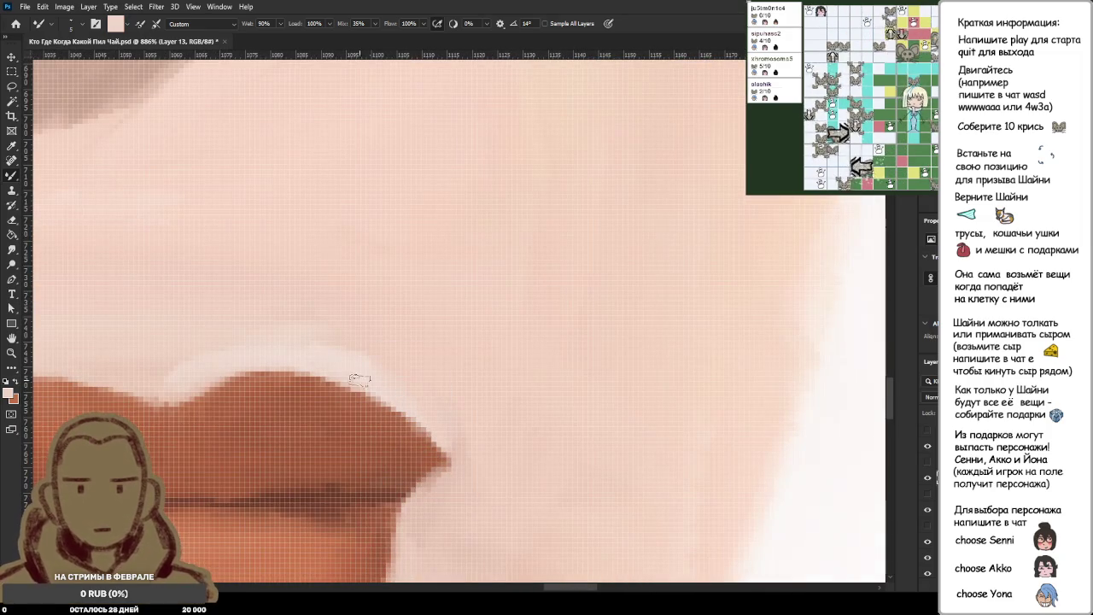
pyautogui.moveTo(357, 384)
pyautogui.mouseDown()
pyautogui.moveTo(428, 436)
pyautogui.moveTo(463, 489)
pyautogui.mouseUp()
pyautogui.keyDown('alt'); pyautogui.click(447, 508); pyautogui.keyUp('alt')
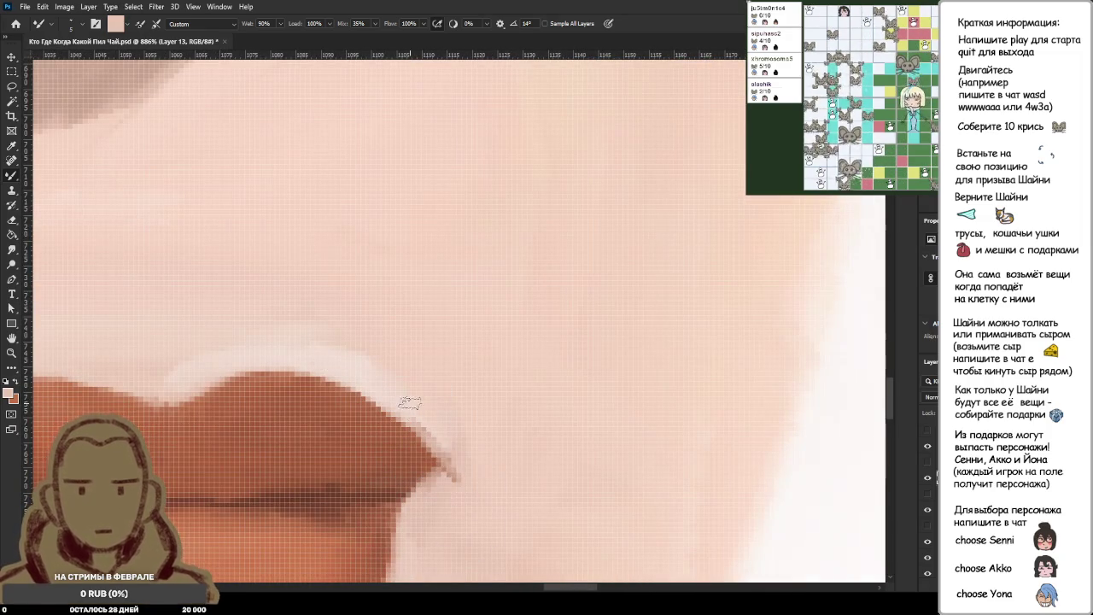
pyautogui.moveTo(410, 403); pyautogui.dragTo(444, 502)
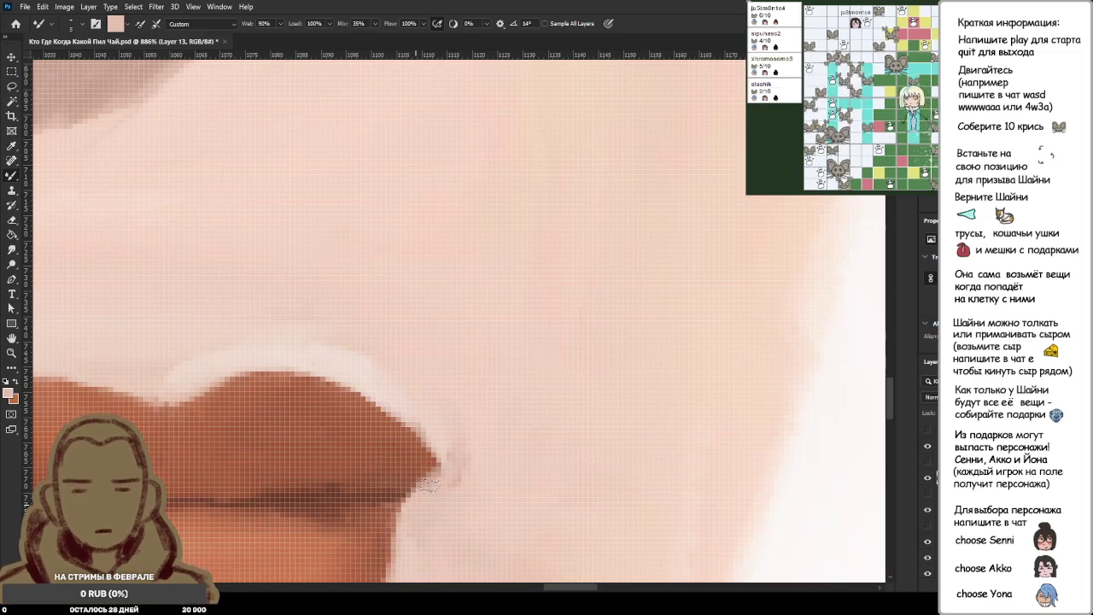
pyautogui.keyDown('alt'); pyautogui.click(396, 402); pyautogui.keyUp('alt')
pyautogui.moveTo(350, 386)
pyautogui.mouseDown()
pyautogui.moveTo(453, 480)
pyautogui.moveTo(460, 434)
pyautogui.mouseUp()
pyautogui.keyDown('alt'); pyautogui.click(428, 509); pyautogui.keyUp('alt')
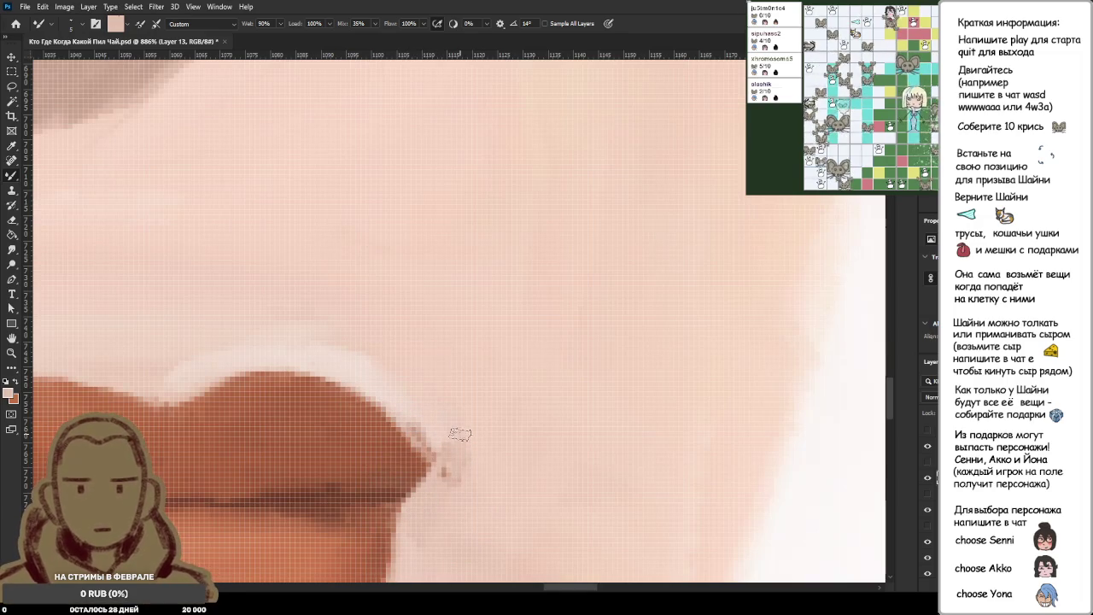
pyautogui.keyDown('alt'); pyautogui.click(382, 382); pyautogui.keyUp('alt')
pyautogui.moveTo(382, 382); pyautogui.dragTo(444, 478)
pyautogui.keyDown('alt'); pyautogui.click(420, 517); pyautogui.keyUp('alt')
pyautogui.moveTo(420, 517); pyautogui.dragTo(476, 367)
pyautogui.keyDown('alt'); pyautogui.click(447, 405); pyautogui.keyUp('alt')
pyautogui.moveTo(447, 405)
pyautogui.mouseDown()
pyautogui.moveTo(437, 505)
pyautogui.moveTo(483, 394)
pyautogui.moveTo(488, 471)
pyautogui.mouseUp()
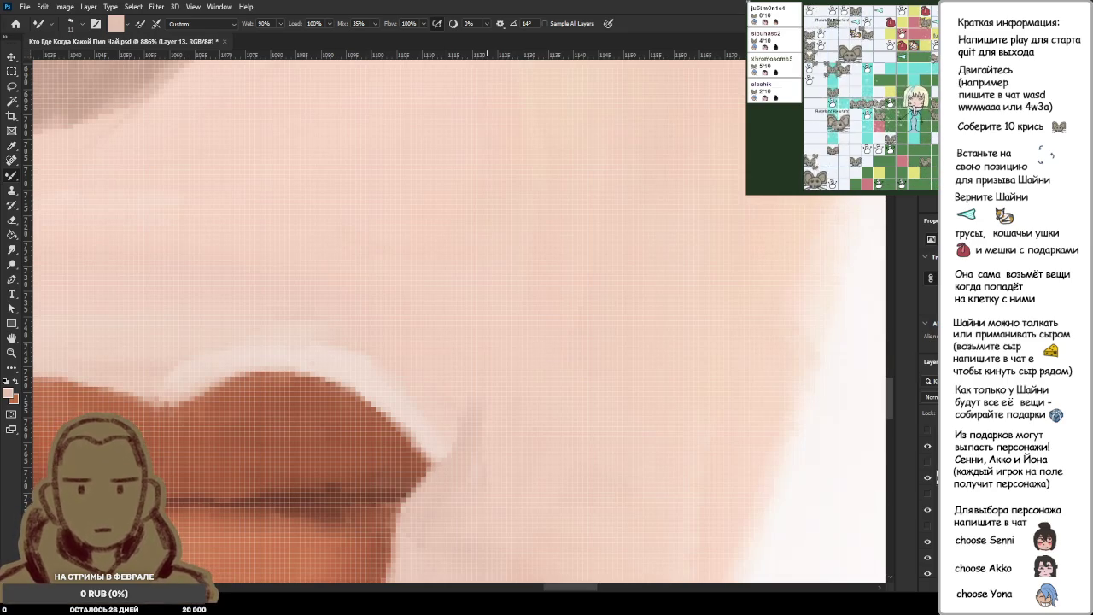
# Compare with the reference and sample the brown lip colour.
pyautogui.keyDown('alt'); pyautogui.scroll(-5, 512, 419); pyautogui.keyUp('alt')
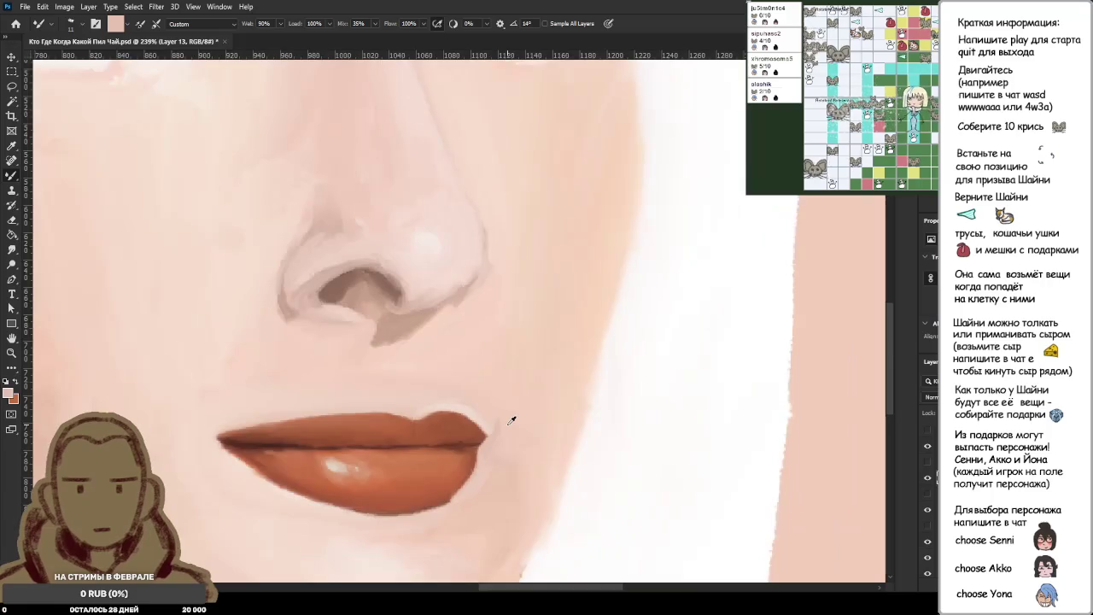
pyautogui.keyDown('alt'); pyautogui.scroll(-3, 513, 419); pyautogui.keyUp('alt')
pyautogui.keyDown('alt'); pyautogui.scroll(-2, 507, 415); pyautogui.keyUp('alt')
pyautogui.keyDown('alt'); pyautogui.scroll(3, 508, 415); pyautogui.keyUp('alt')
pyautogui.keyDown('alt'); pyautogui.scroll(4, 504, 417); pyautogui.keyUp('alt')
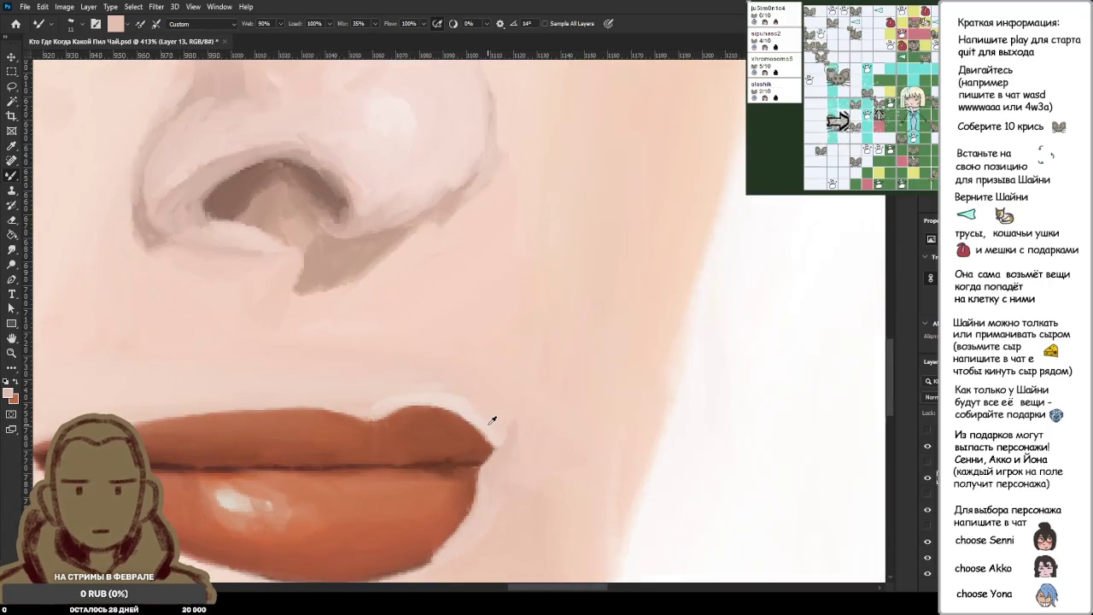
pyautogui.keyDown('alt'); pyautogui.scroll(-2, 493, 421); pyautogui.keyUp('alt')
pyautogui.keyDown('alt'); pyautogui.scroll(-2, 494, 421); pyautogui.keyUp('alt')
pyautogui.keyDown('alt'); pyautogui.scroll(3, 490, 422); pyautogui.keyUp('alt')
pyautogui.keyDown('alt'); pyautogui.scroll(3, 491, 422); pyautogui.keyUp('alt')
pyautogui.keyDown('alt'); pyautogui.click(426, 441); pyautogui.keyUp('alt')
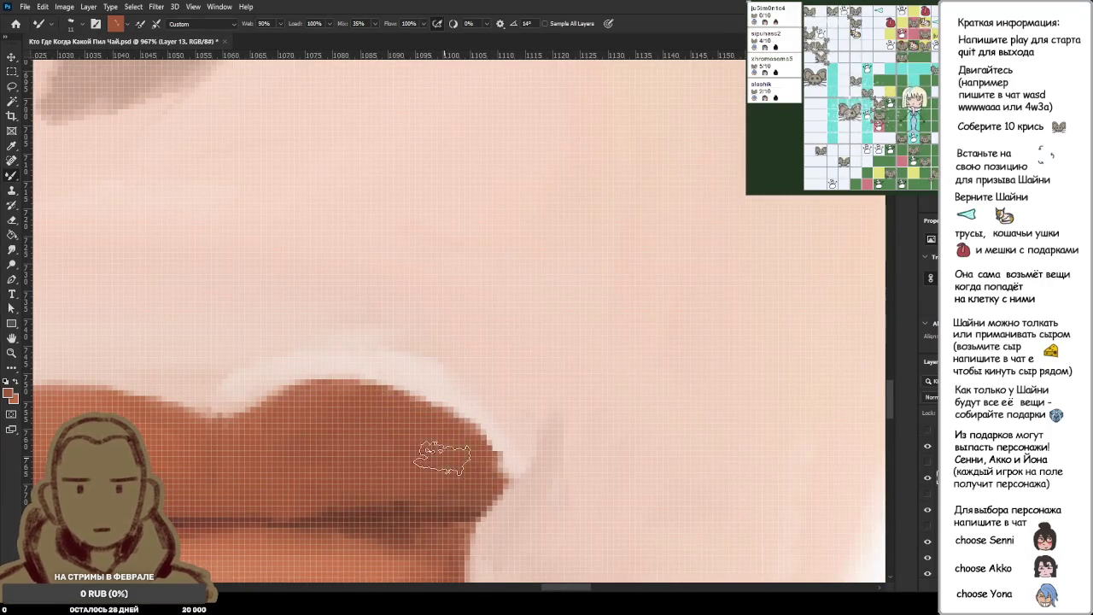
# Sample the light pink skin tone right of the mouth corner.
pyautogui.keyDown('alt'); pyautogui.scroll(-3, 512, 451); pyautogui.keyUp('alt')
pyautogui.keyDown('alt'); pyautogui.scroll(-2, 548, 449); pyautogui.keyUp('alt')
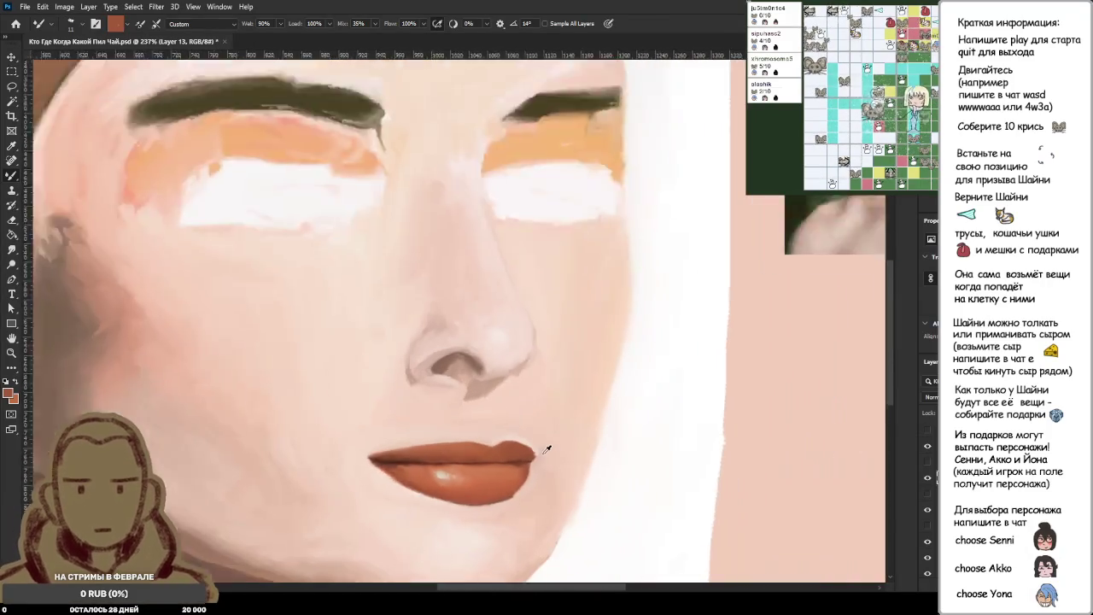
pyautogui.keyDown('alt'); pyautogui.scroll(-2, 551, 448); pyautogui.keyUp('alt')
pyautogui.keyDown('alt'); pyautogui.scroll(-1, 557, 451); pyautogui.keyUp('alt')
pyautogui.keyDown('alt'); pyautogui.scroll(-1, 562, 451); pyautogui.keyUp('alt')
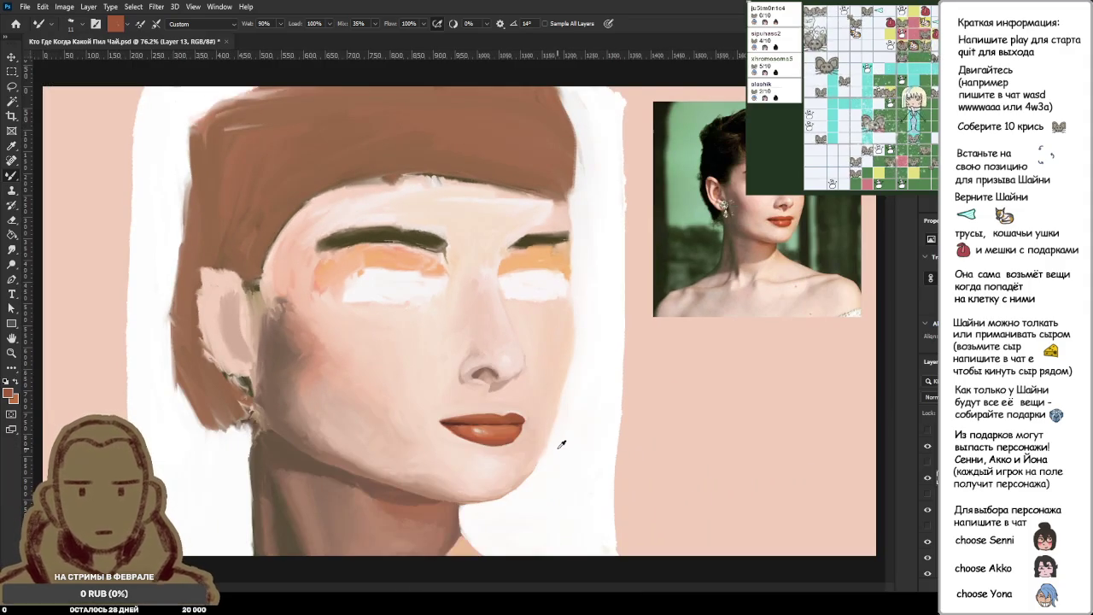
pyautogui.keyDown('alt'); pyautogui.scroll(-1, 562, 429); pyautogui.keyUp('alt')
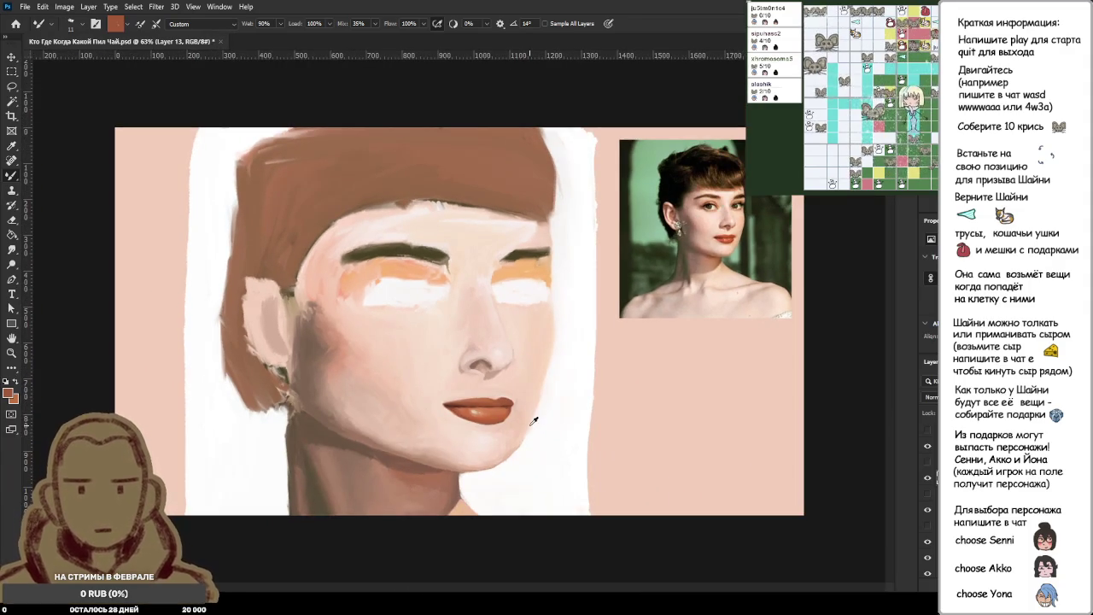
pyautogui.keyDown('alt'); pyautogui.scroll(3, 533, 420); pyautogui.keyUp('alt')
pyautogui.keyDown('alt'); pyautogui.scroll(3, 538, 444); pyautogui.keyUp('alt')
pyautogui.keyDown('alt'); pyautogui.scroll(1, 530, 436); pyautogui.keyUp('alt')
pyautogui.keyDown('alt'); pyautogui.click(487, 428); pyautogui.keyUp('alt')
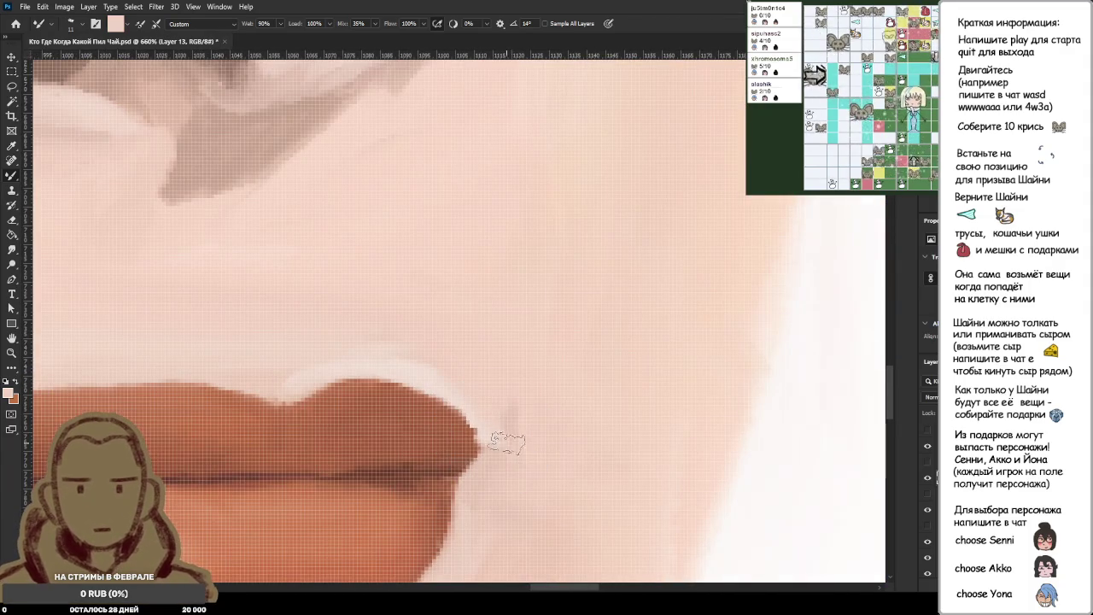
# Zoom to 1840% and resample pale skin pinks around the upper lip's right corner.
pyautogui.keyDown('alt'); pyautogui.click(491, 440); pyautogui.keyUp('alt')
pyautogui.keyDown('alt'); pyautogui.click(481, 404); pyautogui.keyUp('alt')
pyautogui.keyDown('alt'); pyautogui.click(447, 387); pyautogui.keyUp('alt')
pyautogui.keyDown('alt'); pyautogui.click(495, 449); pyautogui.keyUp('alt')
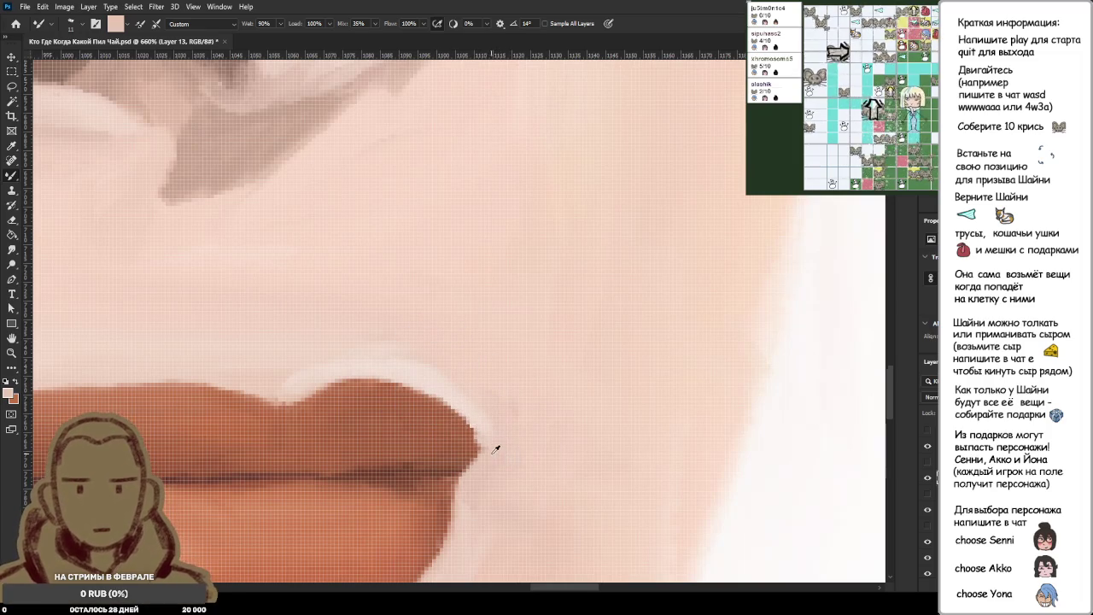
pyautogui.keyDown('alt'); pyautogui.click(487, 435); pyautogui.keyUp('alt')
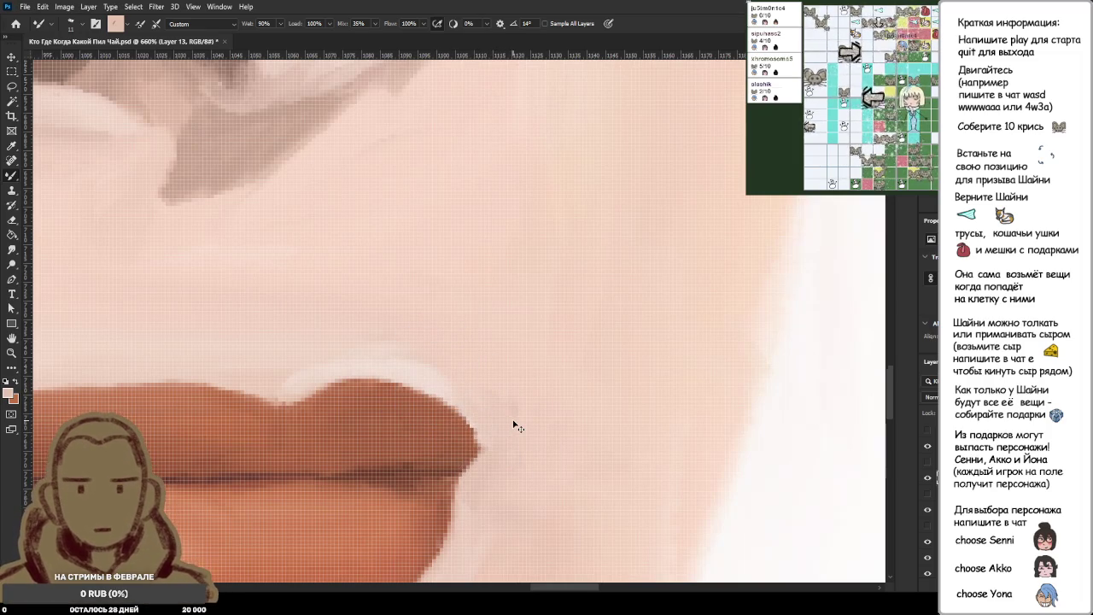
pyautogui.scroll(2, 514, 424)
pyautogui.scroll(1, 503, 424)
pyautogui.scroll(1, 479, 439)
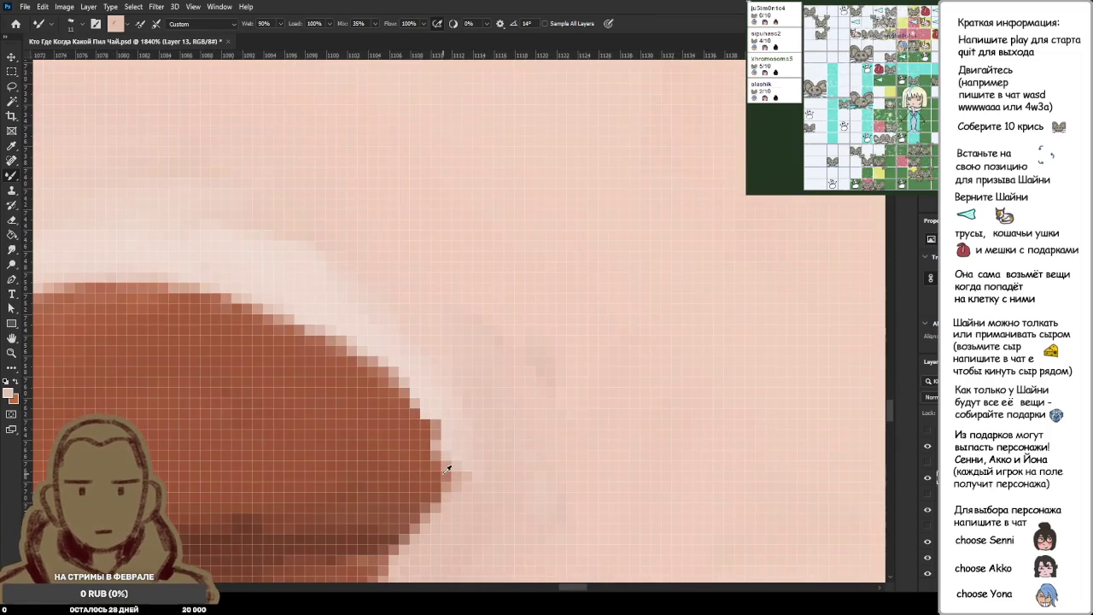
pyautogui.keyDown('alt'); pyautogui.click(490, 445); pyautogui.keyUp('alt')
pyautogui.scroll(-2, 530, 515)
pyautogui.keyDown('alt'); pyautogui.click(470, 367); pyautogui.keyUp('alt')
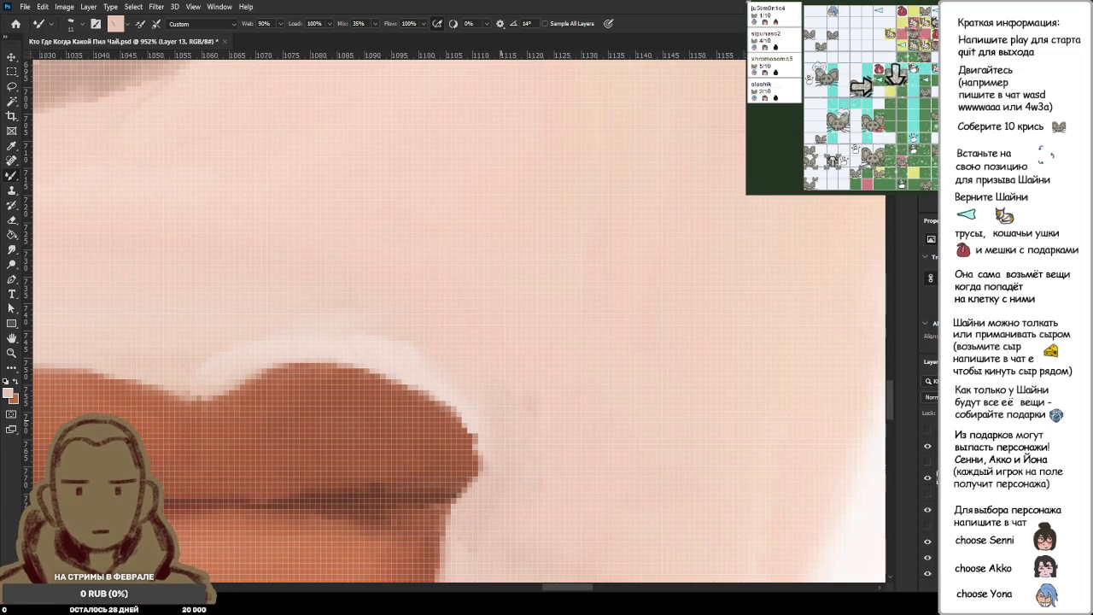
pyautogui.scroll(-10, 495, 334)
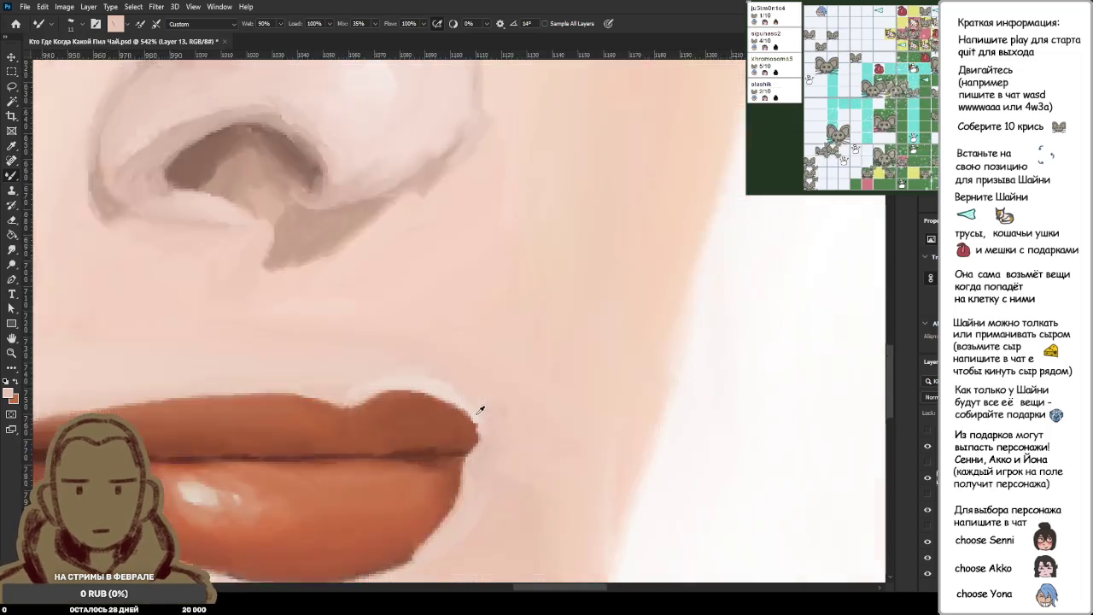
pyautogui.scroll(-2, 484, 411)
pyautogui.scroll(-2, 504, 406)
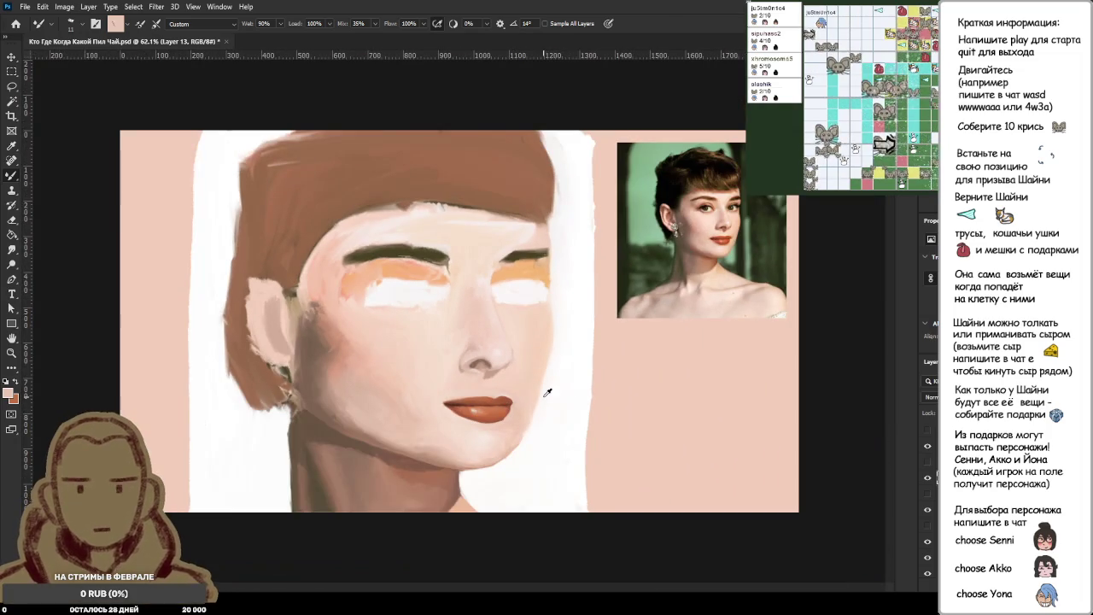
pyautogui.scroll(3, 709, 274)
pyautogui.scroll(2, 752, 239)
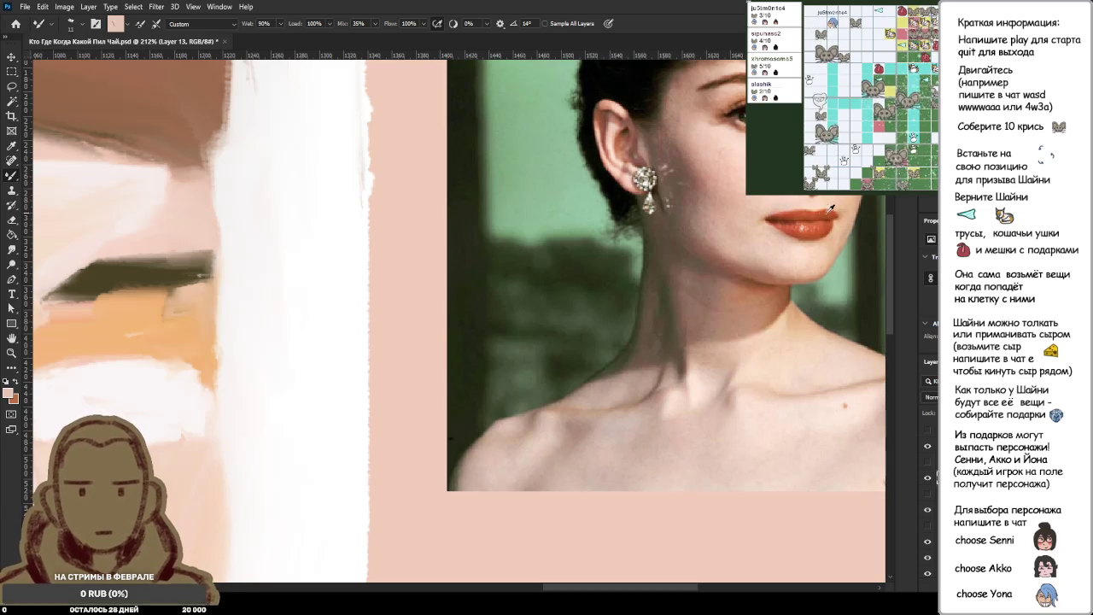
pyautogui.scroll(-3, 551, 311)
pyautogui.scroll(3, 179, 482)
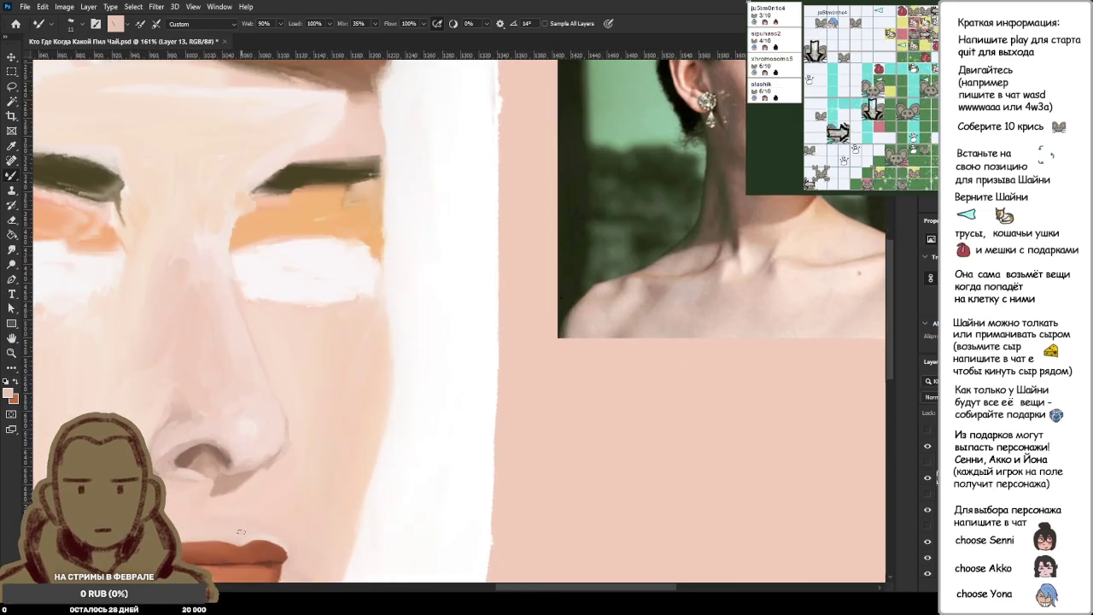
pyautogui.scroll(-1, 111, 475)
pyautogui.scroll(-1, 111, 475)
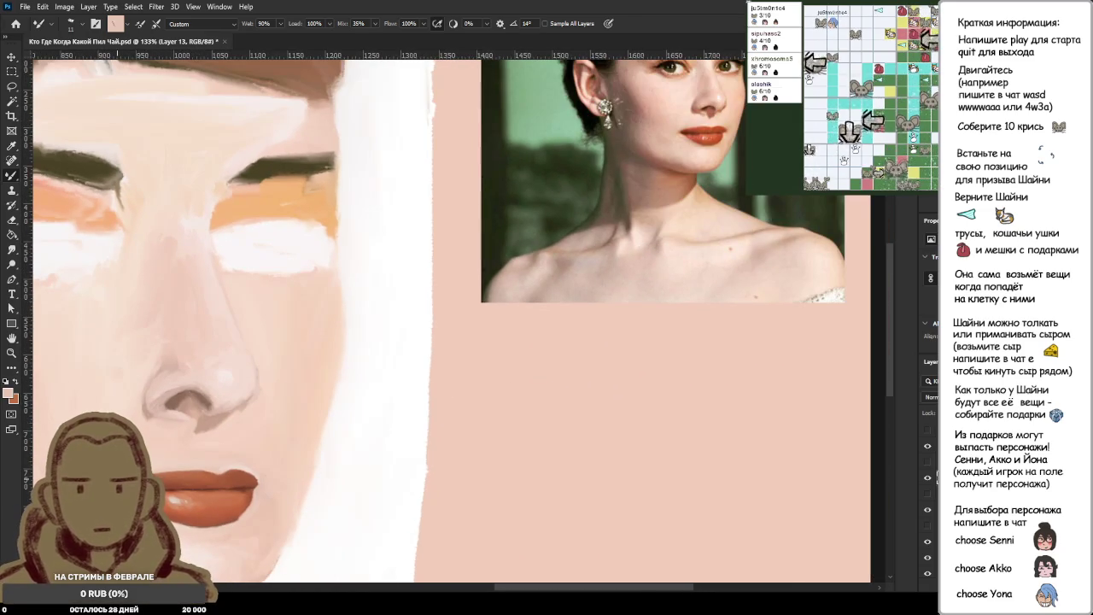
pyautogui.scroll(2, 199, 446)
pyautogui.scroll(2, 199, 446)
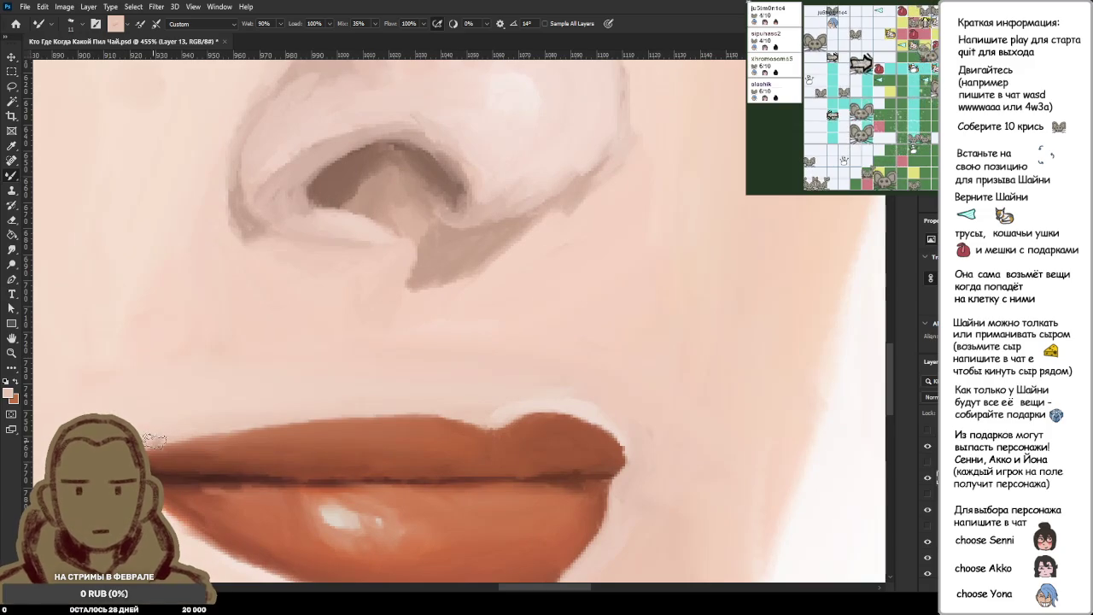
pyautogui.scroll(2, 164, 415)
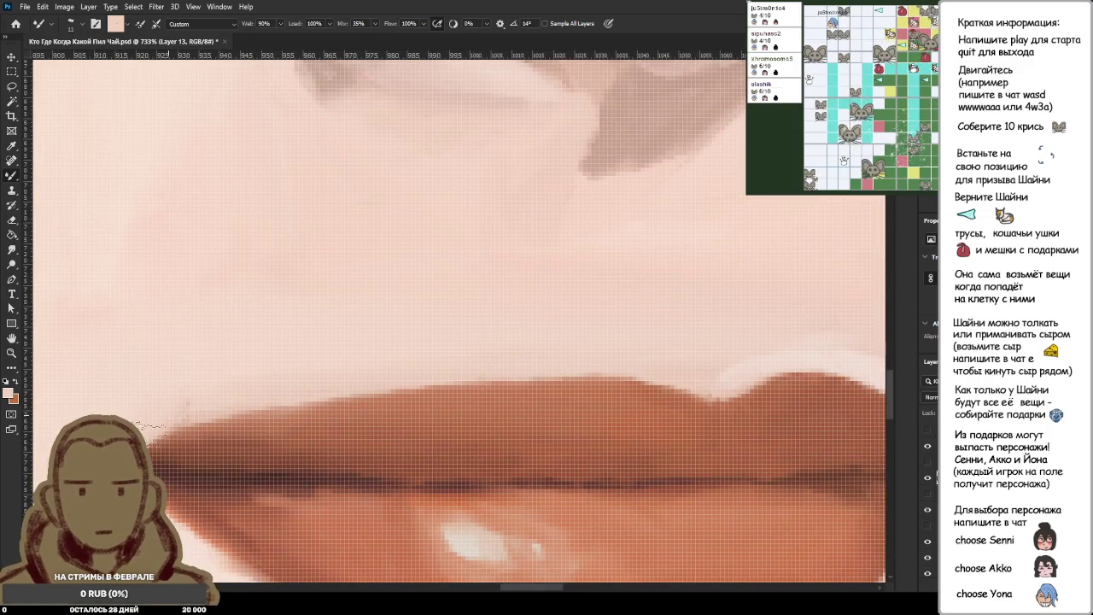
# Paint skin colour over the dark speck at the left mouth corner, then sample the reddish-brown lip.
pyautogui.moveTo(208, 396); pyautogui.dragTo(175, 423)
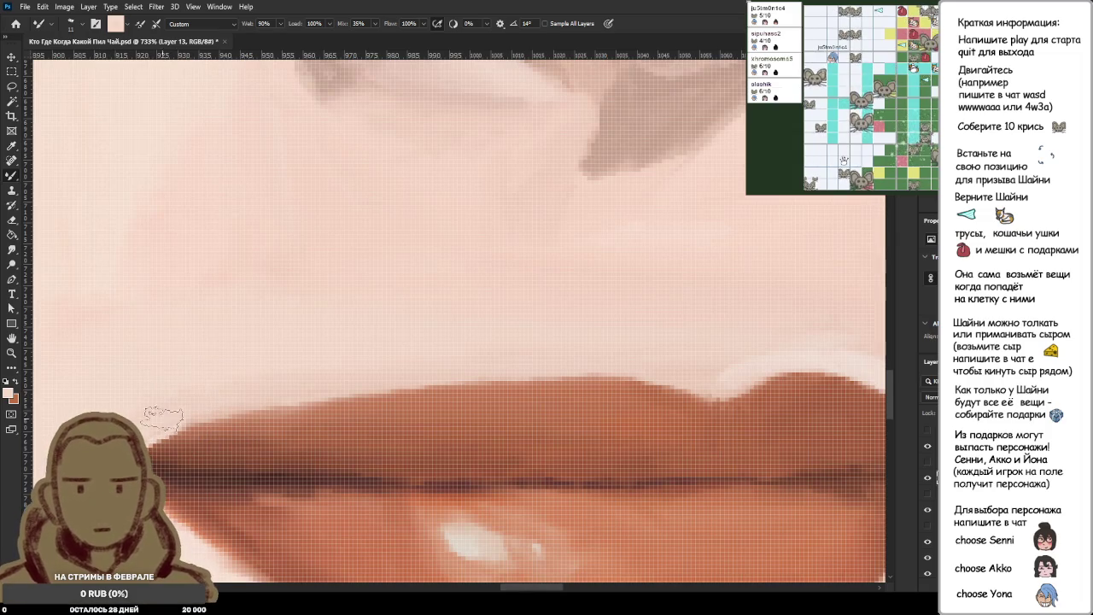
pyautogui.keyDown('alt'); pyautogui.click(171, 437); pyautogui.keyUp('alt')
pyautogui.keyDown('alt'); pyautogui.click(185, 435); pyautogui.keyUp('alt')
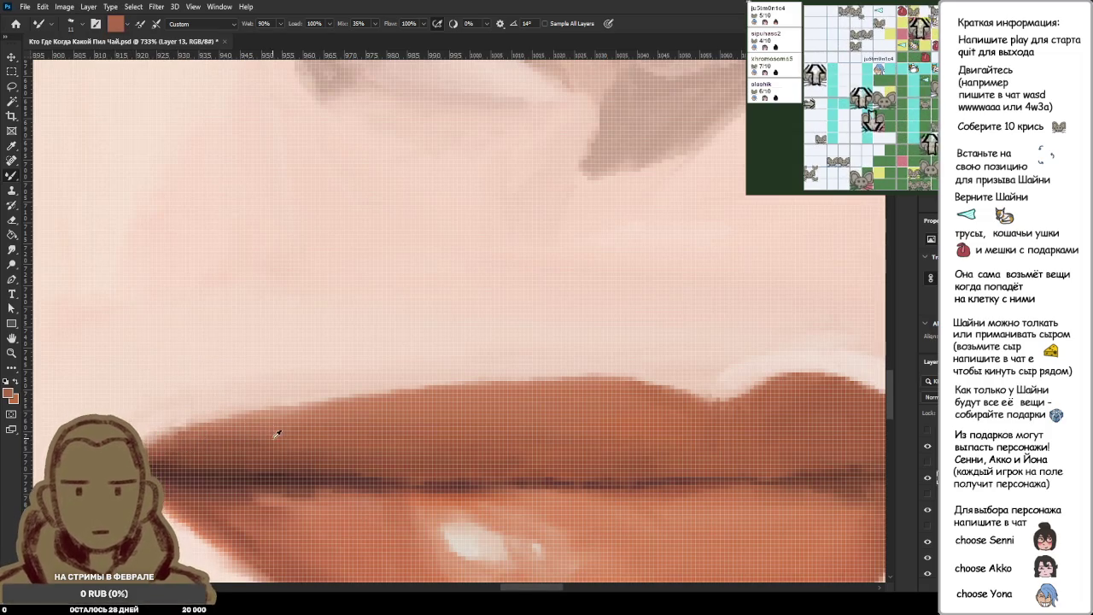
pyautogui.scroll(-3, 345, 441)
pyautogui.scroll(2, 371, 466)
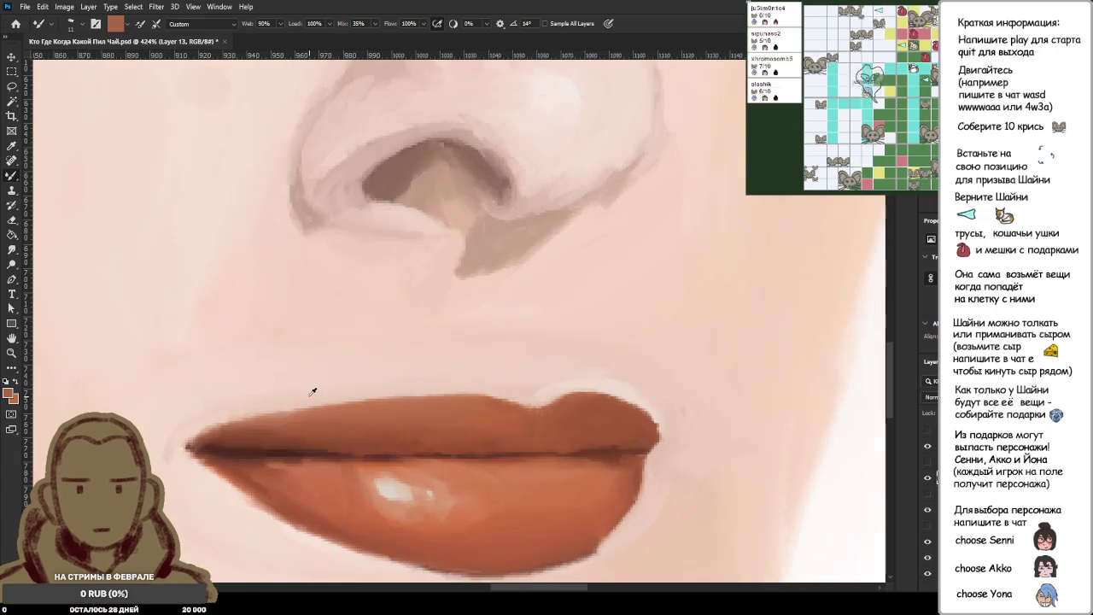
# Pick a lighter tone and paint light strokes along the top of the upper lip.
pyautogui.keyDown('alt'); pyautogui.click(342, 434); pyautogui.keyUp('alt')
pyautogui.moveTo(257, 429)
pyautogui.mouseDown()
pyautogui.moveTo(584, 414)
pyautogui.moveTo(664, 432)
pyautogui.mouseUp()
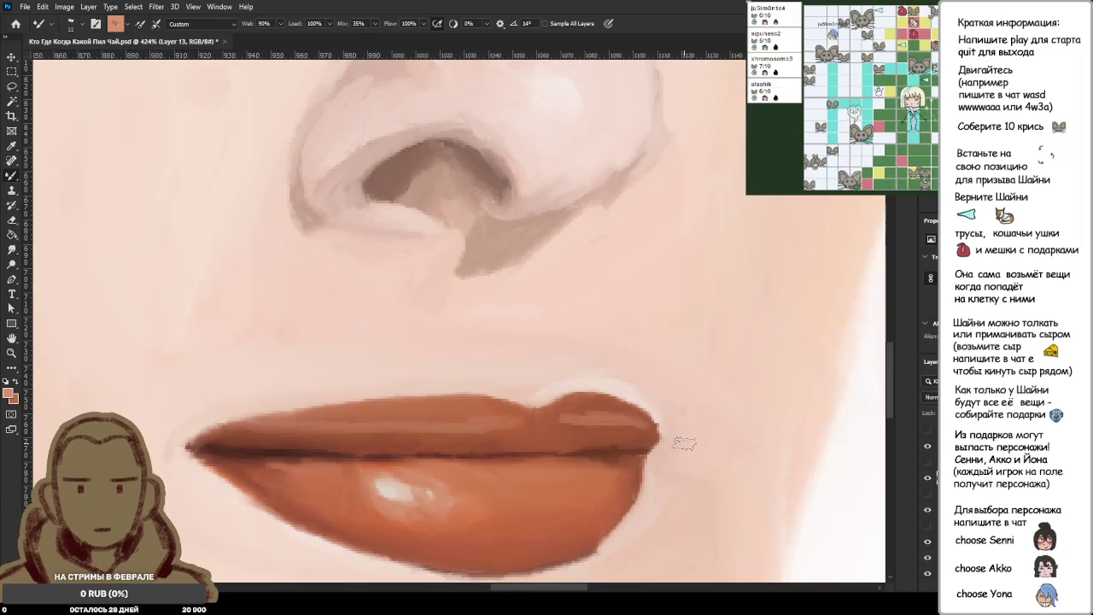
pyautogui.scroll(3, 672, 439)
pyautogui.scroll(2, 672, 439)
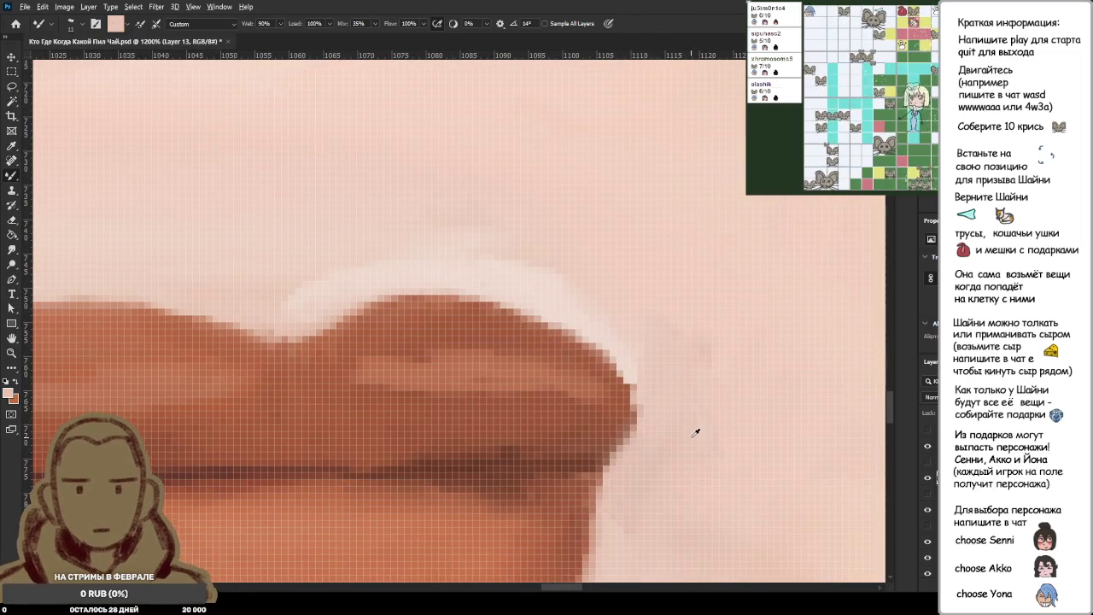
# Zoom around the mouth and resample the brown of the upper lip.
pyautogui.scroll(-3, 695, 435)
pyautogui.scroll(-3, 695, 434)
pyautogui.scroll(-3, 701, 438)
pyautogui.scroll(-2, 708, 441)
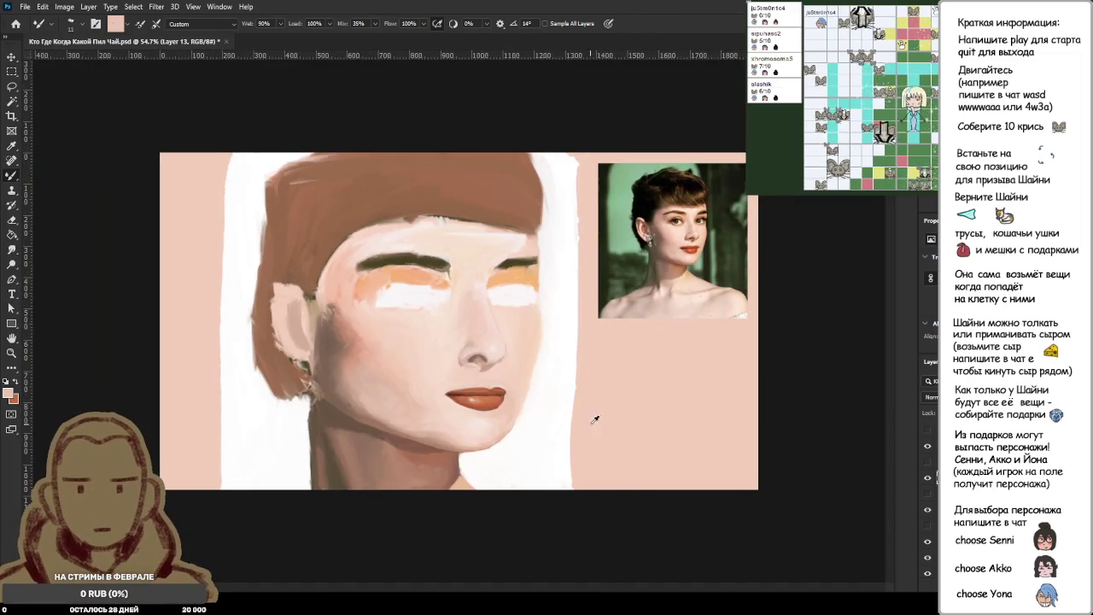
pyautogui.scroll(2, 507, 413)
pyautogui.scroll(3, 507, 412)
pyautogui.scroll(3, 508, 413)
pyautogui.scroll(3, 508, 412)
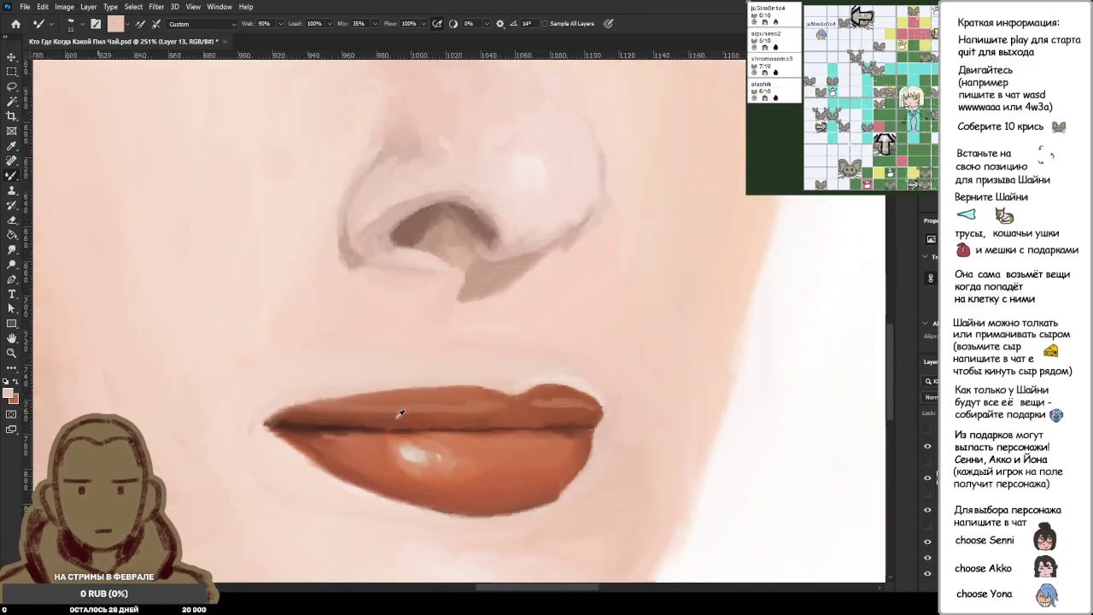
pyautogui.scroll(3, 398, 415)
pyautogui.keyDown('alt'); pyautogui.click(379, 385); pyautogui.keyUp('alt')
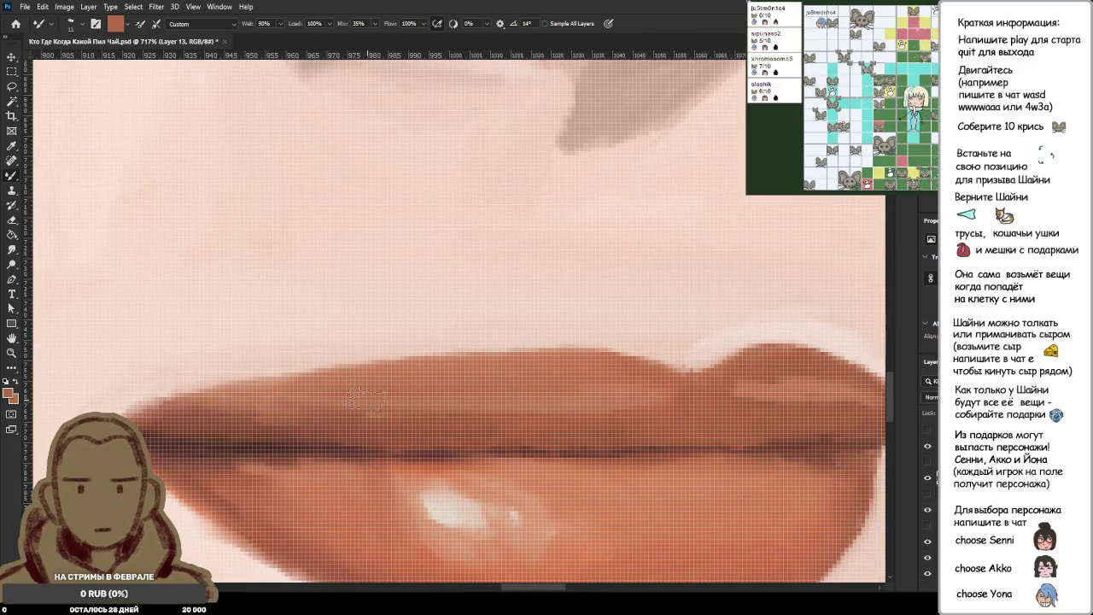
# Alt-click several shades across the upper lip with the Mixer Brush.
pyautogui.keyDown('alt'); pyautogui.click(244, 405); pyautogui.keyUp('alt')
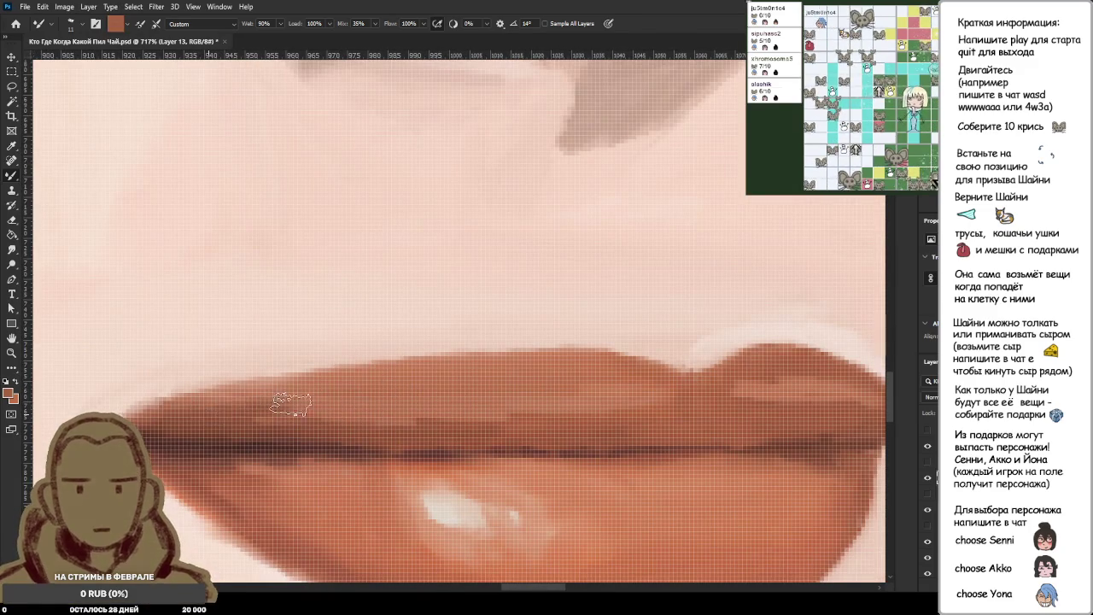
pyautogui.keyDown('alt'); pyautogui.click(291, 416); pyautogui.keyUp('alt')
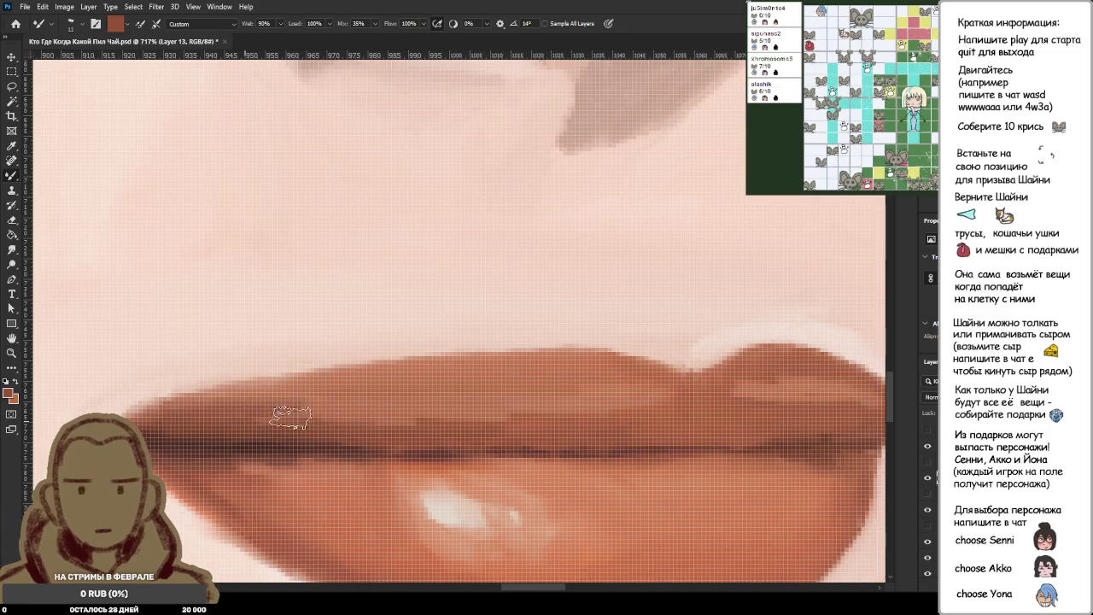
pyautogui.keyDown('alt'); pyautogui.click(381, 399); pyautogui.keyUp('alt')
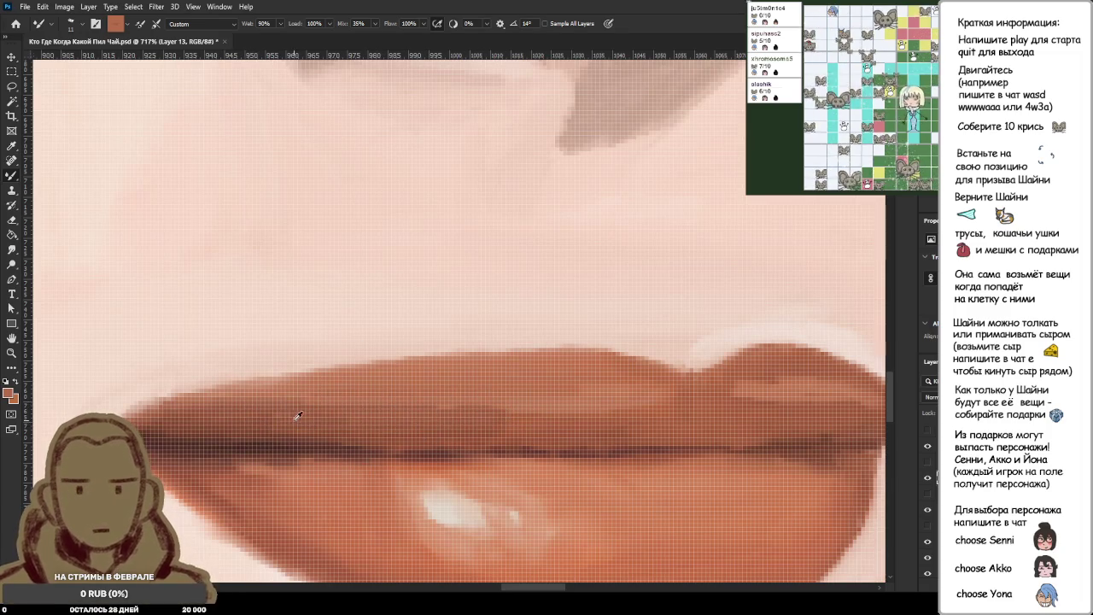
pyautogui.keyDown('alt'); pyautogui.click(484, 417); pyautogui.keyUp('alt')
pyautogui.keyDown('alt'); pyautogui.click(507, 392); pyautogui.keyUp('alt')
pyautogui.keyDown('alt'); pyautogui.click(482, 417); pyautogui.keyUp('alt')
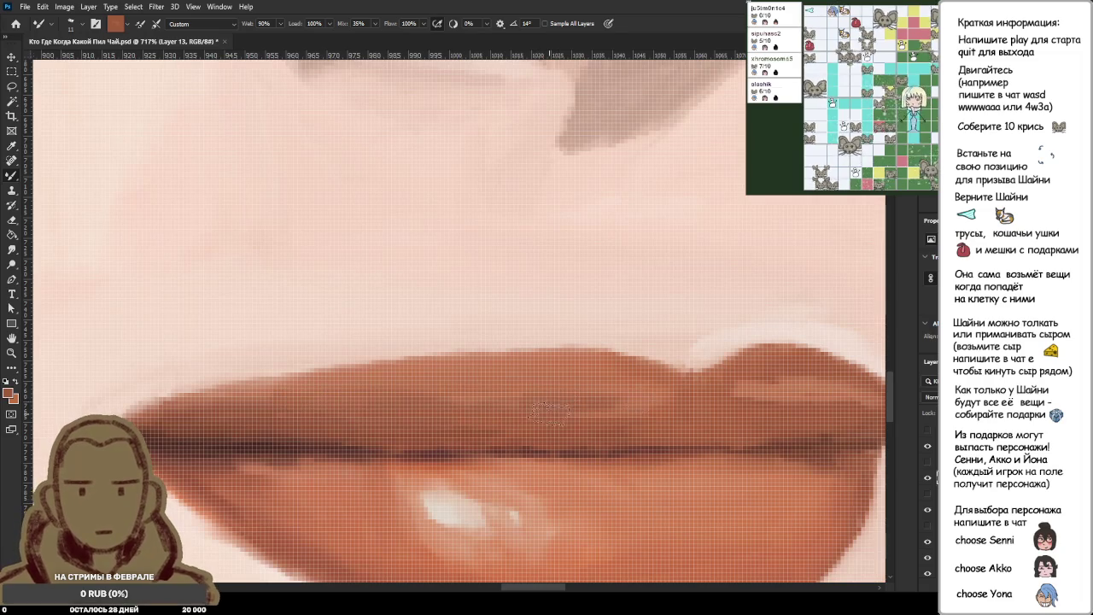
pyautogui.scroll(-5, 650, 410)
pyautogui.scroll(5, 709, 419)
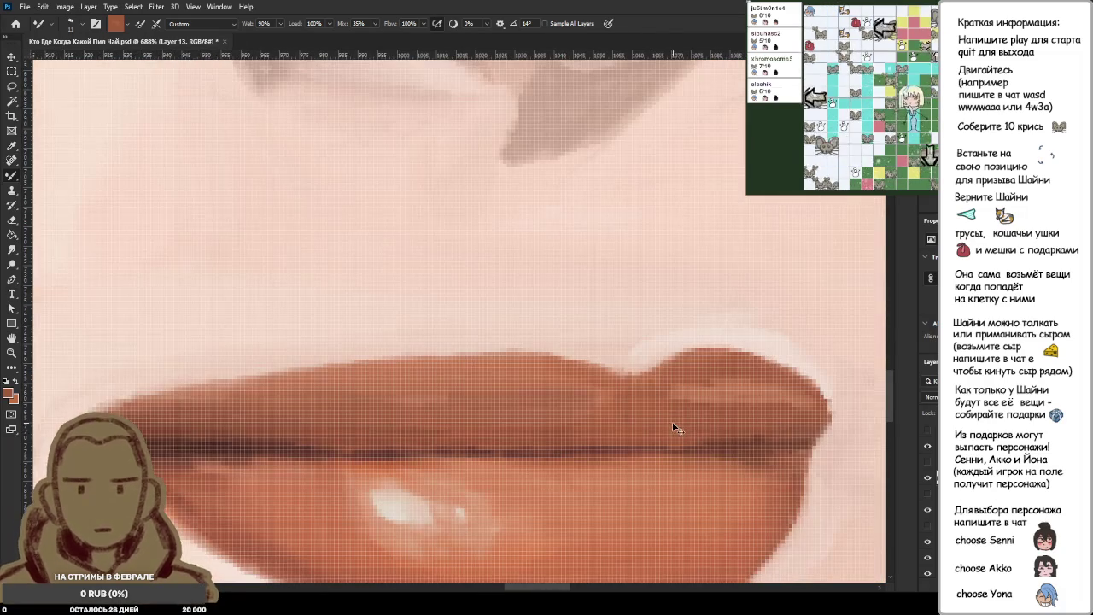
# Load a deeper reddish-brown from the upper lip and zoom out to the whole canvas and reference.
pyautogui.keyDown('alt'); pyautogui.click(595, 412); pyautogui.keyUp('alt')
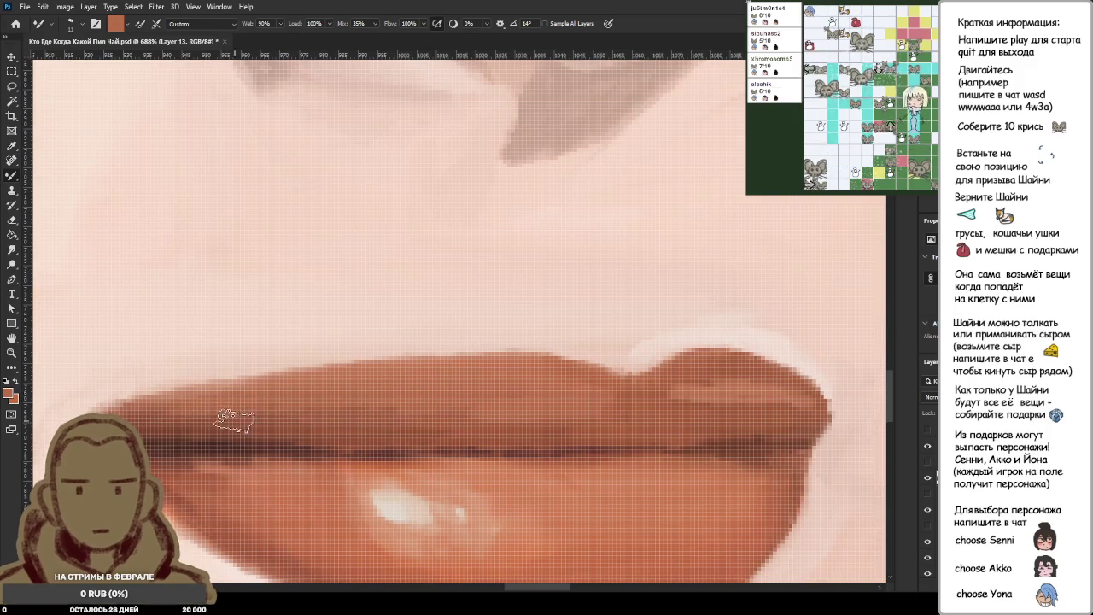
pyautogui.keyDown('alt'); pyautogui.click(304, 413); pyautogui.keyUp('alt')
pyautogui.keyDown('alt'); pyautogui.click(175, 419); pyautogui.keyUp('alt')
pyautogui.keyDown('alt'); pyautogui.click(248, 411); pyautogui.keyUp('alt')
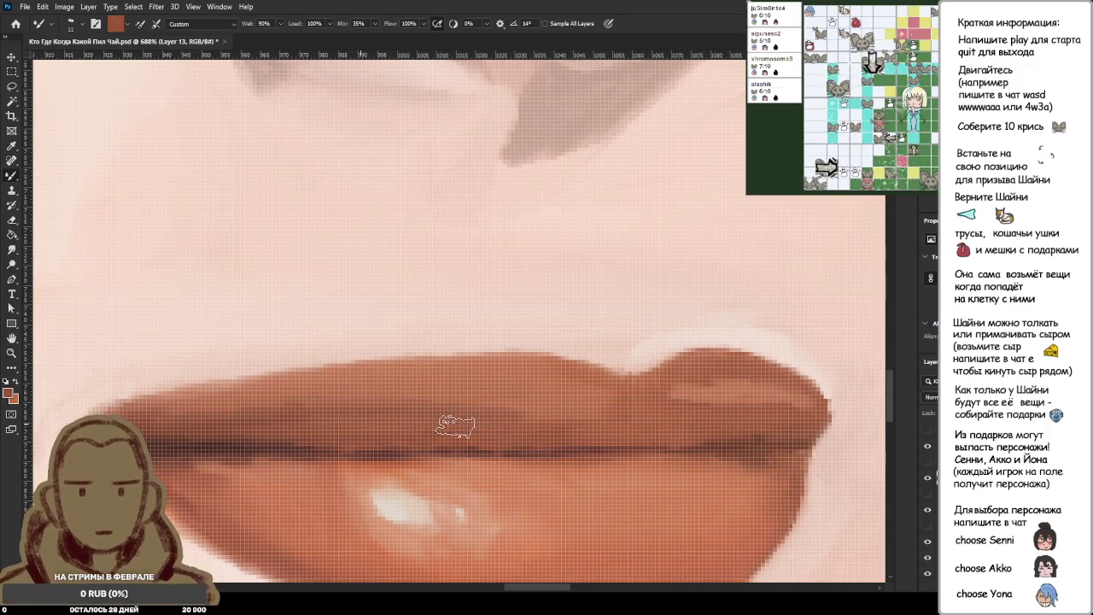
pyautogui.keyDown('alt'); pyautogui.click(532, 410); pyautogui.keyUp('alt')
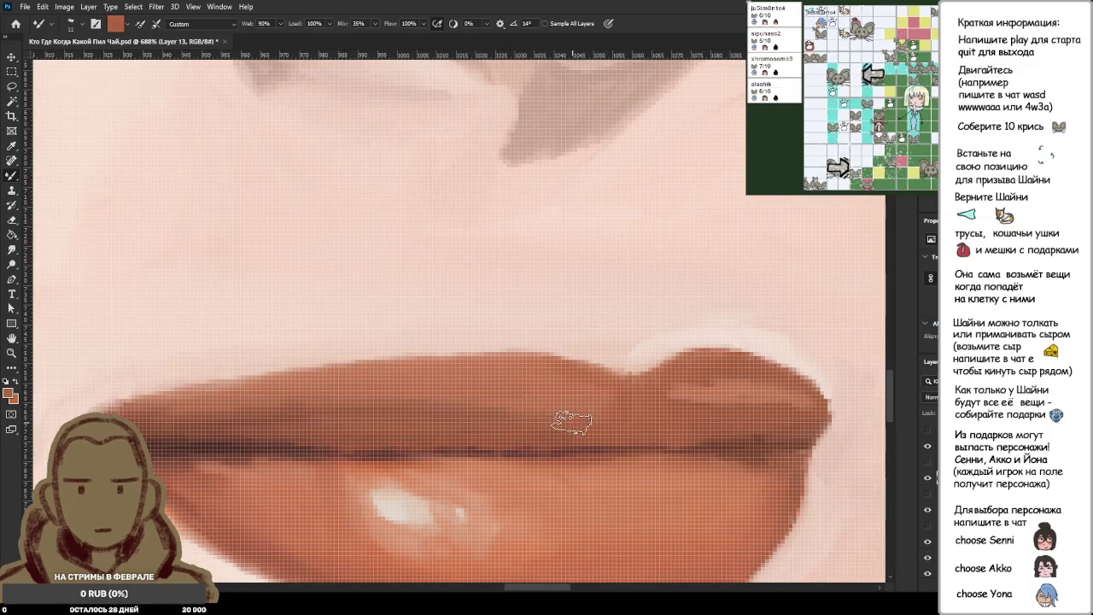
pyautogui.scroll(-1, 590, 419)
pyautogui.scroll(-1, 607, 417)
pyautogui.scroll(-2, 618, 414)
pyautogui.scroll(-3, 617, 414)
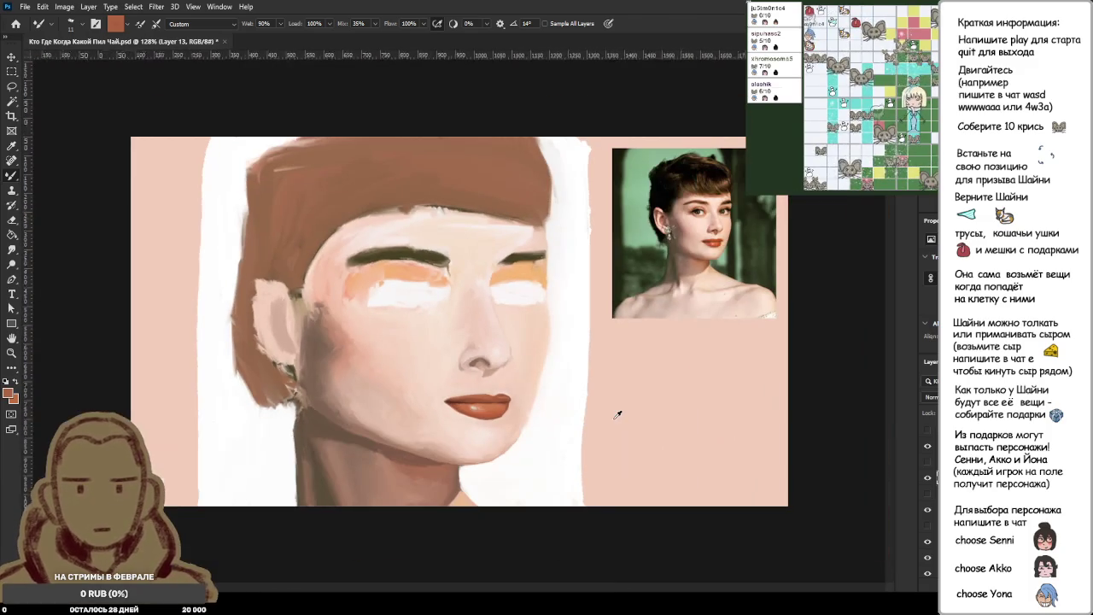
# Zoom into the lips and resize the painting brush.
pyautogui.scroll(3, 467, 411)
pyautogui.scroll(2, 491, 427)
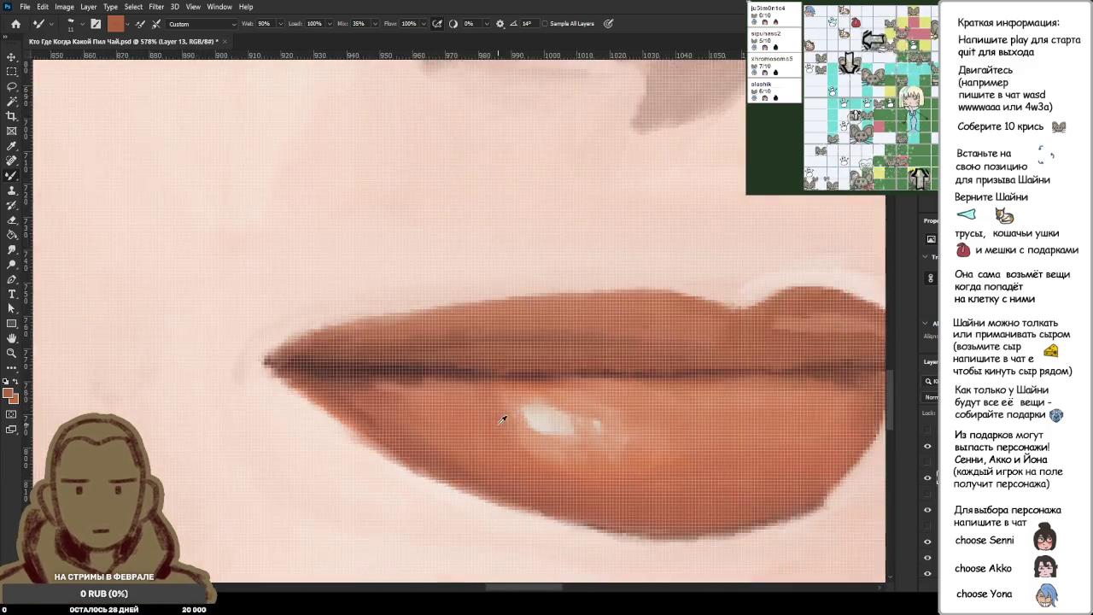
pyautogui.scroll(2, 501, 419)
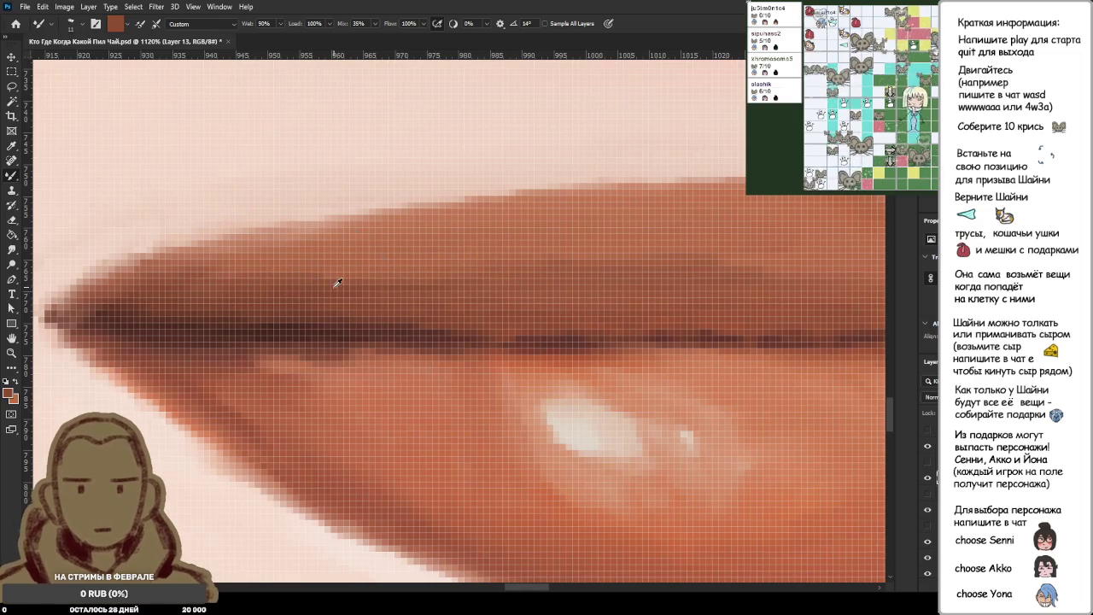
pyautogui.keyDown('alt'); pyautogui.rightClick(287, 261); pyautogui.keyUp('alt')
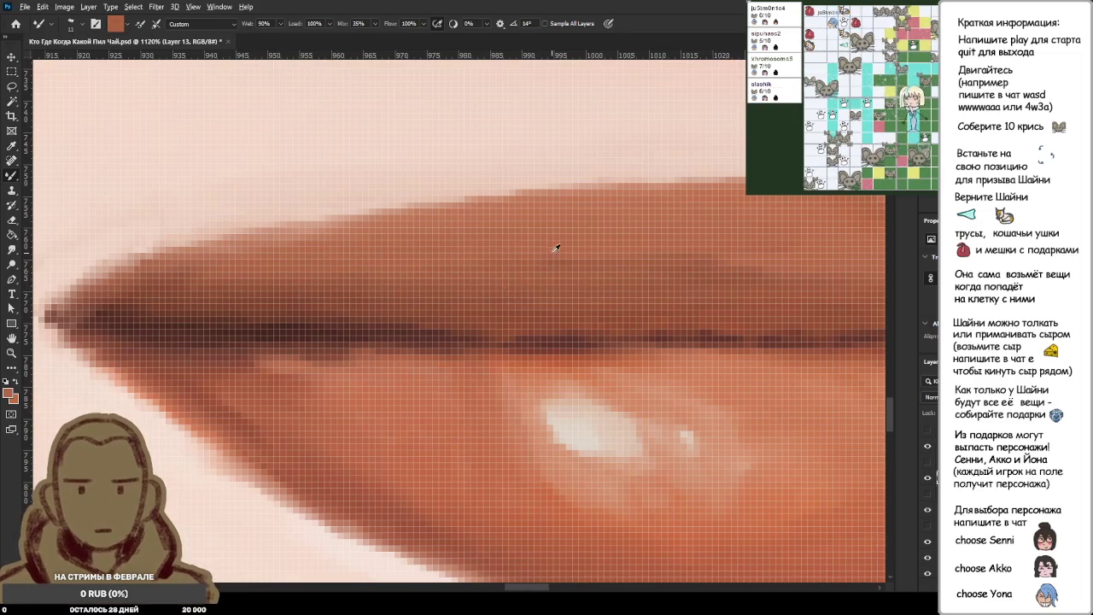
# Test several upper-lip tones by sampling them with the Mixer Brush.
pyautogui.scroll(-3, 665, 253)
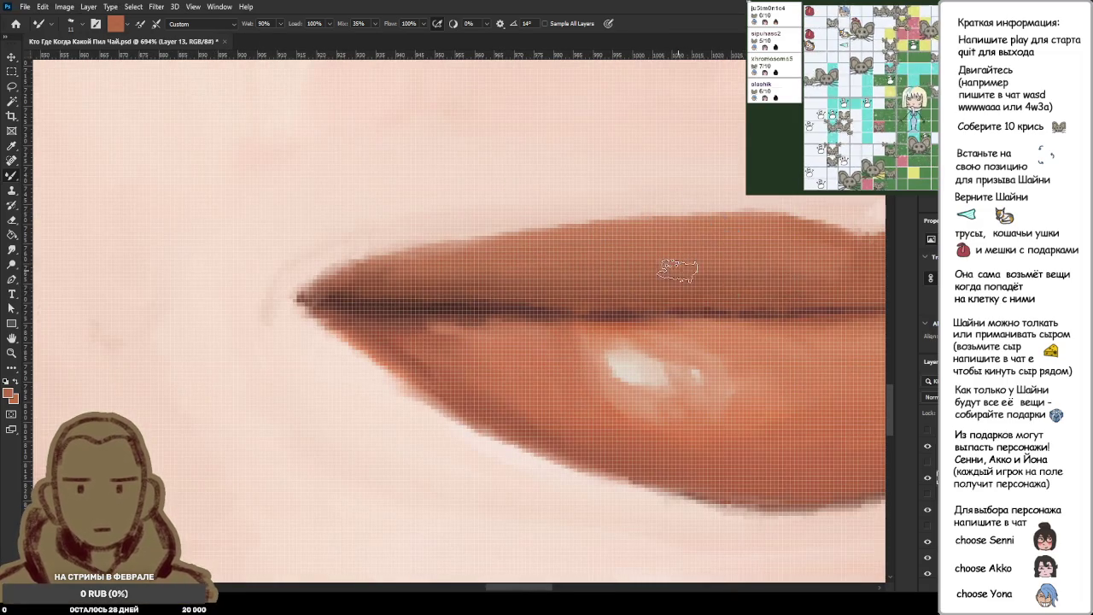
pyautogui.scroll(-2, 842, 272)
pyautogui.scroll(-1, 842, 272)
pyautogui.scroll(-1, 841, 272)
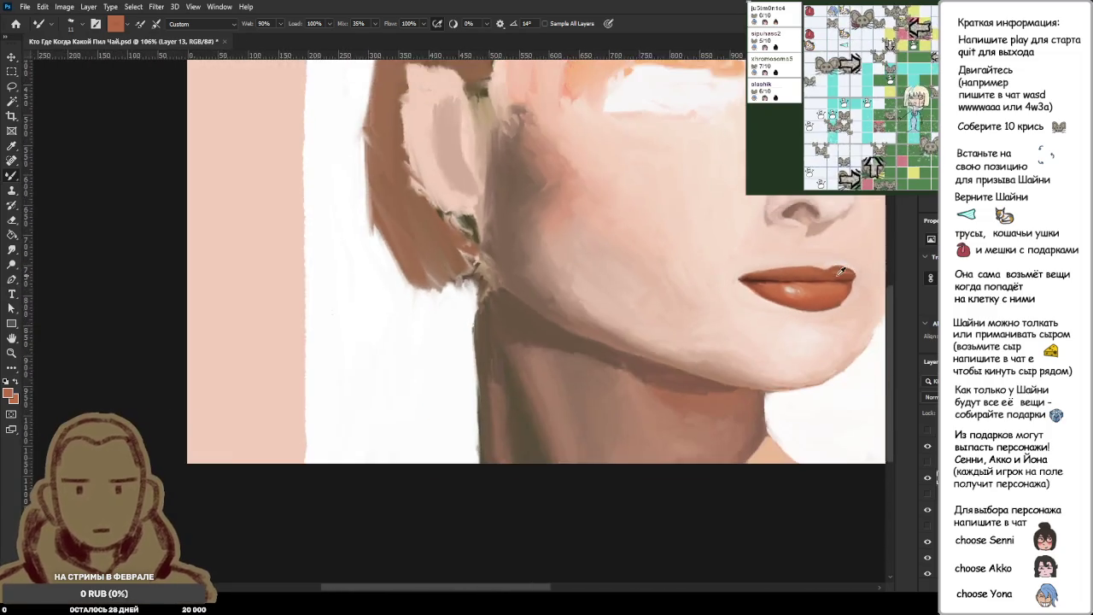
pyautogui.scroll(-2, 841, 271)
pyautogui.scroll(2, 528, 410)
pyautogui.scroll(1, 520, 410)
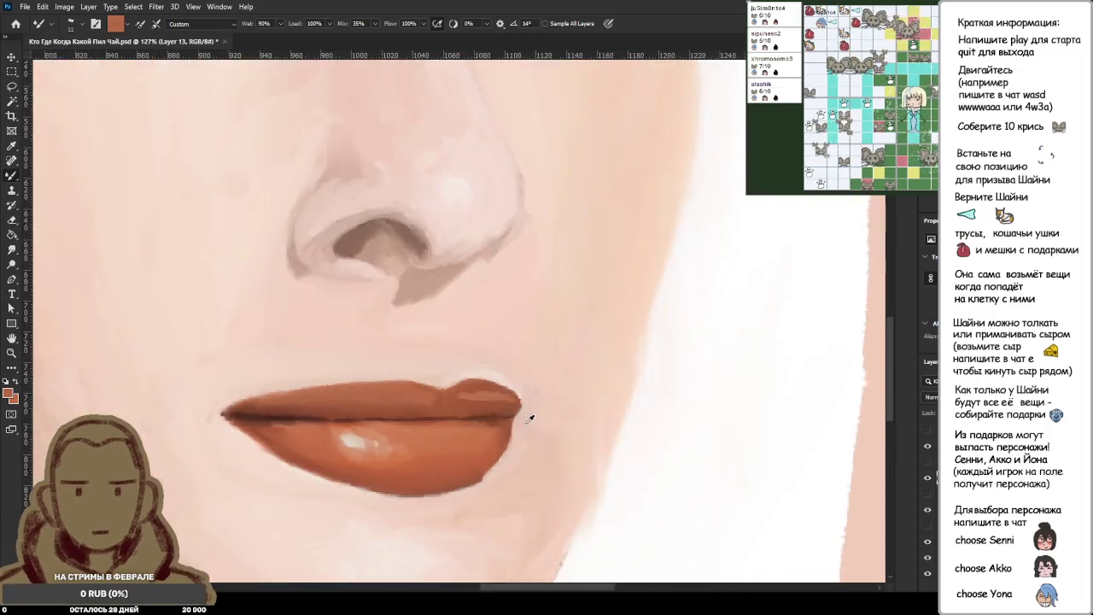
pyautogui.scroll(2, 532, 419)
pyautogui.scroll(1, 495, 408)
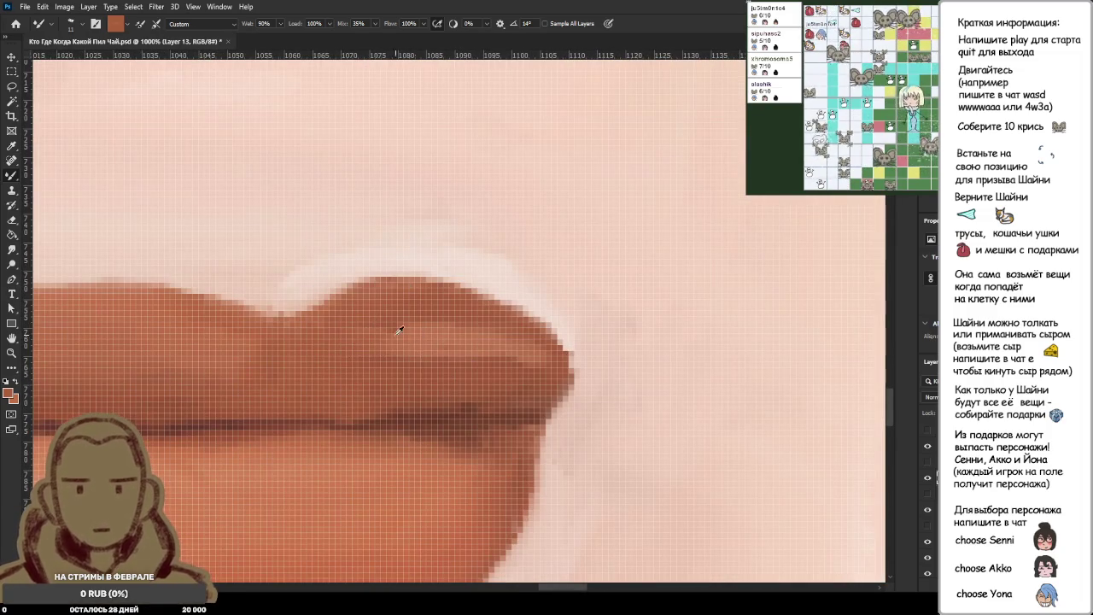
pyautogui.keyDown('alt'); pyautogui.click(386, 326); pyautogui.keyUp('alt')
pyautogui.keyDown('alt'); pyautogui.click(352, 337); pyautogui.keyUp('alt')
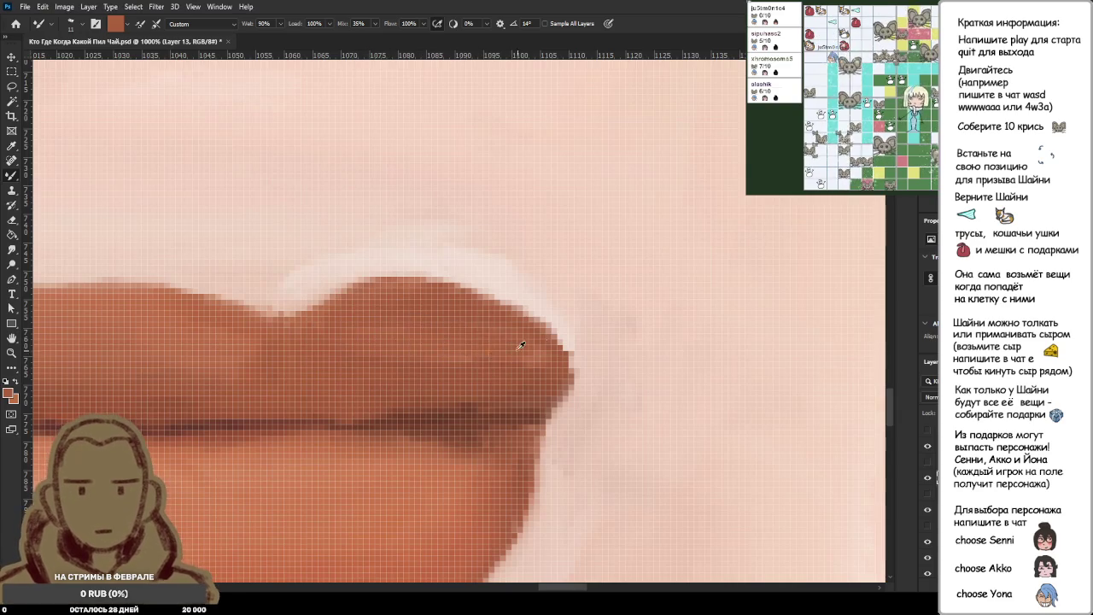
pyautogui.keyDown('alt'); pyautogui.click(427, 346); pyautogui.keyUp('alt')
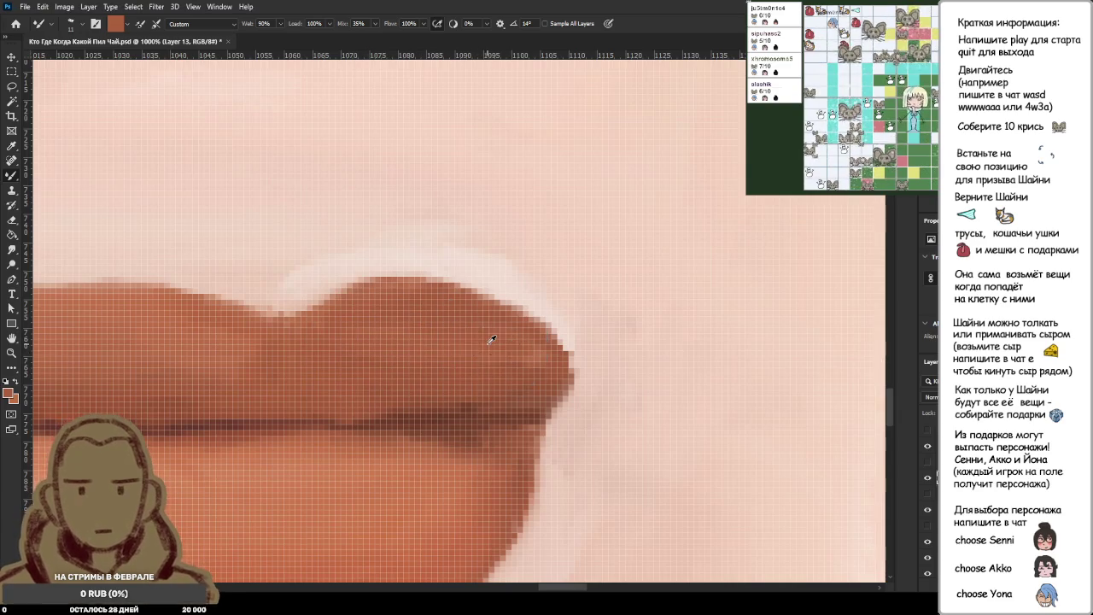
# Sample the pale skin pink just beside the right corner of the mouth.
pyautogui.scroll(-2, 608, 366)
pyautogui.scroll(2, 581, 384)
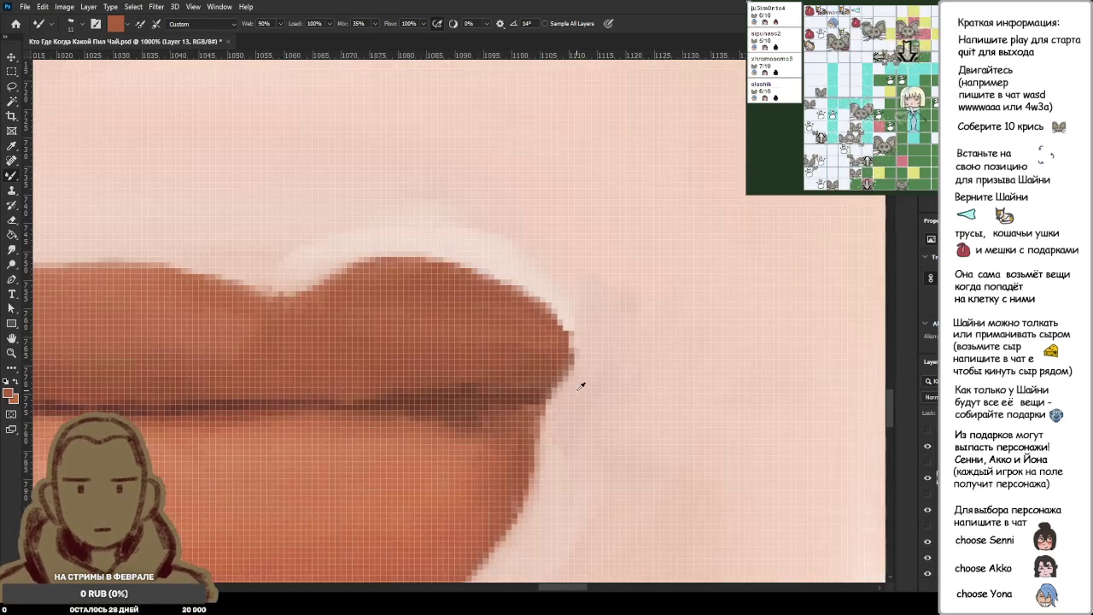
pyautogui.keyDown('alt'); pyautogui.click(574, 388); pyautogui.keyUp('alt')
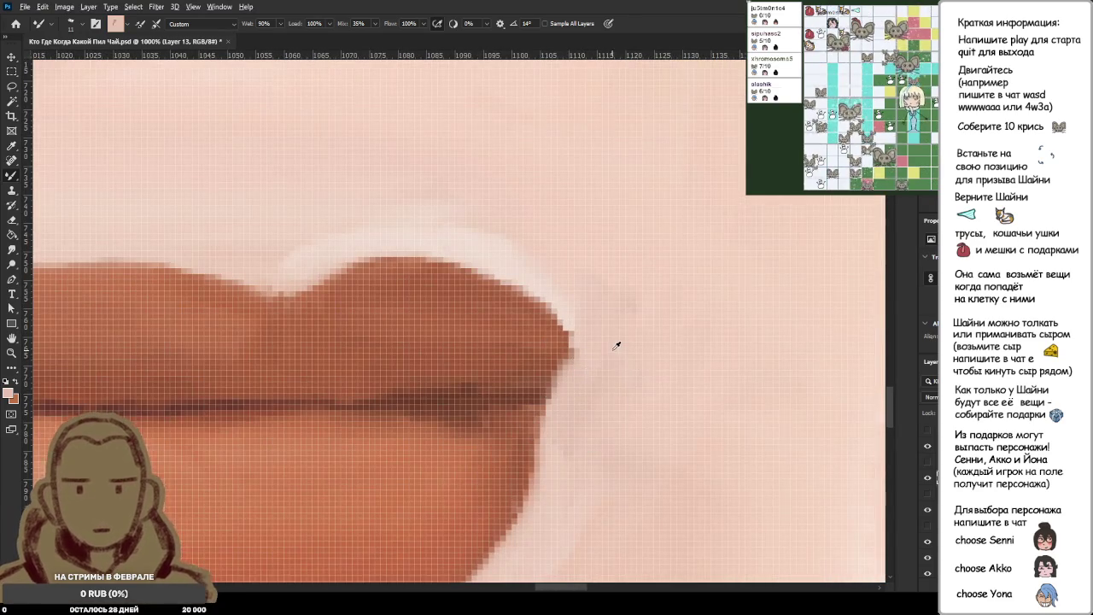
pyautogui.scroll(-6, 616, 345)
pyautogui.scroll(-4, 617, 345)
pyautogui.scroll(-2, 617, 345)
pyautogui.scroll(1, 556, 398)
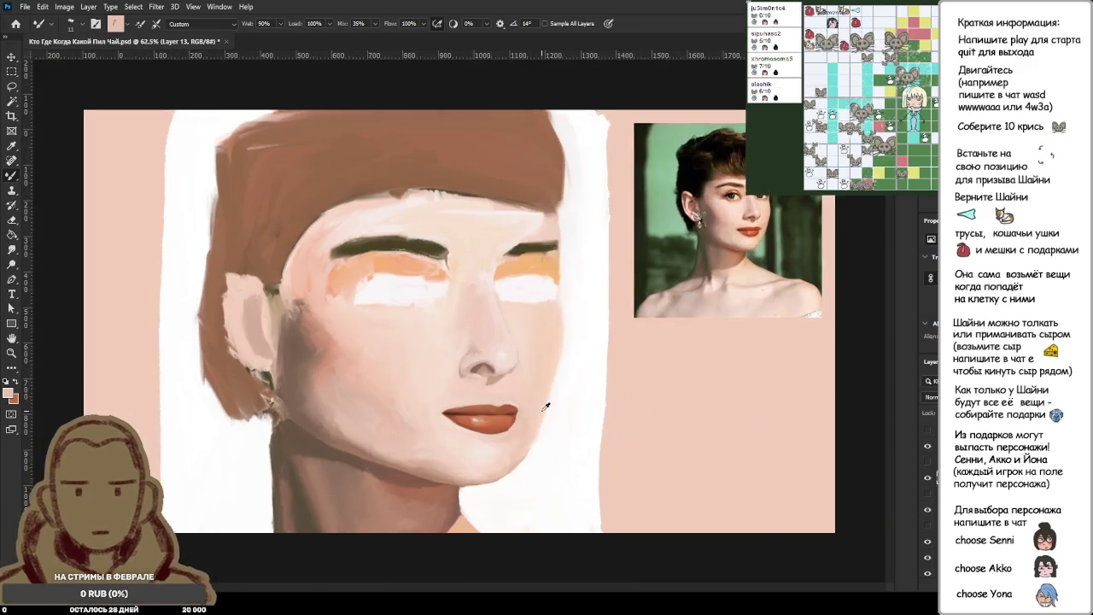
# Paint a light skin-pink stroke along the upper edge of the right mouth corner.
pyautogui.scroll(3, 547, 402)
pyautogui.scroll(2, 539, 407)
pyautogui.scroll(3, 539, 407)
pyautogui.scroll(3, 493, 439)
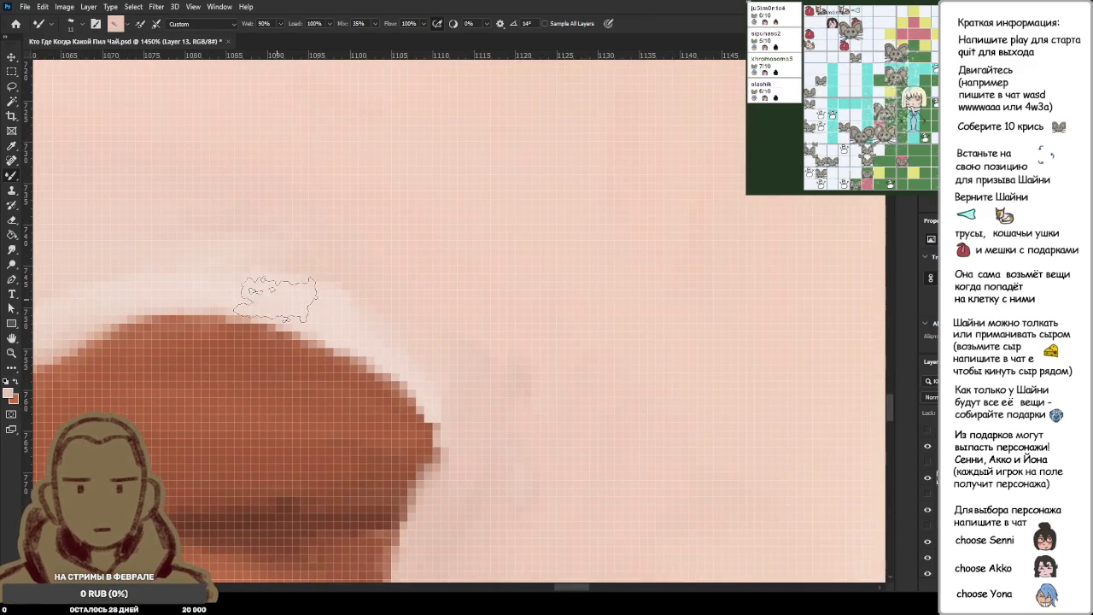
pyautogui.keyDown('alt'); pyautogui.click(281, 294); pyautogui.keyUp('alt')
pyautogui.moveTo(284, 307); pyautogui.dragTo(482, 483)
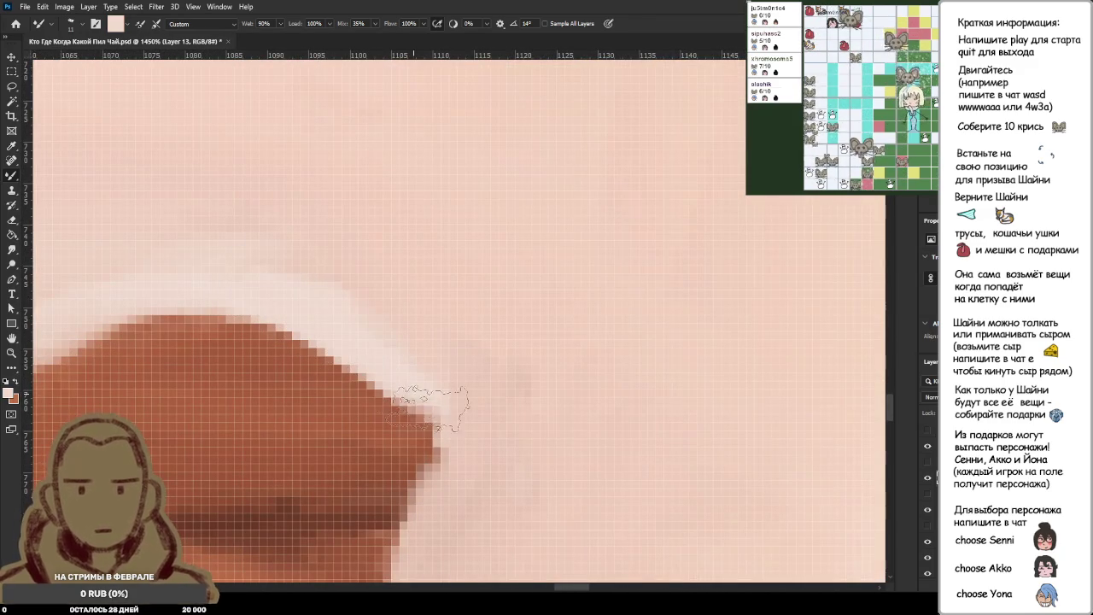
pyautogui.scroll(-2, 482, 487)
pyautogui.scroll(-5, 482, 487)
pyautogui.scroll(5, 476, 504)
pyautogui.keyDown('alt'); pyautogui.click(471, 501); pyautogui.keyUp('alt')
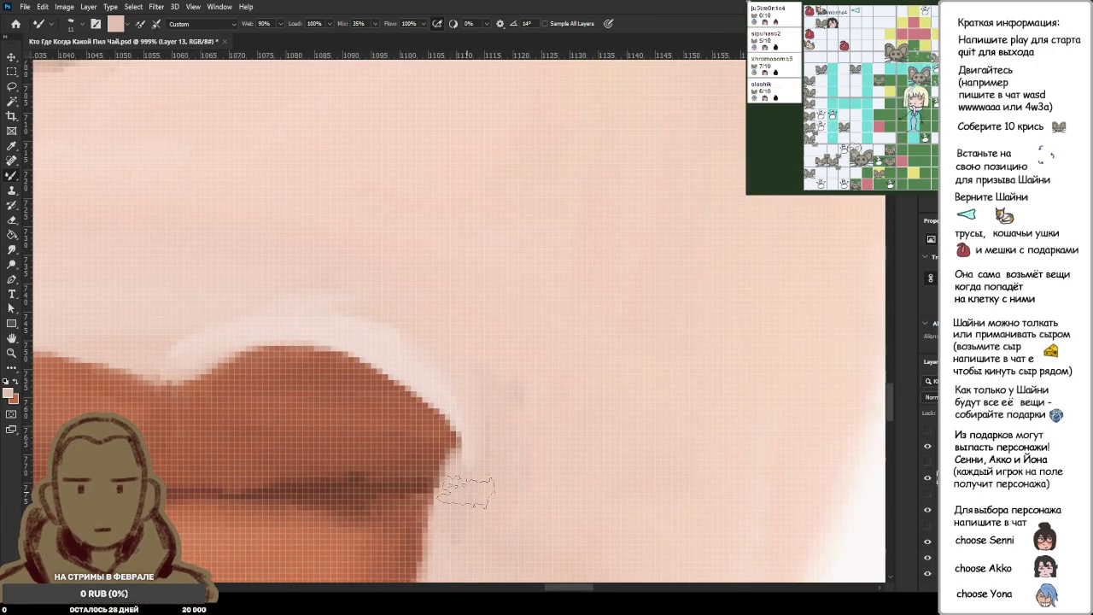
# Reload the darker reddish-brown tone from the middle of the lip.
pyautogui.scroll(-2, 502, 410)
pyautogui.scroll(-2, 512, 417)
pyautogui.scroll(3, 504, 423)
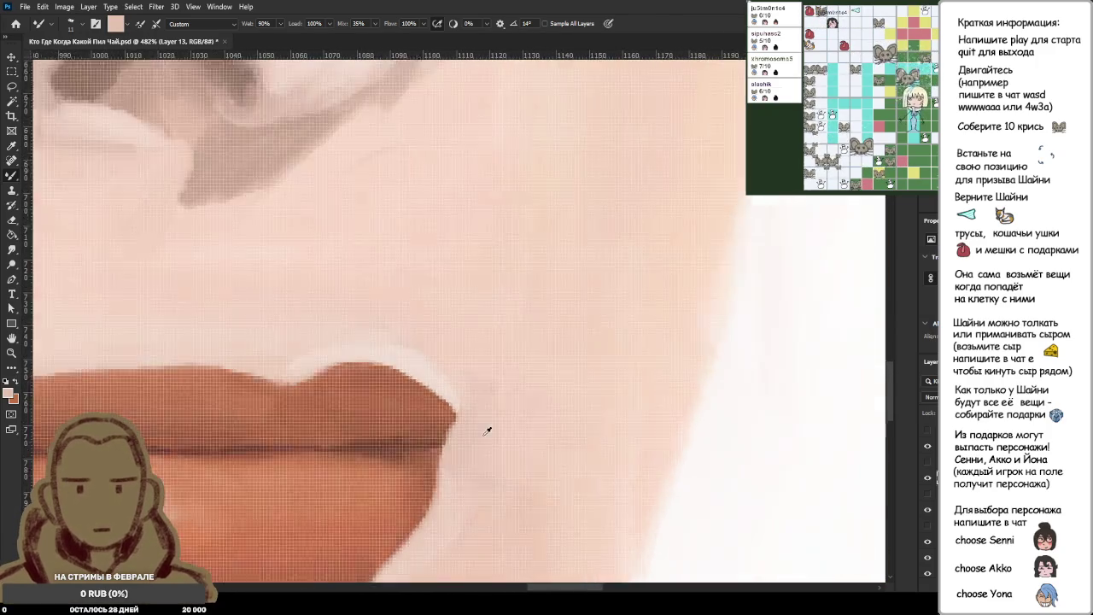
pyautogui.scroll(2, 488, 430)
pyautogui.keyDown('alt'); pyautogui.click(391, 415); pyautogui.keyUp('alt')
pyautogui.keyDown('alt'); pyautogui.click(396, 410); pyautogui.keyUp('alt')
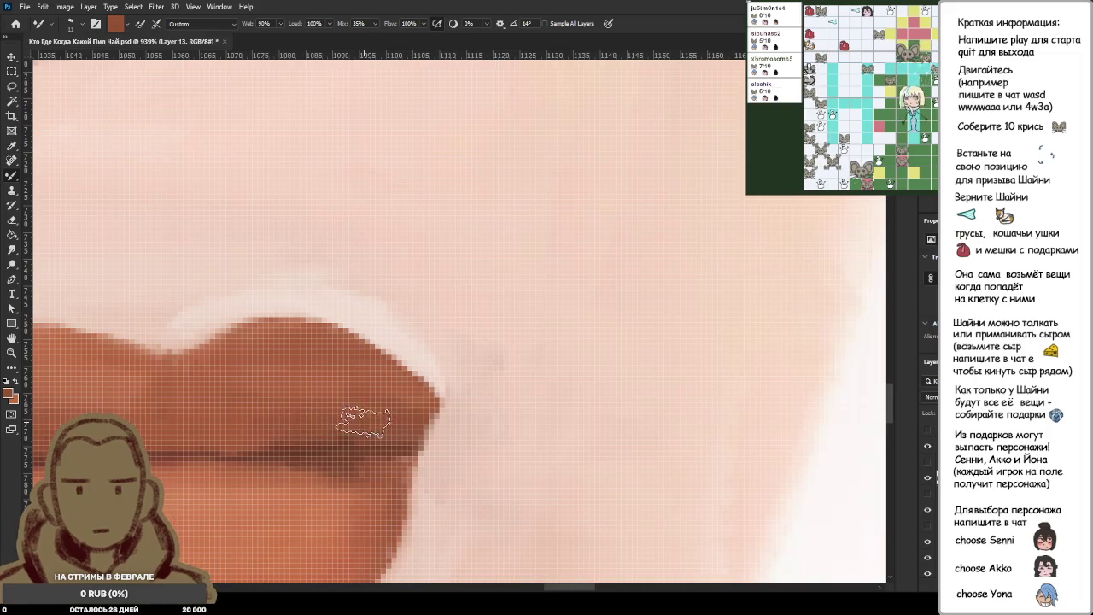
pyautogui.keyDown('alt'); pyautogui.click(346, 427); pyautogui.keyUp('alt')
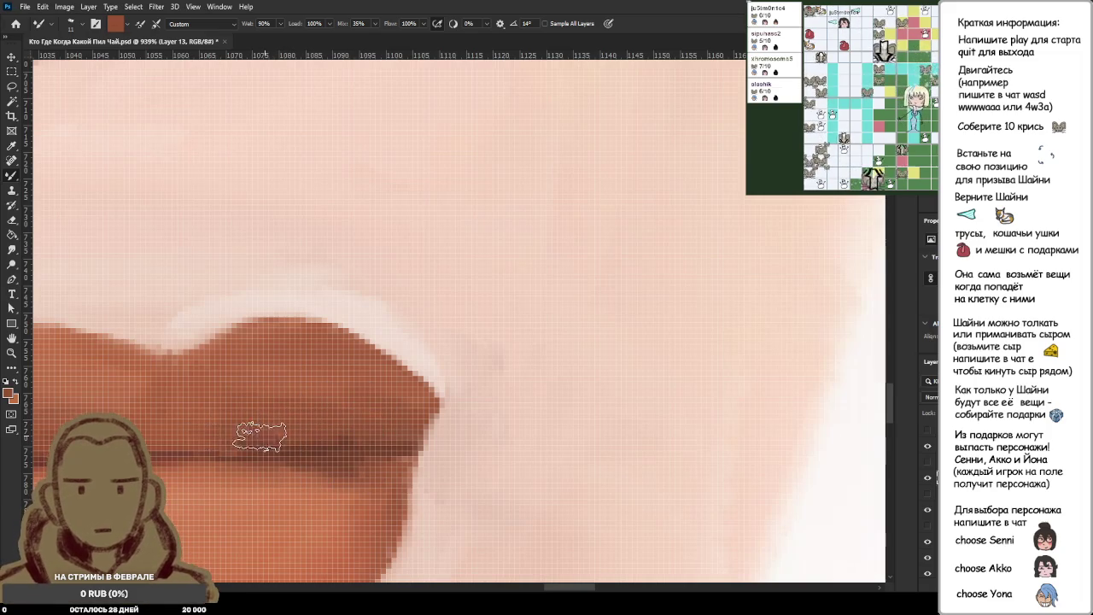
# Sample the lip colour near the right corner, then zoom back out.
pyautogui.scroll(-3, 391, 451)
pyautogui.scroll(-2, 406, 452)
pyautogui.scroll(-1, 410, 453)
pyautogui.scroll(1, 415, 451)
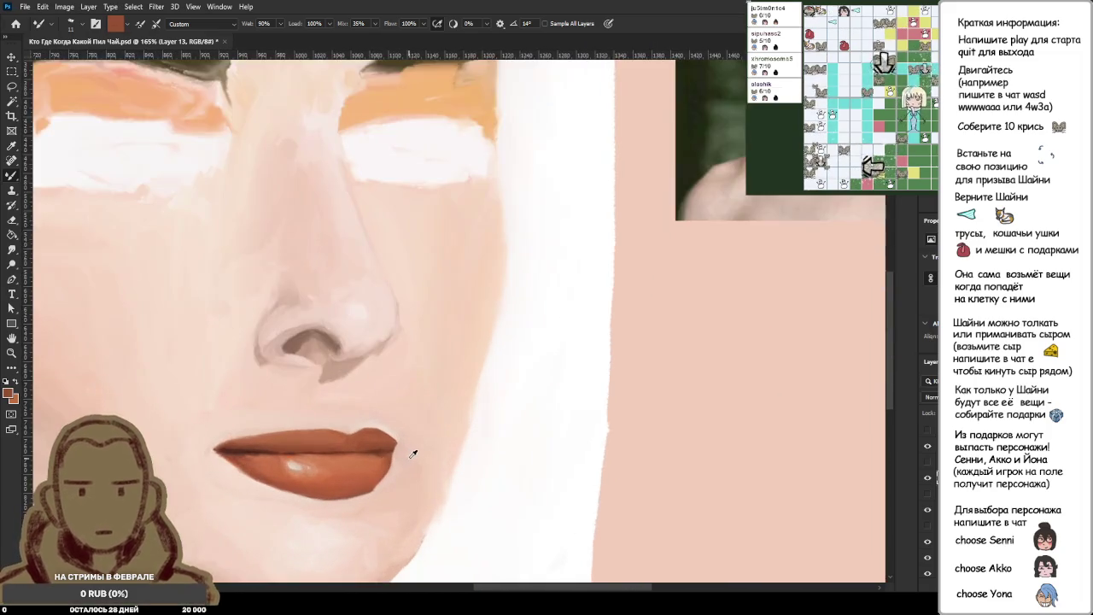
pyautogui.scroll(2, 367, 447)
pyautogui.scroll(1, 337, 411)
pyautogui.keyDown('alt'); pyautogui.click(337, 413); pyautogui.keyUp('alt')
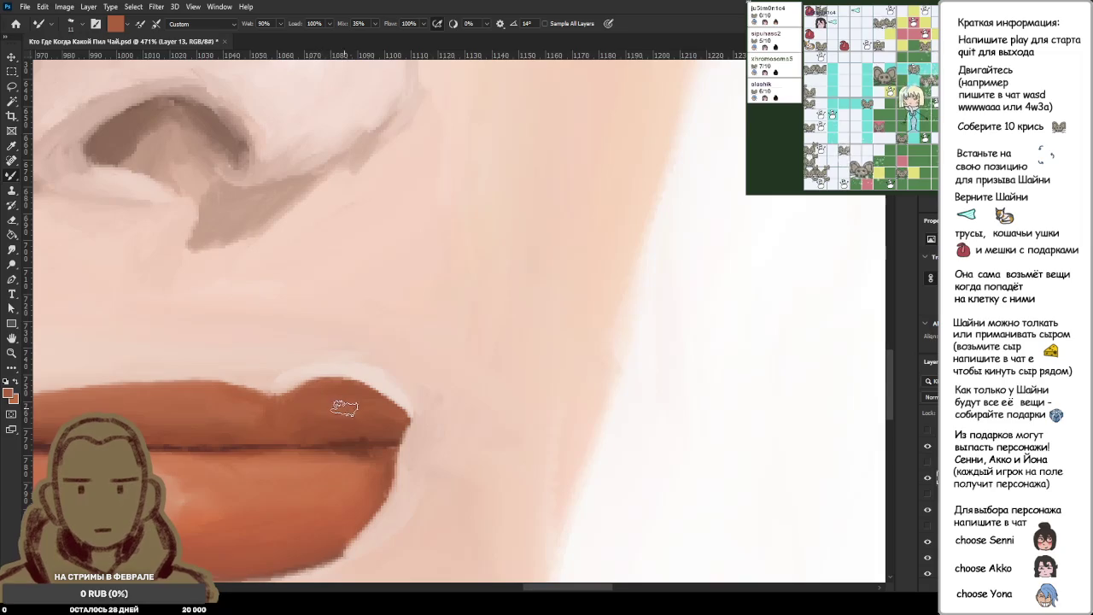
pyautogui.scroll(-2, 422, 437)
pyautogui.scroll(-2, 442, 439)
pyautogui.scroll(-1, 447, 435)
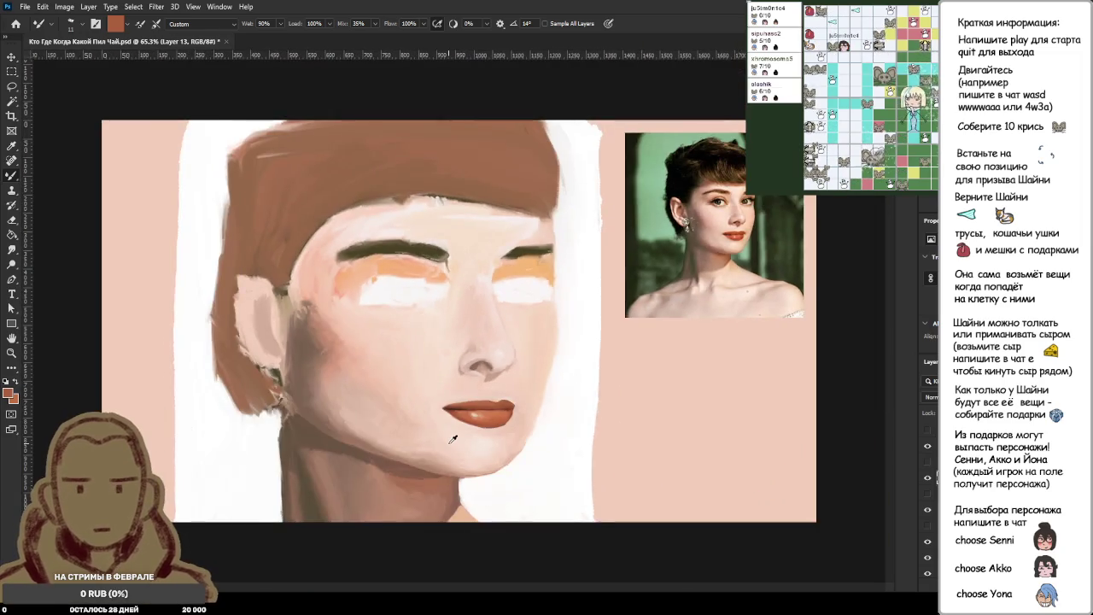
# Compare the portrait with the reference photo, then brush the right lip corner into a sharper point.
pyautogui.scroll(-1, 458, 439)
pyautogui.scroll(2, 513, 341)
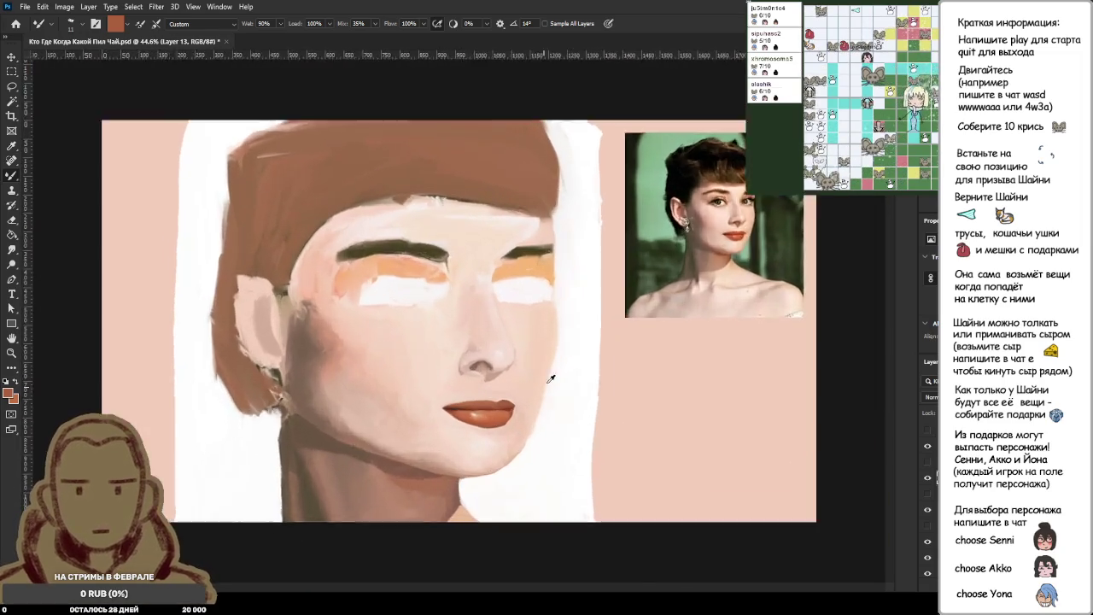
pyautogui.scroll(2, 547, 281)
pyautogui.scroll(1, 555, 273)
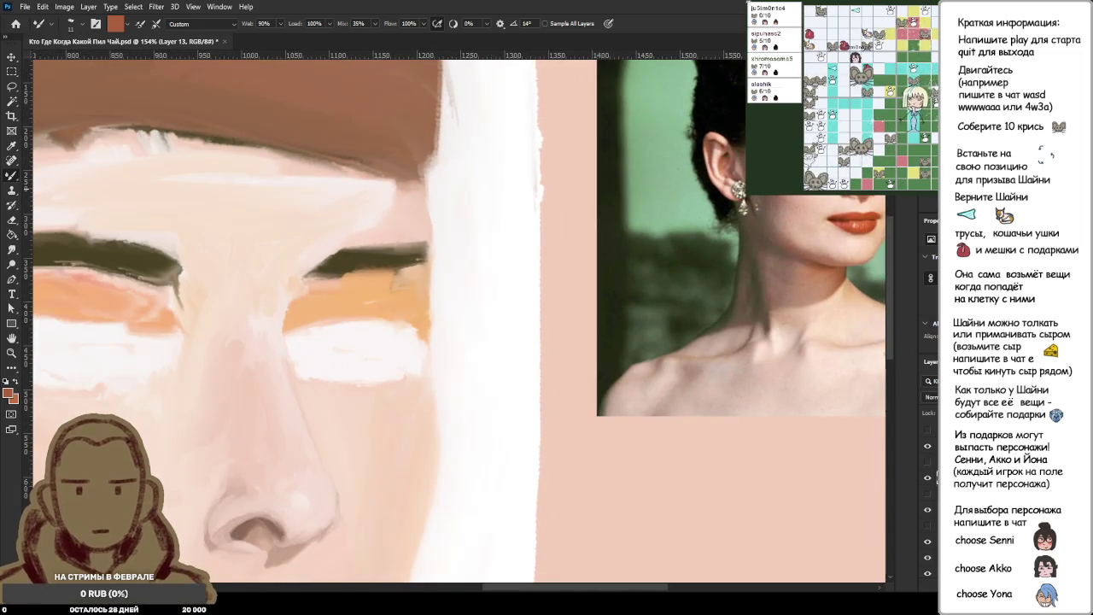
pyautogui.scroll(-1, 846, 184)
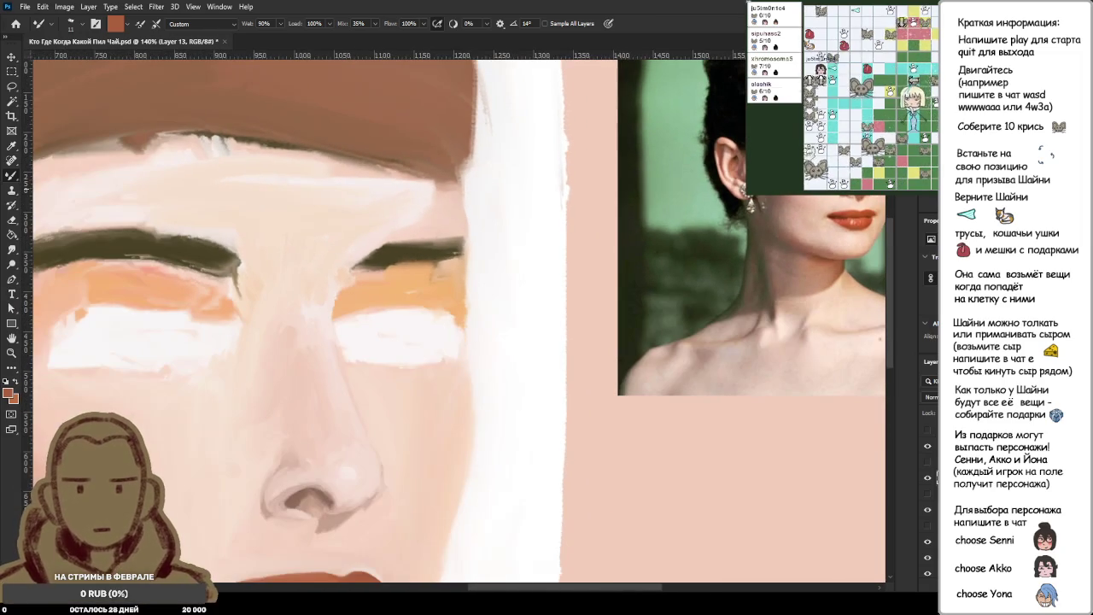
pyautogui.scroll(-1, 820, 193)
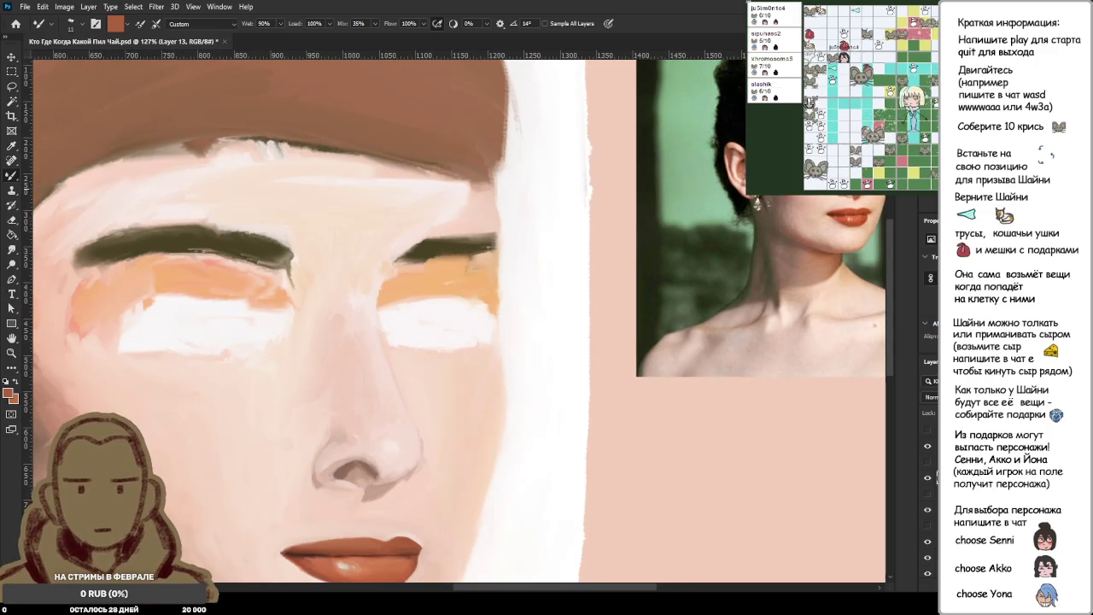
pyautogui.scroll(-1, 491, 581)
pyautogui.scroll(4, 490, 586)
pyautogui.scroll(7, 520, 452)
pyautogui.scroll(6, 497, 464)
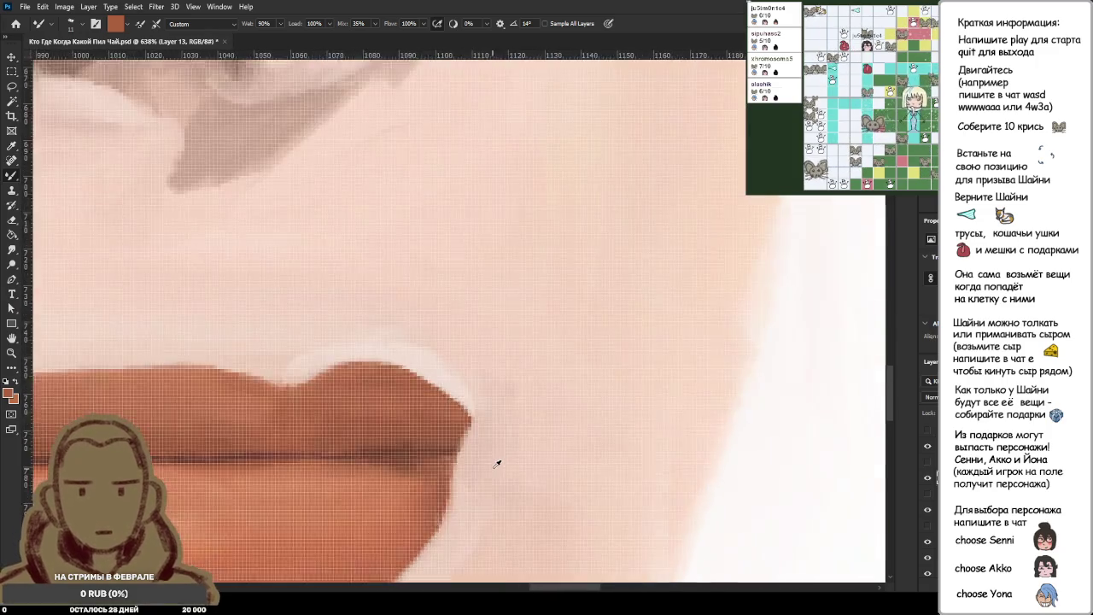
pyautogui.scroll(10, 497, 464)
pyautogui.moveTo(413, 317); pyautogui.dragTo(401, 322)
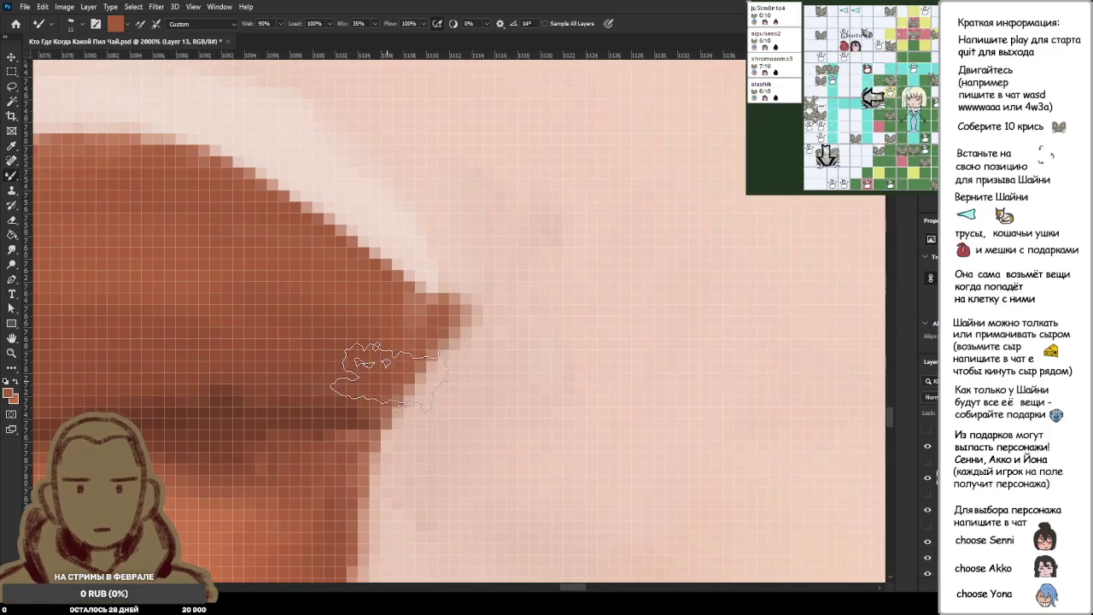
# Repaint the lower and upper edges of the right lip corner, darkening and sharpening them.
pyautogui.keyDown('alt'); pyautogui.click(402, 271); pyautogui.keyUp('alt')
pyautogui.moveTo(427, 376); pyautogui.dragTo(396, 309)
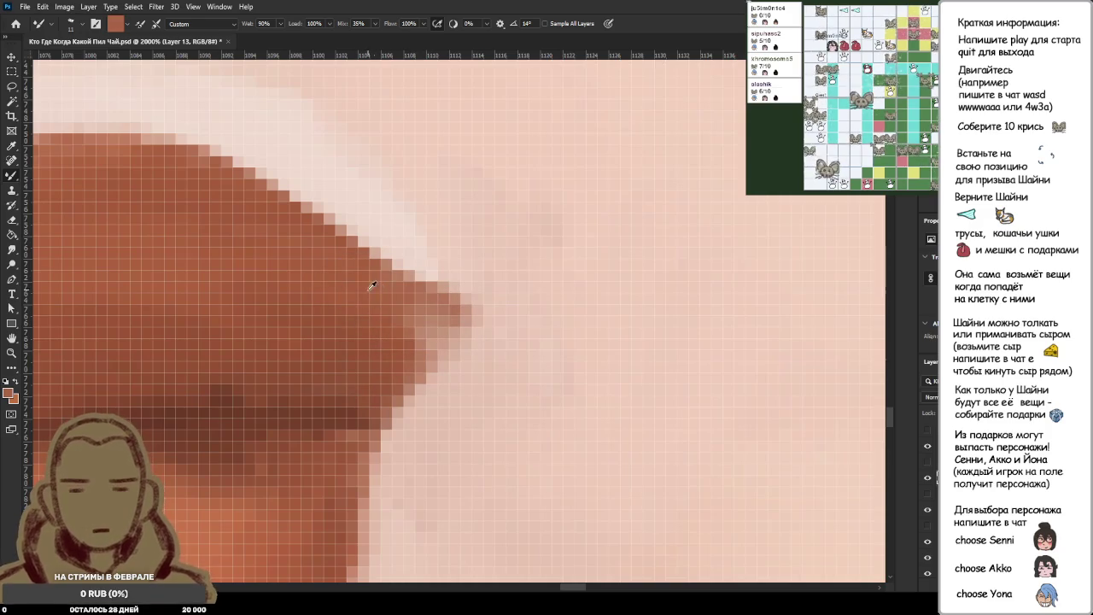
pyautogui.moveTo(452, 346); pyautogui.dragTo(379, 317)
pyautogui.moveTo(202, 182)
pyautogui.mouseDown()
pyautogui.moveTo(303, 184)
pyautogui.moveTo(431, 248)
pyautogui.mouseUp()
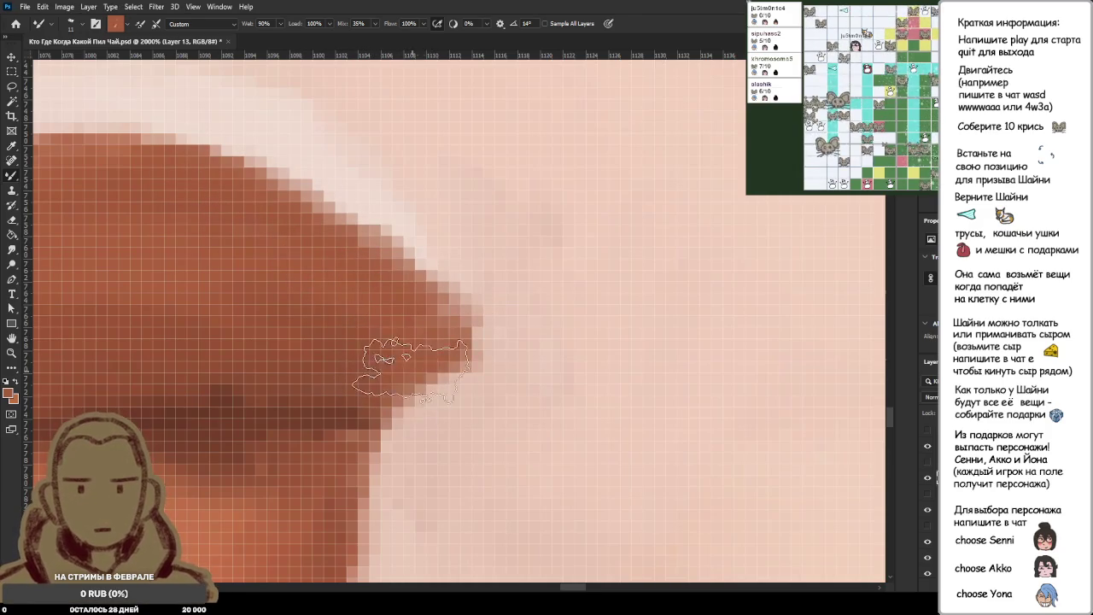
# Sample the lip's dark browns along the edge of the right corner.
pyautogui.scroll(-5, 444, 359)
pyautogui.scroll(-2, 476, 368)
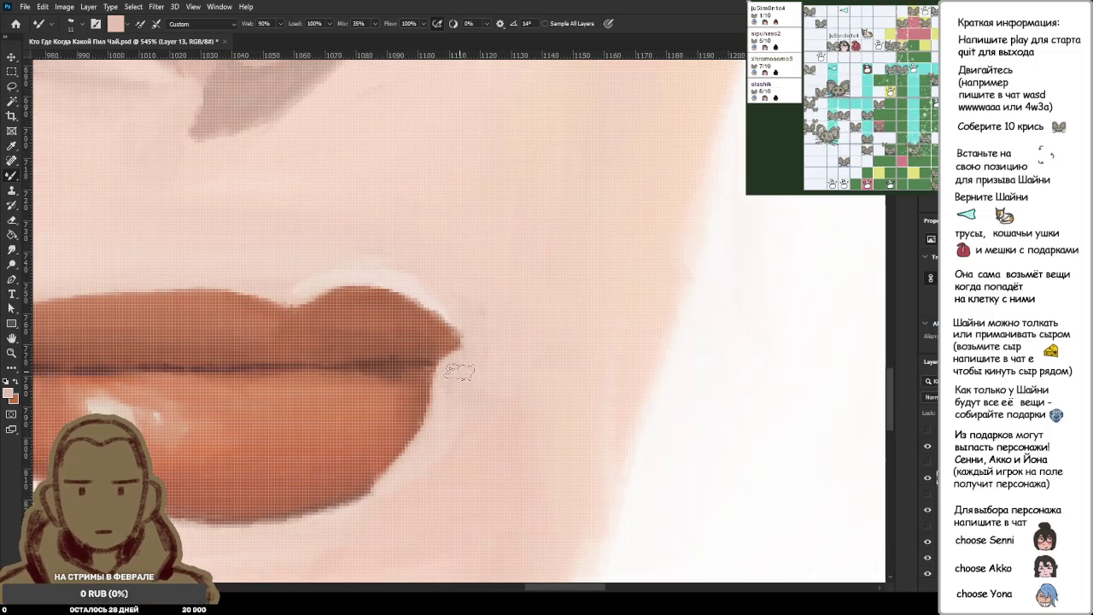
pyautogui.scroll(2, 474, 325)
pyautogui.scroll(2, 464, 293)
pyautogui.keyDown('alt'); pyautogui.click(395, 280); pyautogui.keyUp('alt')
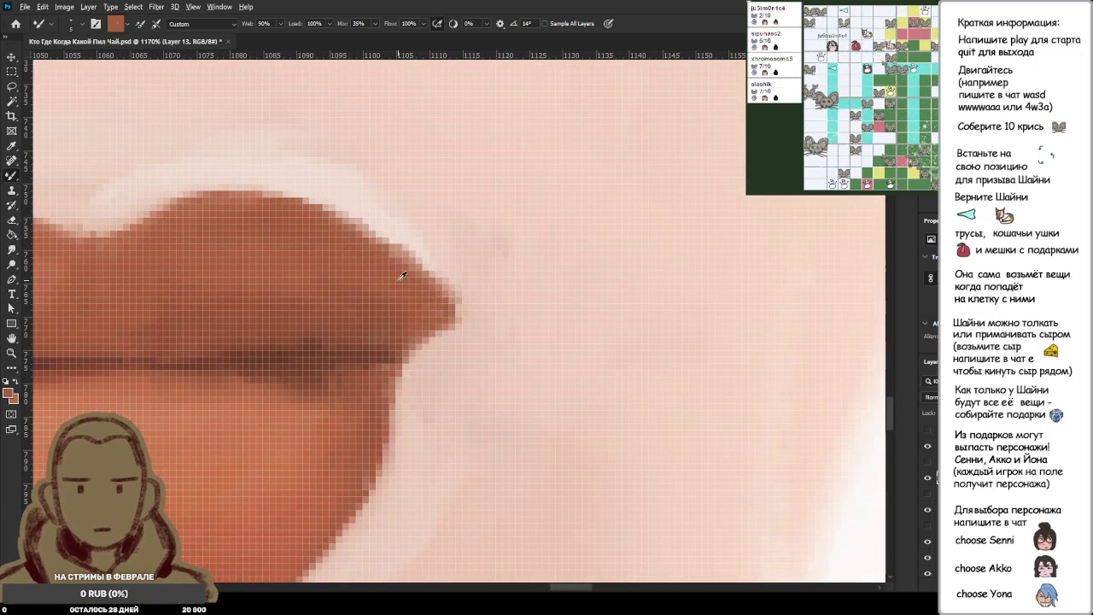
pyautogui.keyDown('alt'); pyautogui.click(416, 284); pyautogui.keyUp('alt')
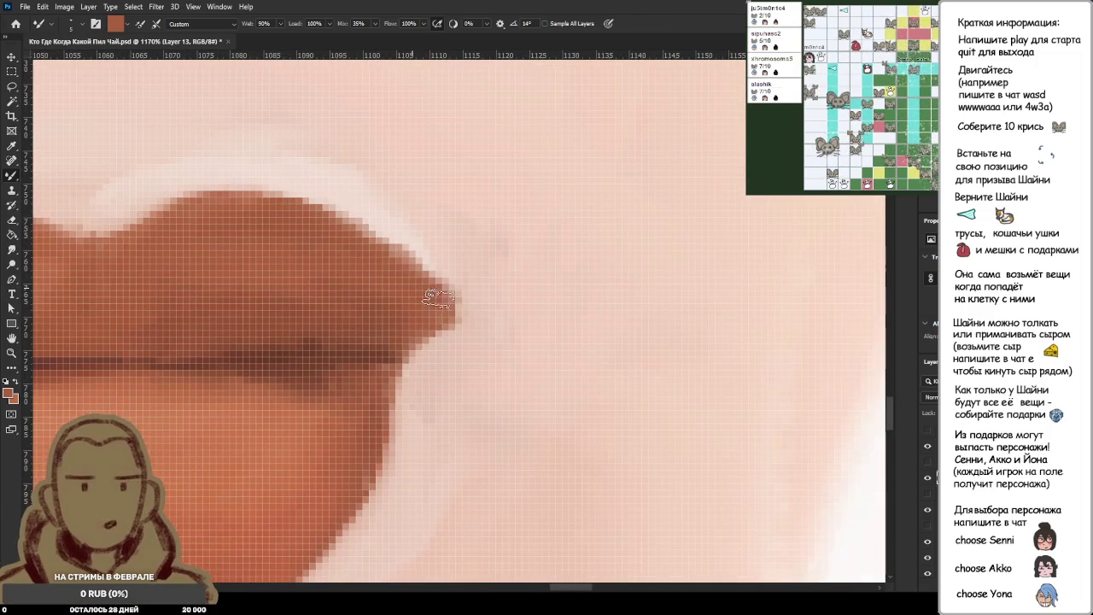
pyautogui.keyDown('alt'); pyautogui.click(398, 329); pyautogui.keyUp('alt')
pyautogui.keyDown('alt'); pyautogui.click(423, 303); pyautogui.keyUp('alt')
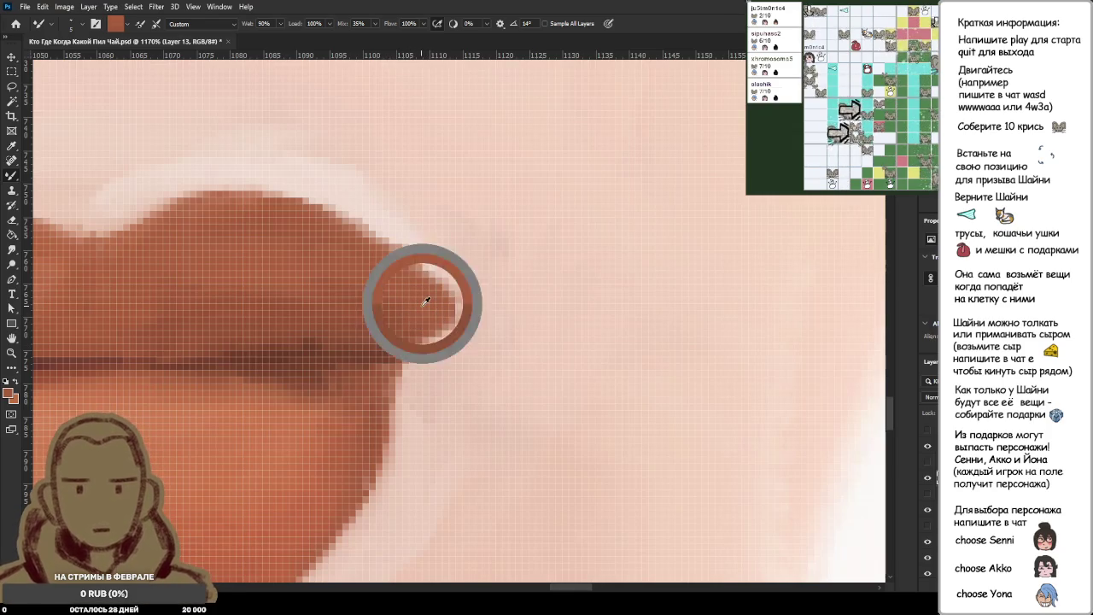
# Pick up the brown at the lip's right end, then zoom out.
pyautogui.keyDown('alt'); pyautogui.click(372, 349); pyautogui.keyUp('alt')
pyautogui.keyDown('alt'); pyautogui.click(369, 349); pyautogui.keyUp('alt')
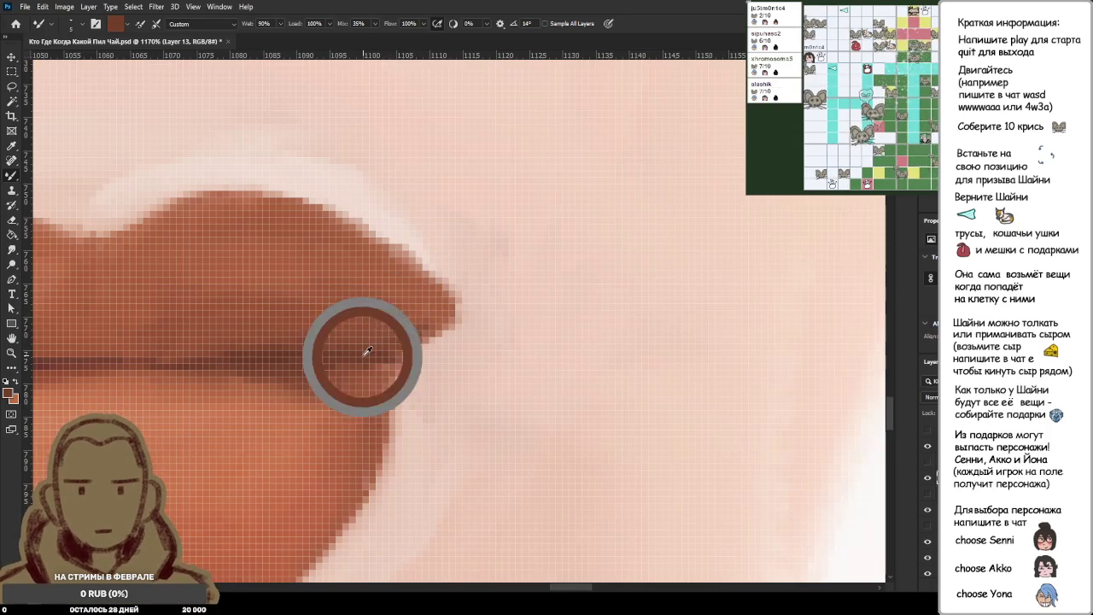
pyautogui.keyDown('alt'); pyautogui.click(414, 323); pyautogui.keyUp('alt')
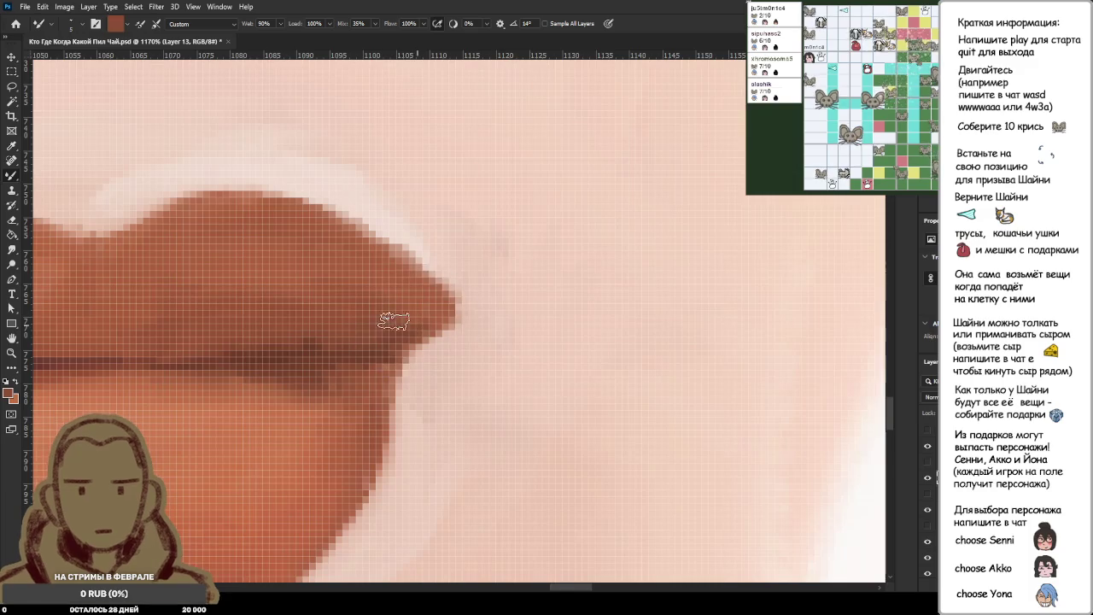
pyautogui.keyDown('alt'); pyautogui.click(399, 316); pyautogui.keyUp('alt')
pyautogui.scroll(-5, 384, 300)
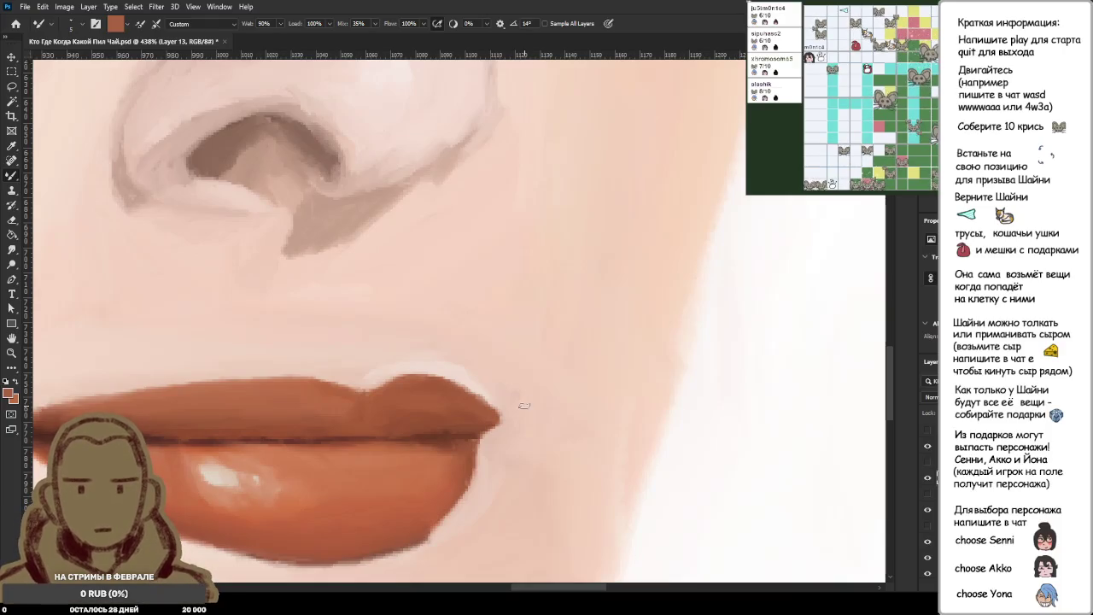
pyautogui.scroll(-3, 566, 341)
pyautogui.scroll(-2, 556, 350)
pyautogui.scroll(-1, 547, 359)
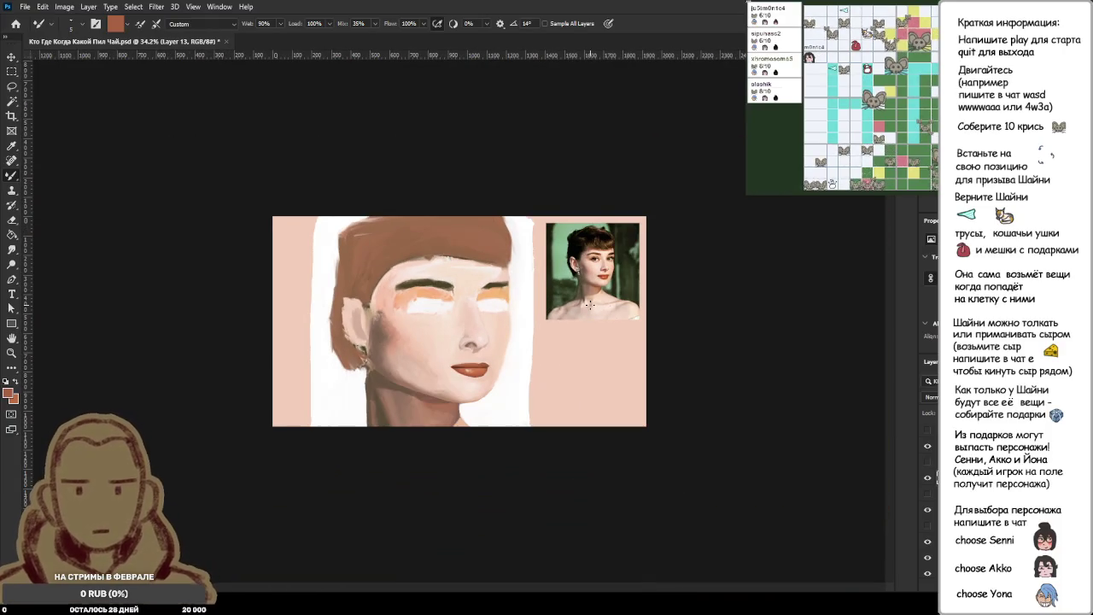
# Zoom into the lips and sample the lower lip's orange-brown with the Mixer Brush.
pyautogui.scroll(2, 589, 303)
pyautogui.scroll(1, 651, 294)
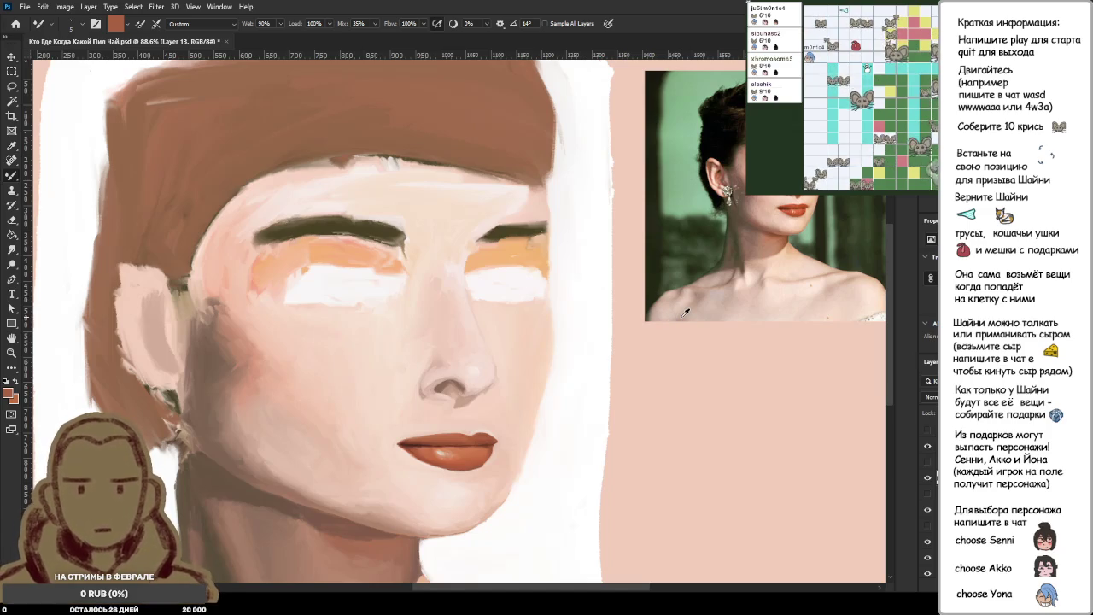
pyautogui.scroll(2, 469, 452)
pyautogui.scroll(2, 447, 437)
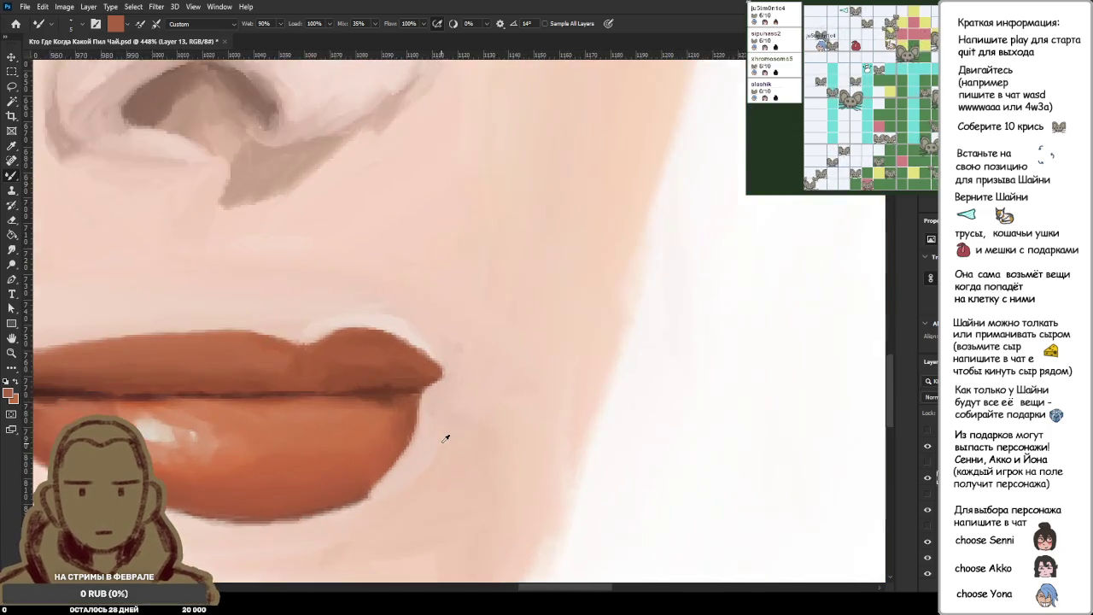
pyautogui.scroll(2, 390, 415)
pyautogui.keyDown('alt'); pyautogui.click(398, 386); pyautogui.keyUp('alt')
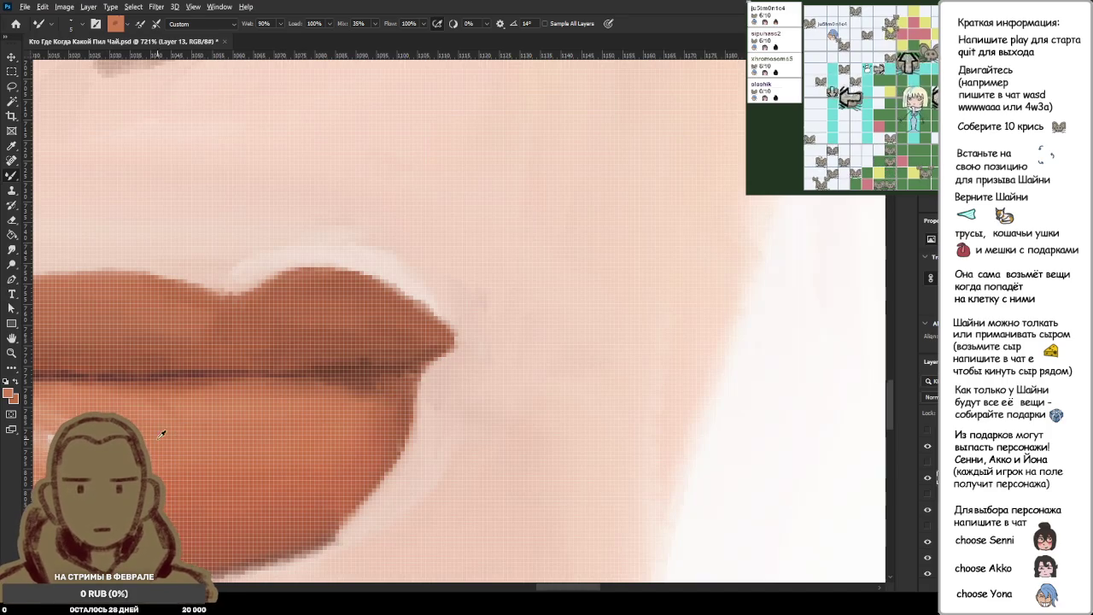
pyautogui.keyDown('alt'); pyautogui.click(252, 445); pyautogui.keyUp('alt')
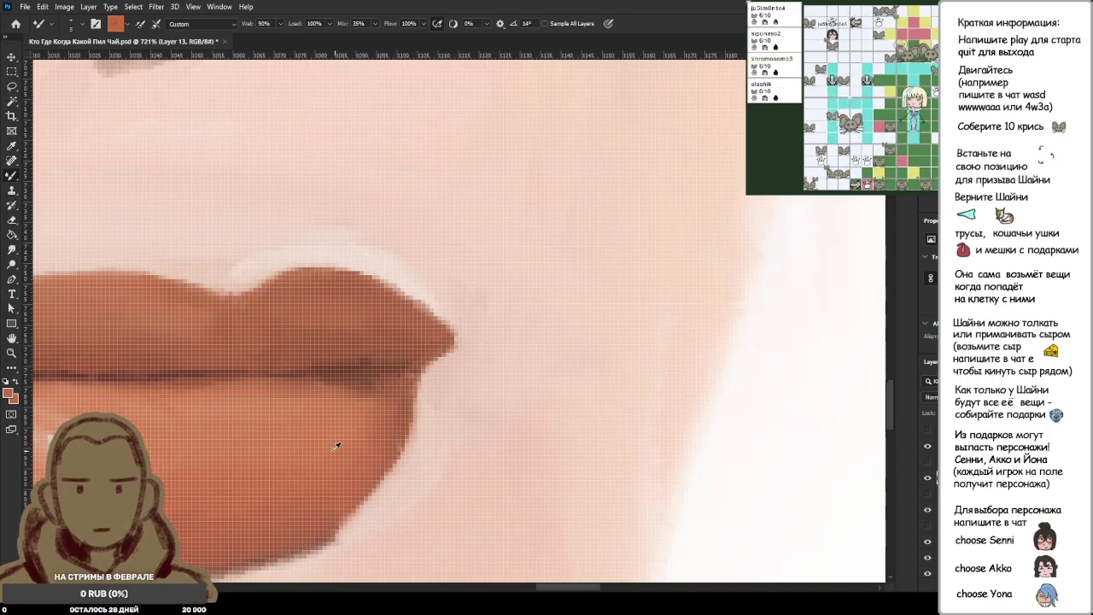
# Zoom in and out to review the lips with the lower-lip orange loaded.
pyautogui.scroll(-3, 459, 385)
pyautogui.scroll(-2, 459, 390)
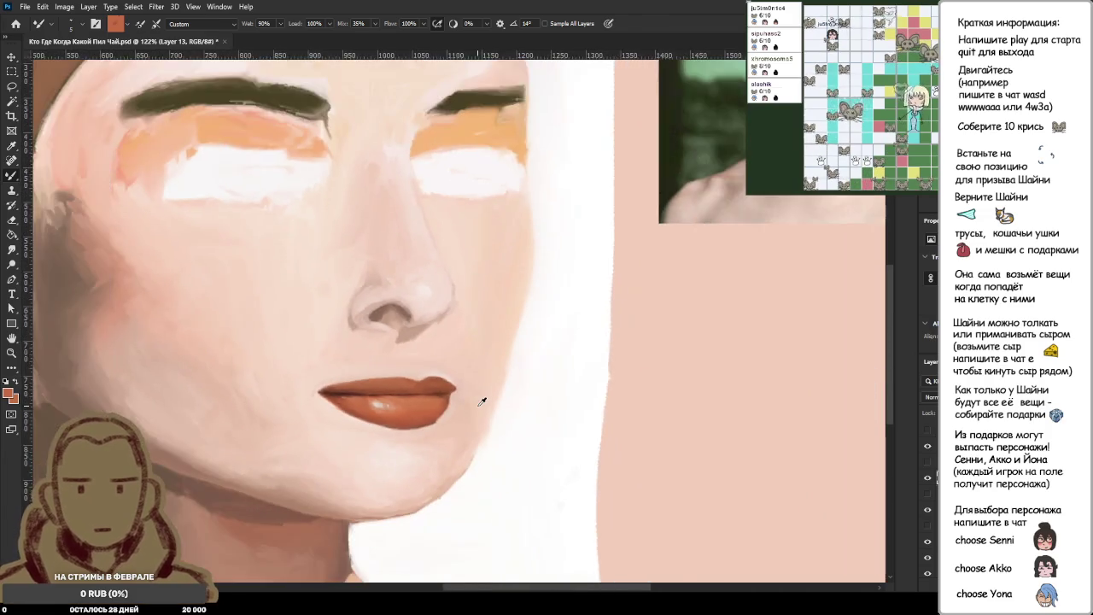
pyautogui.scroll(3, 459, 390)
pyautogui.scroll(2, 457, 389)
pyautogui.scroll(2, 442, 342)
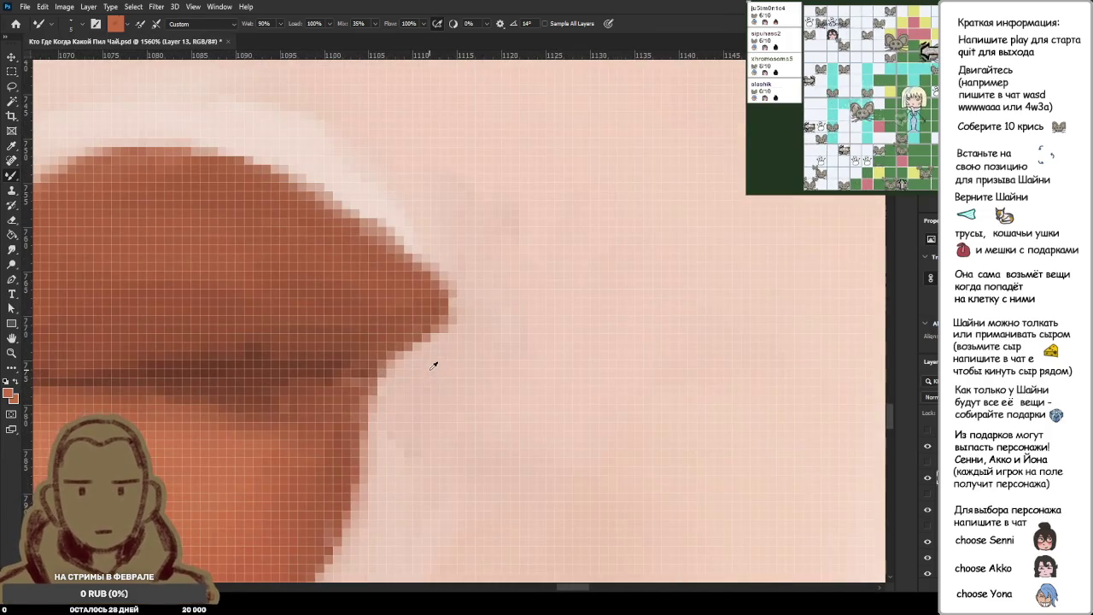
pyautogui.scroll(-3, 435, 296)
pyautogui.scroll(-2, 461, 325)
pyautogui.scroll(-5, 481, 360)
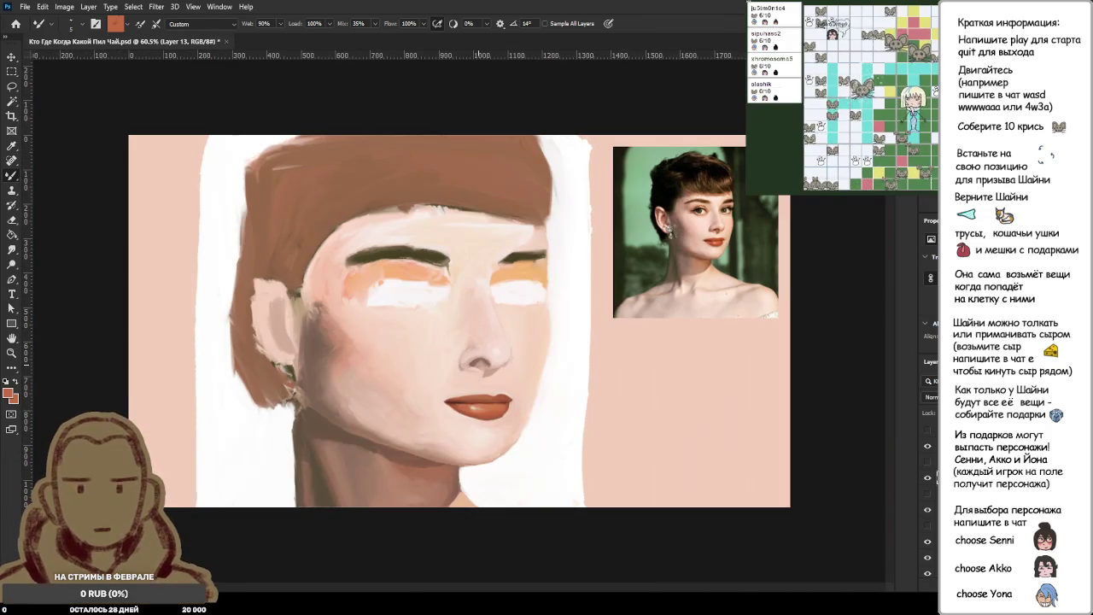
pyautogui.scroll(4, 697, 245)
pyautogui.scroll(2, 697, 245)
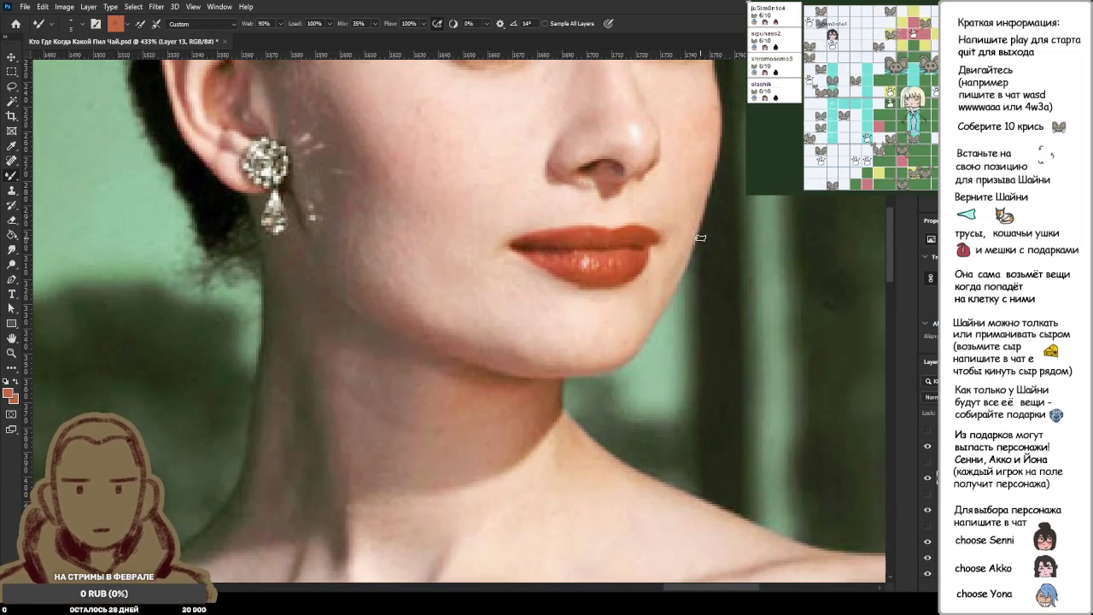
pyautogui.scroll(-2, 699, 238)
pyautogui.scroll(-1, 694, 241)
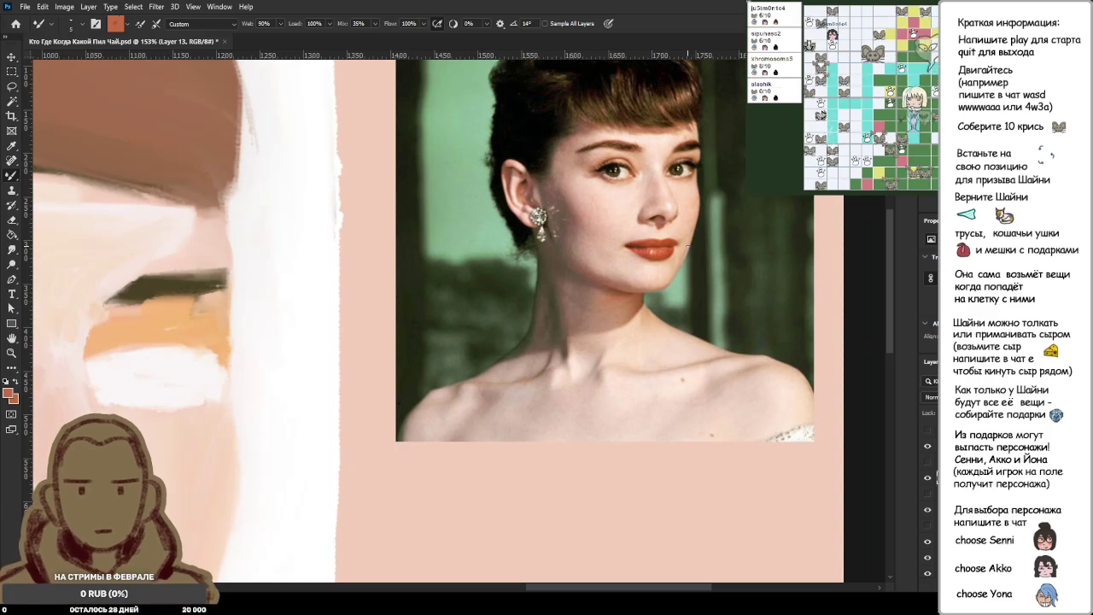
pyautogui.scroll(-1, 689, 246)
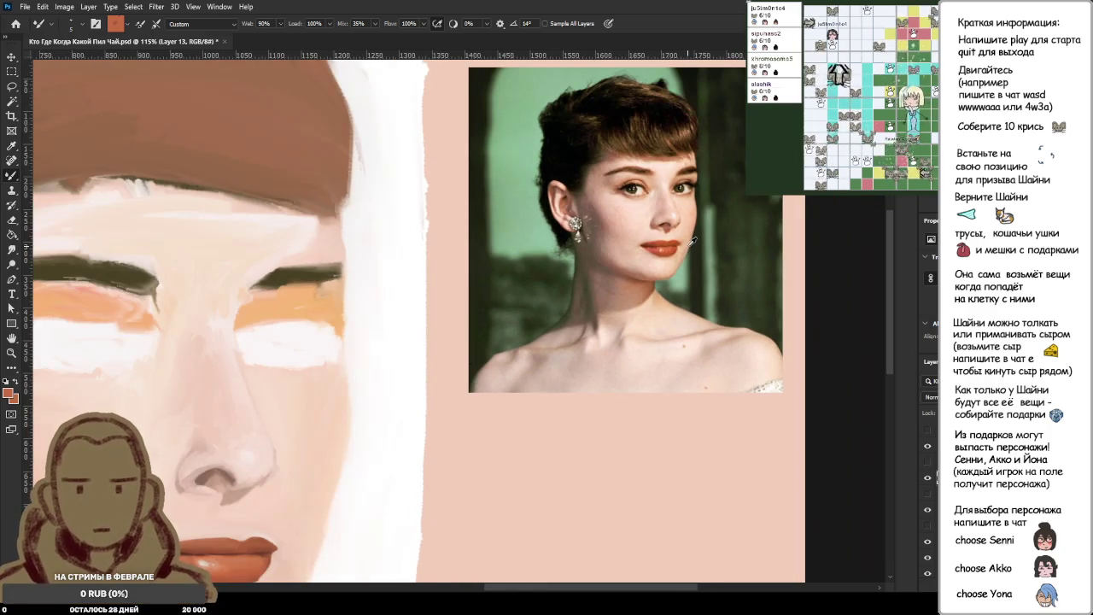
pyautogui.scroll(-1, 694, 241)
pyautogui.scroll(-1, 694, 242)
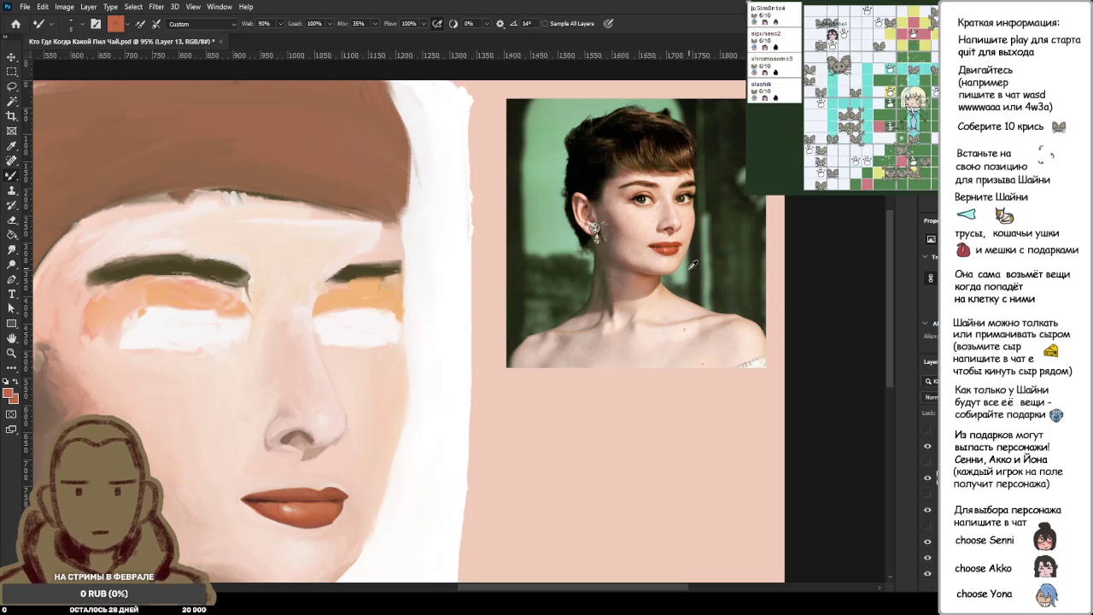
# Sample darker brown from the lip edge and paint the upper lip's right corner darker.
pyautogui.scroll(2, 378, 458)
pyautogui.scroll(3, 378, 458)
pyautogui.scroll(2, 342, 410)
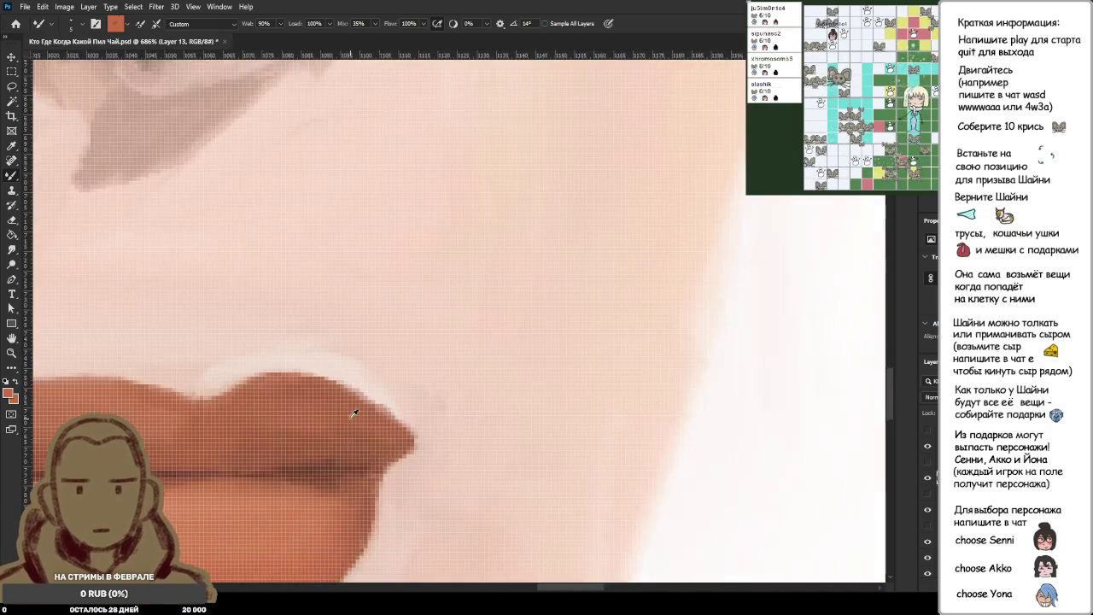
pyautogui.scroll(2, 294, 370)
pyautogui.keyDown('alt'); pyautogui.click(293, 370); pyautogui.keyUp('alt')
pyautogui.moveTo(288, 369)
pyautogui.mouseDown()
pyautogui.moveTo(446, 448)
pyautogui.moveTo(412, 451)
pyautogui.moveTo(449, 495)
pyautogui.mouseUp()
pyautogui.keyDown('alt'); pyautogui.click(330, 394); pyautogui.keyUp('alt')
# Smooth the upper lip's top contour and darken its lower-right edge with resampled brown.
pyautogui.keyDown('alt'); pyautogui.click(350, 416); pyautogui.keyUp('alt')
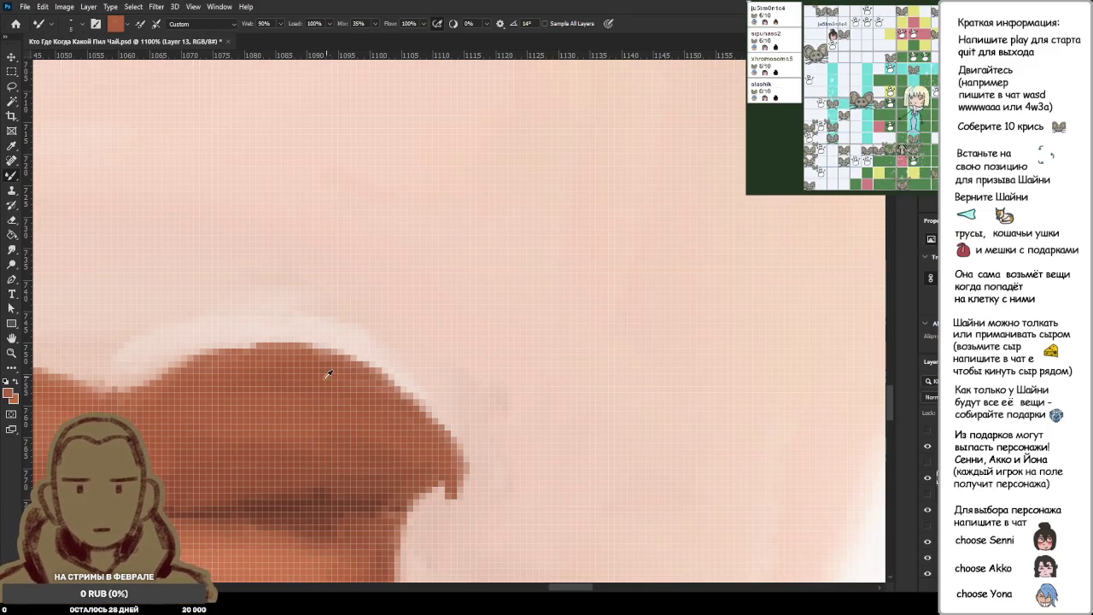
pyautogui.moveTo(225, 361); pyautogui.dragTo(325, 366)
pyautogui.moveTo(235, 354); pyautogui.dragTo(316, 346)
pyautogui.keyDown('alt'); pyautogui.click(307, 392); pyautogui.keyUp('alt')
pyautogui.keyDown('alt'); pyautogui.click(357, 424); pyautogui.keyUp('alt')
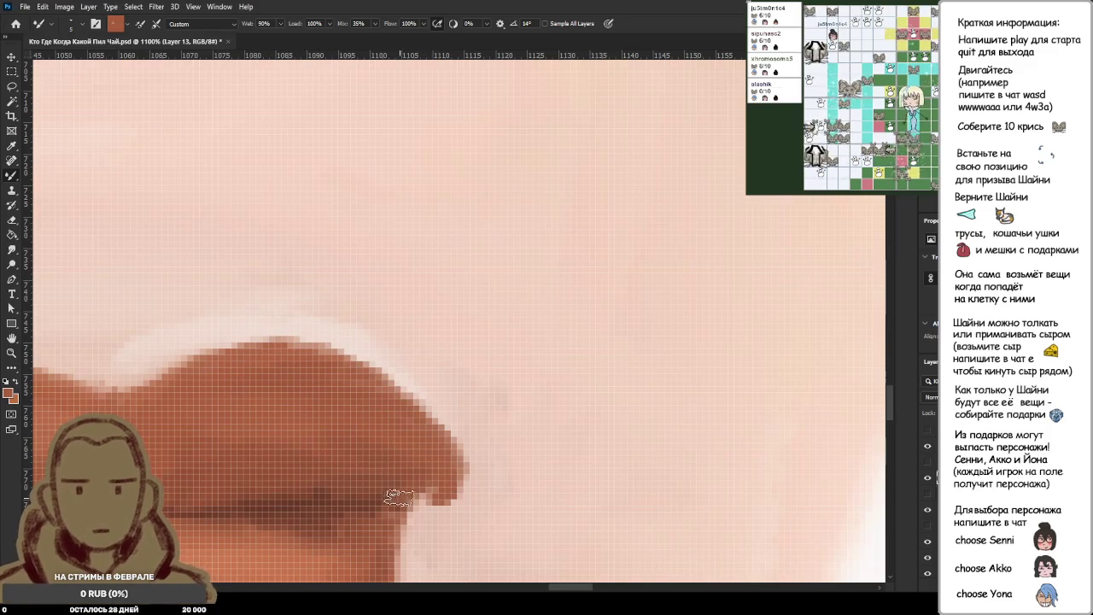
pyautogui.moveTo(442, 504); pyautogui.dragTo(415, 497)
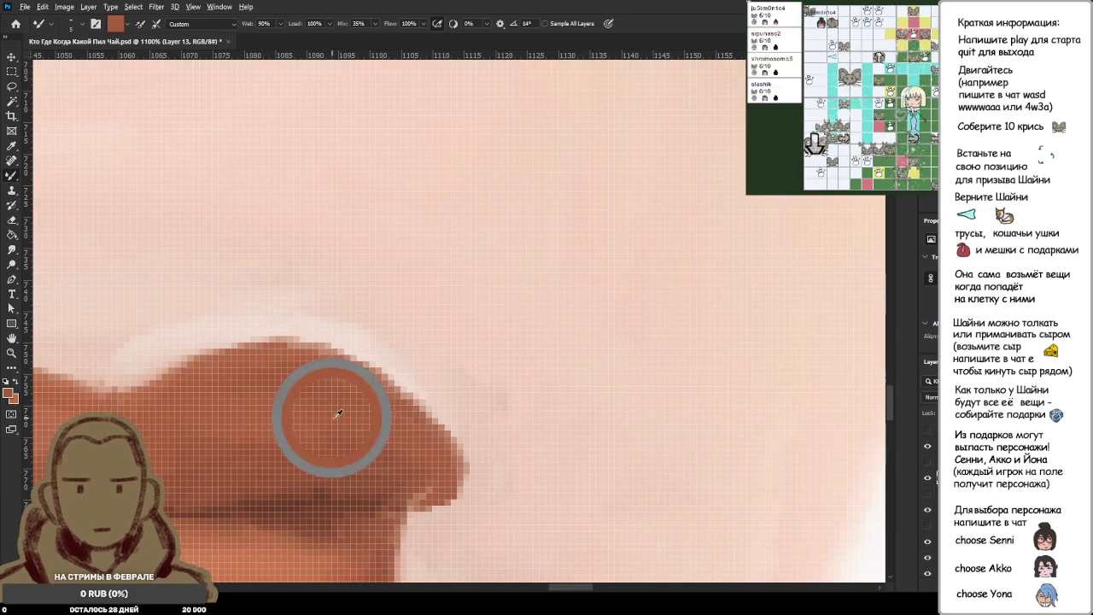
pyautogui.scroll(-5, 432, 474)
pyautogui.scroll(-2, 458, 439)
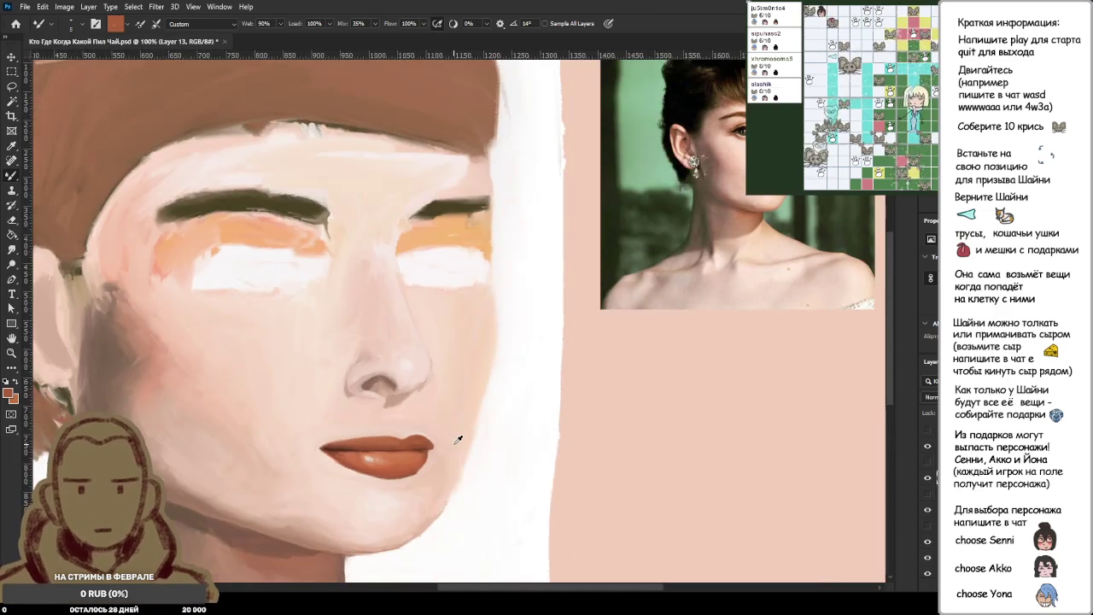
pyautogui.scroll(-2, 470, 442)
pyautogui.scroll(-1, 488, 441)
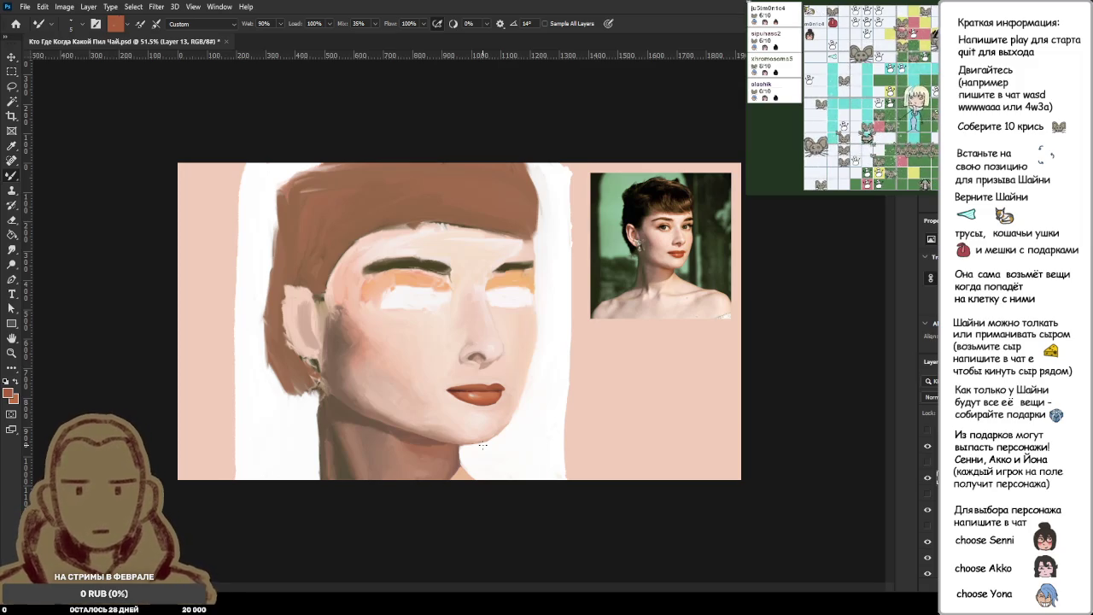
pyautogui.hotkey('ctrl', '-')
pyautogui.hotkey('ctrl', '-')
pyautogui.hotkey('ctrl', '+')
pyautogui.hotkey('ctrl', '+')
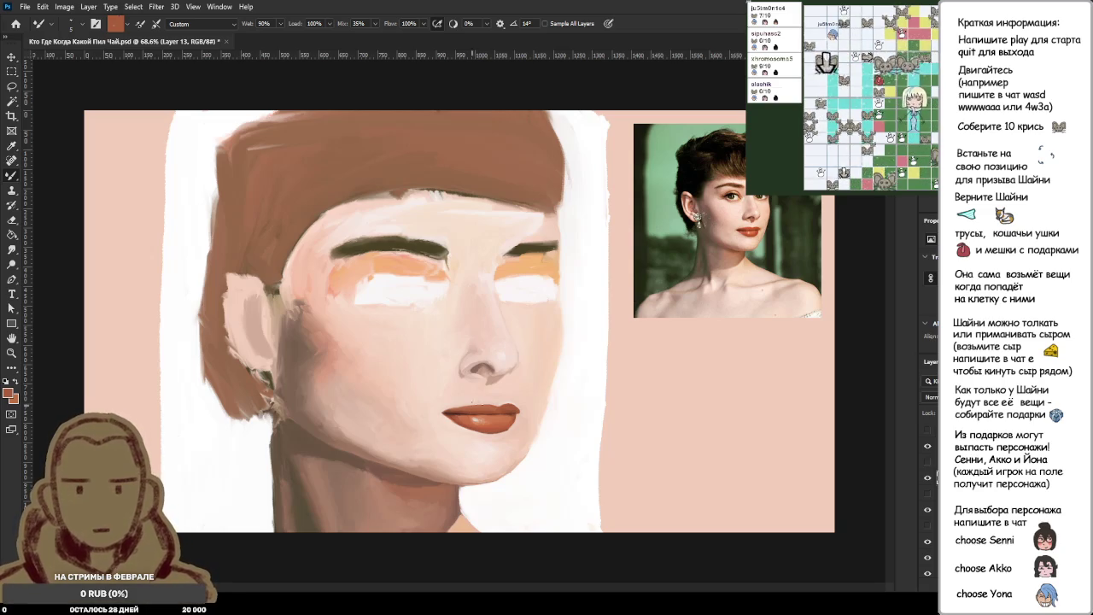
pyautogui.scroll(2, 546, 419)
pyautogui.scroll(2, 547, 419)
pyautogui.scroll(-3, 546, 419)
pyautogui.scroll(-1, 547, 419)
pyautogui.scroll(3, 695, 221)
pyautogui.scroll(-1, 736, 279)
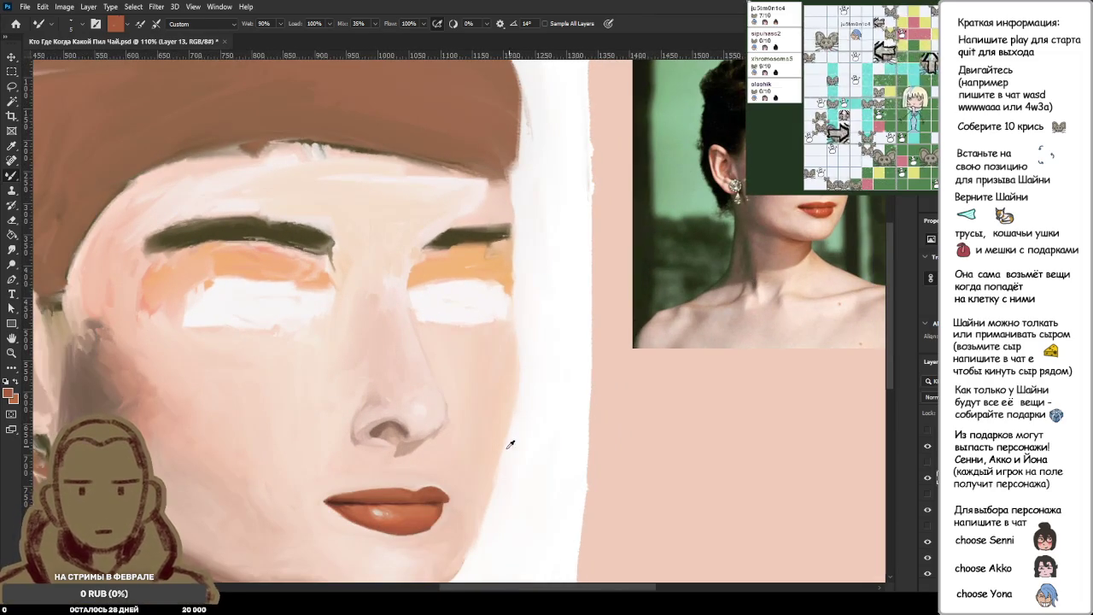
pyautogui.scroll(2, 449, 505)
pyautogui.scroll(2, 367, 466)
pyautogui.scroll(1, 364, 462)
pyautogui.scroll(2, 364, 462)
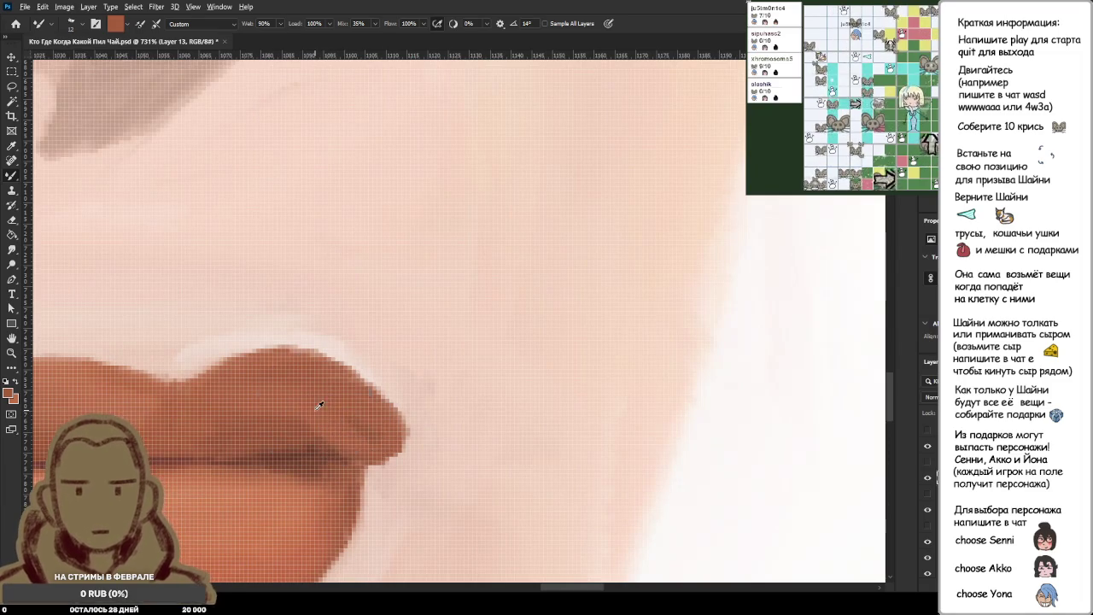
pyautogui.scroll(-3, 438, 435)
pyautogui.scroll(-3, 445, 438)
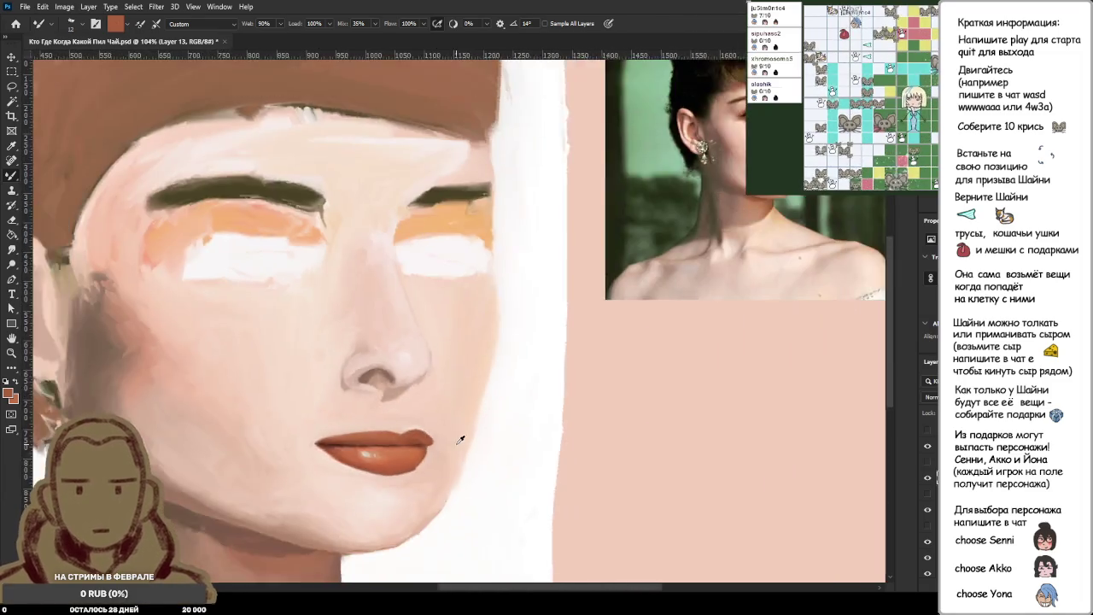
pyautogui.scroll(-2, 459, 439)
pyautogui.scroll(3, 527, 431)
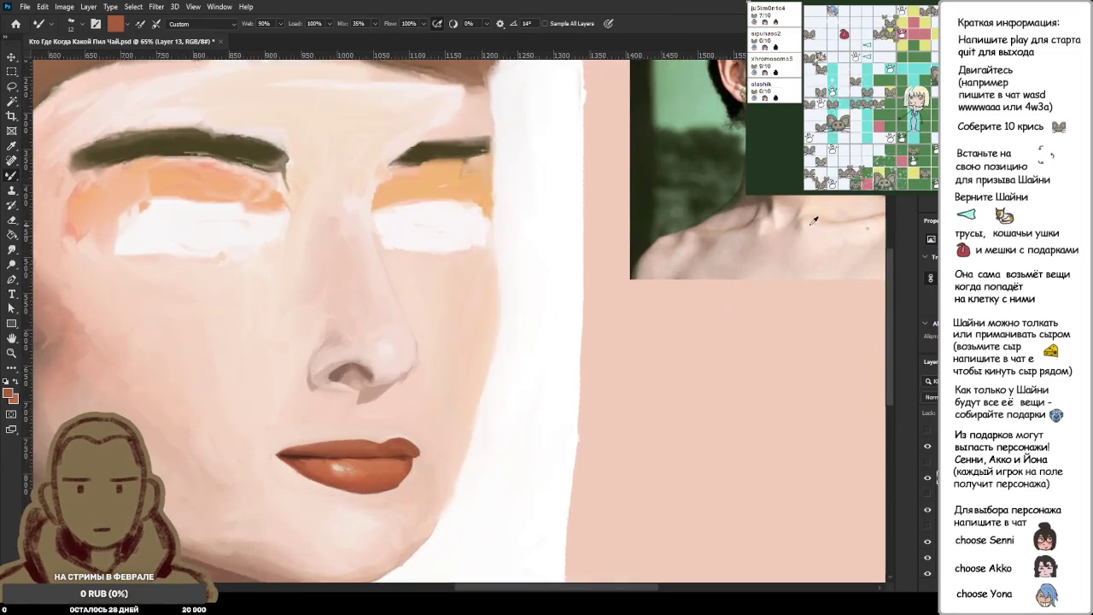
pyautogui.scroll(3, 692, 265)
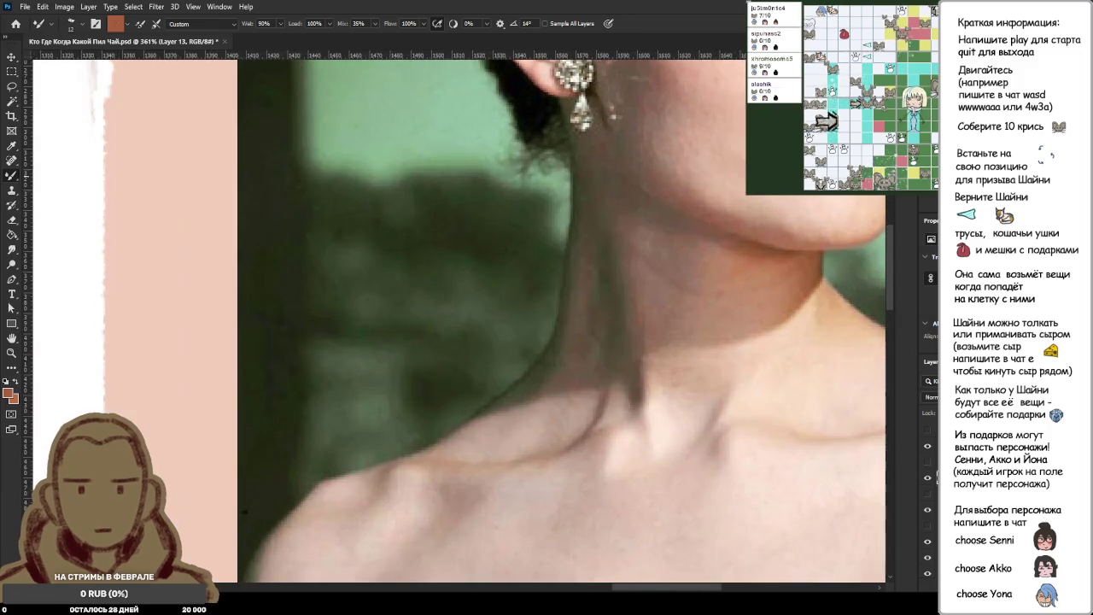
pyautogui.scroll(-2, 547, 325)
pyautogui.scroll(-1, 547, 325)
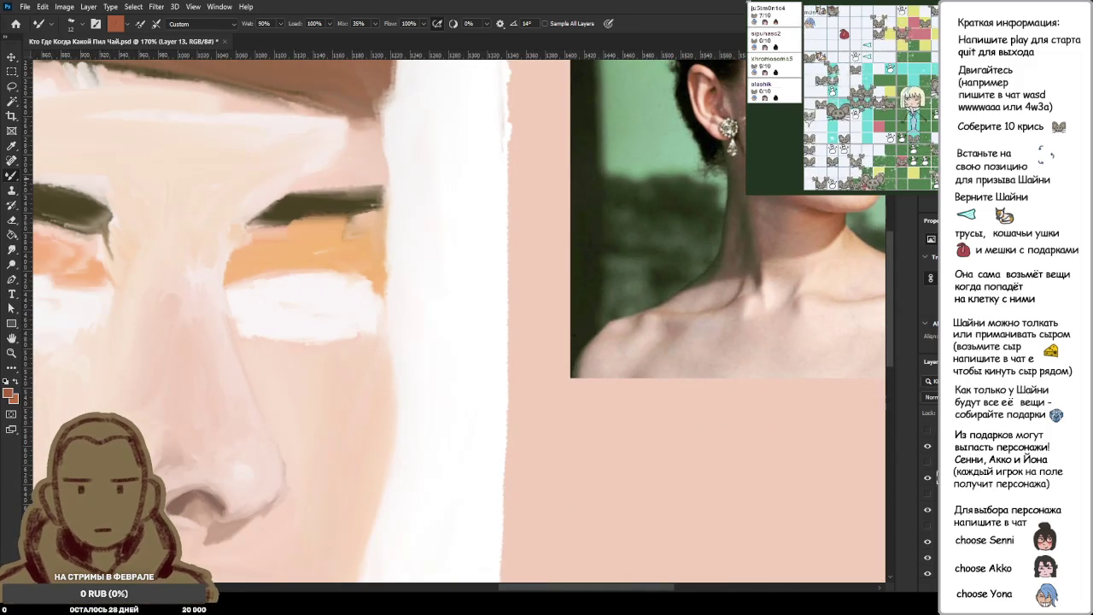
pyautogui.scroll(-1, 443, 464)
pyautogui.scroll(-1, 443, 464)
pyautogui.scroll(1, 443, 464)
pyautogui.scroll(4, 442, 464)
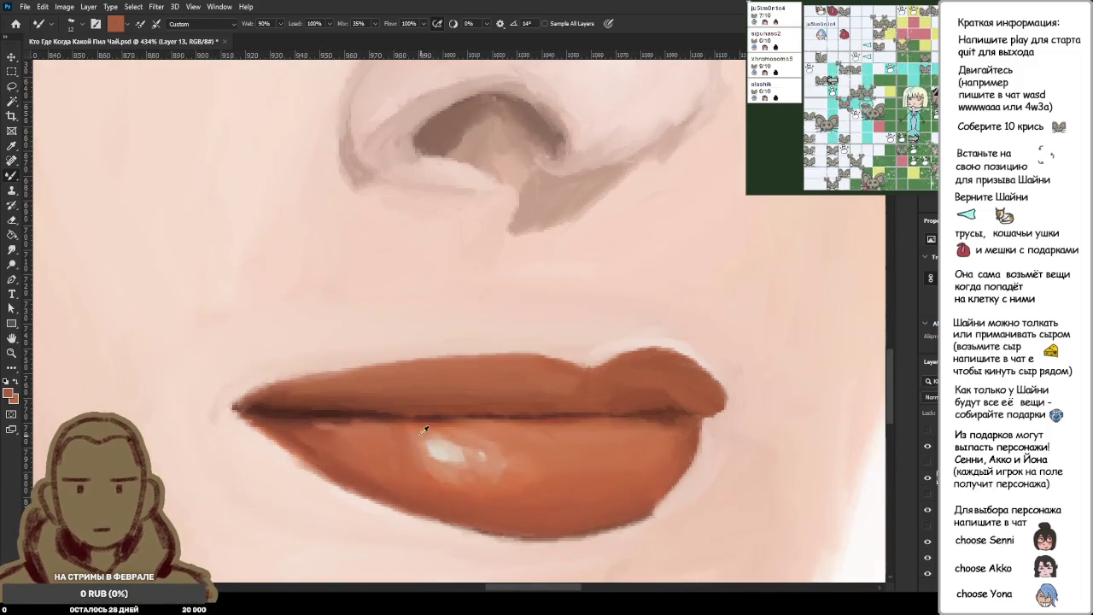
# Sample the neighbouring upper-lip colour and brush it over the light streak.
pyautogui.keyDown('alt'); pyautogui.click(398, 386); pyautogui.keyUp('alt')
pyautogui.keyDown('alt'); pyautogui.click(374, 398); pyautogui.keyUp('alt')
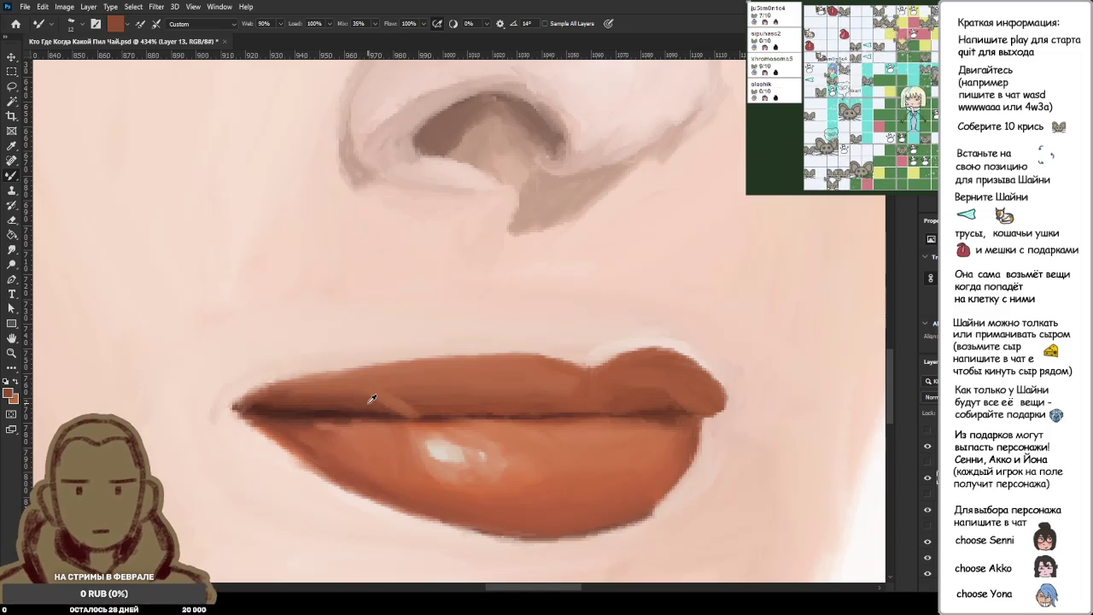
pyautogui.moveTo(373, 398); pyautogui.dragTo(412, 414)
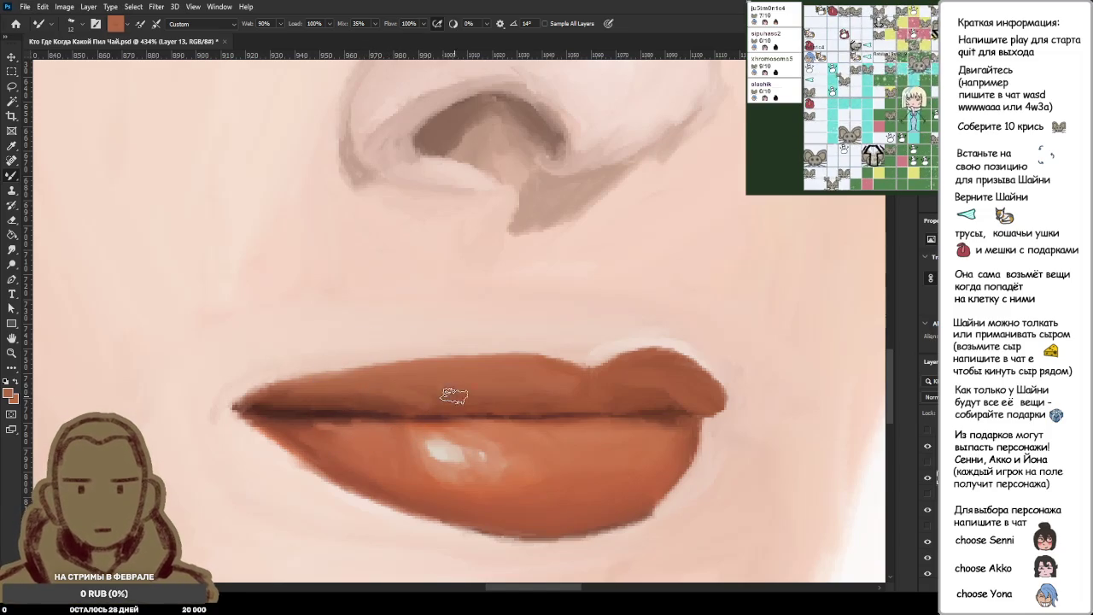
pyautogui.keyDown('alt'); pyautogui.click(427, 397); pyautogui.keyUp('alt')
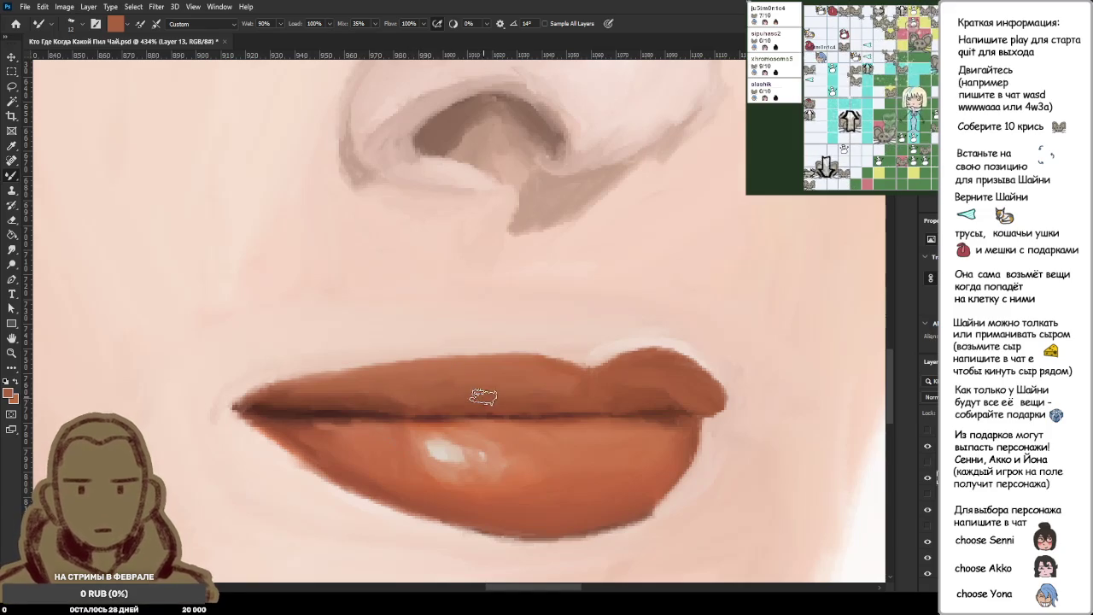
pyautogui.keyDown('alt'); pyautogui.scroll(-5, 546, 395); pyautogui.keyUp('alt')
pyautogui.keyDown('alt'); pyautogui.scroll(-5, 551, 395); pyautogui.keyUp('alt')
pyautogui.keyDown('alt'); pyautogui.scroll(2, 551, 395); pyautogui.keyUp('alt')
pyautogui.keyDown('alt'); pyautogui.scroll(2, 548, 399); pyautogui.keyUp('alt')
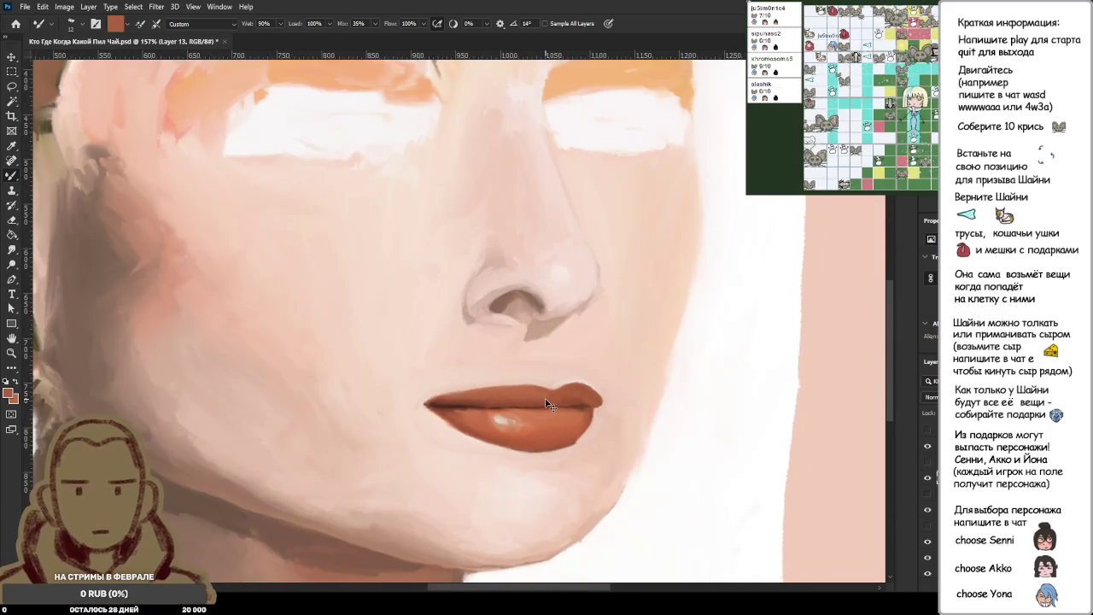
pyautogui.keyDown('alt'); pyautogui.scroll(1, 645, 401); pyautogui.keyUp('alt')
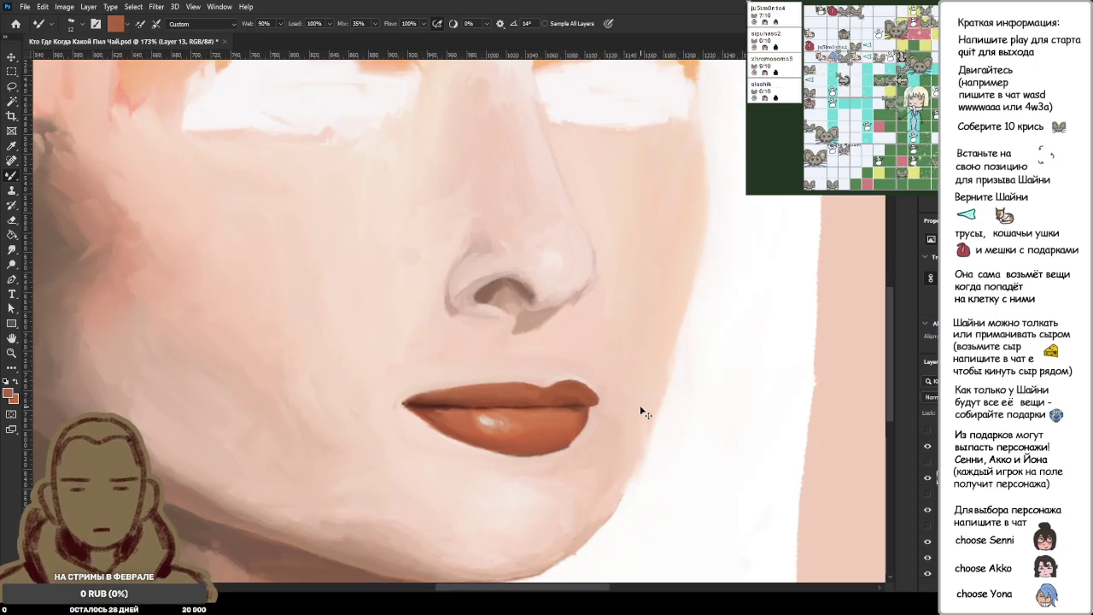
pyautogui.keyDown('alt'); pyautogui.scroll(-5, 641, 409); pyautogui.keyUp('alt')
pyautogui.keyDown('alt'); pyautogui.scroll(-5, 641, 409); pyautogui.keyUp('alt')
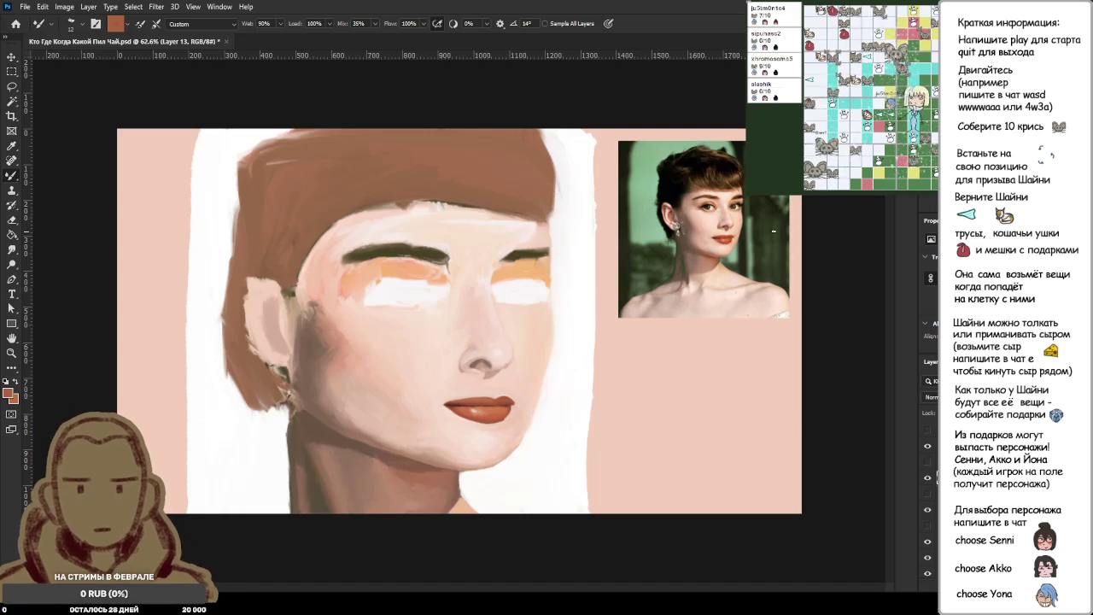
pyautogui.keyDown('alt'); pyautogui.scroll(12, 709, 249); pyautogui.keyUp('alt')
pyautogui.keyDown('alt'); pyautogui.scroll(5, 871, 184); pyautogui.keyUp('alt')
pyautogui.keyDown('alt'); pyautogui.scroll(-2, 871, 184); pyautogui.keyUp('alt')
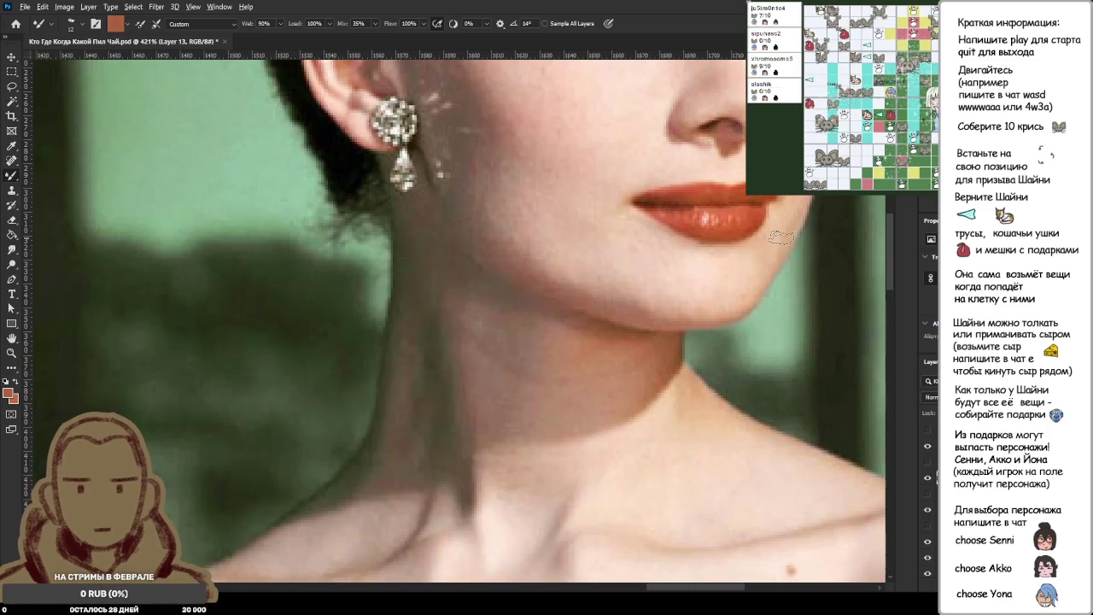
pyautogui.hotkey('ctrl', '0')
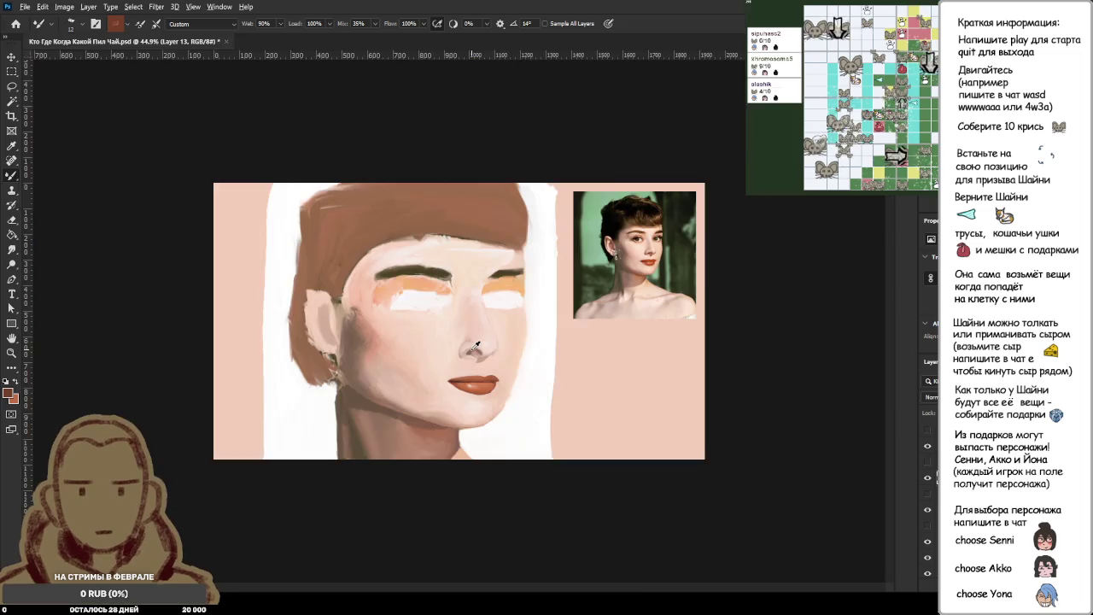
# Sample the light skin tone beside the eye, then zoom in on the right mouth corner.
pyautogui.scroll(2, 476, 346)
pyautogui.scroll(2, 475, 337)
pyautogui.scroll(2, 441, 267)
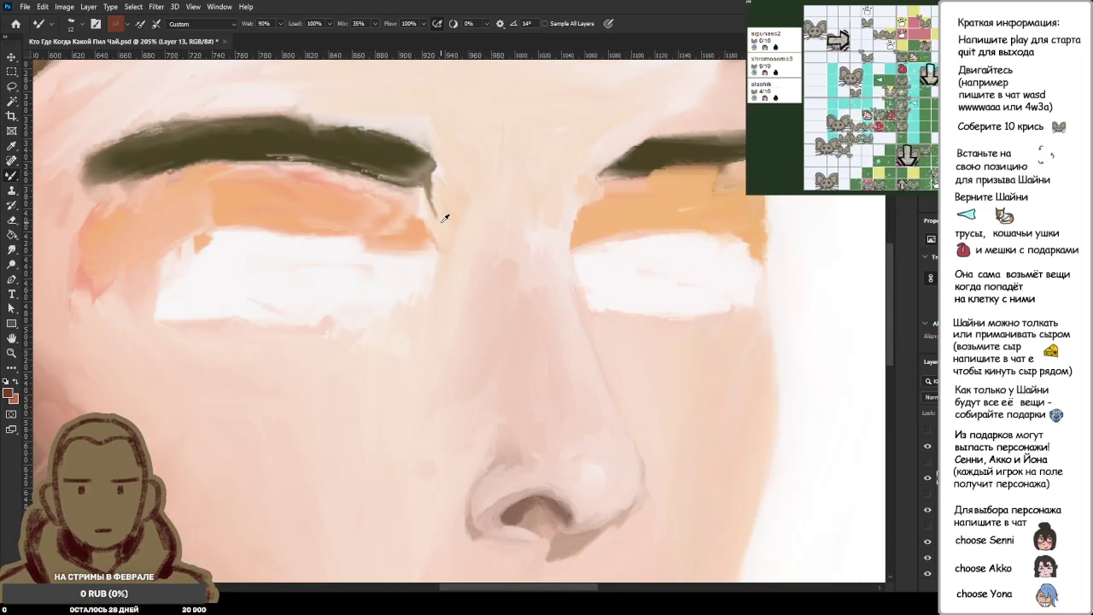
pyautogui.keyDown('alt'); pyautogui.click(442, 214); pyautogui.keyUp('alt')
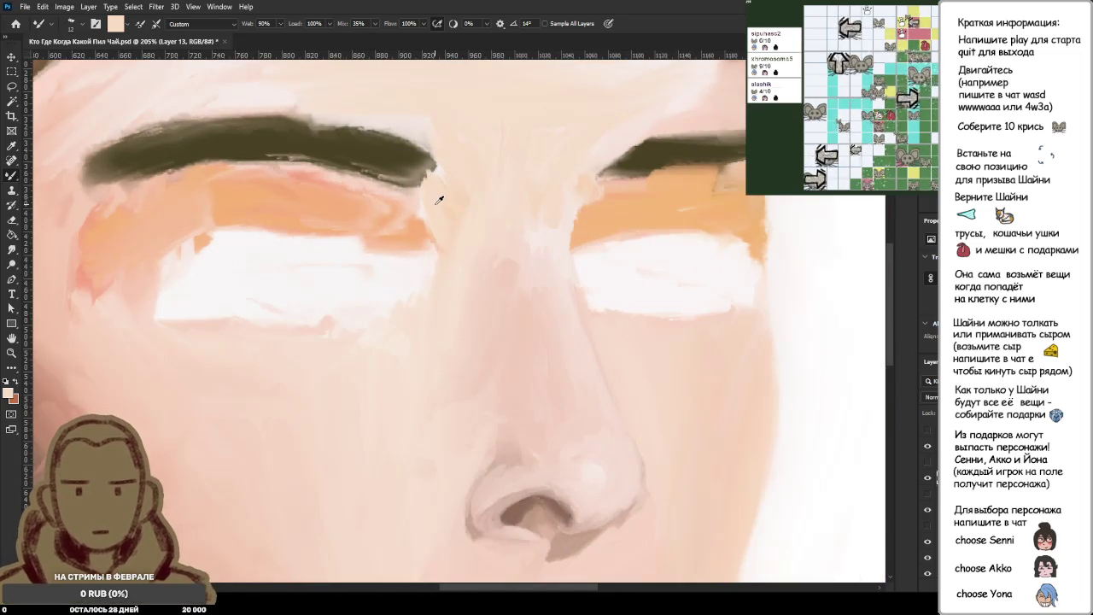
pyautogui.scroll(-3, 449, 205)
pyautogui.scroll(-3, 461, 224)
pyautogui.scroll(-2, 464, 230)
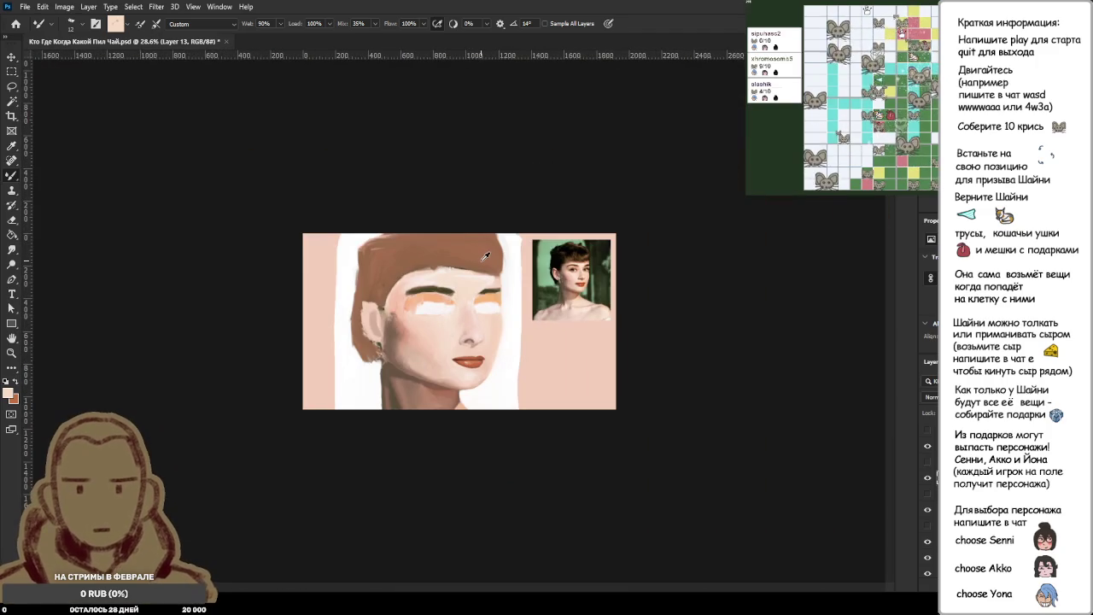
pyautogui.scroll(1, 514, 339)
pyautogui.scroll(2, 514, 339)
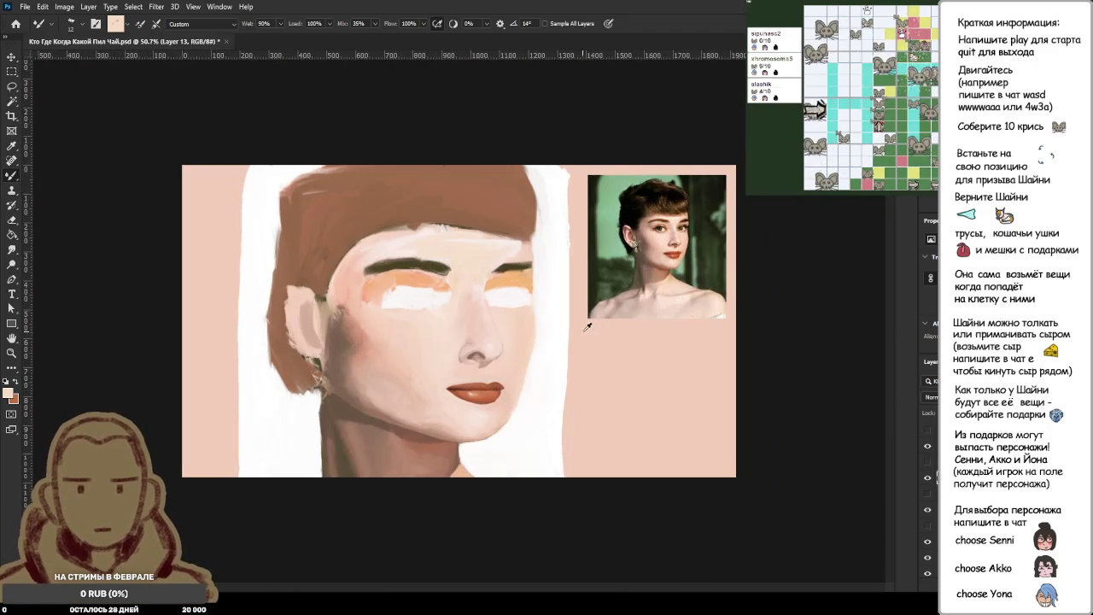
pyautogui.scroll(2, 593, 293)
pyautogui.scroll(2, 809, 224)
pyautogui.scroll(1, 809, 224)
pyautogui.scroll(2, 803, 226)
pyautogui.scroll(2, 790, 231)
pyautogui.scroll(1, 778, 237)
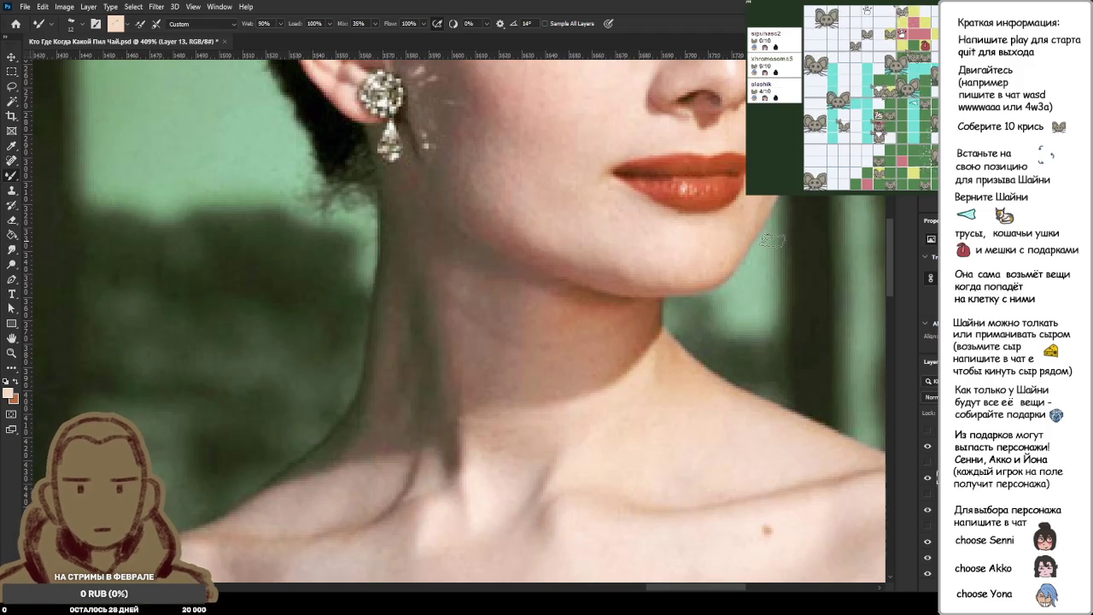
pyautogui.scroll(-2, 659, 229)
pyautogui.scroll(-2, 659, 229)
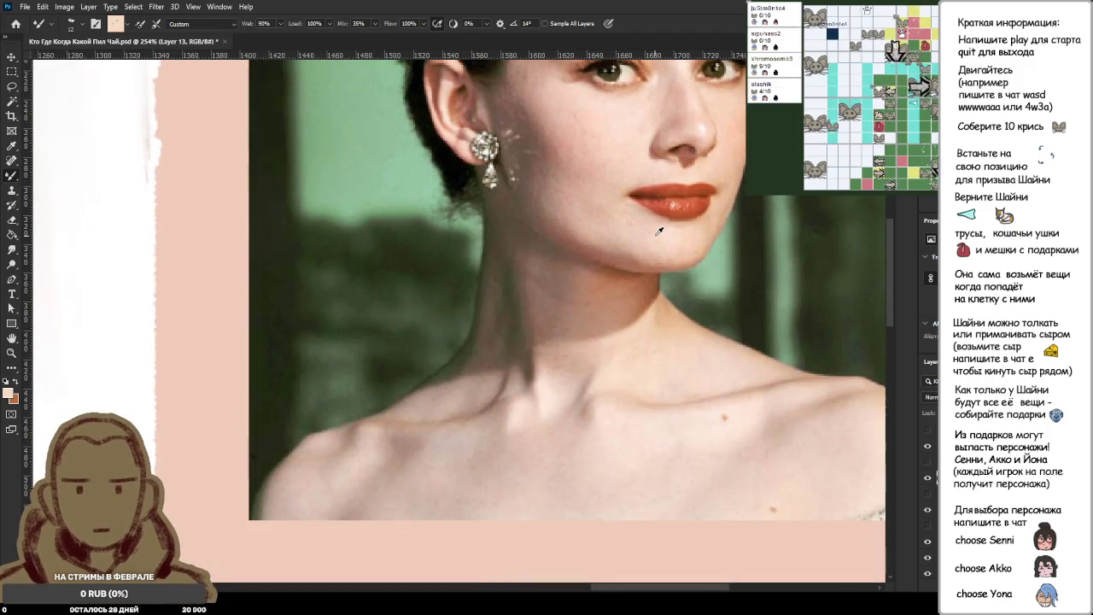
pyautogui.scroll(-2, 459, 369)
pyautogui.scroll(2, 458, 369)
pyautogui.scroll(2, 551, 425)
pyautogui.scroll(2, 542, 418)
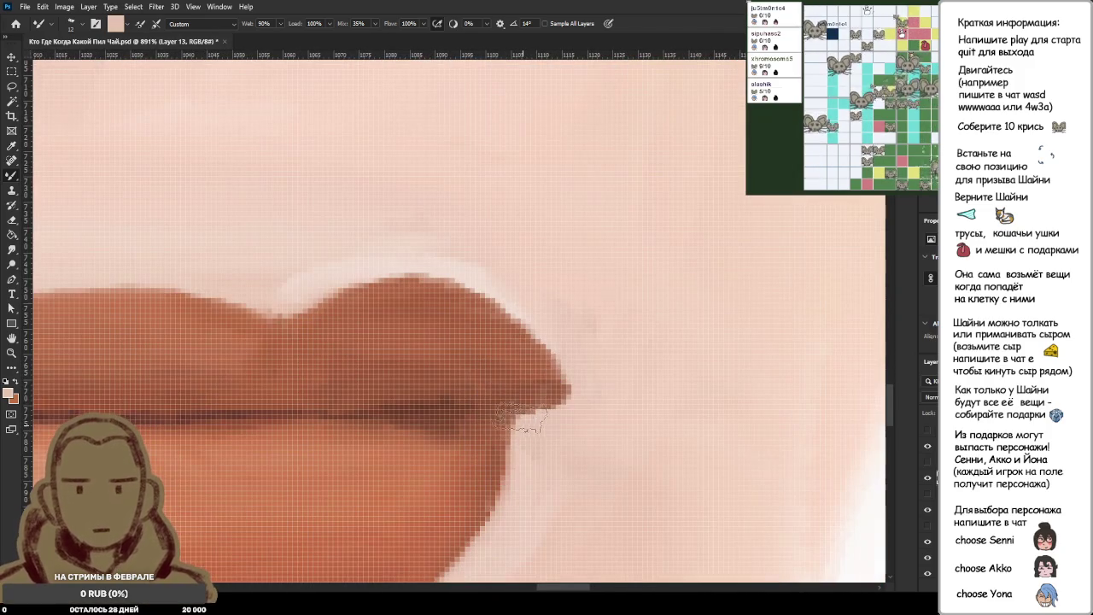
# Paint light skin tone into the right mouth corner, alternating with lip-brown samples.
pyautogui.keyDown('alt'); pyautogui.click(523, 406); pyautogui.keyUp('alt')
pyautogui.keyDown('alt'); pyautogui.click(534, 427); pyautogui.keyUp('alt')
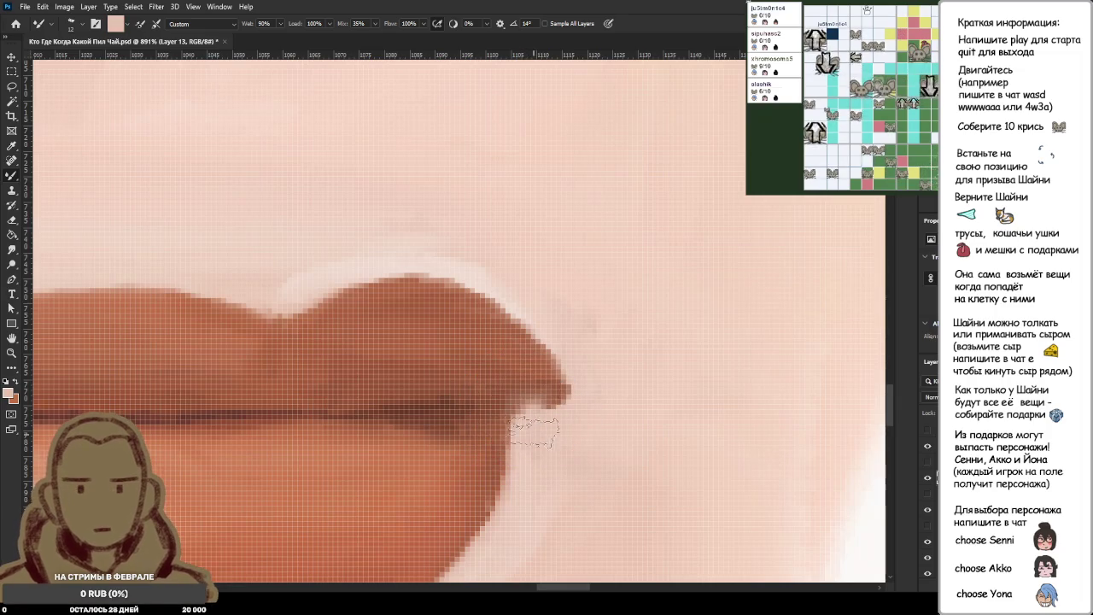
pyautogui.moveTo(532, 407); pyautogui.dragTo(521, 391)
pyautogui.keyDown('alt'); pyautogui.click(527, 371); pyautogui.keyUp('alt')
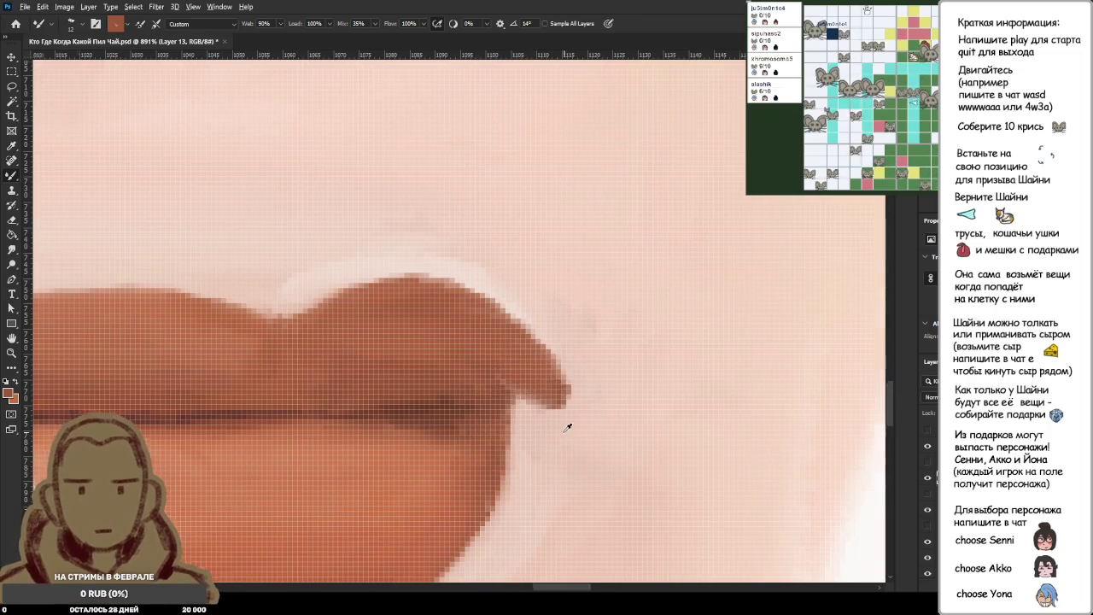
pyautogui.scroll(-5, 501, 390)
pyautogui.scroll(6, 566, 419)
pyautogui.keyDown('alt'); pyautogui.click(487, 375); pyautogui.keyUp('alt')
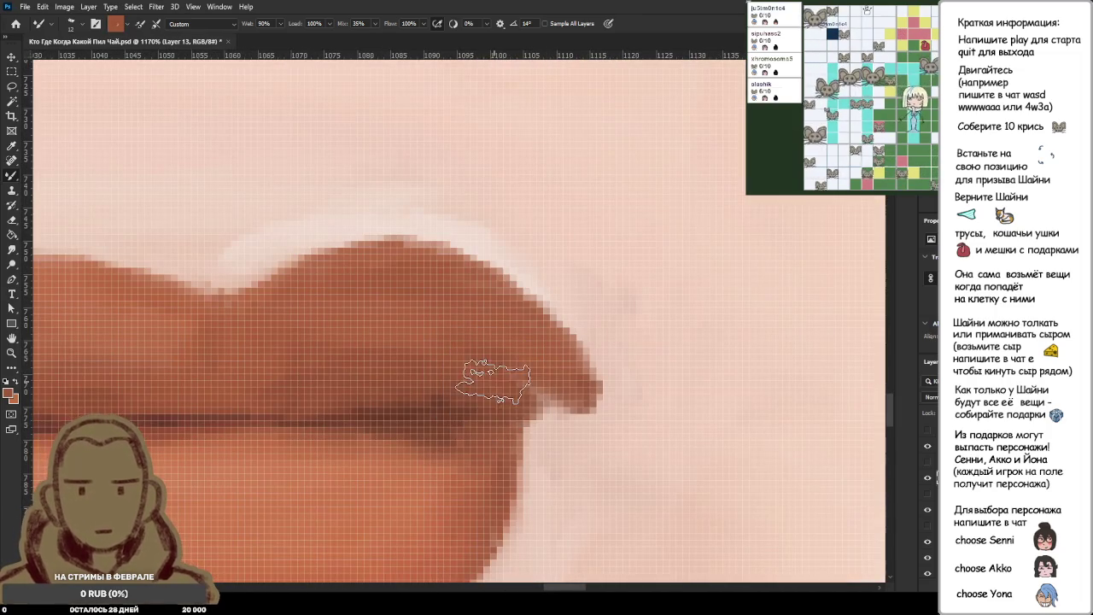
pyautogui.keyDown('alt'); pyautogui.click(529, 409); pyautogui.keyUp('alt')
pyautogui.scroll(-3, 566, 430)
pyautogui.scroll(3, 566, 439)
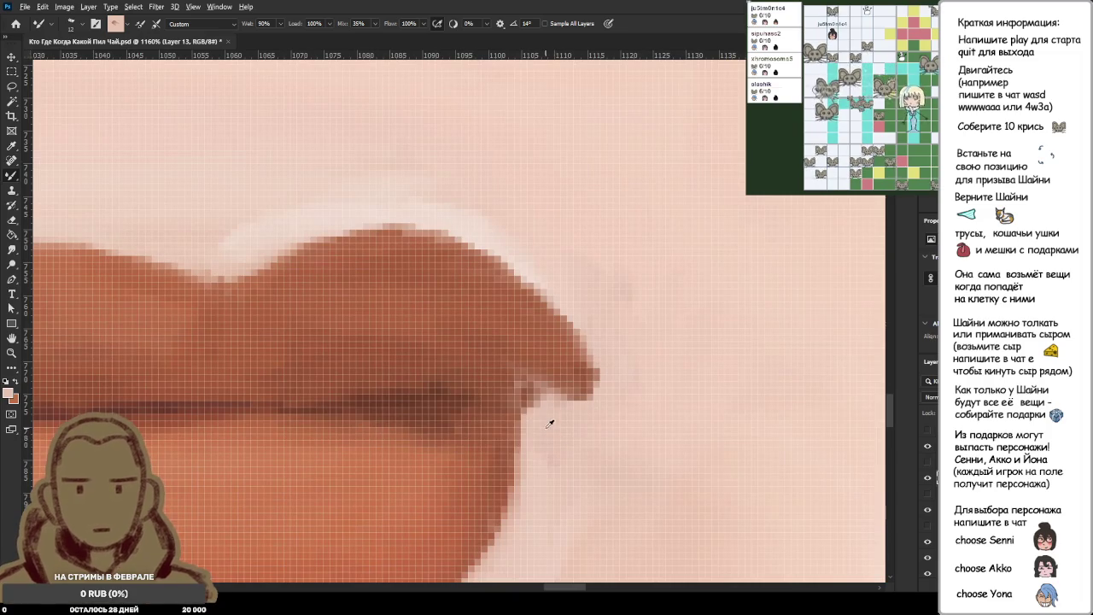
# Extend the dark lip line into the corner and soften its end with skin tone.
pyautogui.keyDown('alt'); pyautogui.click(456, 398); pyautogui.keyUp('alt')
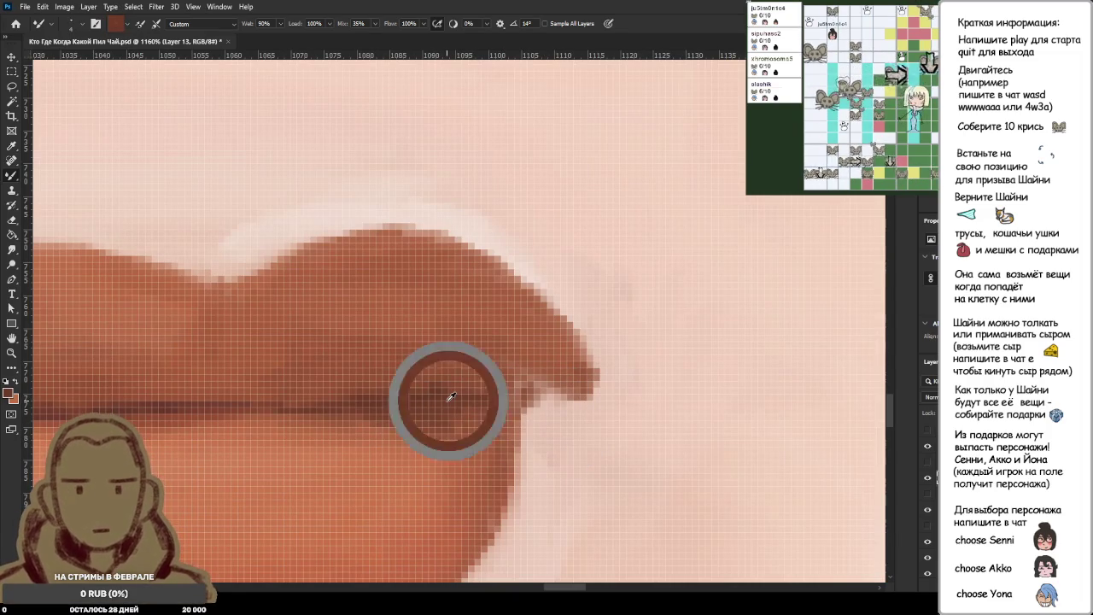
pyautogui.moveTo(509, 396)
pyautogui.mouseDown()
pyautogui.moveTo(555, 380)
pyautogui.moveTo(551, 408)
pyautogui.mouseUp()
pyautogui.keyDown('alt'); pyautogui.click(560, 403); pyautogui.keyUp('alt')
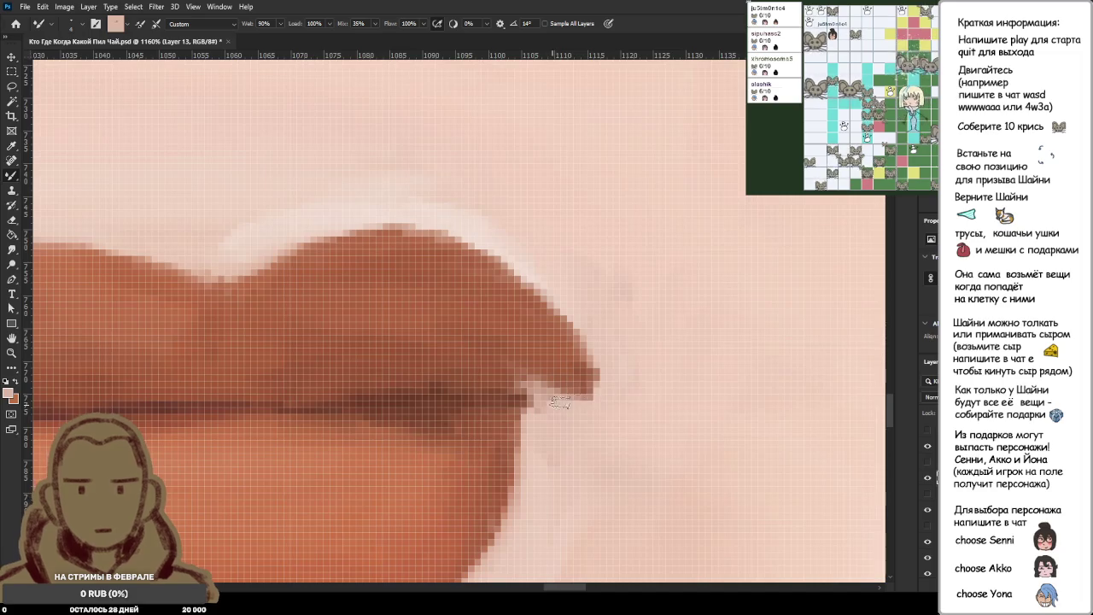
pyautogui.keyDown('alt'); pyautogui.click(561, 410); pyautogui.keyUp('alt')
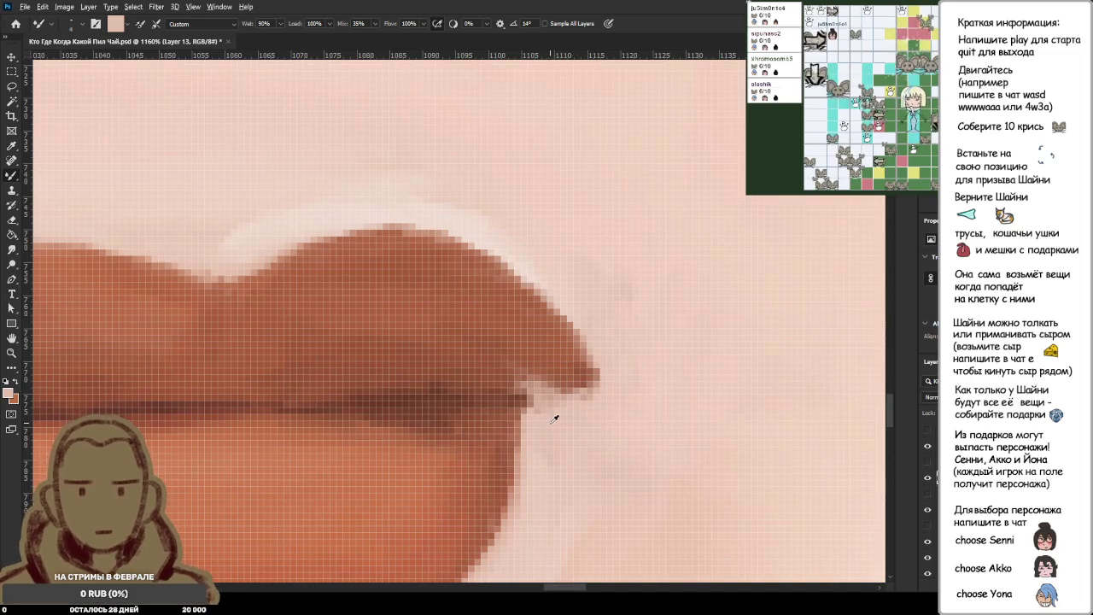
pyautogui.scroll(-5, 603, 419)
pyautogui.scroll(-2, 603, 419)
pyautogui.scroll(-2, 603, 419)
pyautogui.scroll(2, 578, 417)
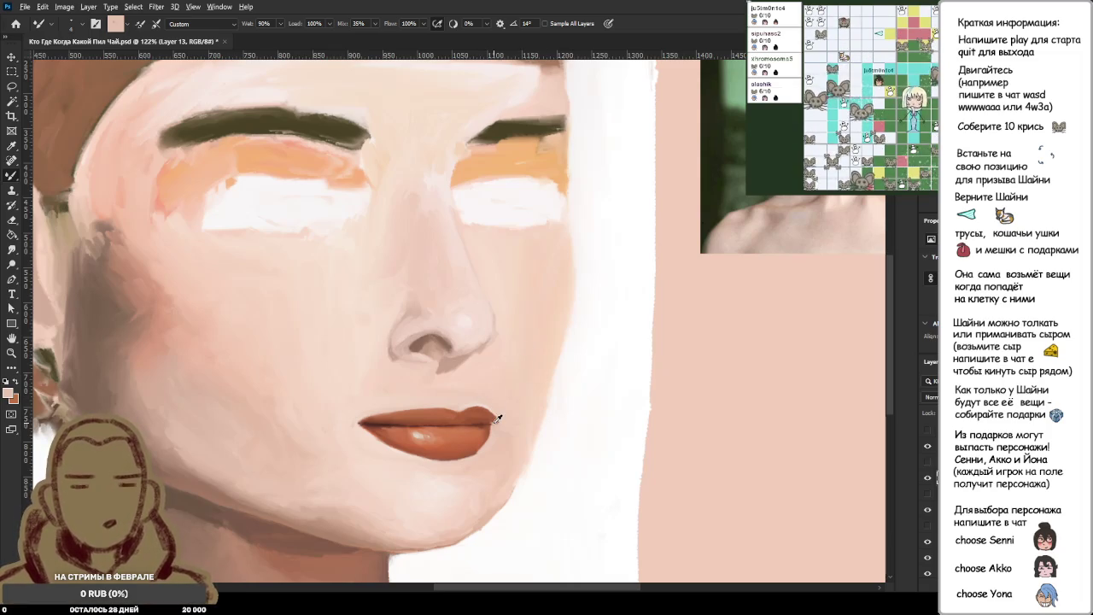
pyautogui.scroll(-1, 504, 417)
pyautogui.scroll(-1, 508, 415)
pyautogui.scroll(-2, 517, 406)
pyautogui.scroll(2, 525, 385)
pyautogui.scroll(-2, 527, 369)
pyautogui.scroll(1, 527, 369)
pyautogui.scroll(1, 527, 369)
pyautogui.scroll(-1, 527, 369)
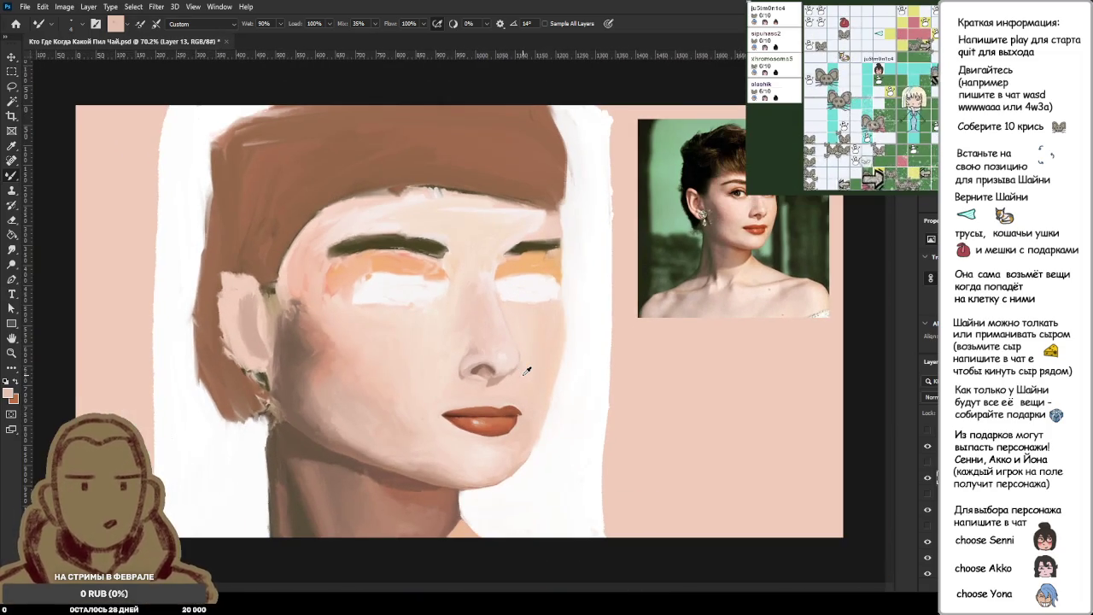
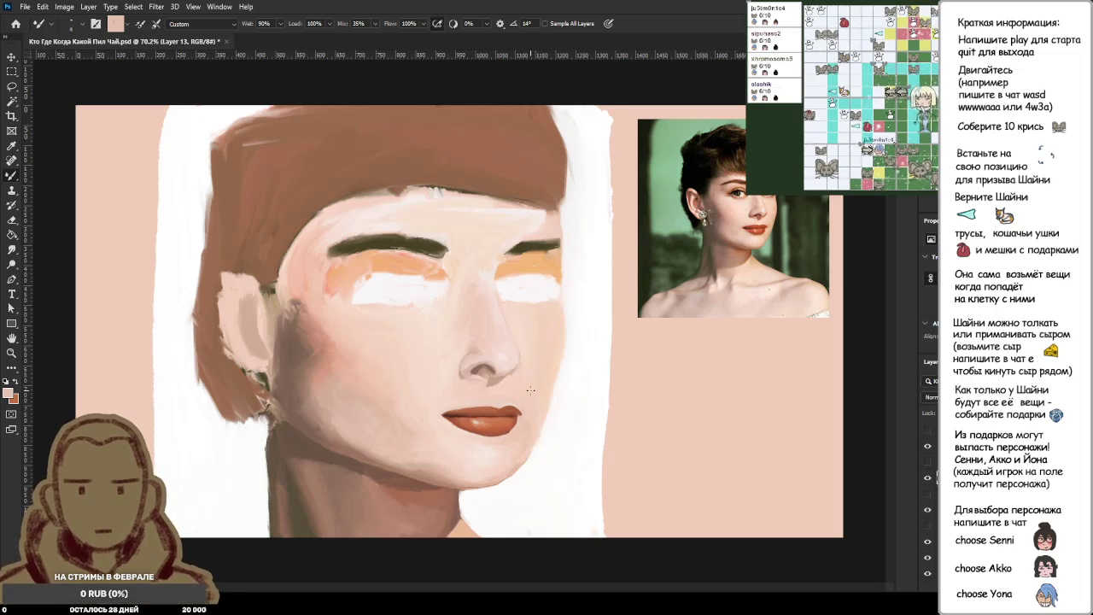
# Zoom to fit the face and turn on the photo reference layer over the painting.
pyautogui.keyDown('alt'); pyautogui.scroll(4, 534, 380); pyautogui.keyUp('alt')
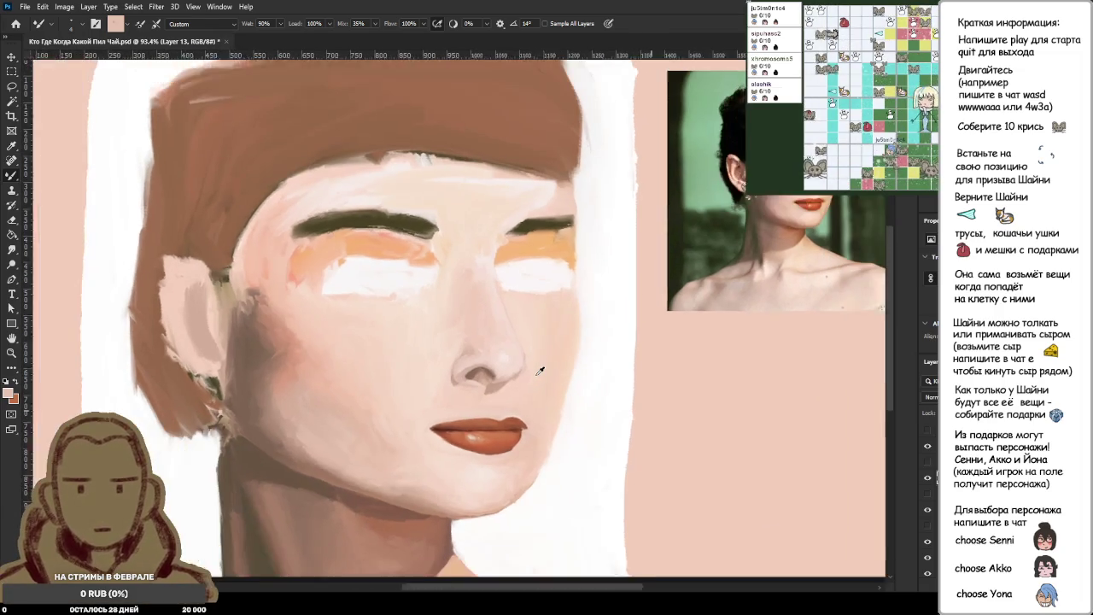
pyautogui.keyDown('alt'); pyautogui.scroll(-3, 540, 370); pyautogui.keyUp('alt')
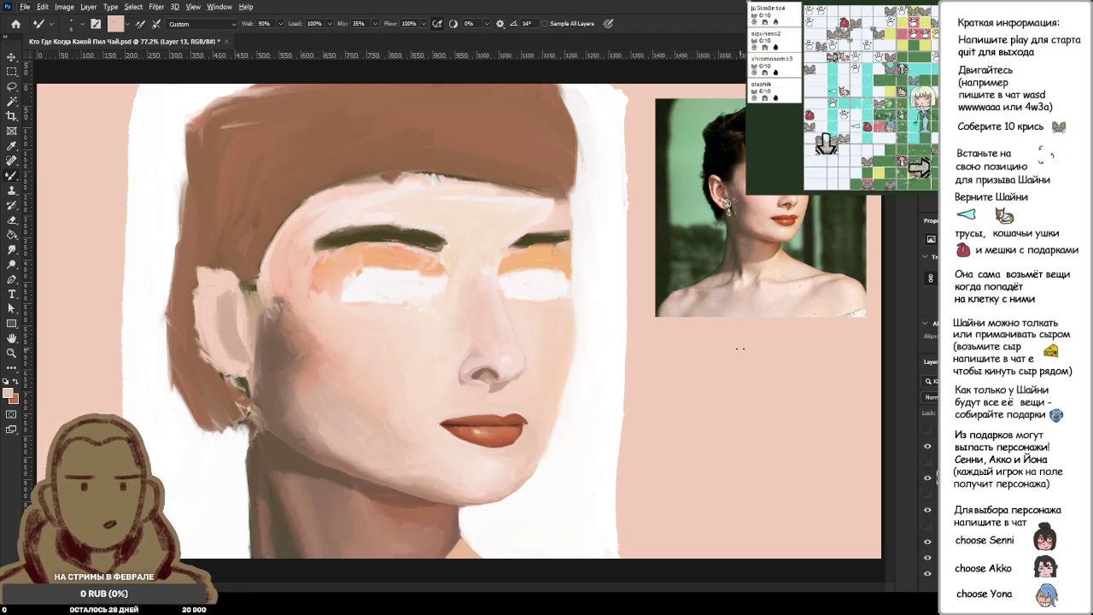
pyautogui.click(928, 462)
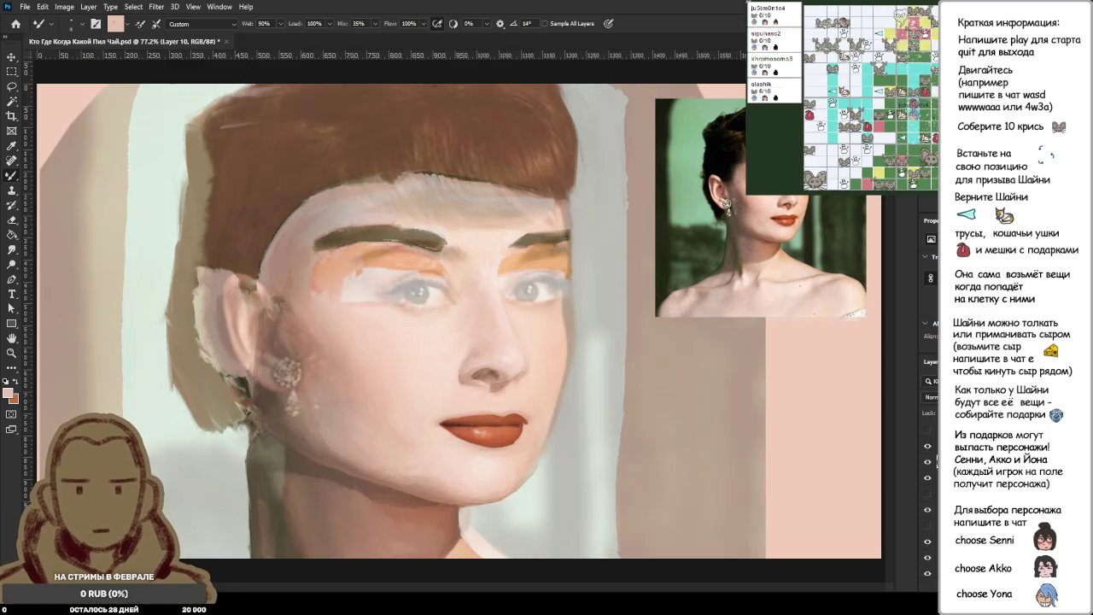
# Sample the orange lip colour and briefly hide a layer to compare the lips.
pyautogui.scroll(3, 511, 428)
pyautogui.scroll(3, 511, 427)
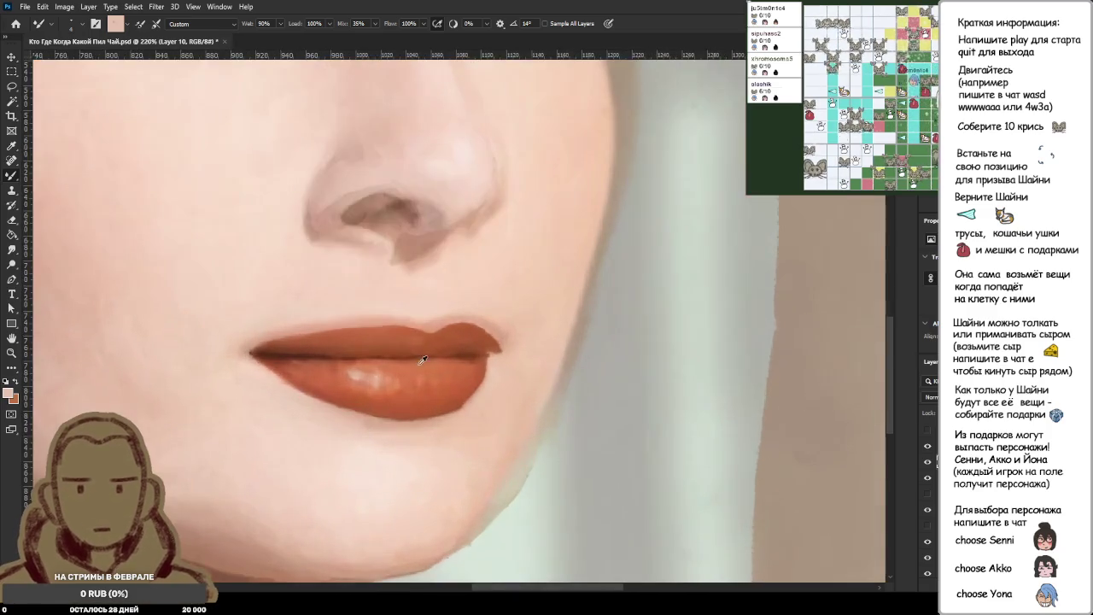
pyautogui.scroll(3, 511, 427)
pyautogui.scroll(2, 511, 427)
pyautogui.scroll(-2, 476, 289)
pyautogui.scroll(-3, 479, 292)
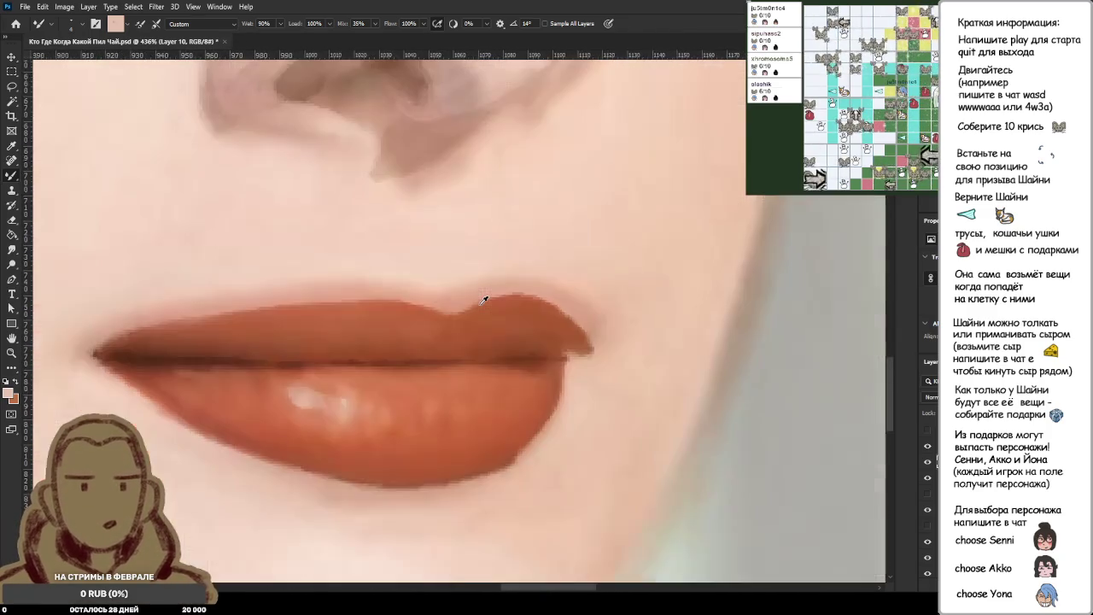
pyautogui.scroll(-3, 481, 297)
pyautogui.scroll(-3, 484, 300)
pyautogui.scroll(-2, 484, 299)
pyautogui.scroll(4, 537, 435)
pyautogui.scroll(2, 581, 449)
pyautogui.scroll(2, 619, 460)
pyautogui.scroll(2, 618, 460)
pyautogui.keyDown('alt'); pyautogui.click(581, 455); pyautogui.keyUp('alt')
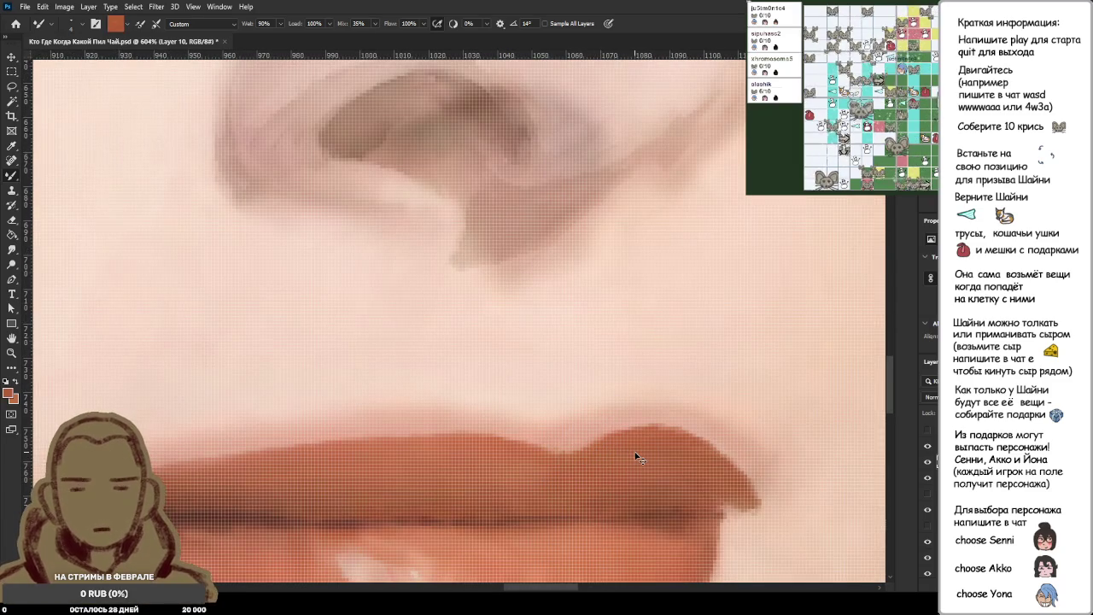
pyautogui.click(928, 479)
pyautogui.click(928, 480)
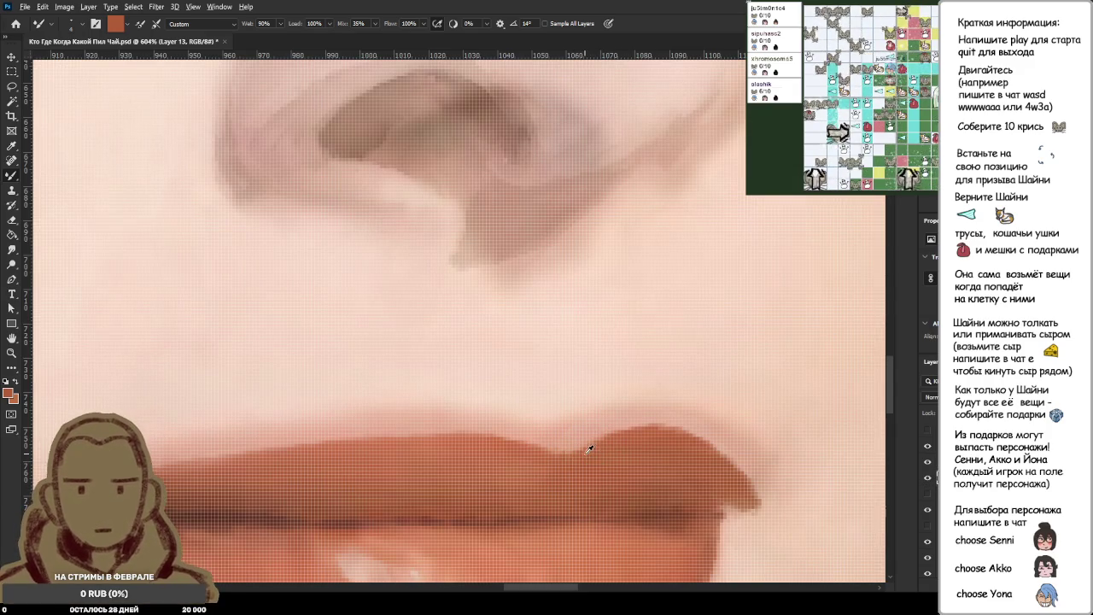
# Blend, extend and round off the upper lip's right end with the Mixer Brush.
pyautogui.moveTo(601, 450)
pyautogui.mouseDown()
pyautogui.moveTo(625, 419)
pyautogui.moveTo(598, 440)
pyautogui.moveTo(686, 433)
pyautogui.moveTo(671, 444)
pyautogui.moveTo(732, 445)
pyautogui.moveTo(695, 458)
pyautogui.moveTo(763, 490)
pyautogui.mouseUp()
pyautogui.keyDown('alt'); pyautogui.click(671, 444); pyautogui.keyUp('alt')
pyautogui.keyDown('alt'); pyautogui.click(702, 477); pyautogui.keyUp('alt')
pyautogui.keyDown('alt'); pyautogui.click(732, 464); pyautogui.keyUp('alt')
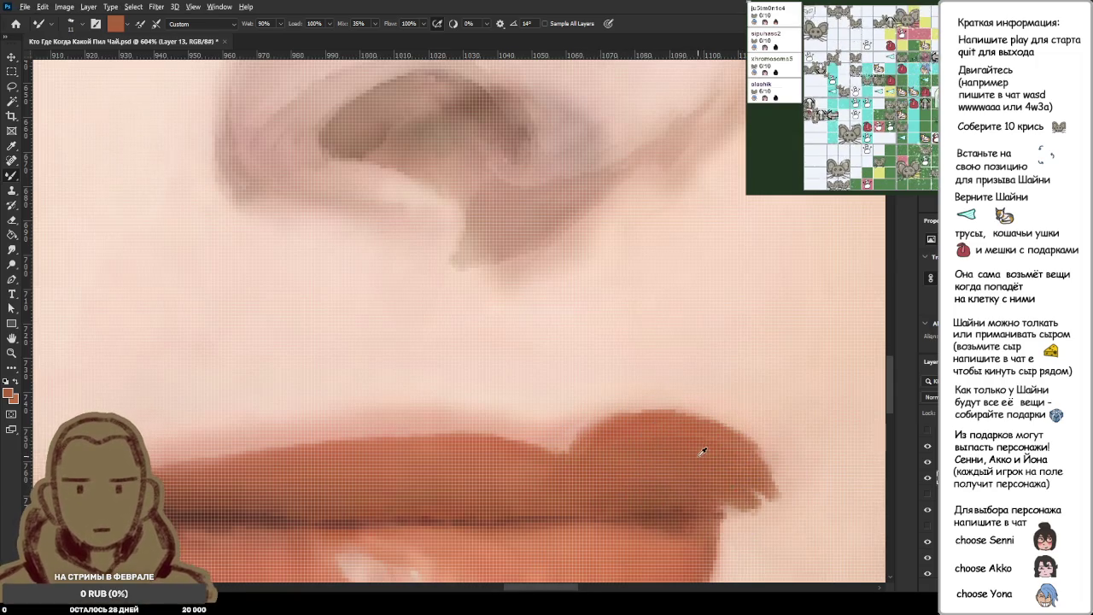
pyautogui.scroll(-5, 674, 474)
pyautogui.scroll(-3, 654, 476)
pyautogui.scroll(3, 605, 456)
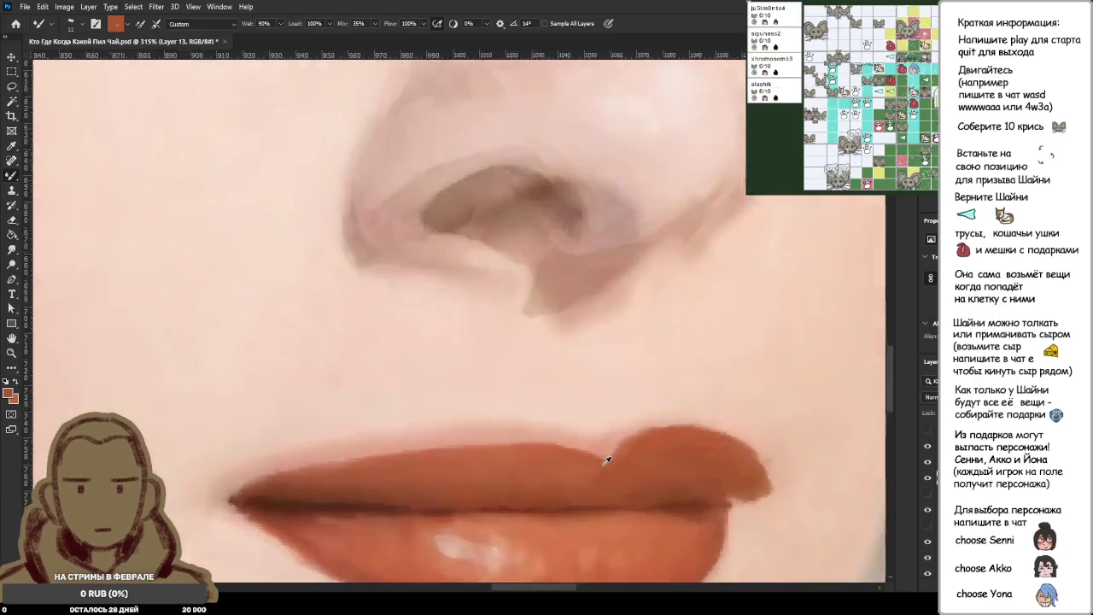
pyautogui.scroll(2, 606, 456)
pyautogui.scroll(2, 605, 456)
# Round the upper lip's raised curve and push its top edge left into a bump.
pyautogui.moveTo(651, 465); pyautogui.dragTo(678, 378)
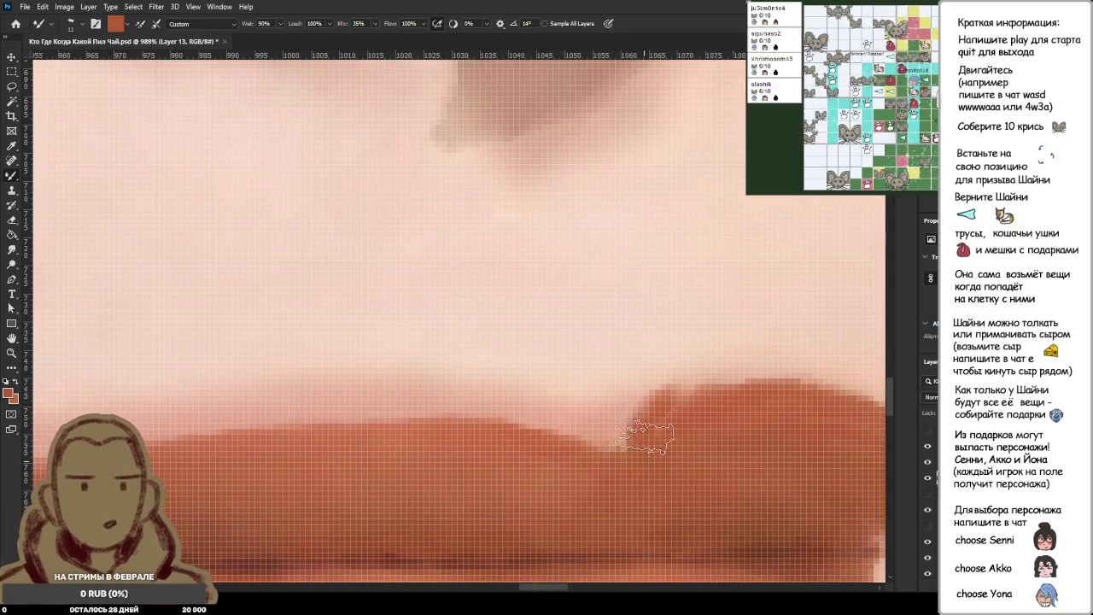
pyautogui.moveTo(640, 439); pyautogui.dragTo(727, 376)
pyautogui.moveTo(691, 444); pyautogui.dragTo(756, 389)
pyautogui.moveTo(619, 470)
pyautogui.mouseDown()
pyautogui.moveTo(585, 423)
pyautogui.moveTo(658, 393)
pyautogui.mouseUp()
pyautogui.moveTo(628, 427); pyautogui.dragTo(671, 388)
pyautogui.moveTo(606, 475); pyautogui.dragTo(551, 401)
pyautogui.moveTo(569, 464); pyautogui.dragTo(440, 399)
pyautogui.moveTo(495, 444); pyautogui.dragTo(418, 376)
pyautogui.moveTo(486, 446); pyautogui.dragTo(411, 386)
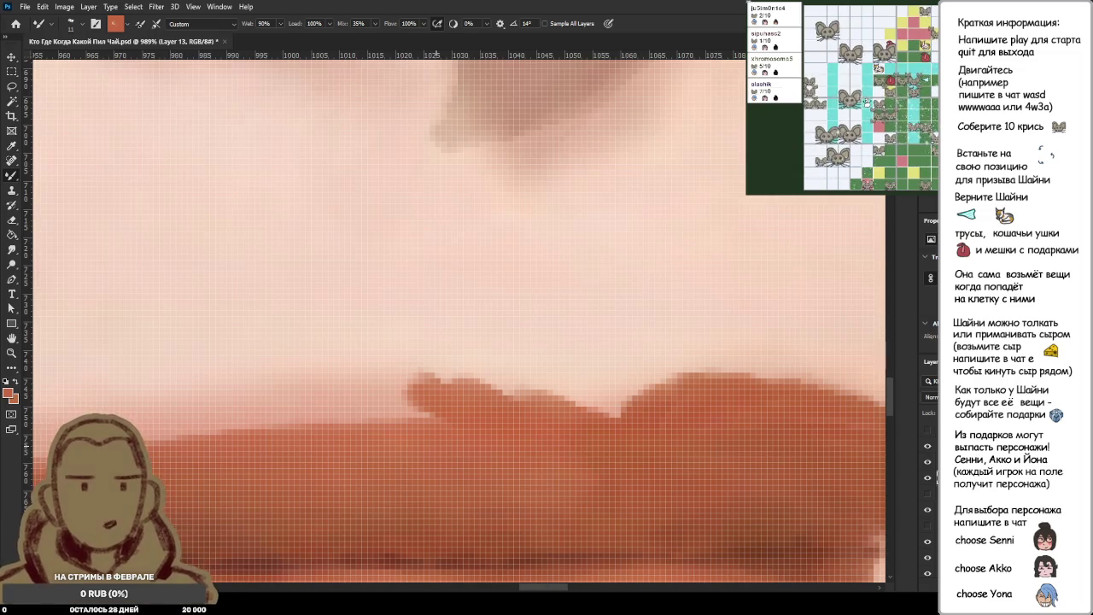
# Extend the upper-left lip edge further left, undoing one stray darker stroke.
pyautogui.scroll(-3, 471, 415)
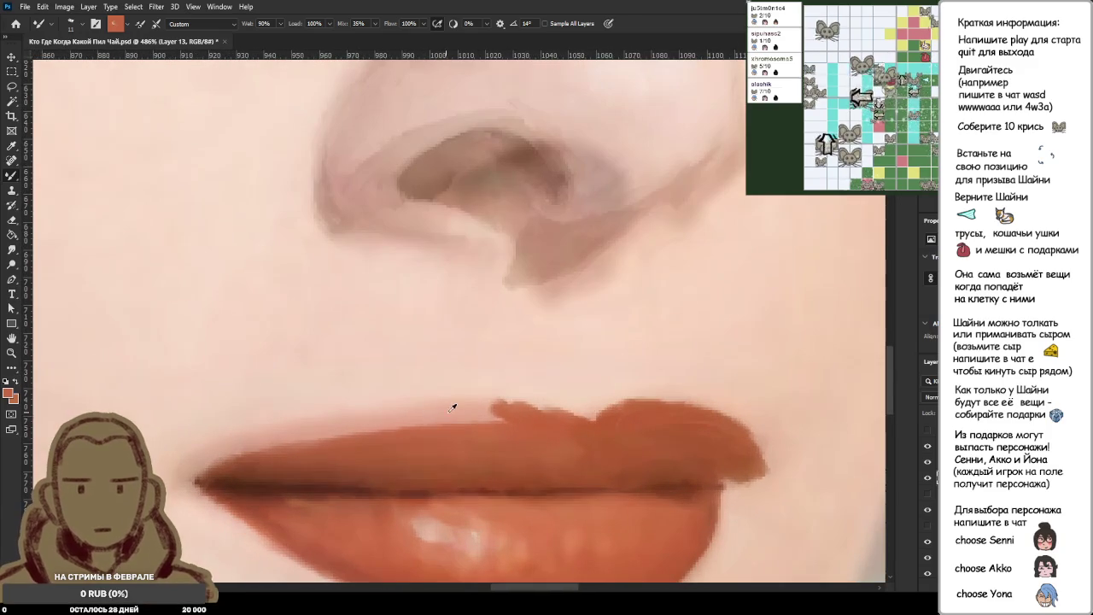
pyautogui.moveTo(440, 408)
pyautogui.mouseDown()
pyautogui.moveTo(500, 400)
pyautogui.moveTo(438, 420)
pyautogui.moveTo(384, 417)
pyautogui.moveTo(440, 423)
pyautogui.moveTo(316, 434)
pyautogui.mouseUp()
pyautogui.hotkey('ctrl', 'z')
pyautogui.keyDown('alt'); pyautogui.click(447, 422); pyautogui.keyUp('alt')
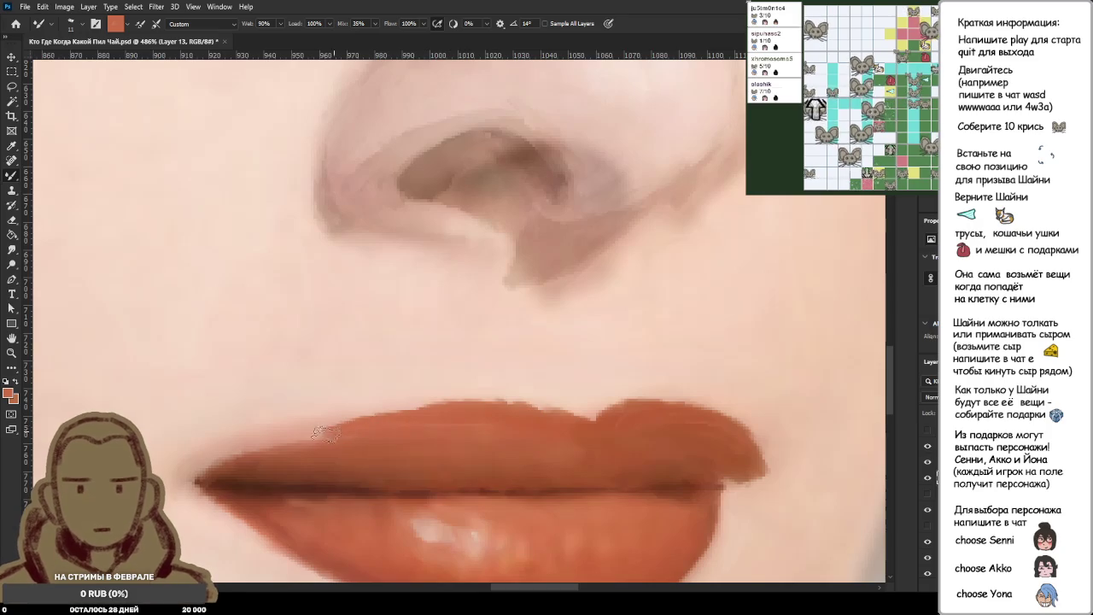
pyautogui.moveTo(410, 422); pyautogui.dragTo(266, 442)
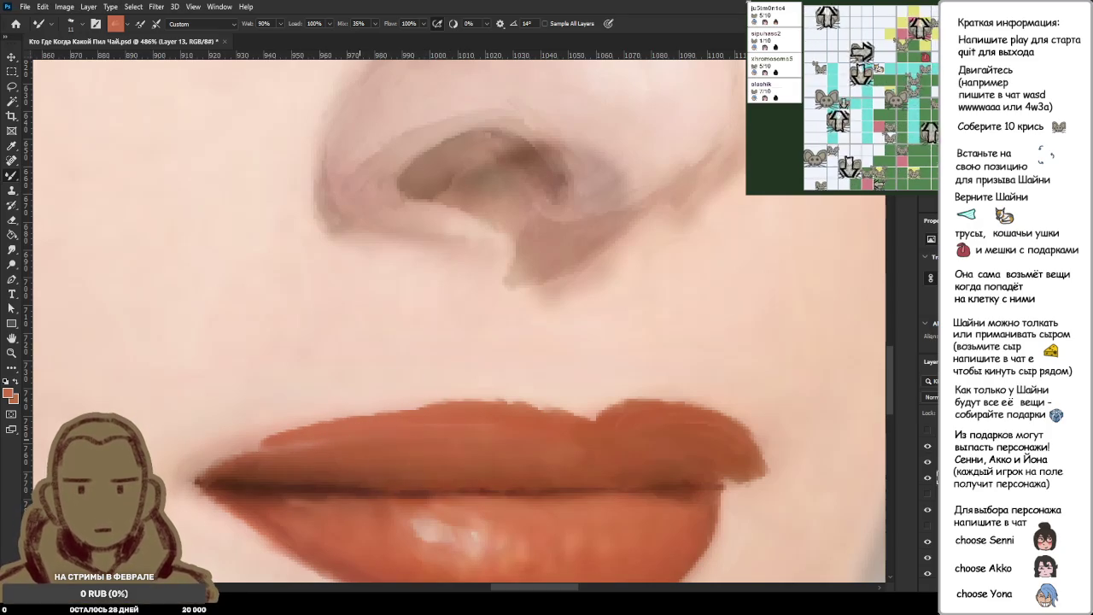
pyautogui.scroll(-2, 330, 451)
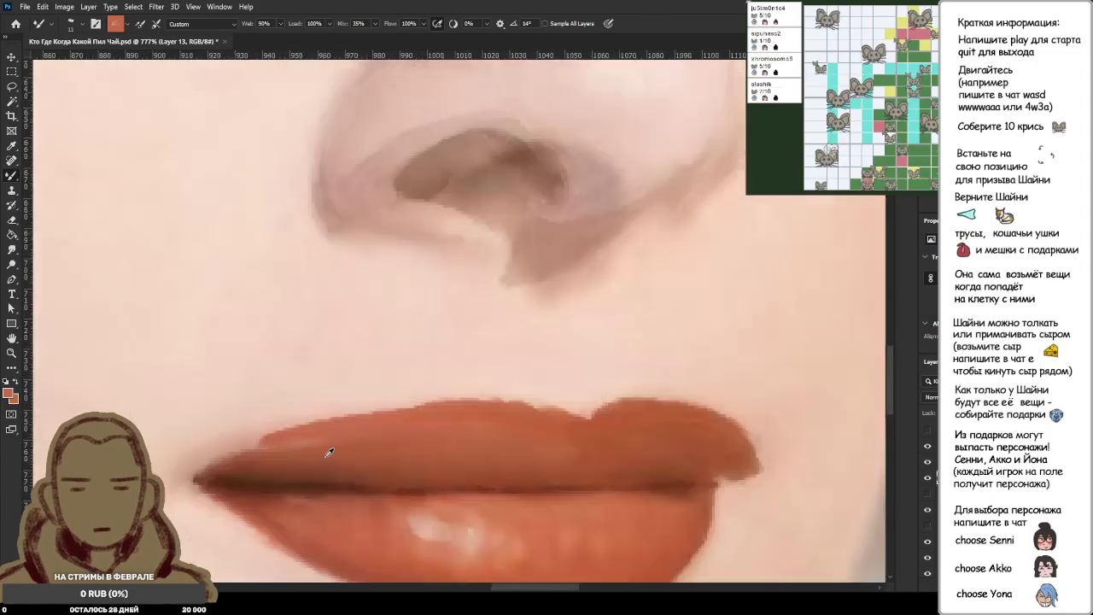
pyautogui.scroll(3, 233, 459)
pyautogui.scroll(1, 232, 458)
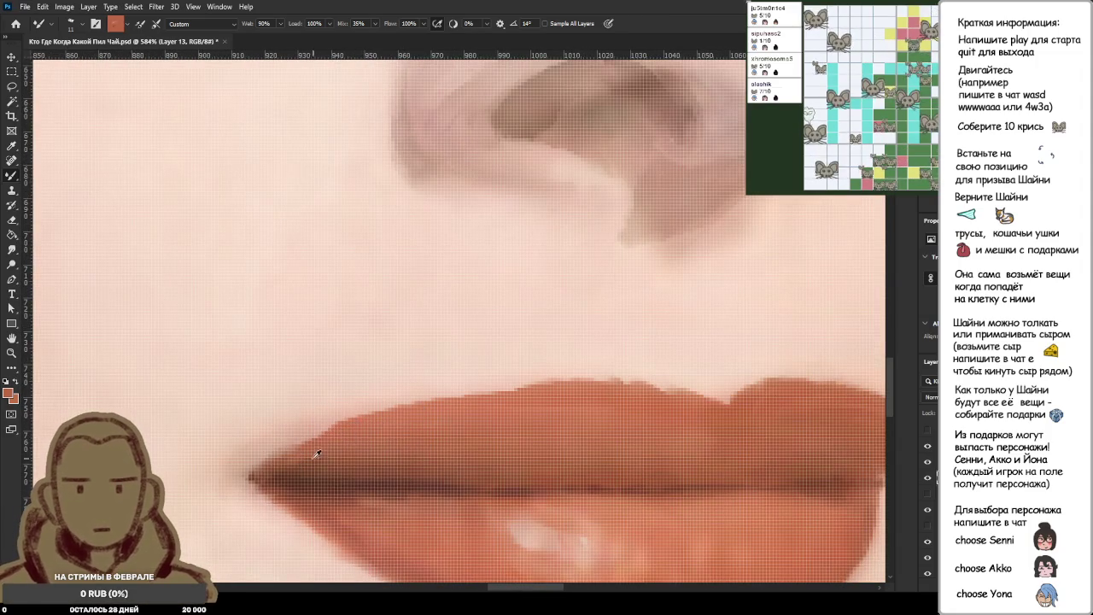
# Repaint the upper lip's left edge in a sampled deeper red, then zoom out.
pyautogui.keyDown('alt'); pyautogui.click(376, 442); pyautogui.keyUp('alt')
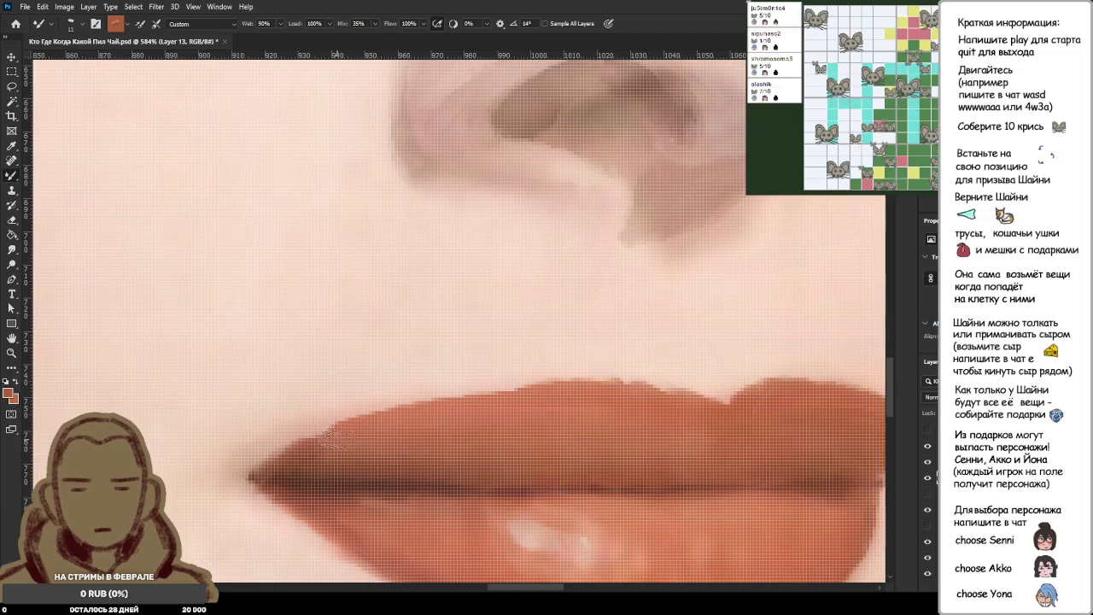
pyautogui.moveTo(318, 449); pyautogui.dragTo(345, 431)
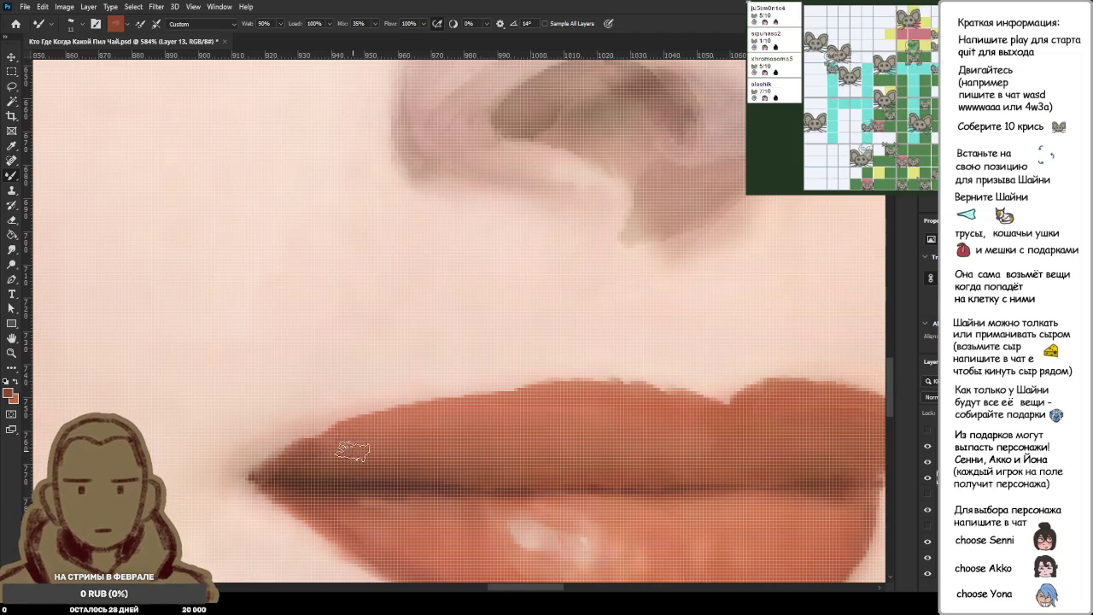
pyautogui.keyDown('alt'); pyautogui.click(348, 434); pyautogui.keyUp('alt')
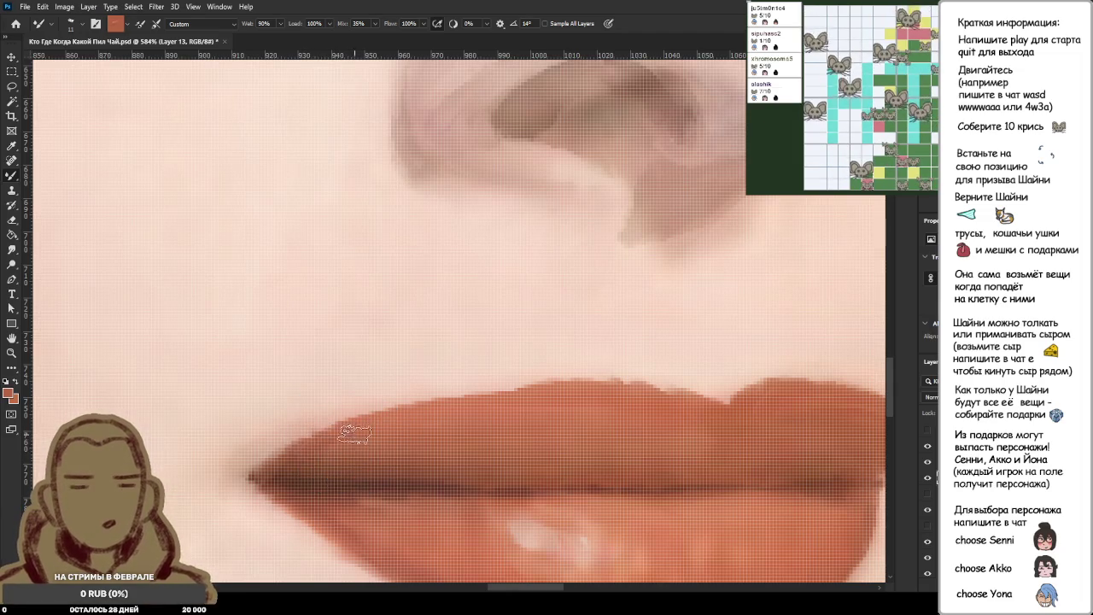
pyautogui.scroll(-3, 351, 434)
pyautogui.scroll(-3, 396, 436)
pyautogui.scroll(-2, 395, 437)
pyautogui.scroll(-2, 410, 426)
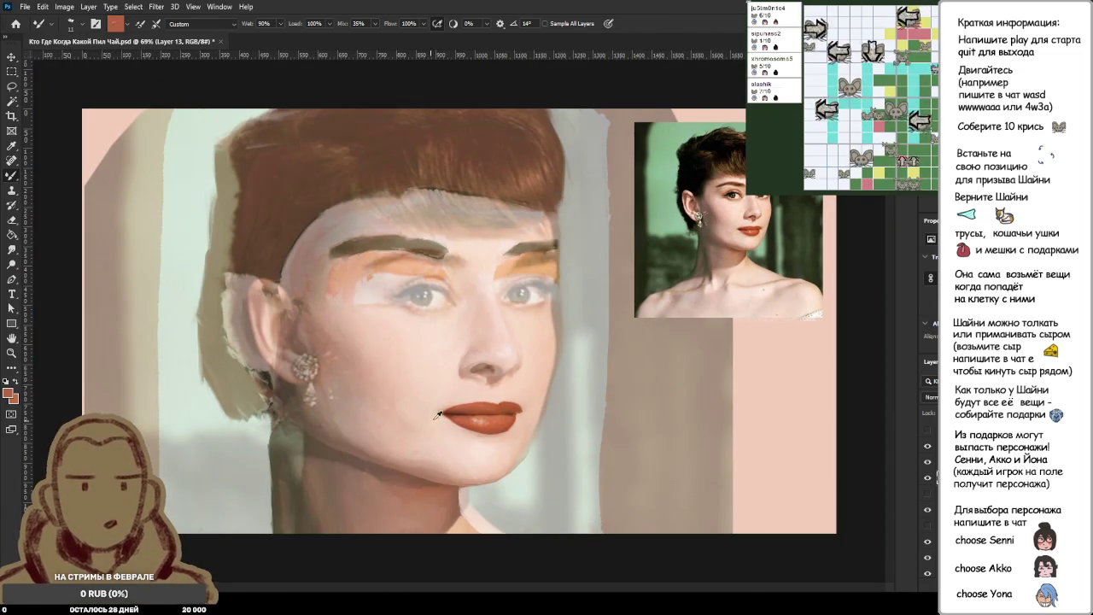
# Flick the reference photo layer on and off repeatedly, leaving it visible over the painting.
pyautogui.click(928, 463)
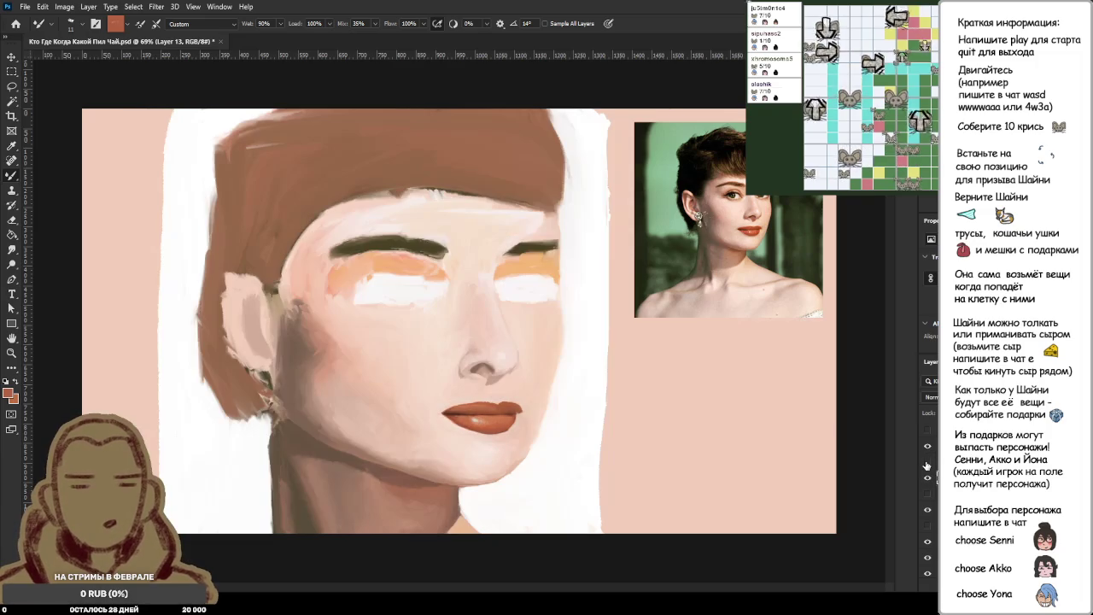
pyautogui.click(928, 464)
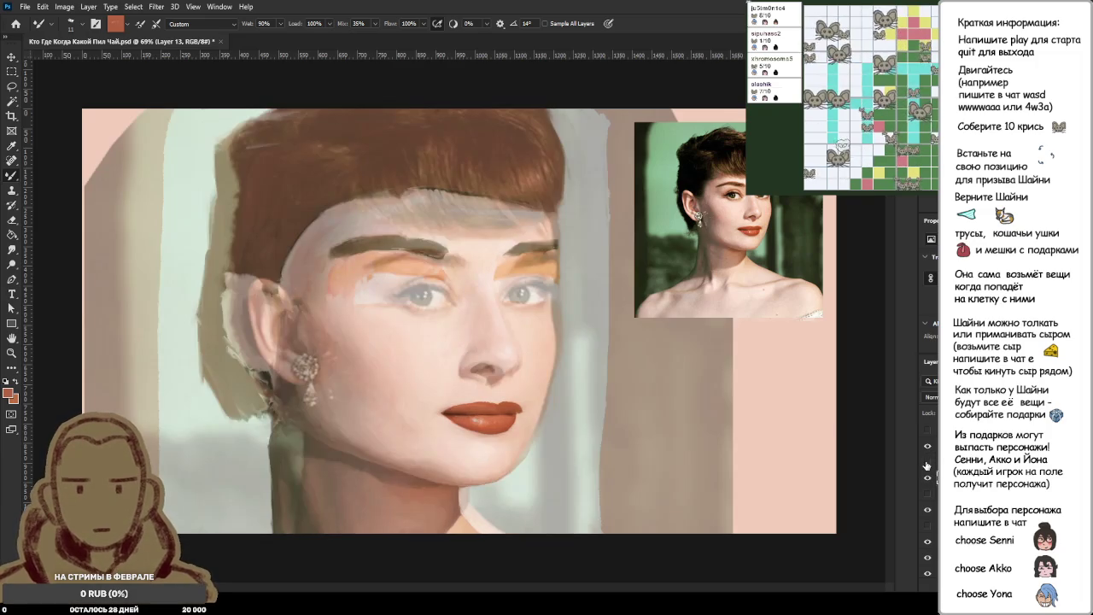
pyautogui.click(927, 464)
pyautogui.click(928, 464)
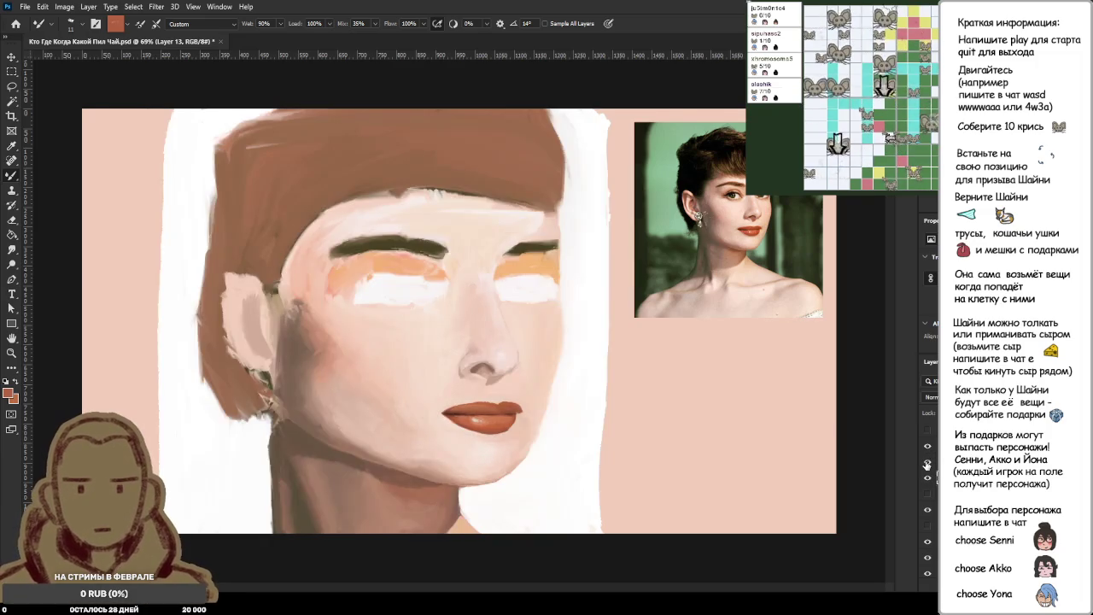
pyautogui.click(928, 464)
pyautogui.click(928, 464)
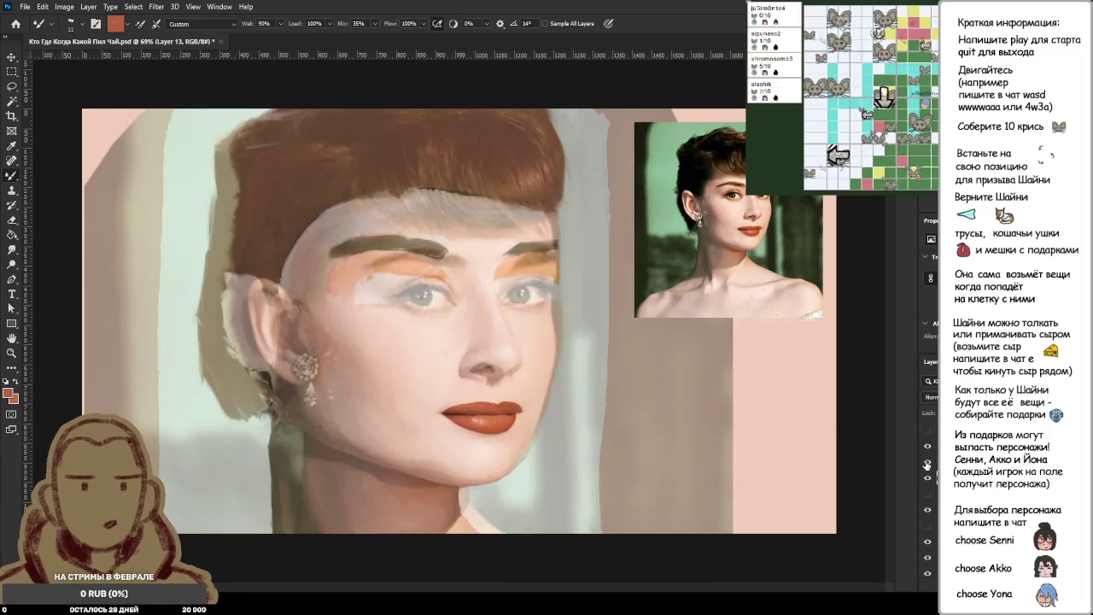
pyautogui.click(928, 464)
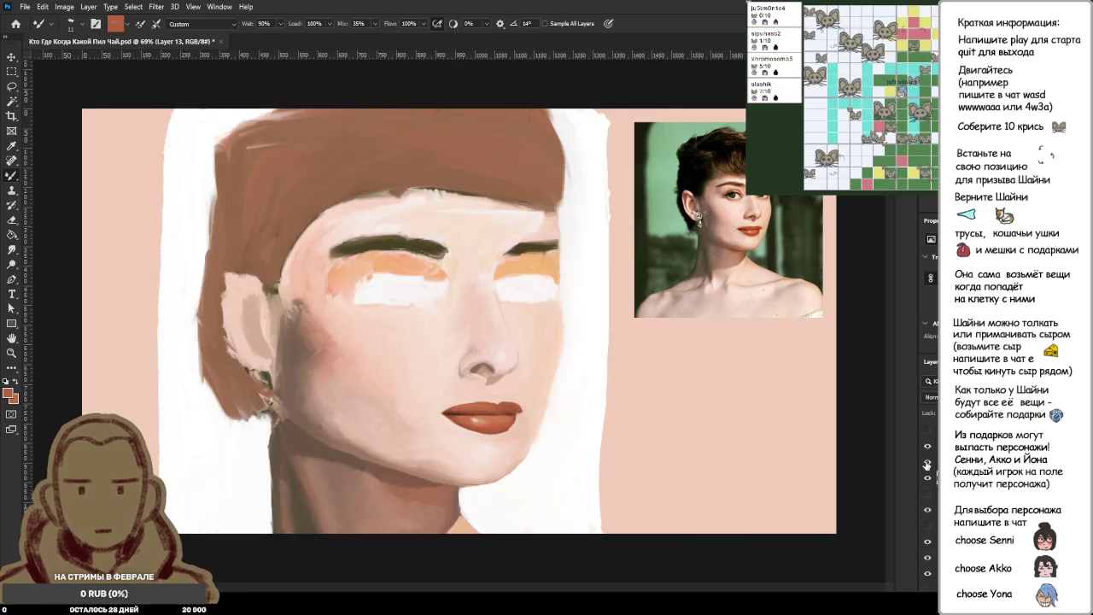
pyautogui.click(928, 465)
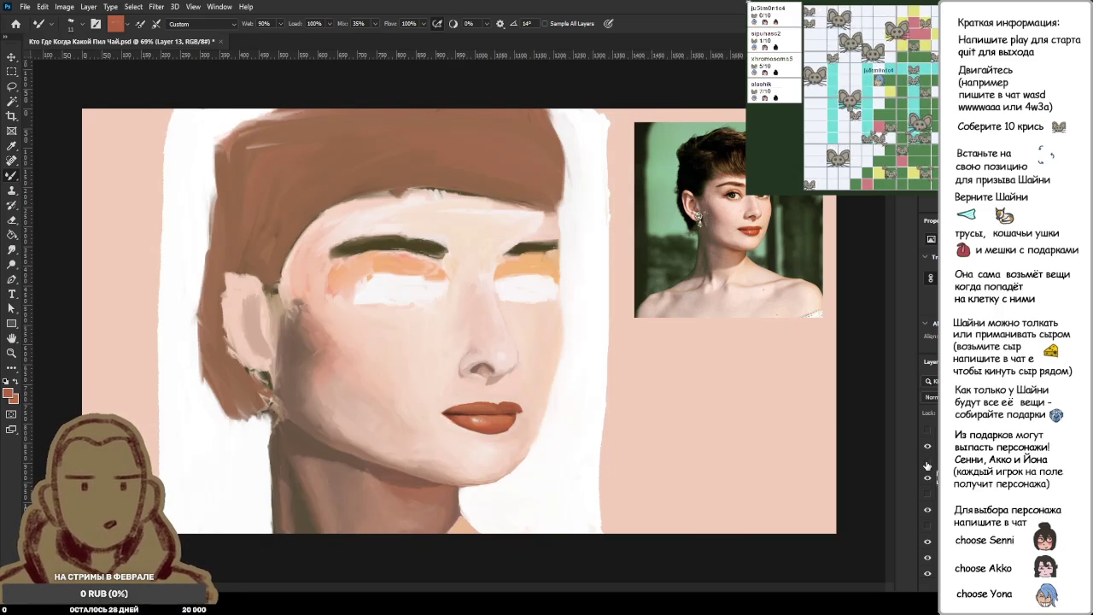
pyautogui.click(927, 465)
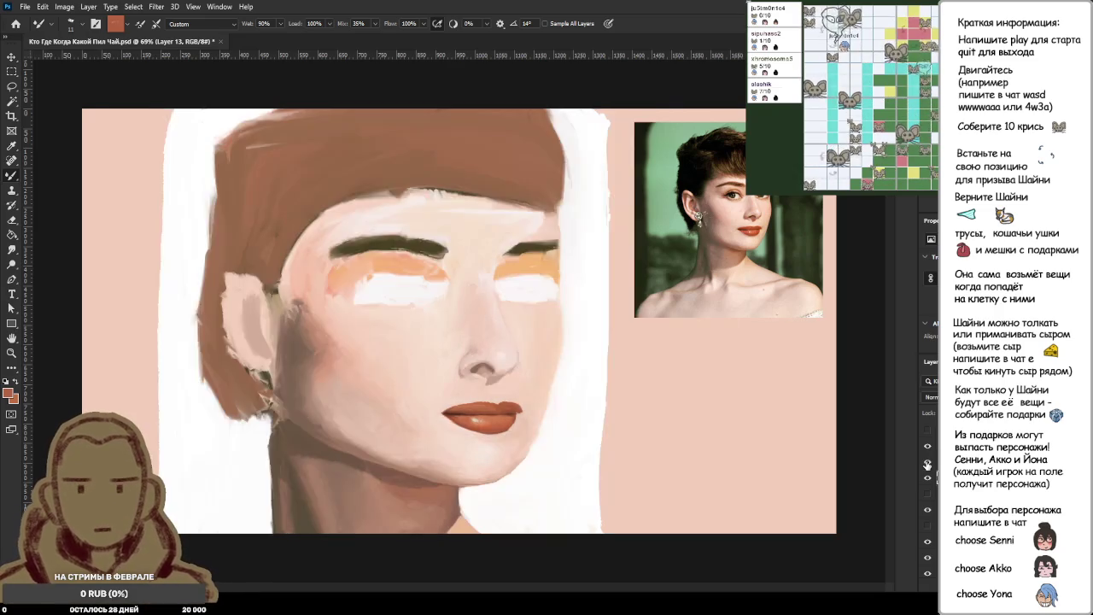
pyautogui.click(927, 464)
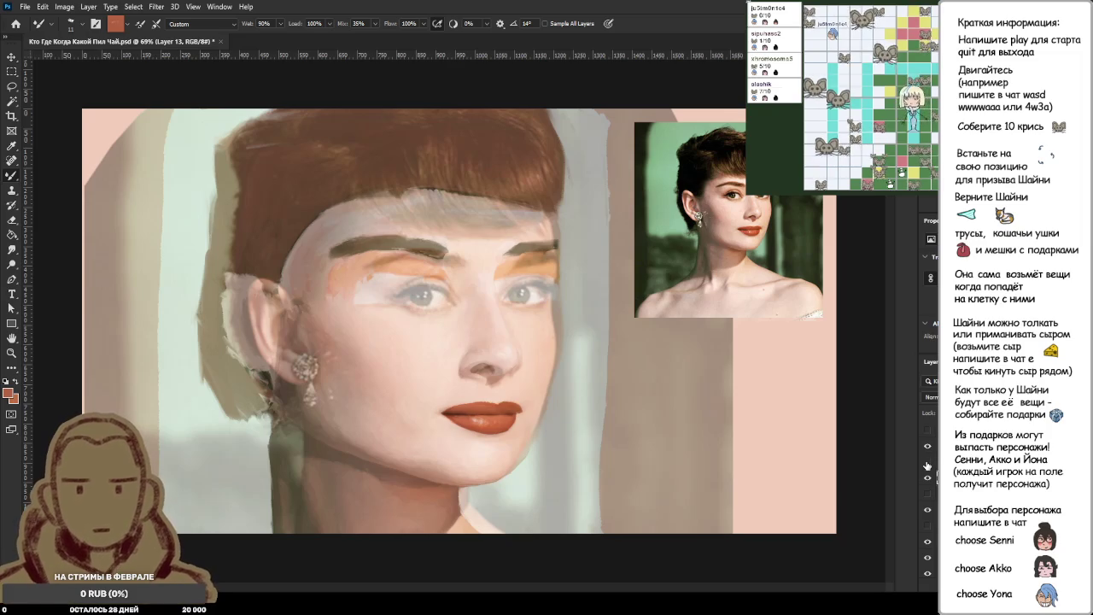
pyautogui.click(928, 465)
pyautogui.click(928, 465)
pyautogui.click(927, 465)
pyautogui.click(928, 465)
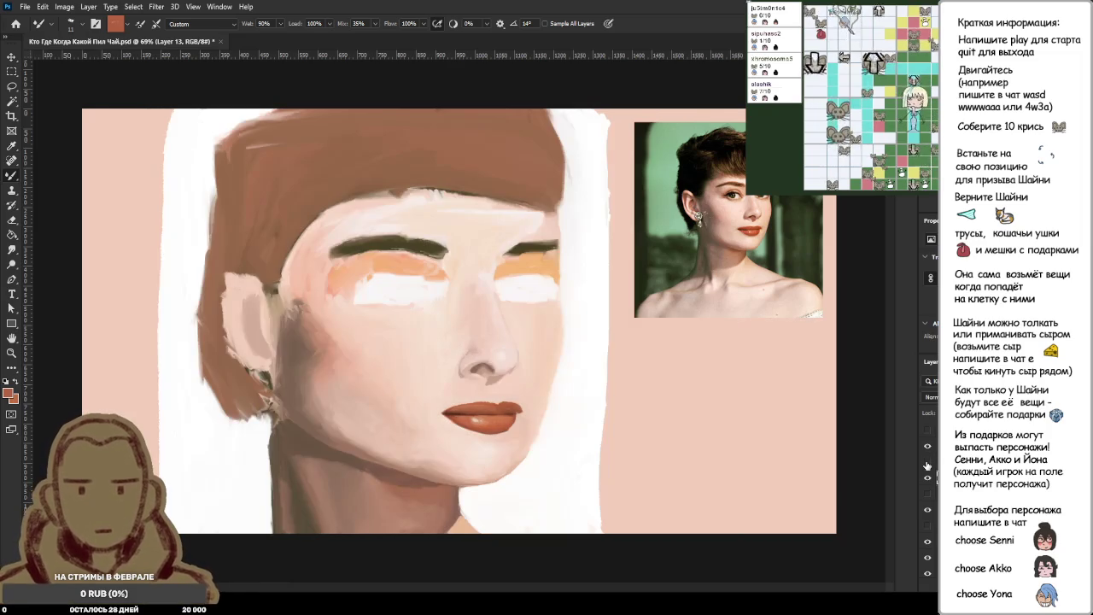
pyautogui.click(928, 464)
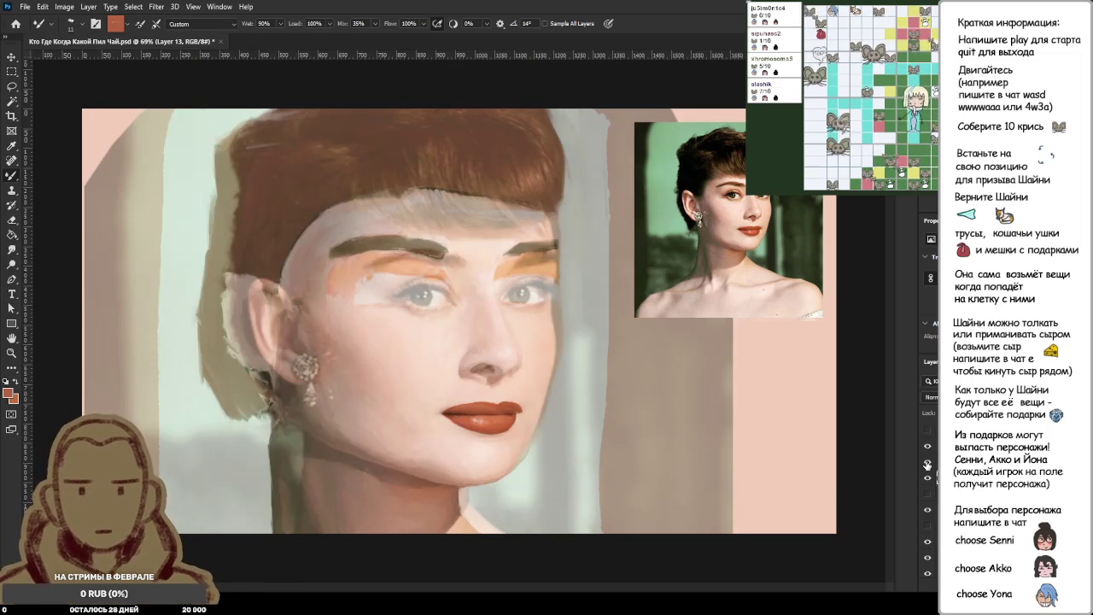
pyautogui.click(928, 464)
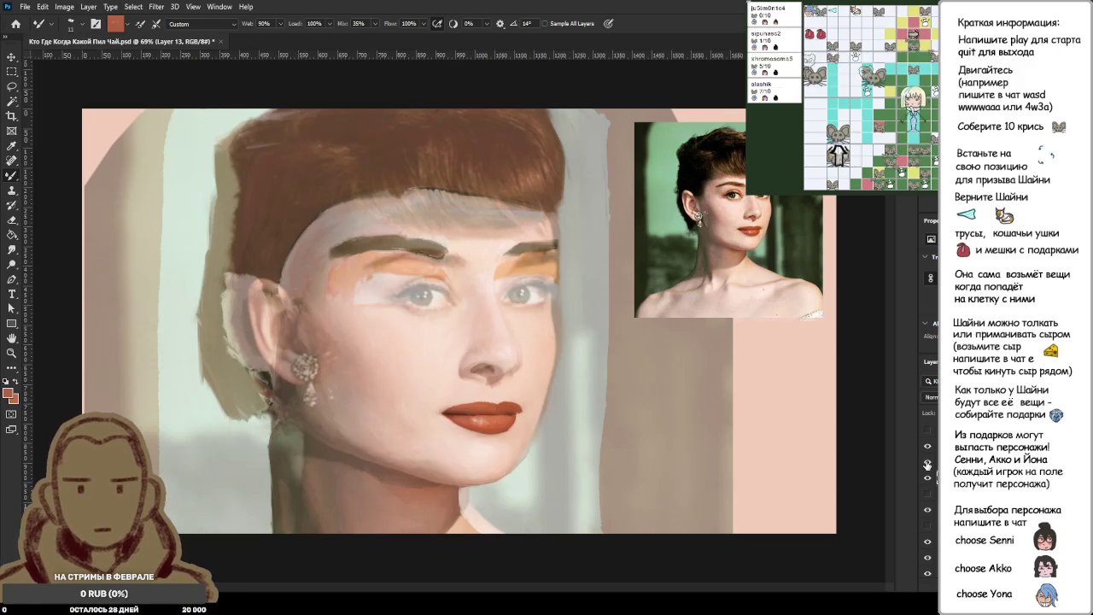
pyautogui.click(927, 463)
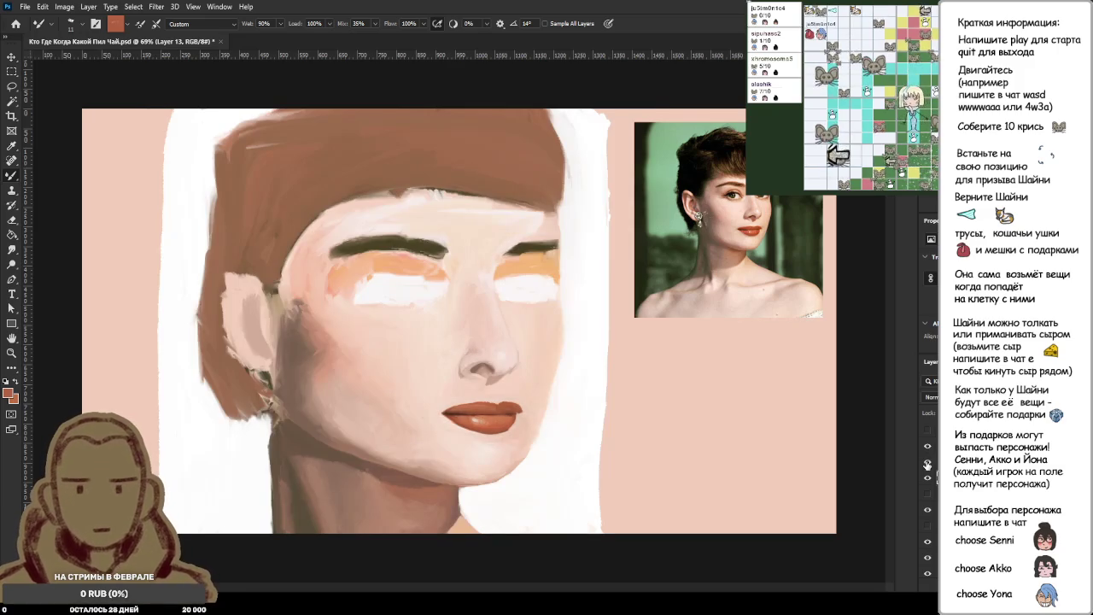
pyautogui.click(928, 463)
pyautogui.click(928, 463)
pyautogui.click(928, 463)
pyautogui.click(928, 463)
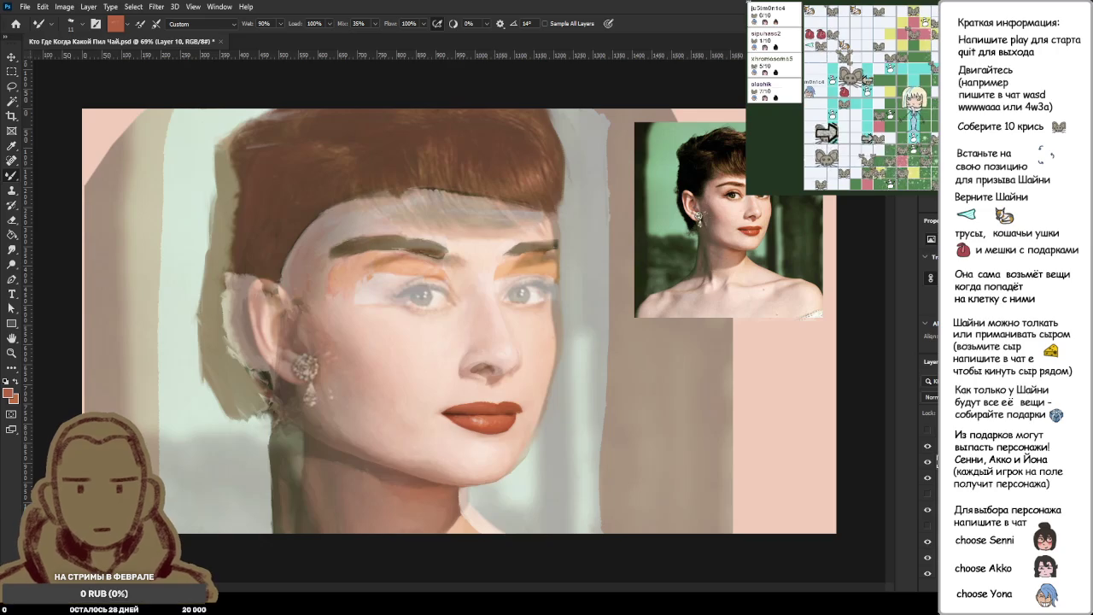
pyautogui.click(927, 462)
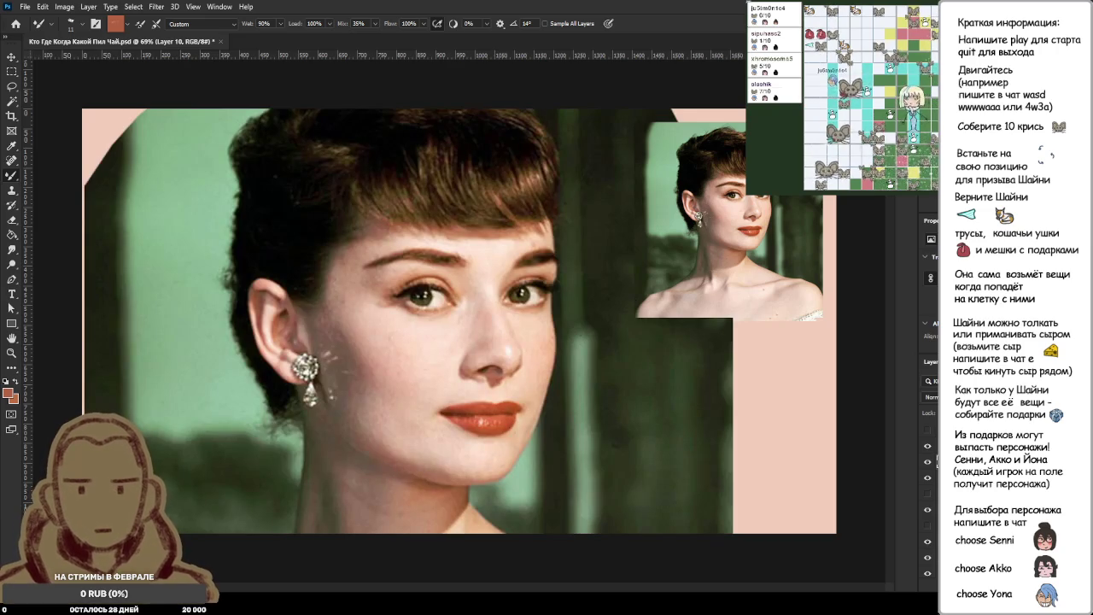
pyautogui.click(927, 462)
pyautogui.click(927, 462)
pyautogui.click(927, 462)
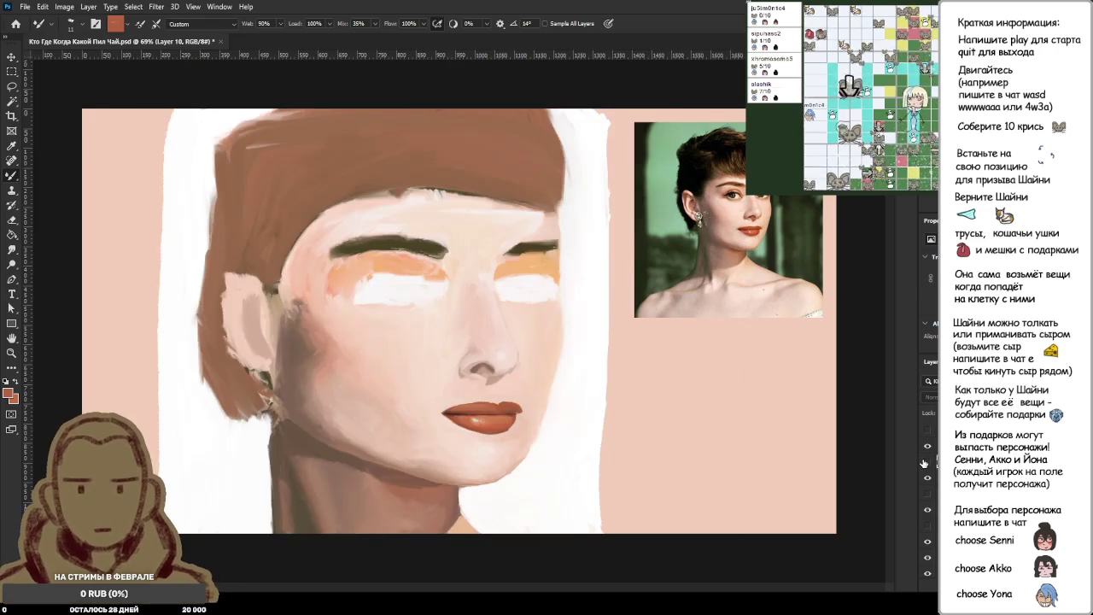
pyautogui.click(927, 462)
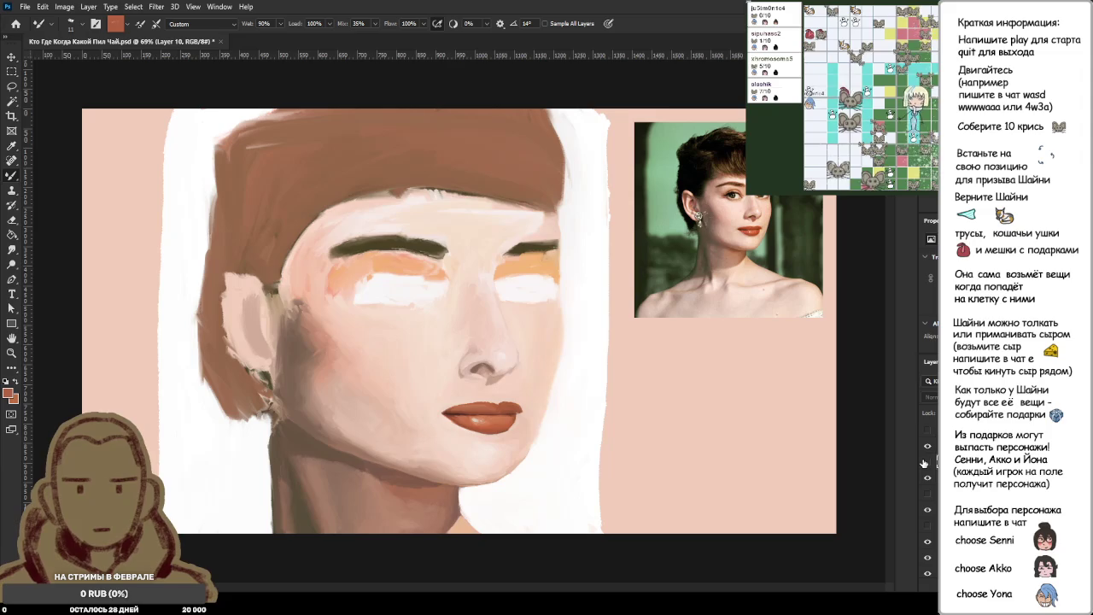
pyautogui.click(928, 463)
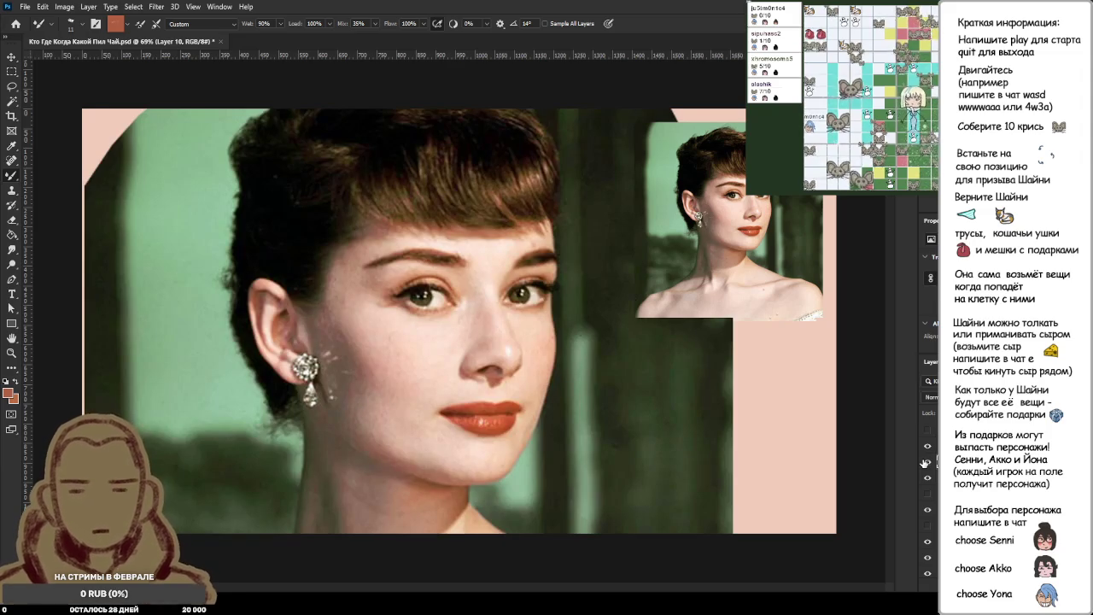
pyautogui.click(927, 462)
pyautogui.moveTo(516, 434)
pyautogui.mouseDown()
pyautogui.moveTo(572, 405)
pyautogui.moveTo(796, 362)
pyautogui.mouseUp()
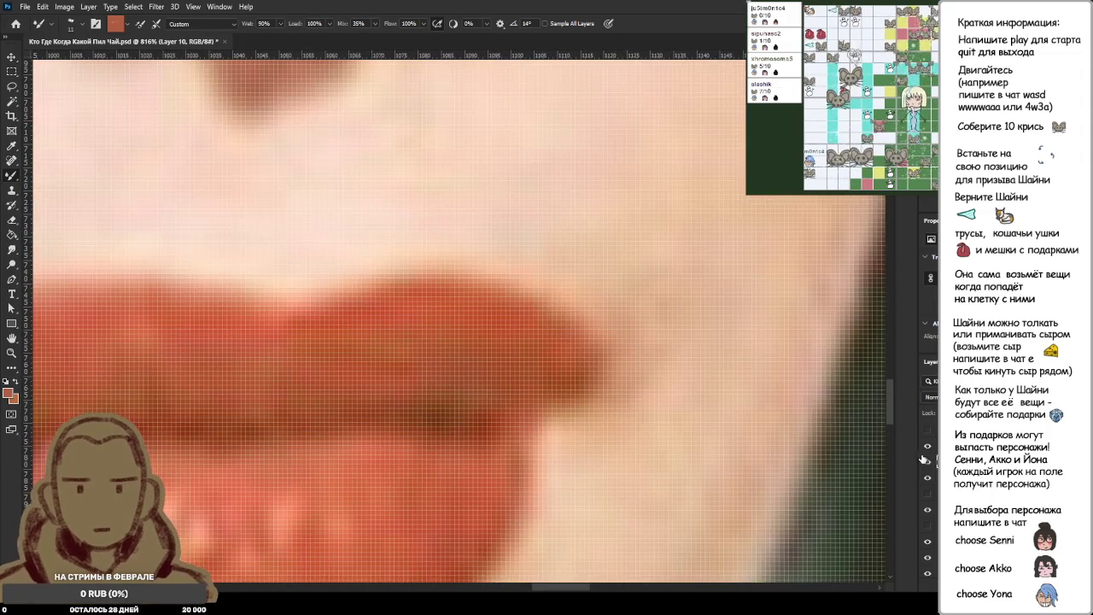
# Hide the reference layer and sample the pale skin tone beside the lips.
pyautogui.click(928, 462)
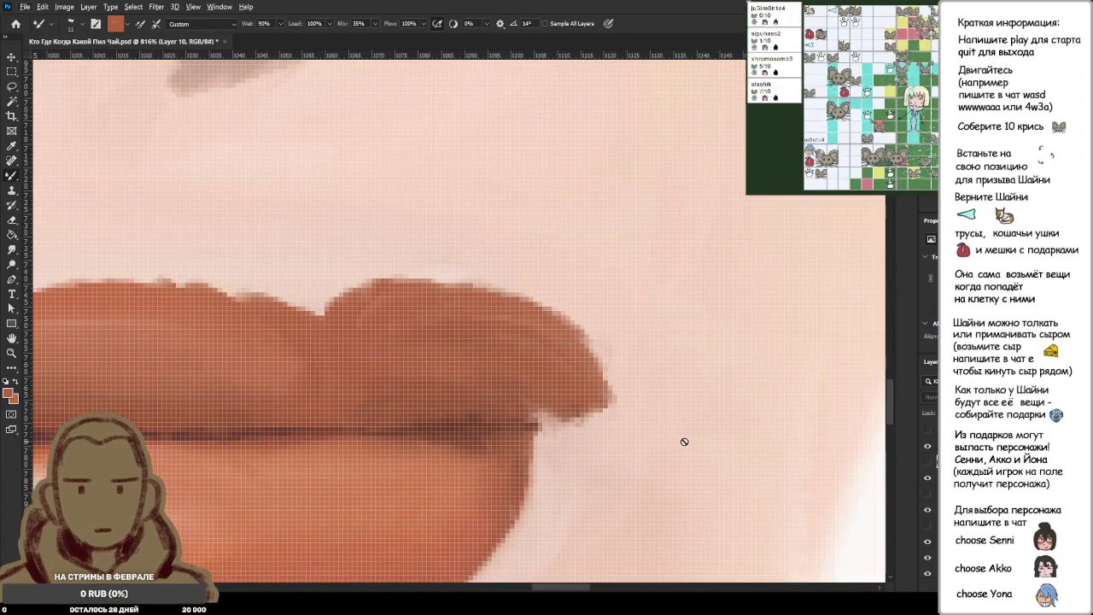
pyautogui.keyDown('alt'); pyautogui.click(575, 436); pyautogui.keyUp('alt')
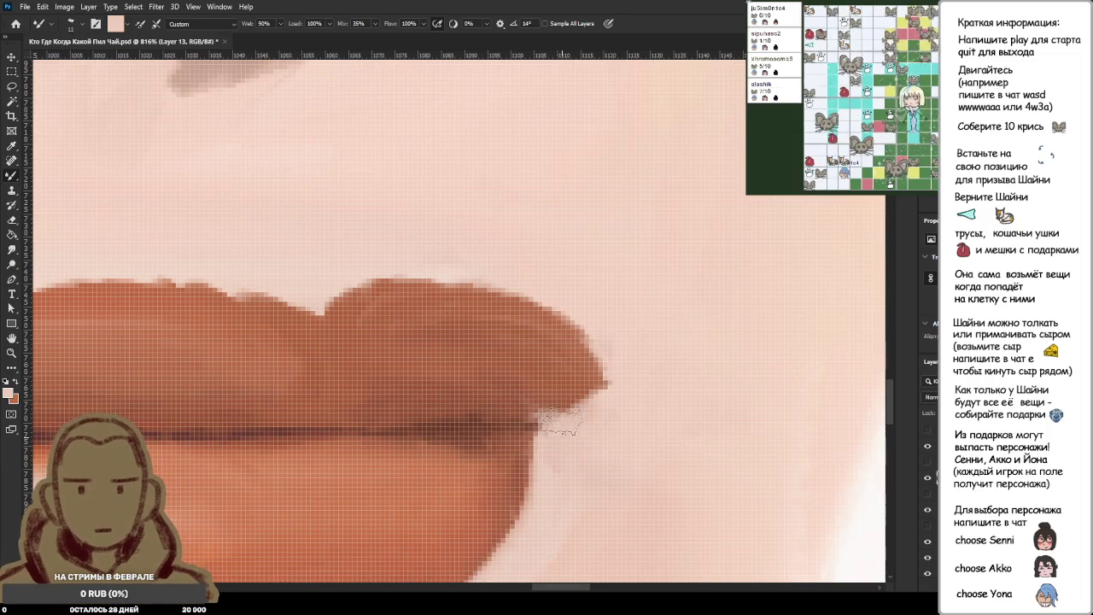
pyautogui.click(929, 462)
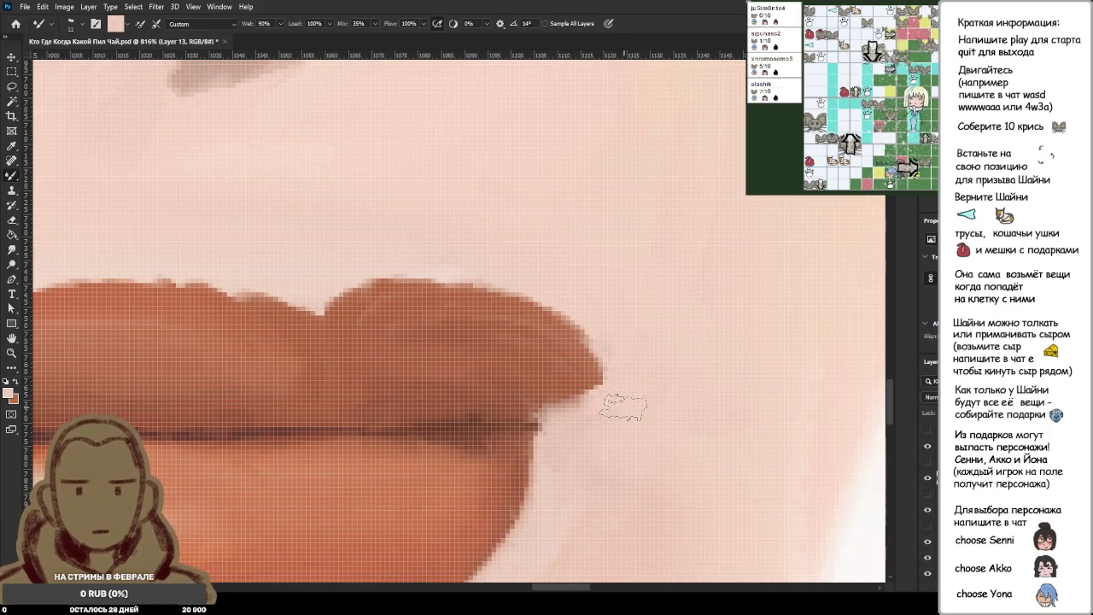
pyautogui.scroll(-3, 623, 408)
pyautogui.scroll(-2, 628, 408)
pyautogui.scroll(-2, 632, 407)
pyautogui.scroll(-2, 636, 408)
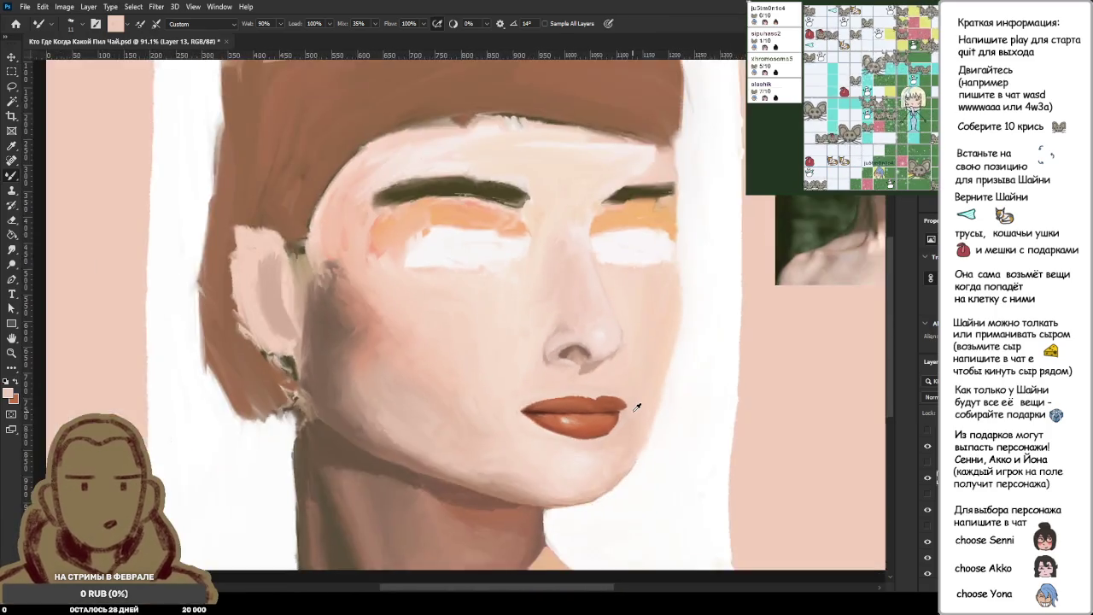
pyautogui.scroll(-3, 636, 407)
pyautogui.scroll(5, 530, 393)
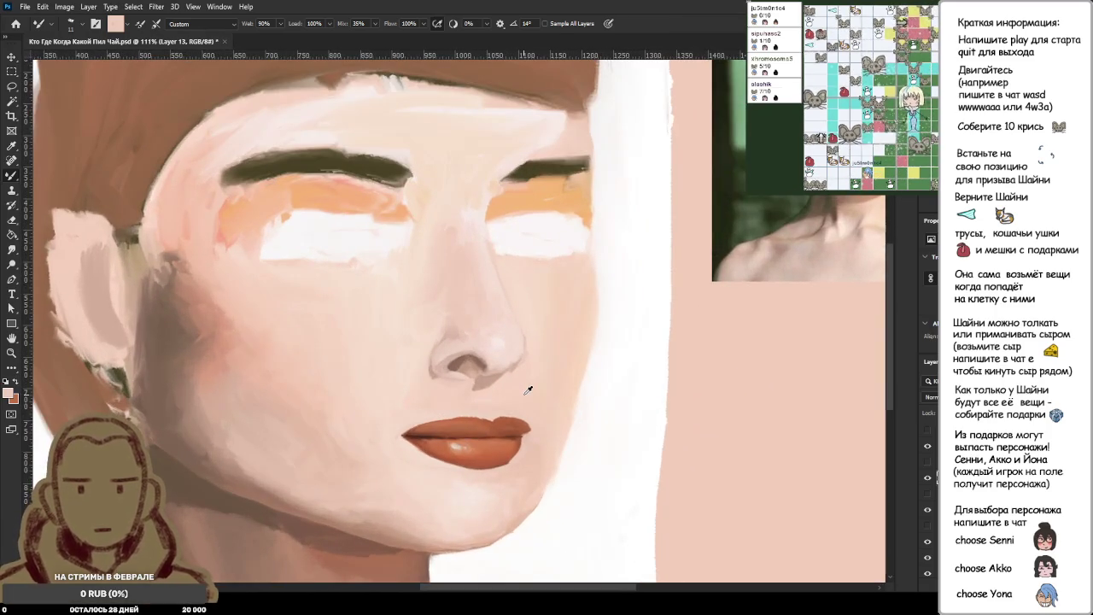
pyautogui.scroll(-2, 529, 390)
pyautogui.scroll(2, 529, 390)
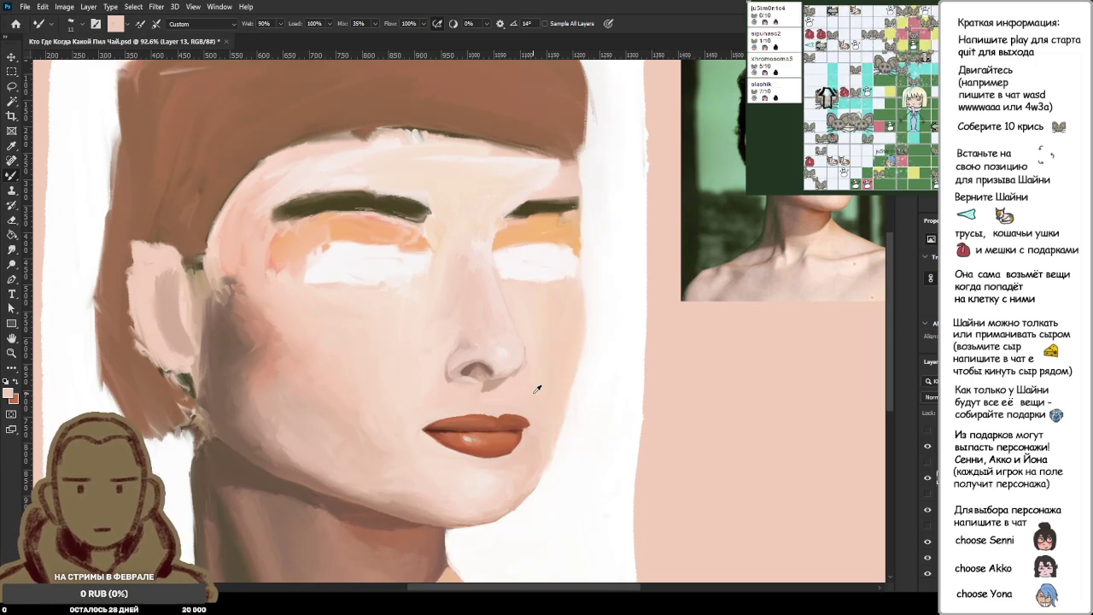
pyautogui.scroll(-3, 539, 390)
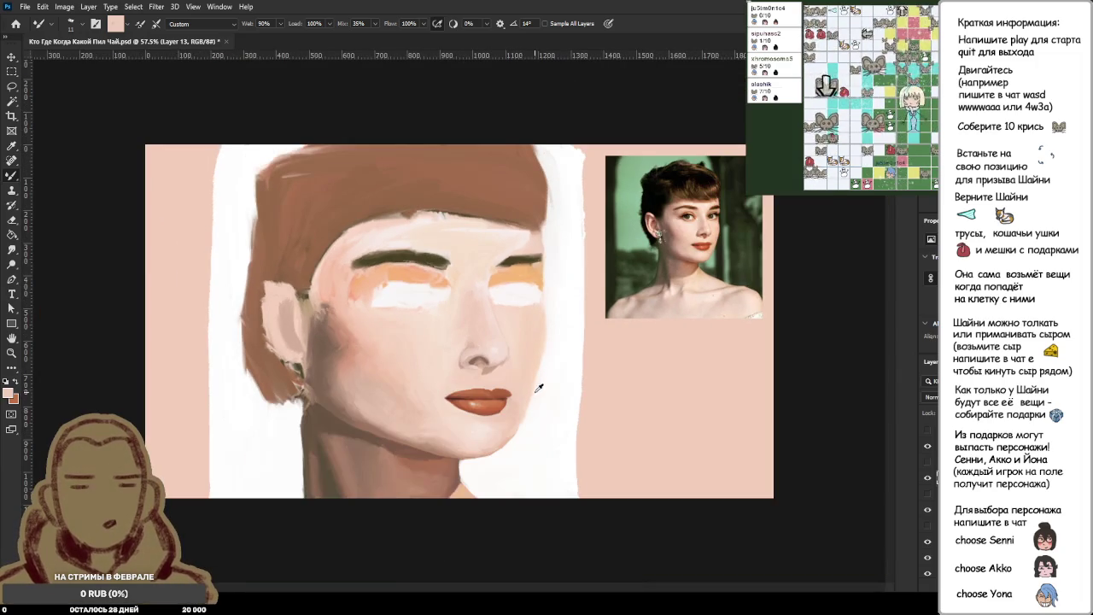
pyautogui.scroll(1, 533, 391)
pyautogui.scroll(1, 533, 390)
pyautogui.scroll(1, 532, 391)
pyautogui.scroll(2, 532, 390)
pyautogui.scroll(-2, 532, 390)
pyautogui.scroll(-1, 533, 390)
pyautogui.scroll(-1, 532, 391)
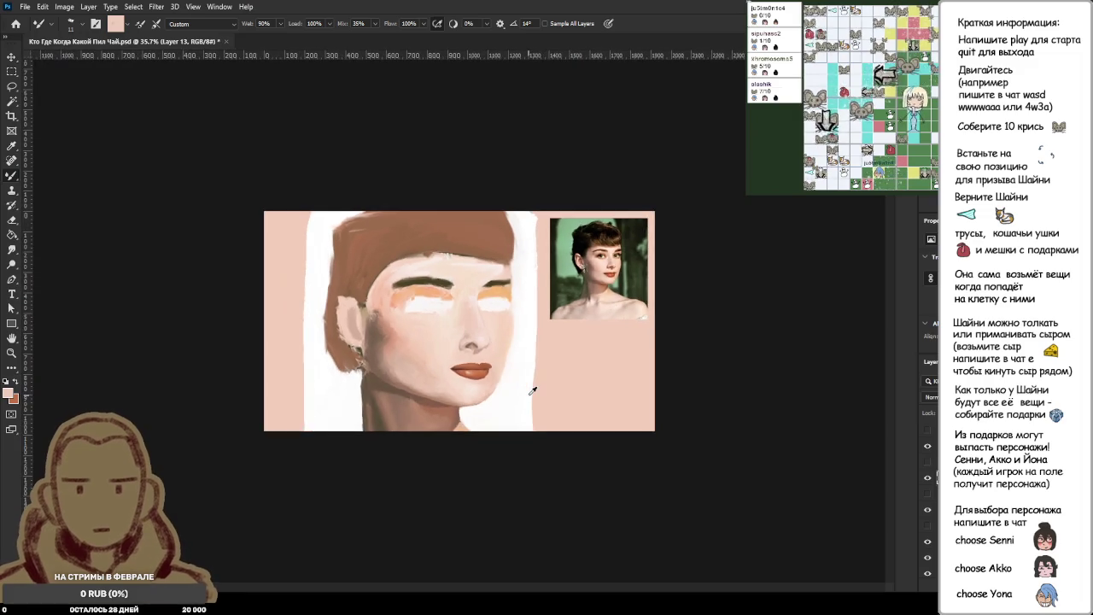
pyautogui.scroll(-1, 532, 391)
pyautogui.scroll(2, 530, 389)
pyautogui.scroll(2, 528, 386)
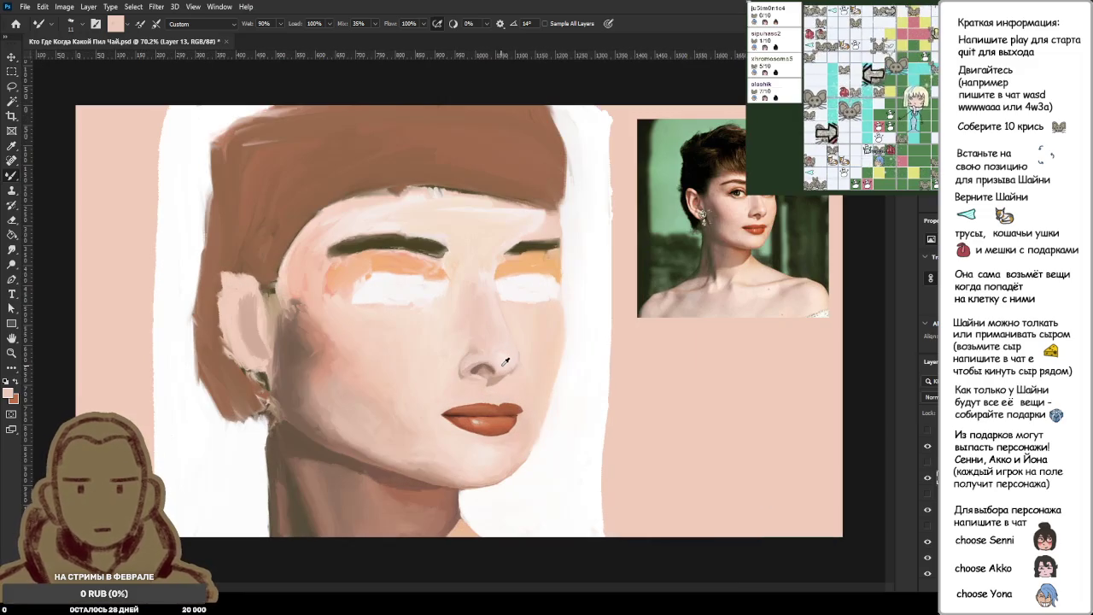
pyautogui.scroll(1, 519, 376)
pyautogui.scroll(-1, 519, 376)
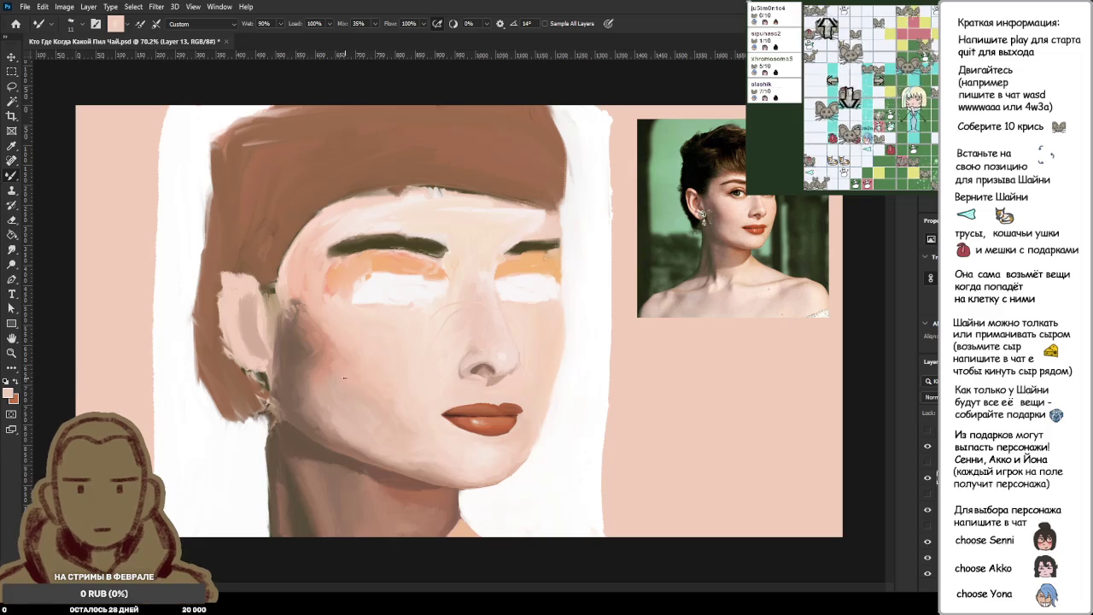
pyautogui.moveTo(333, 365); pyautogui.dragTo(244, 512)
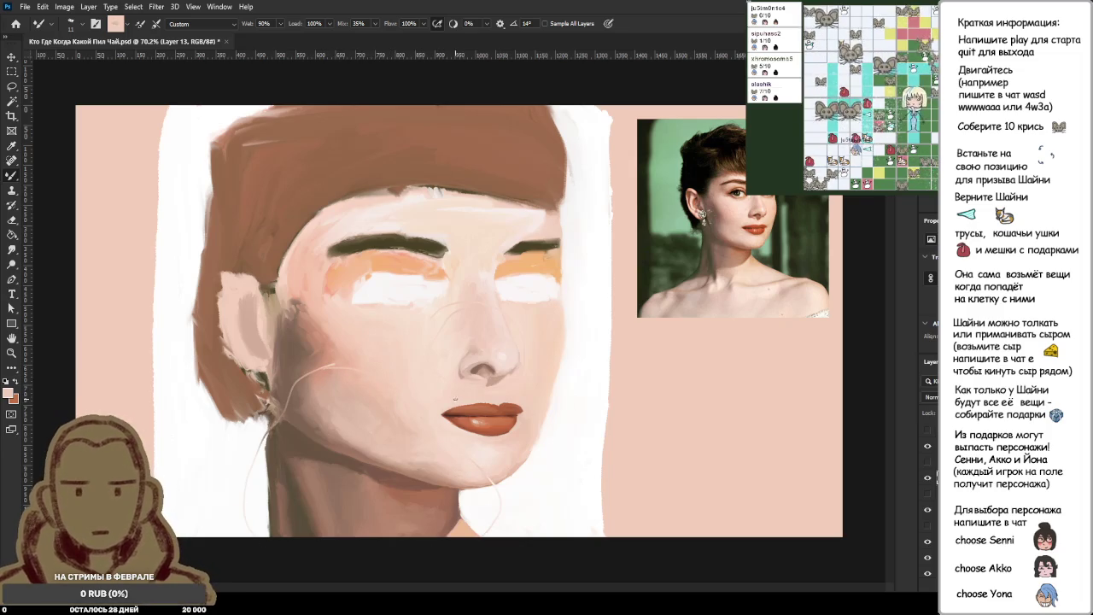
pyautogui.moveTo(536, 408); pyautogui.dragTo(511, 473)
pyautogui.moveTo(440, 463); pyautogui.dragTo(547, 484)
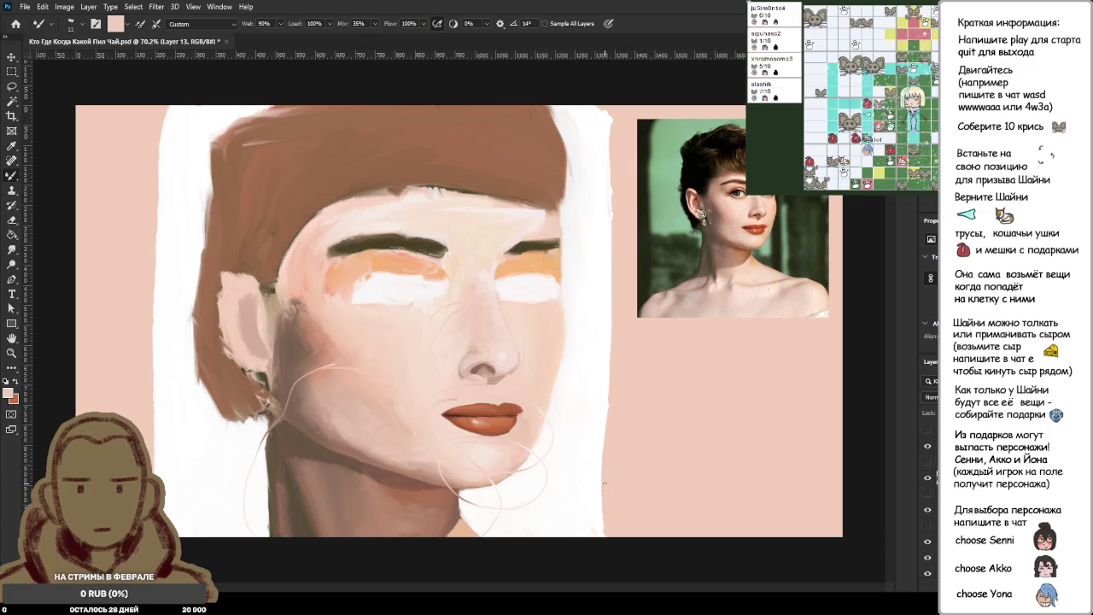
pyautogui.hotkey('ctrl', 'z')
pyautogui.hotkey('ctrl', 'z')
pyautogui.hotkey('ctrl', 'z')
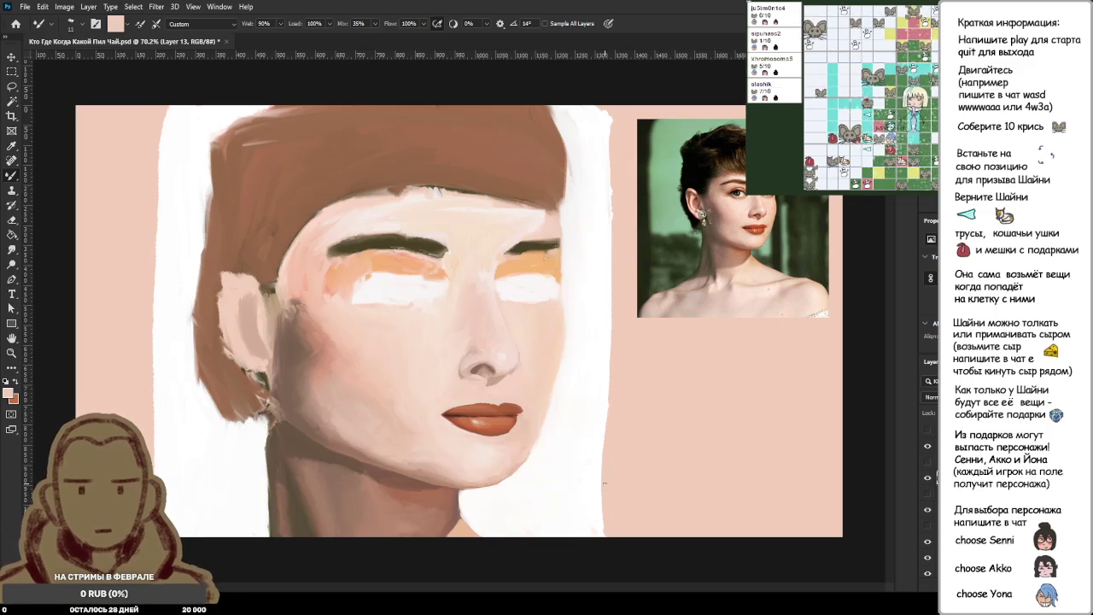
pyautogui.scroll(2, 533, 432)
# Zoom onto the lips and sample their orange-brown upper-lip colour for painting.
pyautogui.scroll(1, 483, 427)
pyautogui.scroll(1, 483, 420)
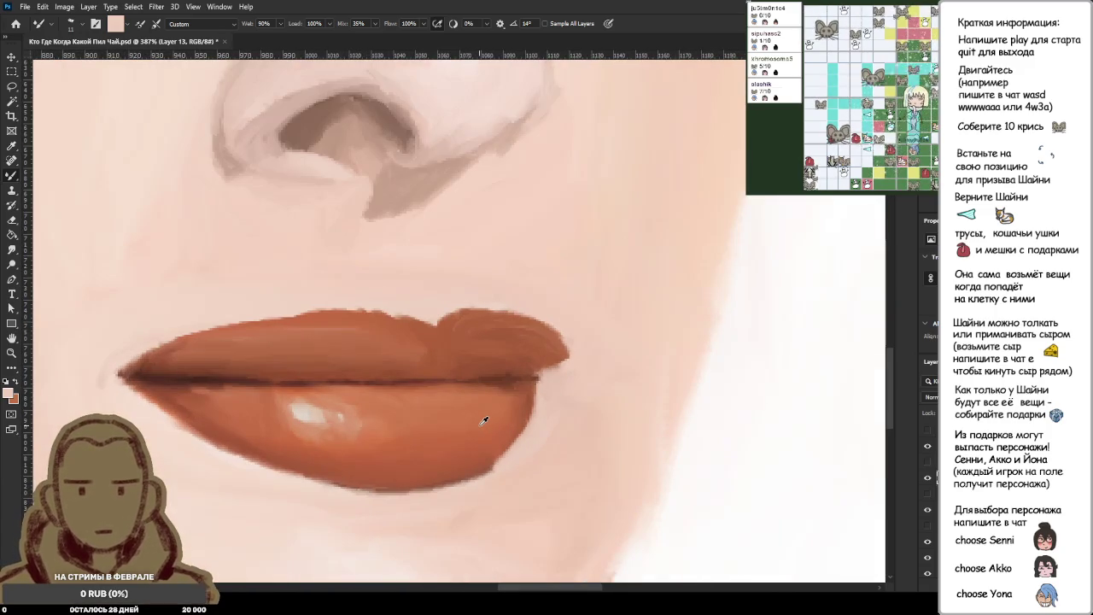
pyautogui.scroll(-2, 485, 417)
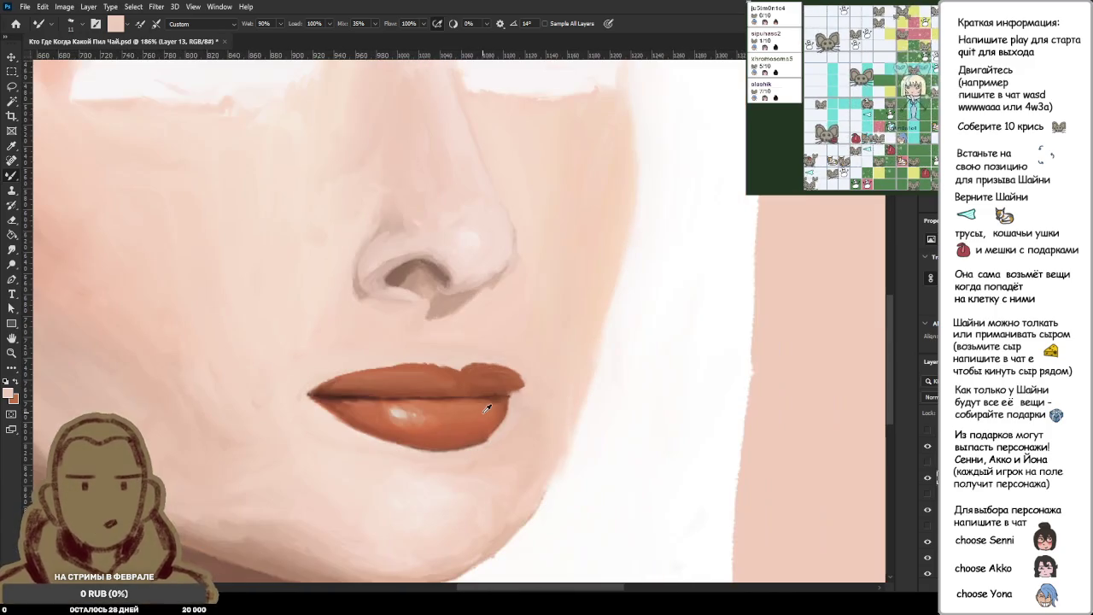
pyautogui.scroll(-2, 487, 409)
pyautogui.scroll(-1, 487, 409)
pyautogui.scroll(1, 492, 411)
pyautogui.scroll(1, 514, 412)
pyautogui.scroll(3, 514, 413)
pyautogui.scroll(1, 514, 412)
pyautogui.keyDown('alt'); pyautogui.click(485, 402); pyautogui.keyUp('alt')
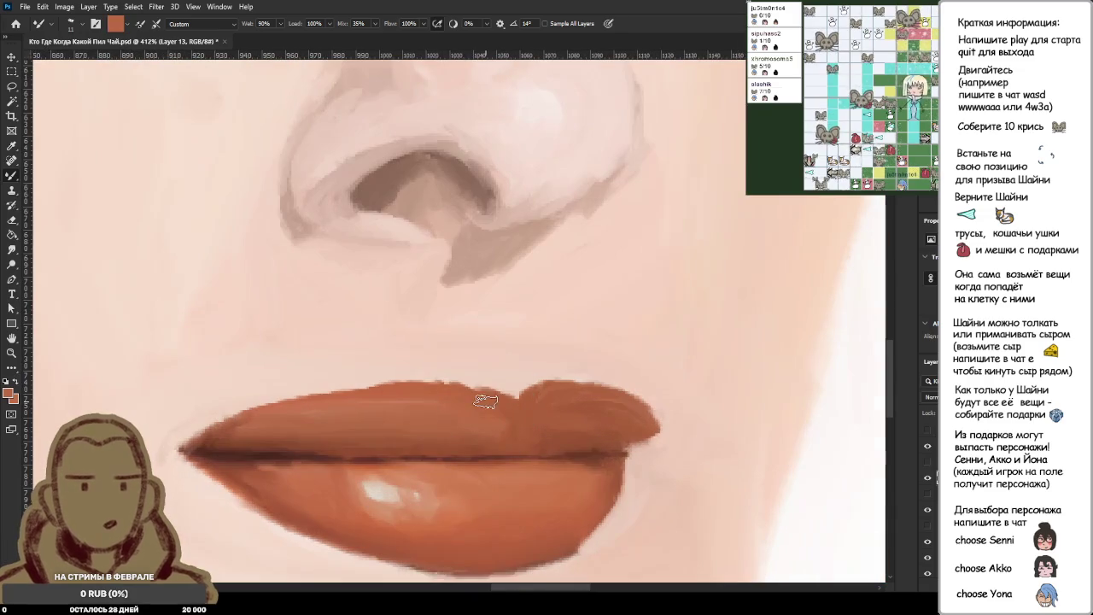
pyautogui.keyDown('alt'); pyautogui.click(406, 392); pyautogui.keyUp('alt')
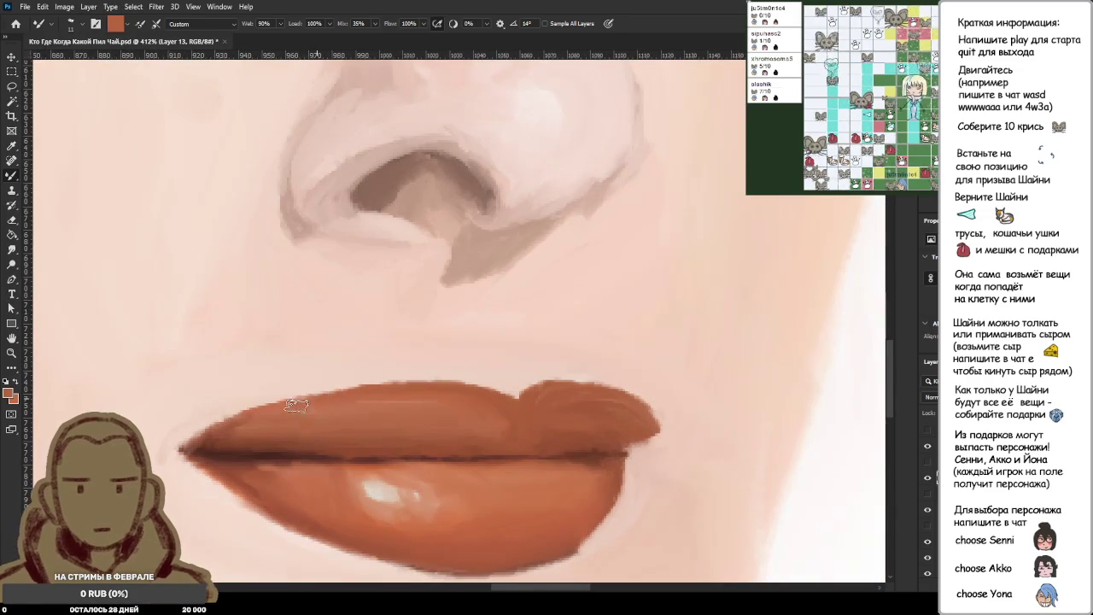
pyautogui.scroll(-2, 299, 403)
pyautogui.scroll(-3, 299, 403)
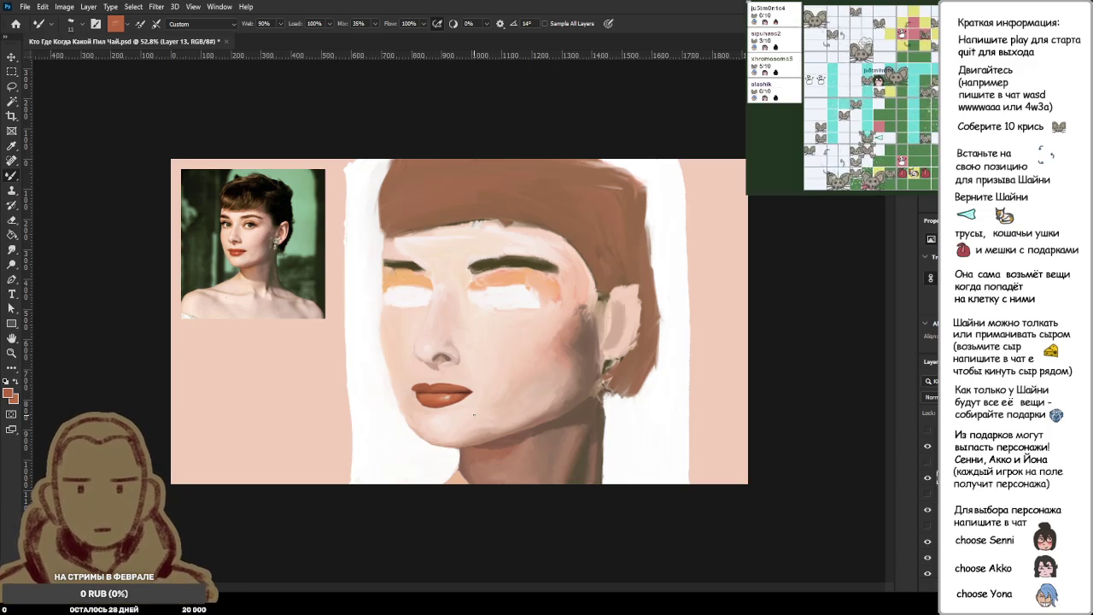
pyautogui.hotkey('ctrl', '+')
pyautogui.scroll(3, 385, 399)
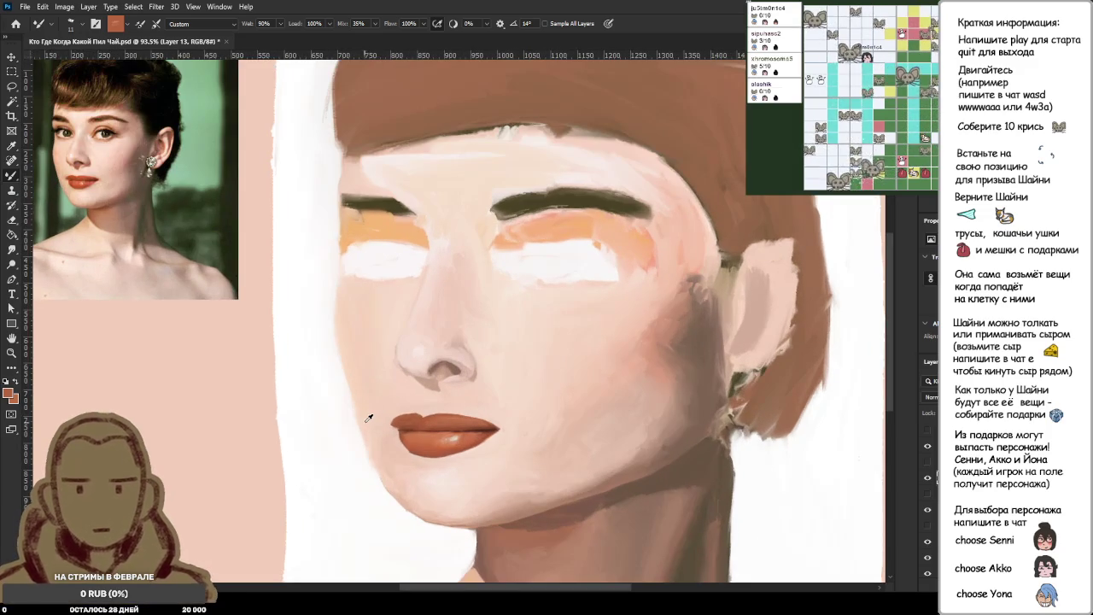
pyautogui.scroll(-1, 367, 420)
pyautogui.scroll(1, 366, 419)
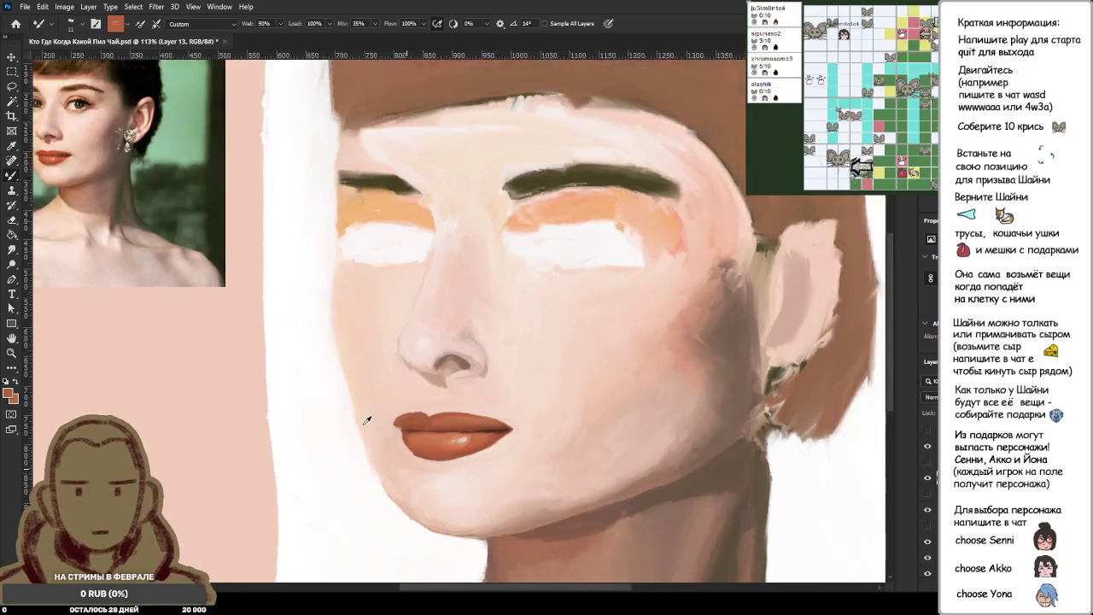
pyautogui.scroll(-2, 367, 420)
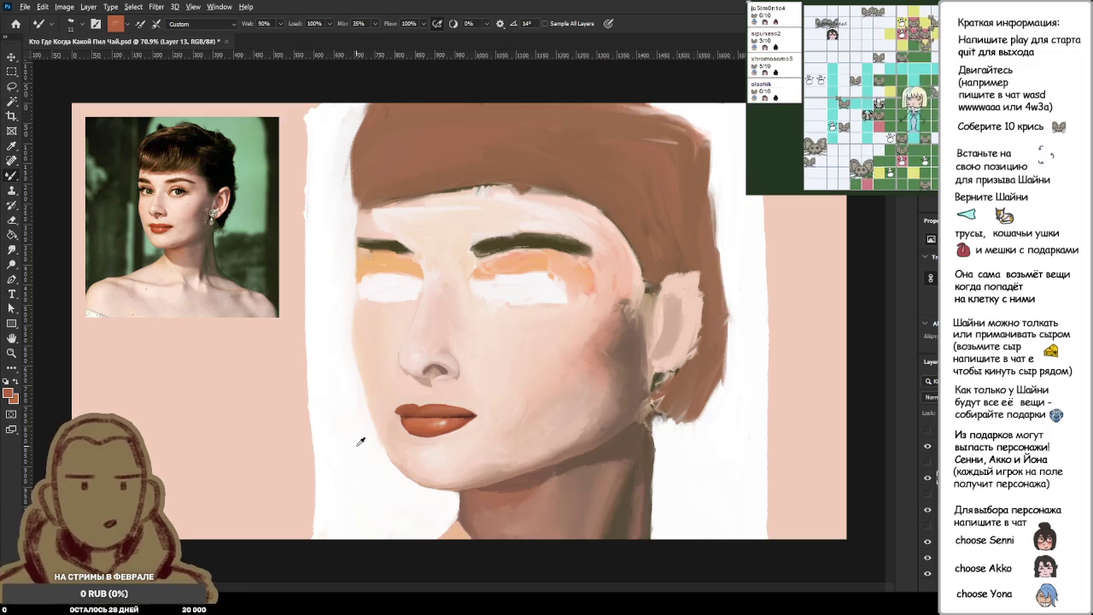
pyautogui.scroll(3, 368, 435)
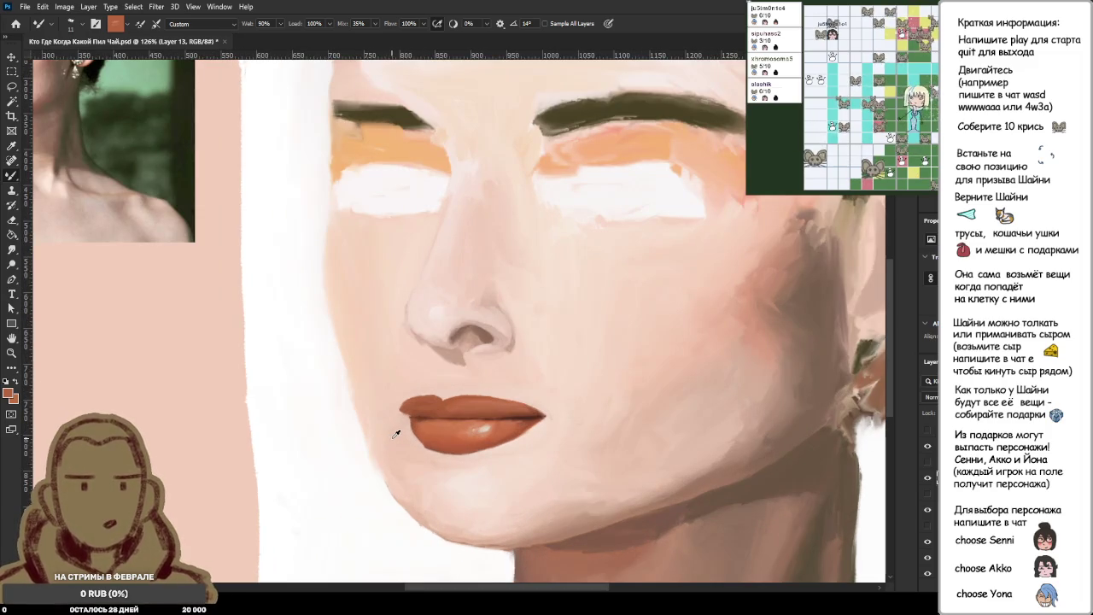
pyautogui.scroll(3, 398, 422)
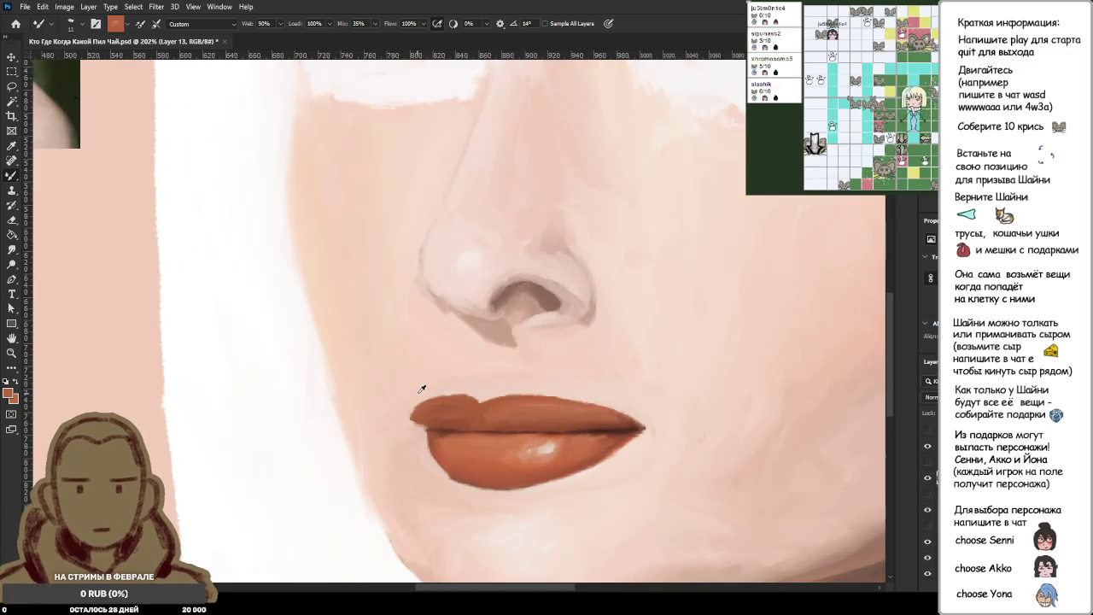
pyautogui.scroll(-2, 420, 393)
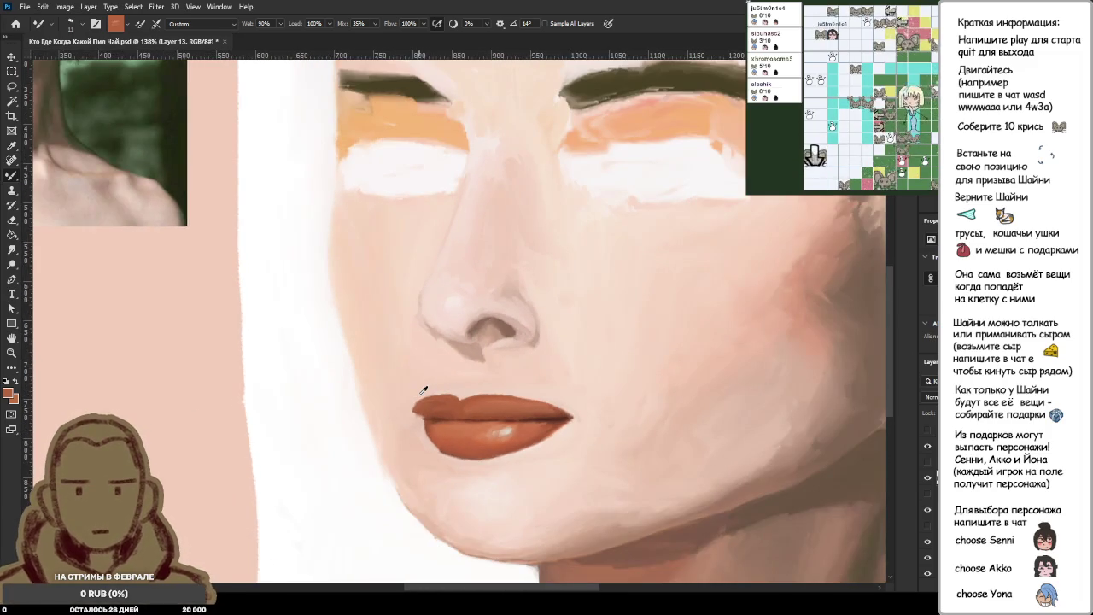
pyautogui.scroll(-1, 423, 390)
pyautogui.scroll(2, 422, 390)
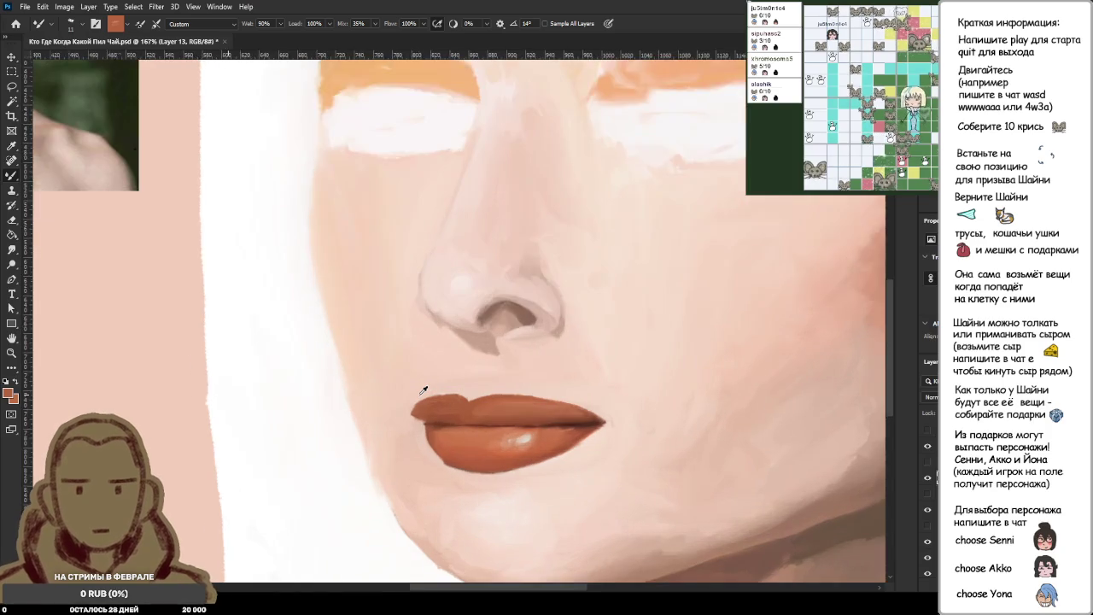
pyautogui.scroll(3, 422, 390)
pyautogui.scroll(-1, 423, 391)
pyautogui.scroll(-3, 423, 390)
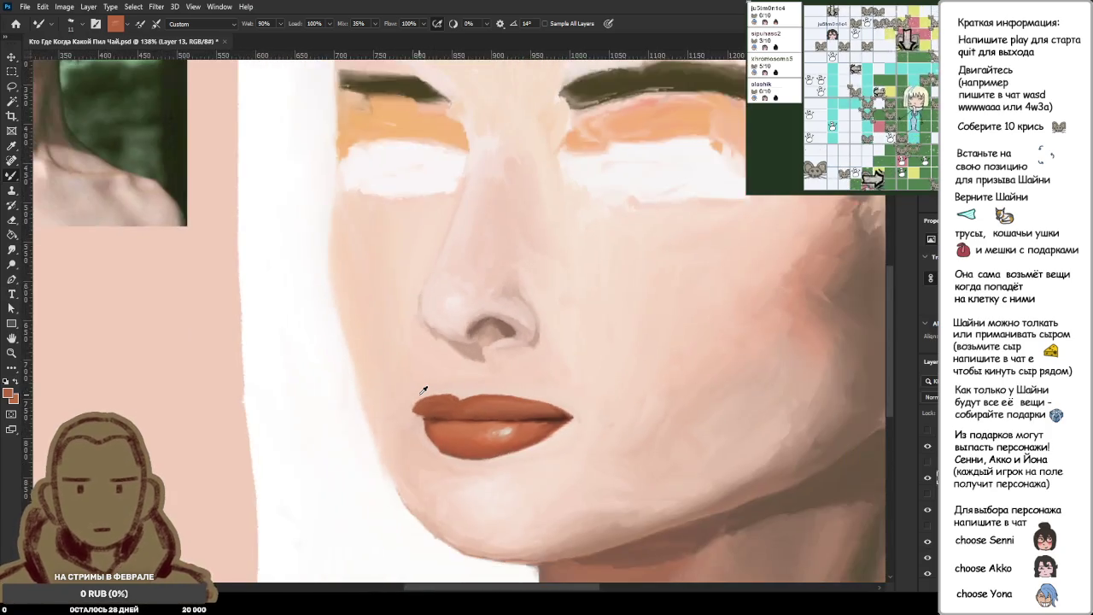
pyautogui.scroll(-3, 423, 390)
pyautogui.scroll(1, 423, 391)
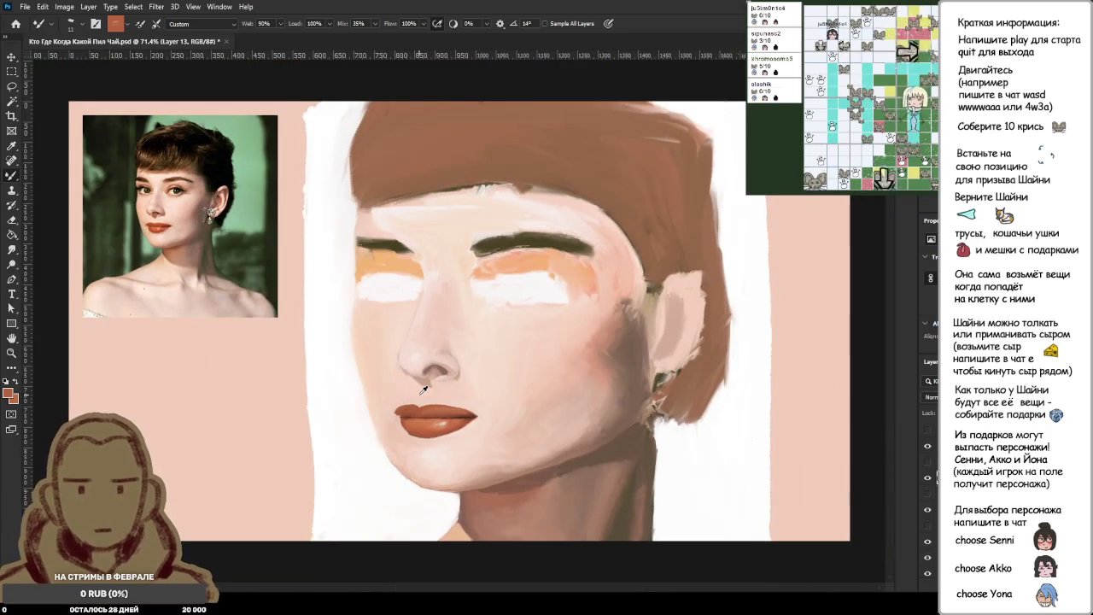
pyautogui.scroll(1, 423, 391)
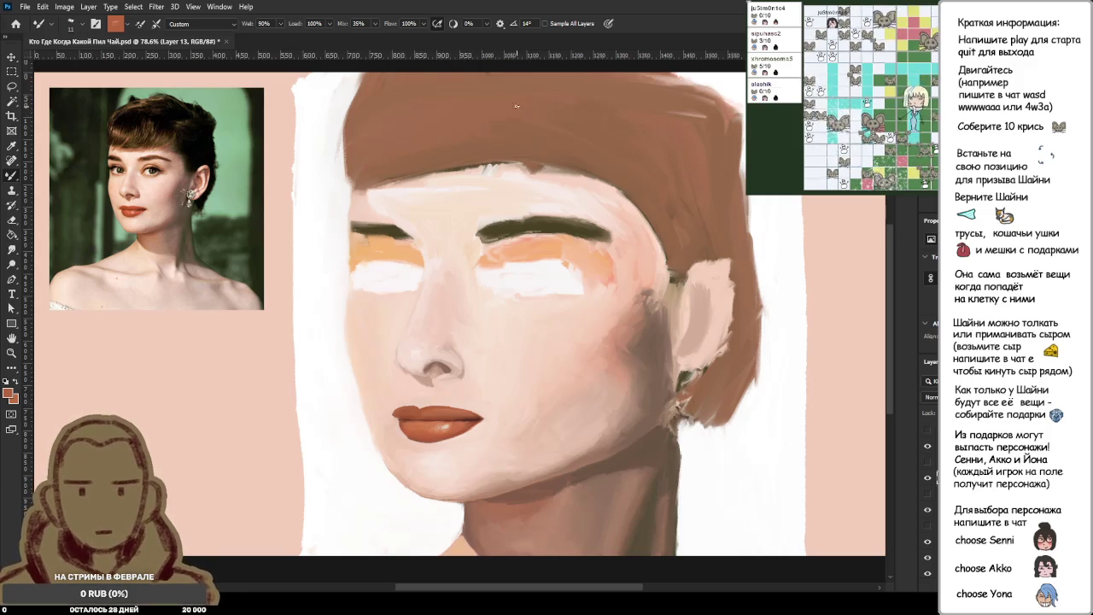
pyautogui.scroll(2, 418, 413)
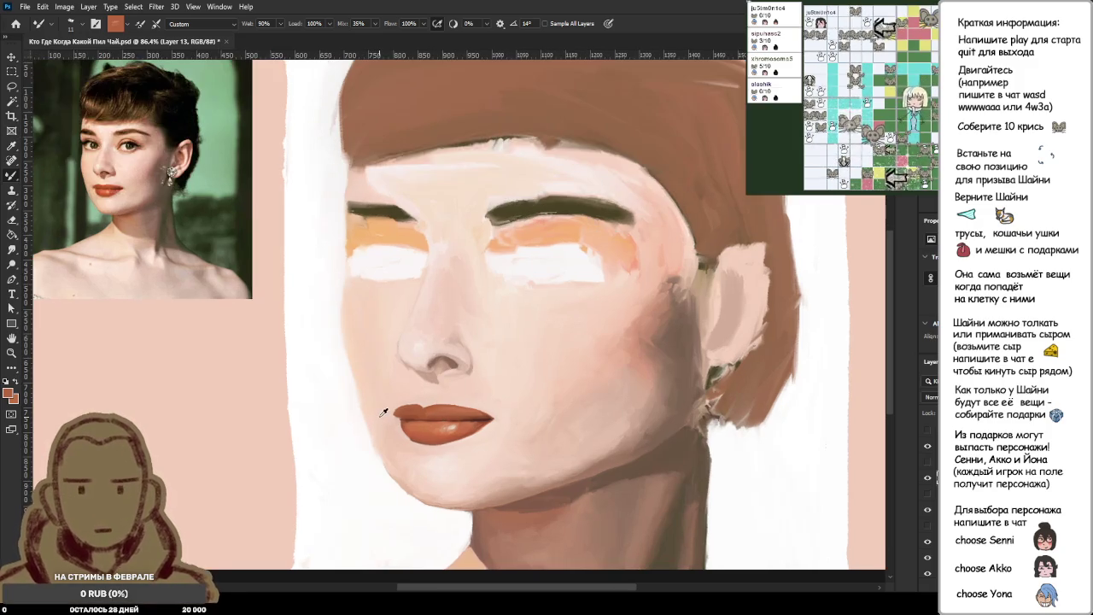
pyautogui.scroll(2, 419, 412)
pyautogui.scroll(2, 427, 414)
pyautogui.scroll(2, 440, 421)
pyautogui.scroll(1, 441, 421)
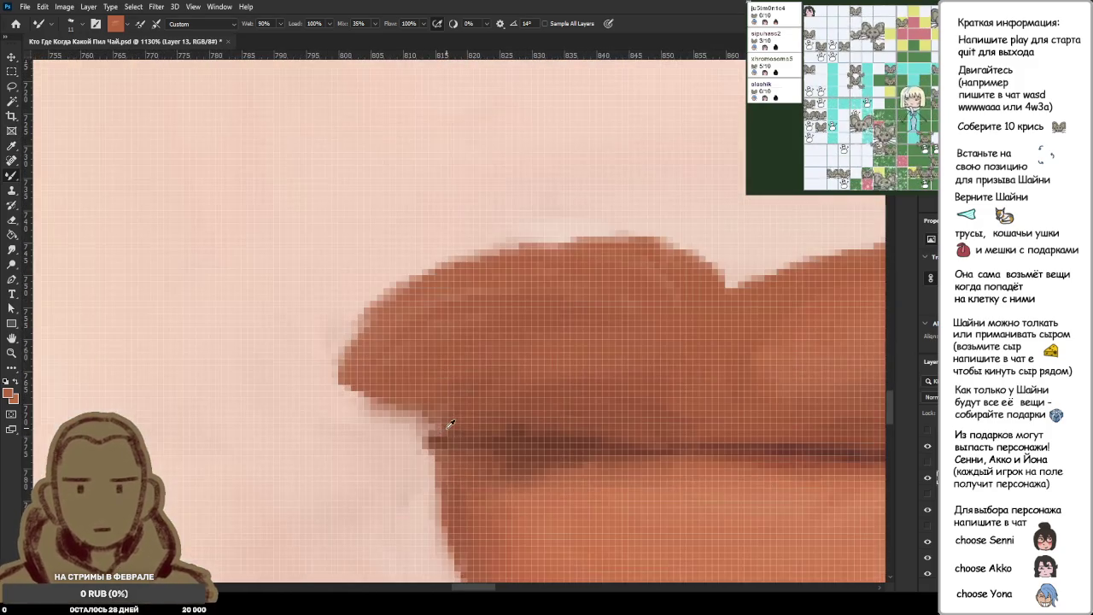
pyautogui.scroll(-2, 441, 427)
pyautogui.scroll(-1, 440, 427)
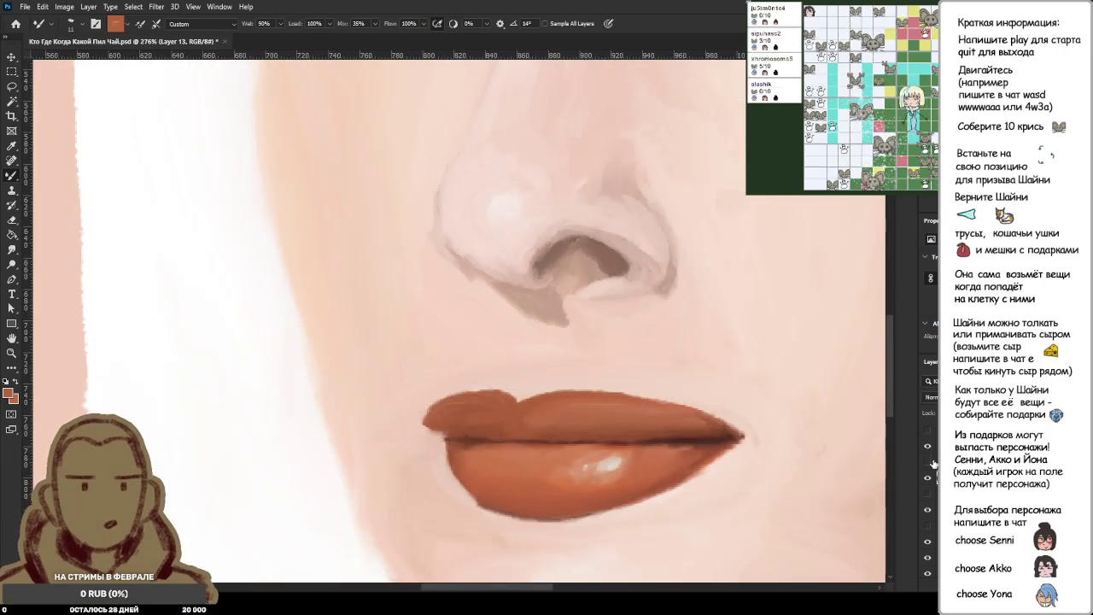
pyautogui.click(928, 461)
pyautogui.click(929, 462)
pyautogui.click(929, 463)
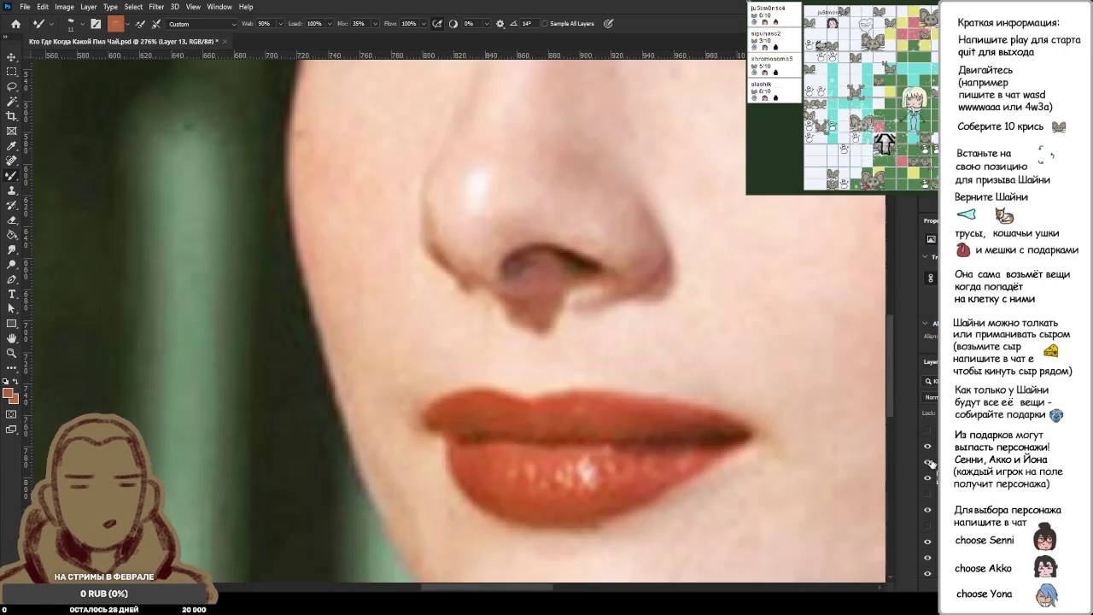
pyautogui.click(929, 462)
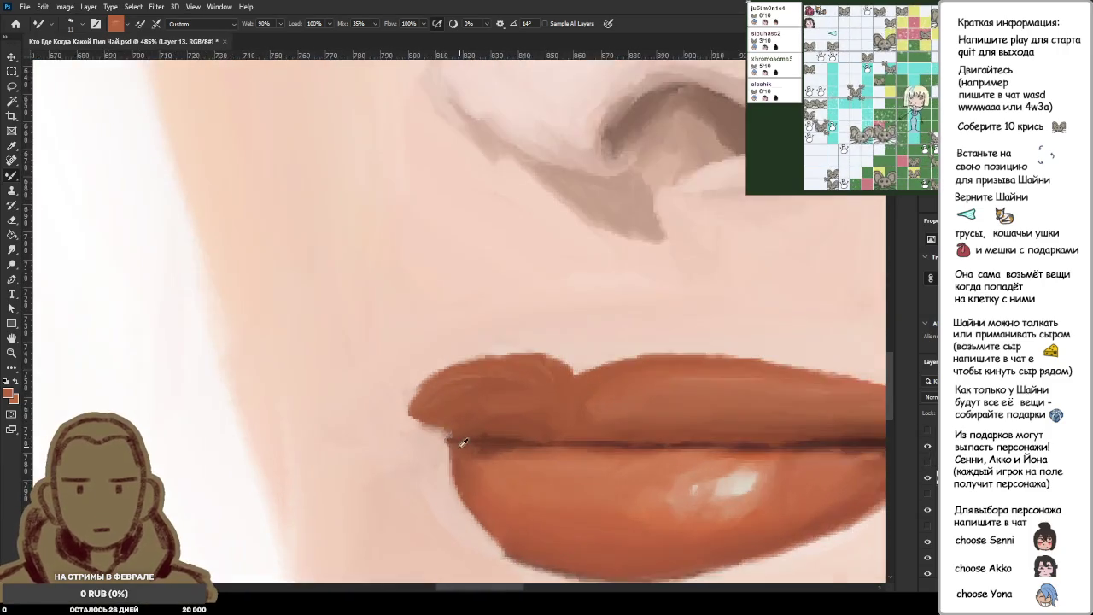
pyautogui.scroll(10, 442, 440)
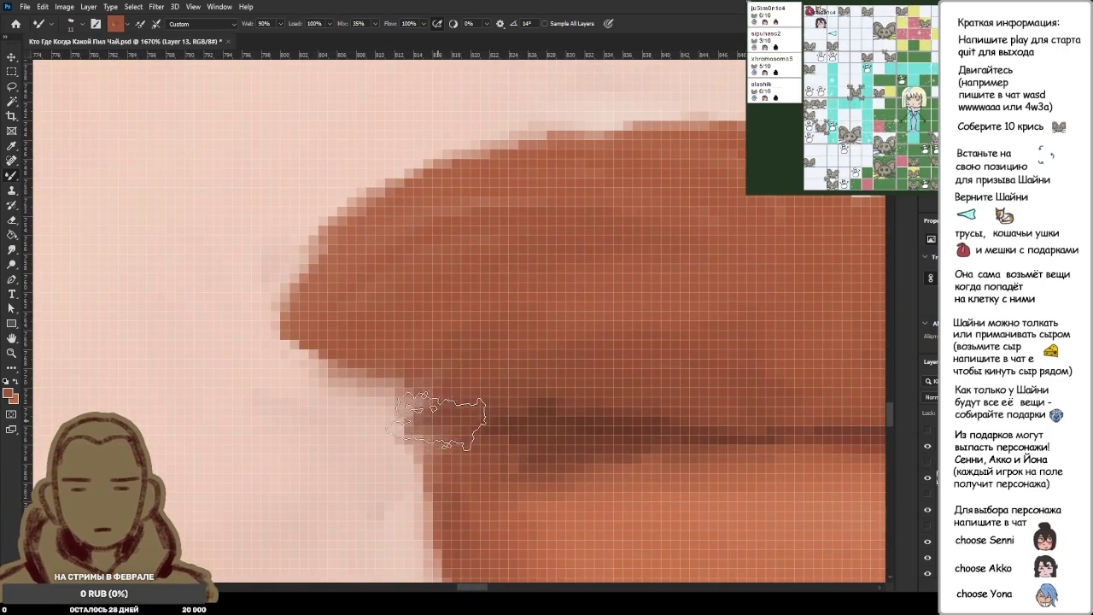
pyautogui.scroll(-4, 459, 434)
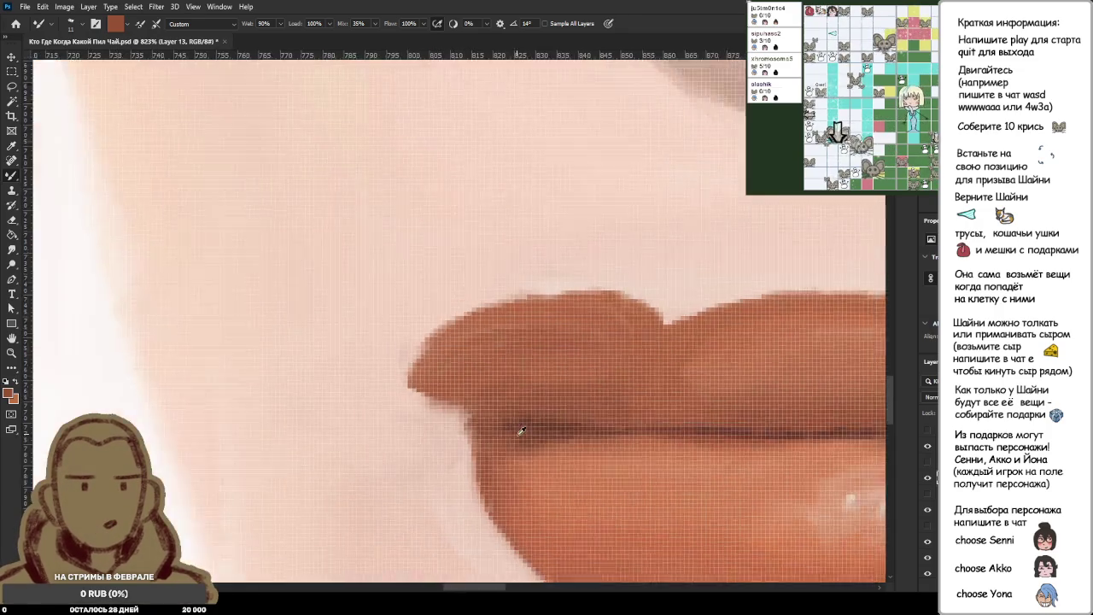
pyautogui.scroll(-6, 518, 429)
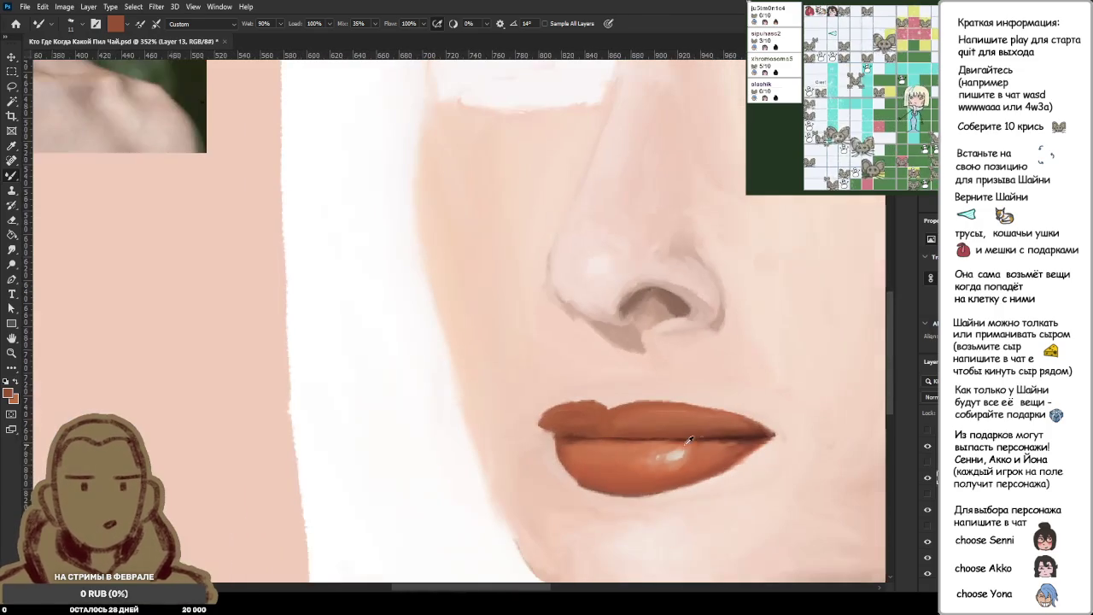
pyautogui.click(929, 463)
pyautogui.click(929, 464)
pyautogui.click(928, 464)
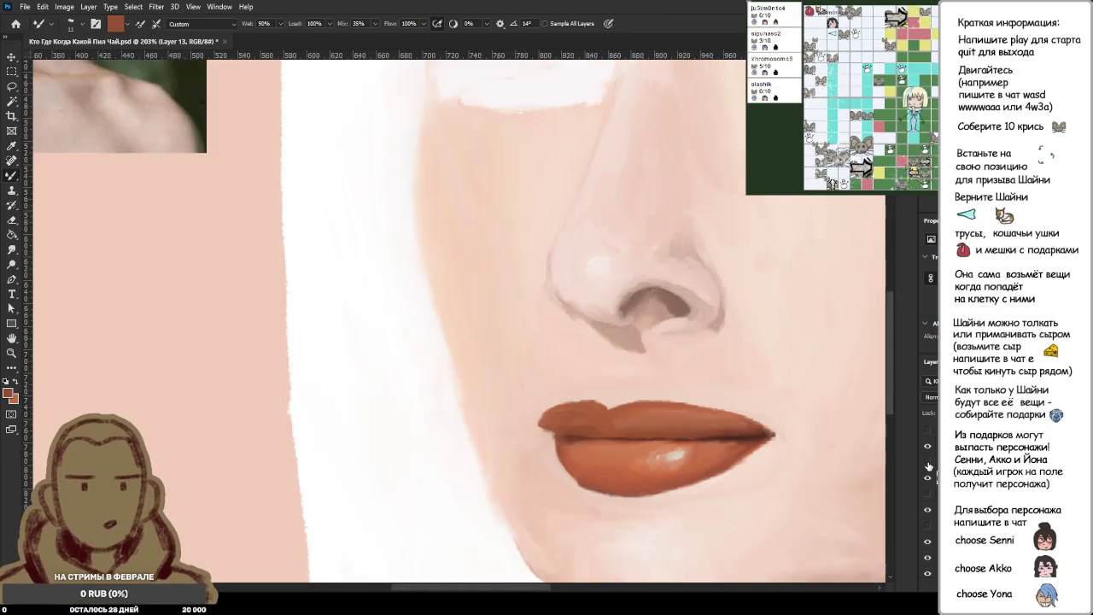
pyautogui.click(929, 464)
pyautogui.scroll(2, 504, 387)
pyautogui.scroll(2, 504, 387)
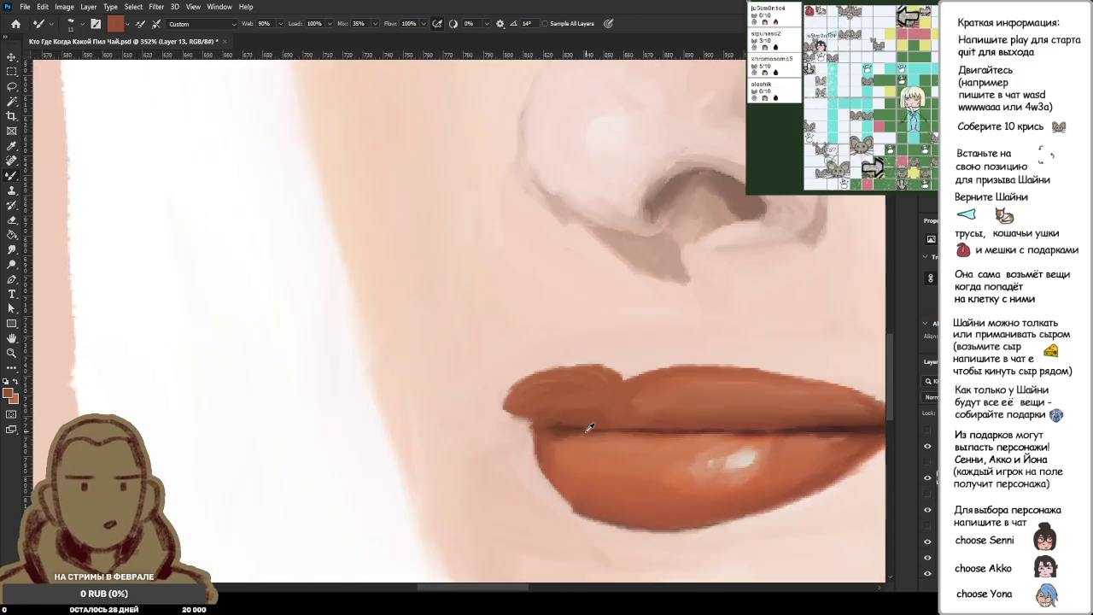
pyautogui.scroll(2, 504, 387)
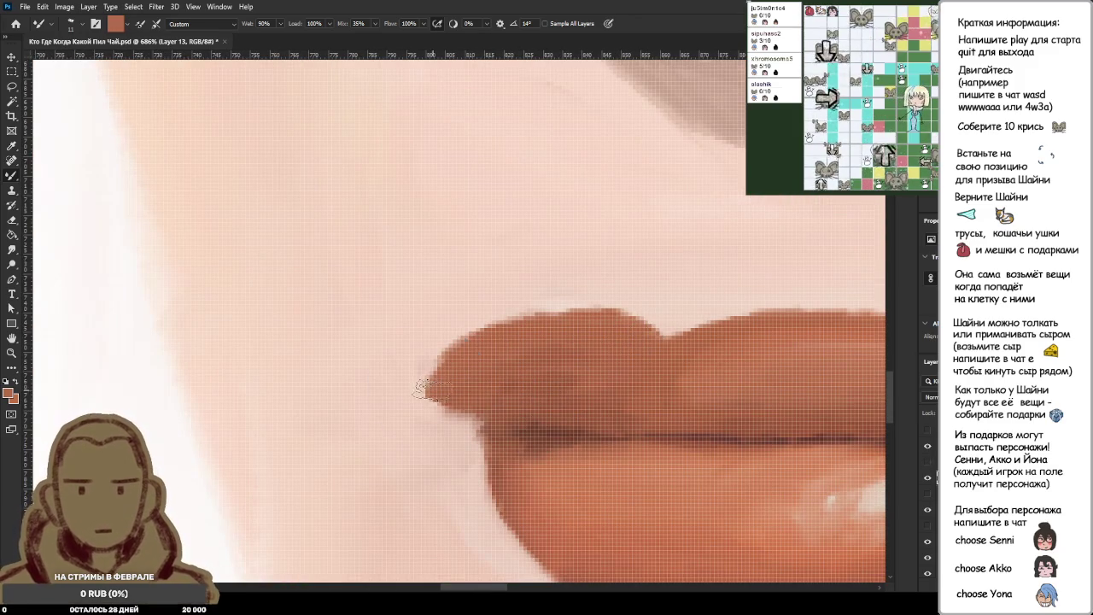
pyautogui.scroll(-3, 441, 398)
pyautogui.scroll(3, 613, 395)
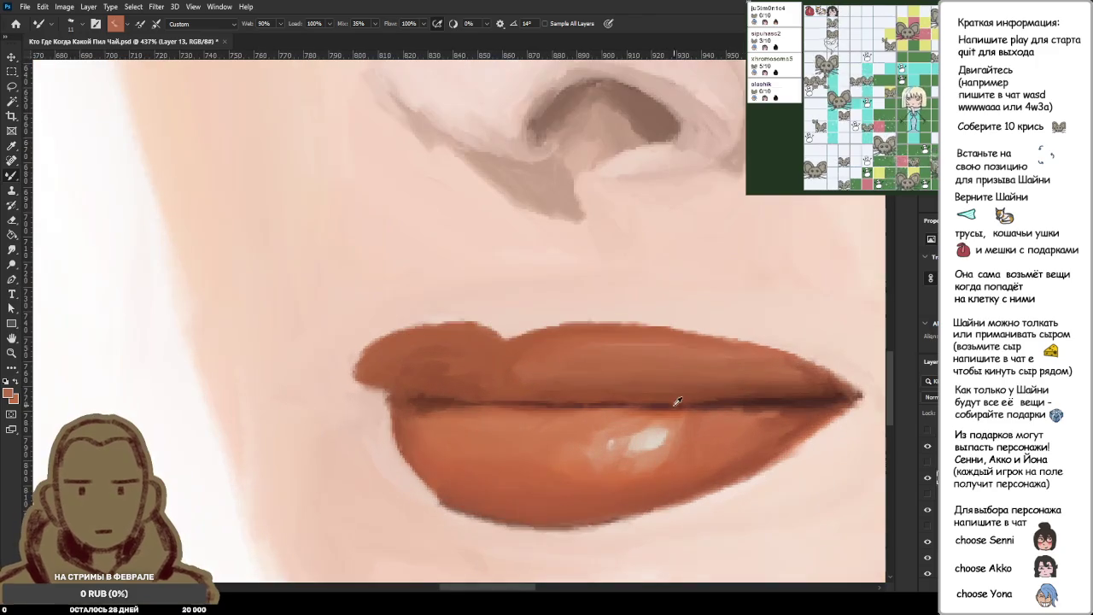
pyautogui.click(927, 462)
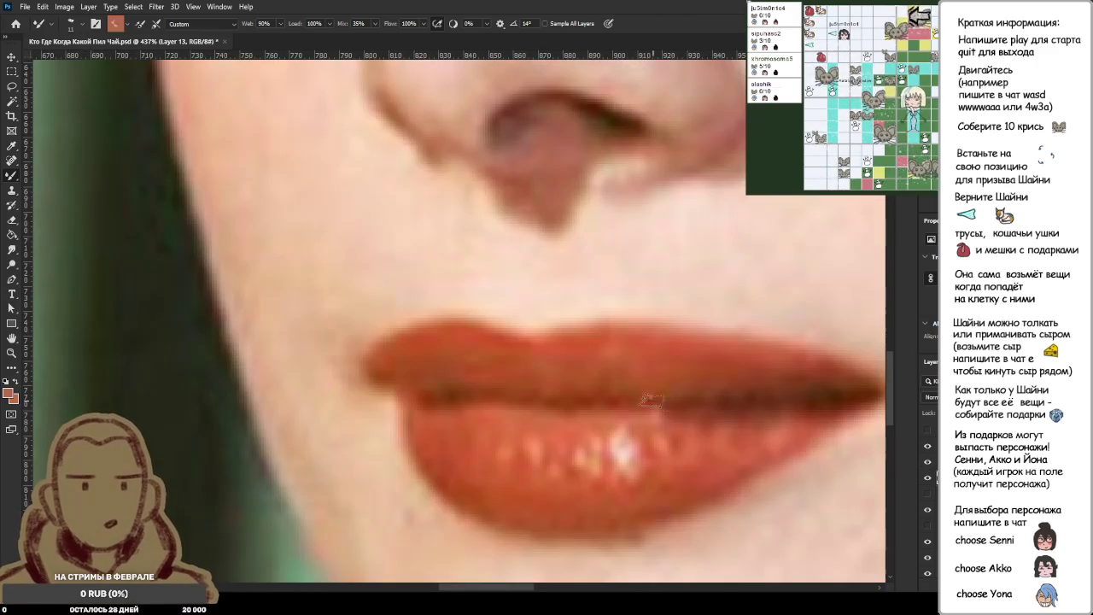
pyautogui.scroll(-5, 647, 398)
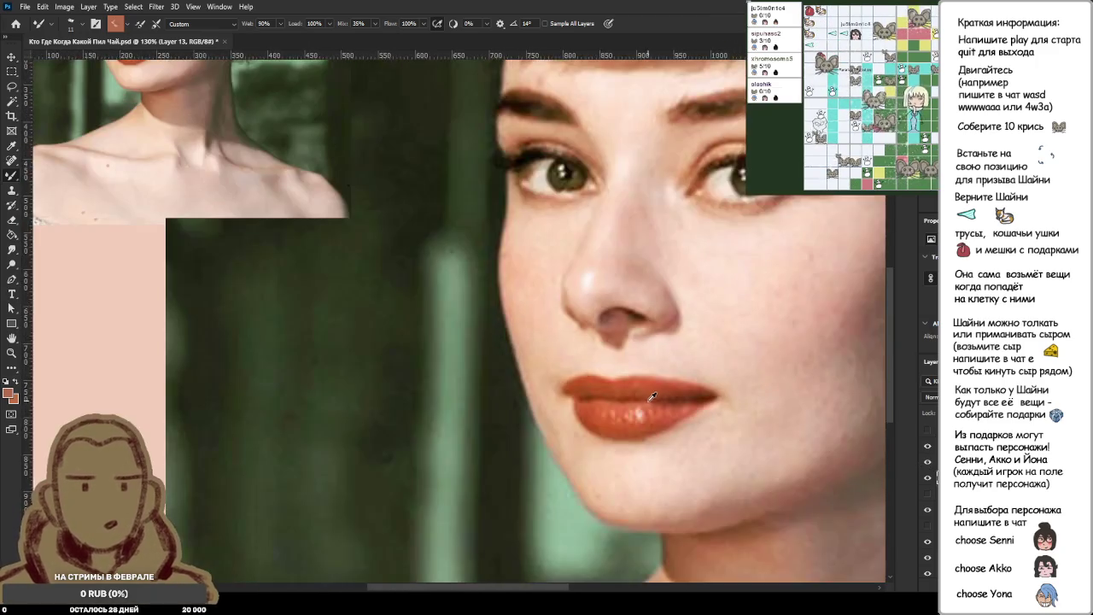
pyautogui.scroll(-3, 649, 398)
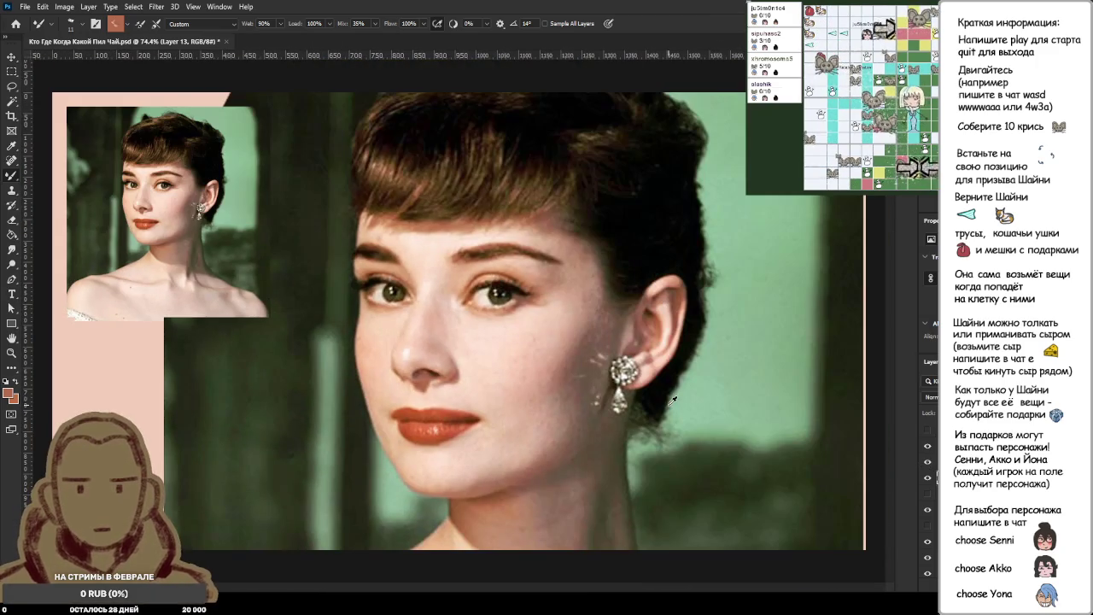
pyautogui.click(928, 462)
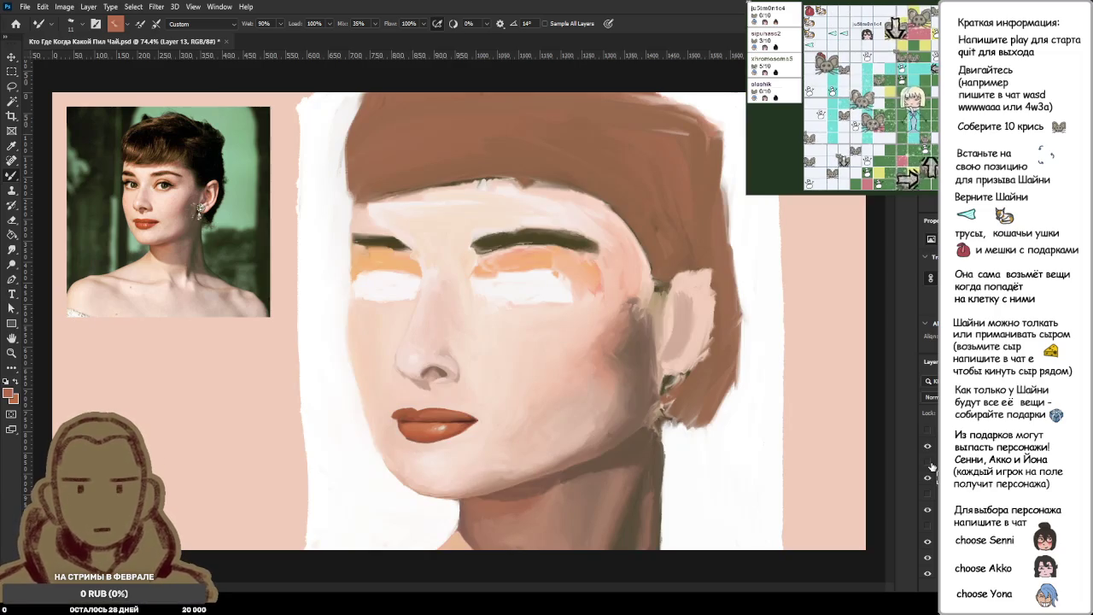
pyautogui.click(928, 463)
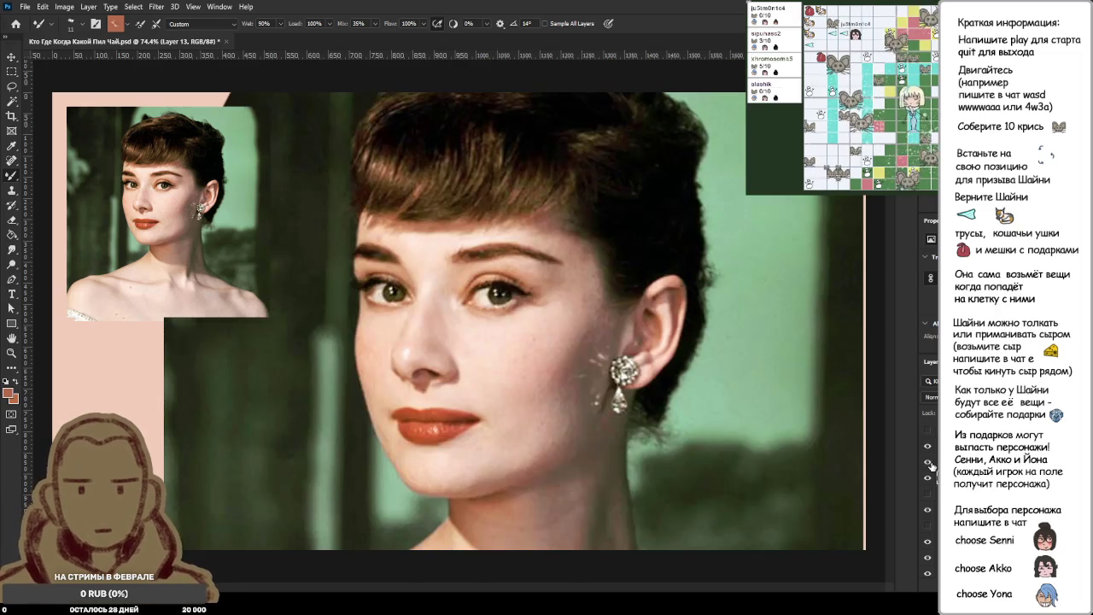
pyautogui.scroll(3, 383, 422)
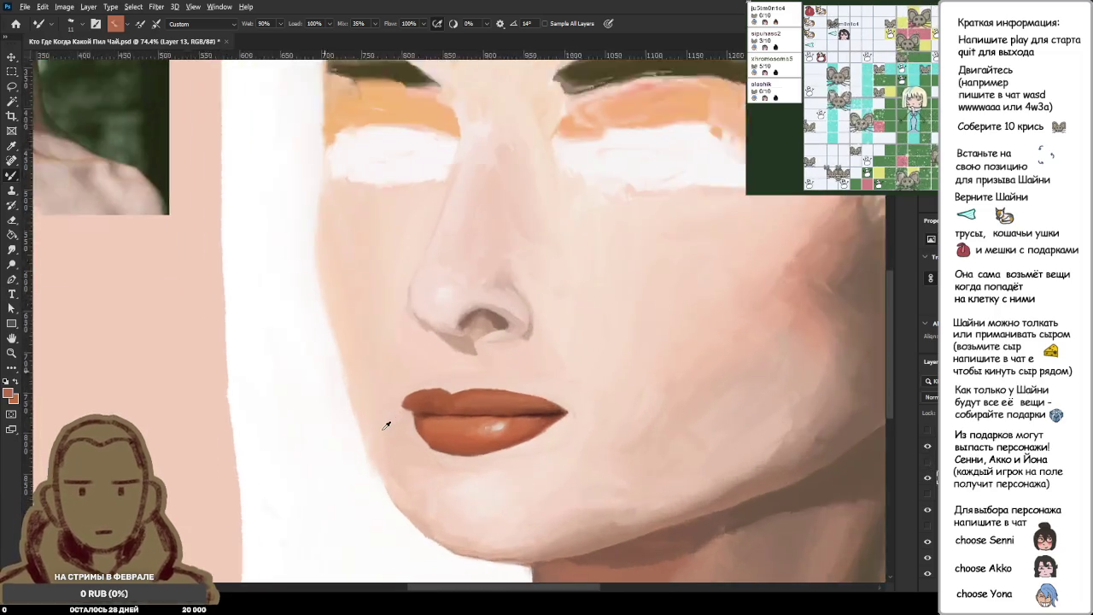
pyautogui.scroll(3, 439, 456)
pyautogui.scroll(2, 461, 290)
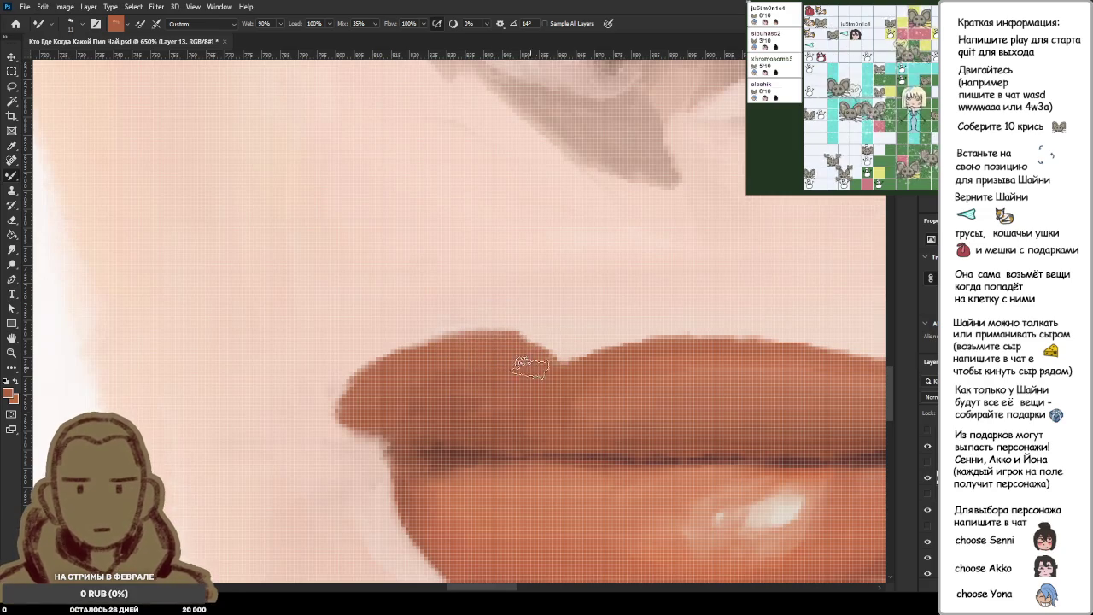
pyautogui.scroll(-1, 573, 384)
pyautogui.scroll(-1, 578, 386)
pyautogui.scroll(-2, 578, 385)
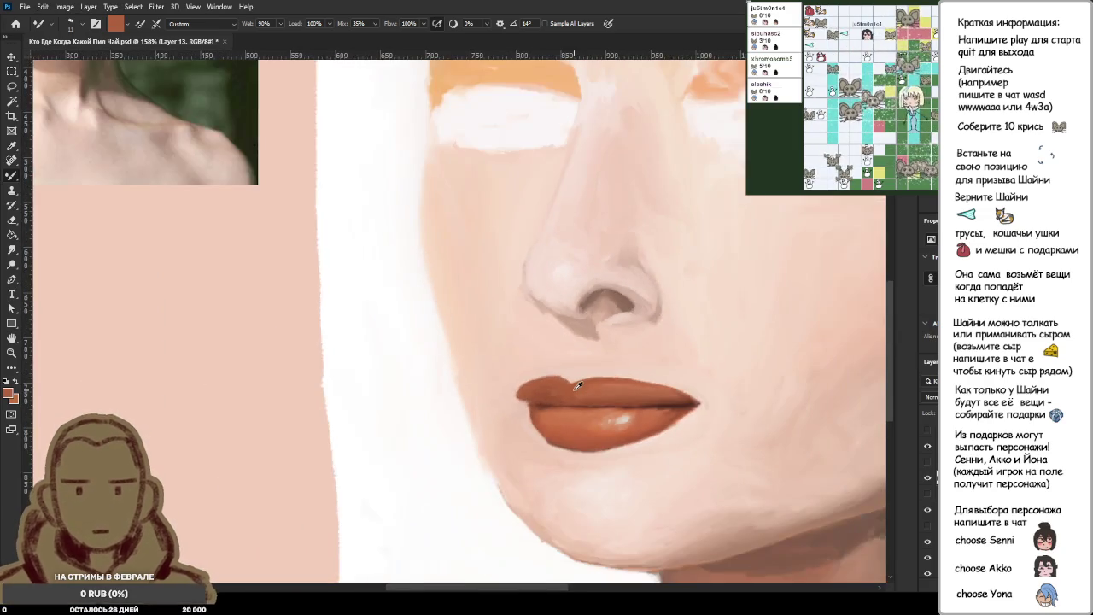
pyautogui.scroll(-1, 579, 387)
pyautogui.scroll(3, 649, 388)
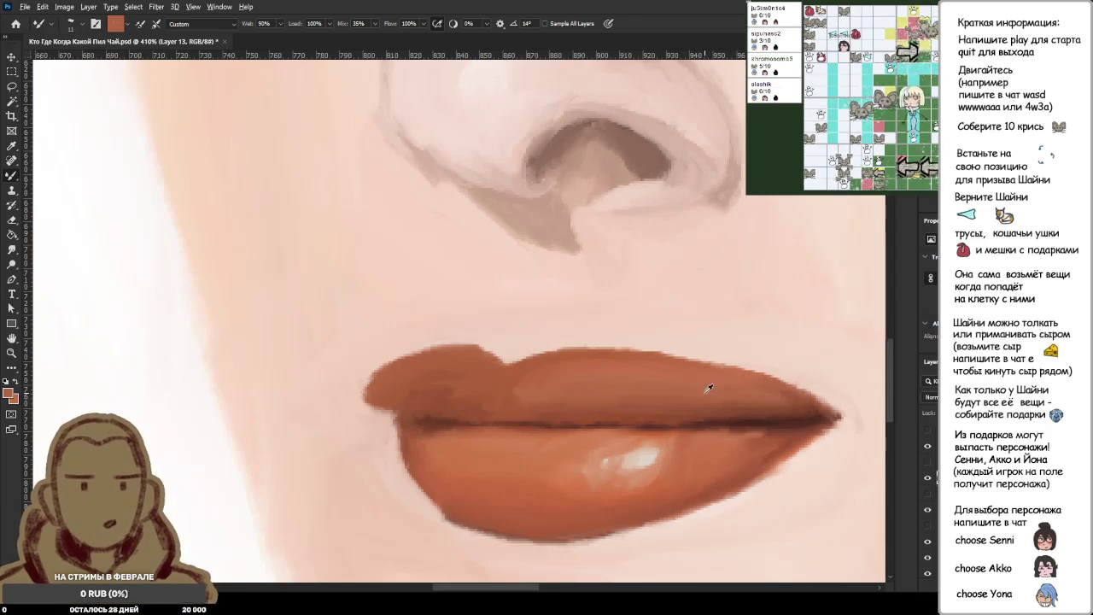
pyautogui.scroll(-10, 649, 389)
pyautogui.scroll(2, 364, 385)
pyautogui.scroll(-1, 362, 386)
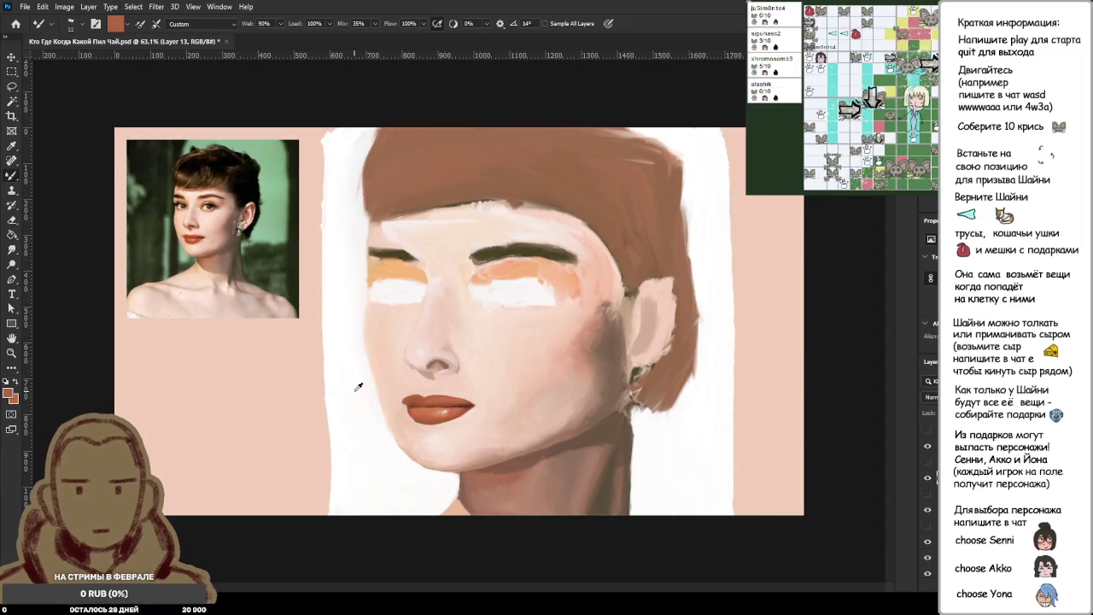
pyautogui.scroll(2, 359, 386)
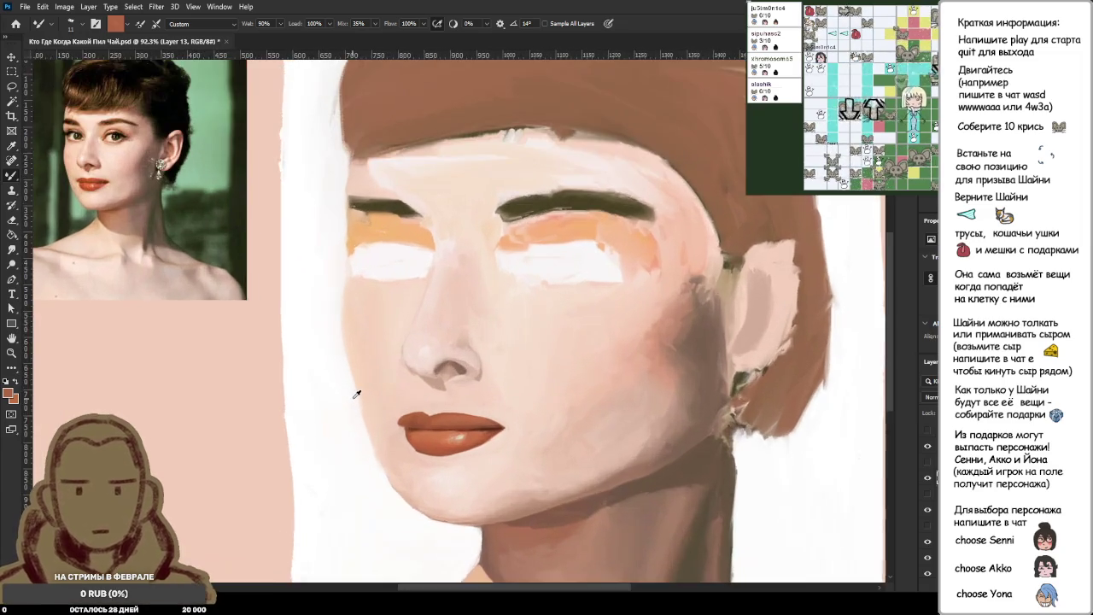
pyautogui.scroll(1, 356, 393)
pyautogui.scroll(-2, 390, 400)
pyautogui.scroll(-2, 391, 402)
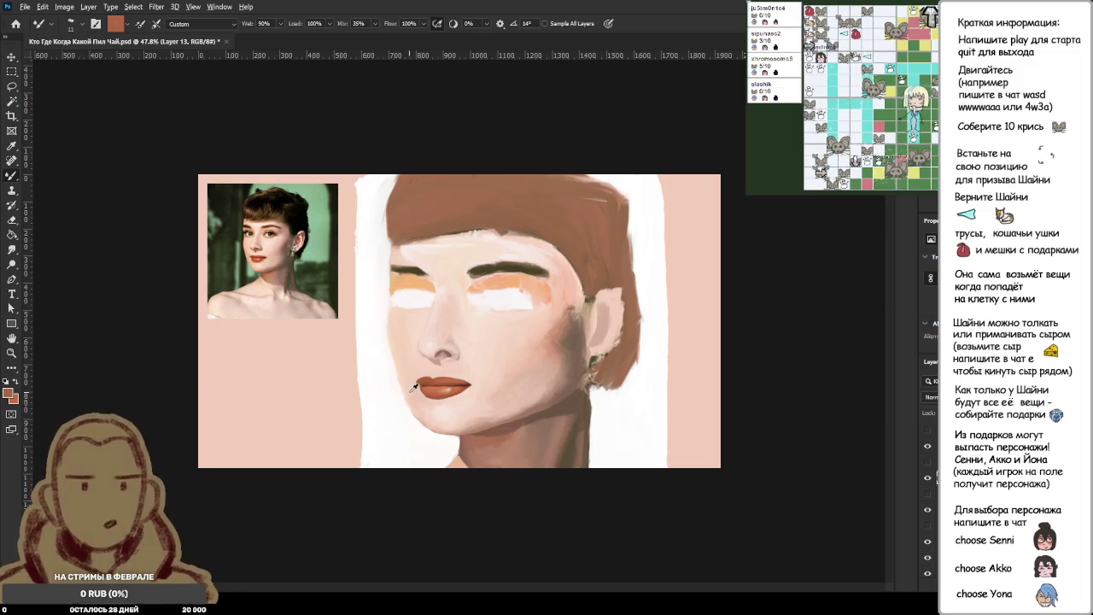
pyautogui.scroll(4, 415, 382)
pyautogui.scroll(4, 379, 415)
pyautogui.scroll(3, 512, 439)
pyautogui.scroll(1, 542, 436)
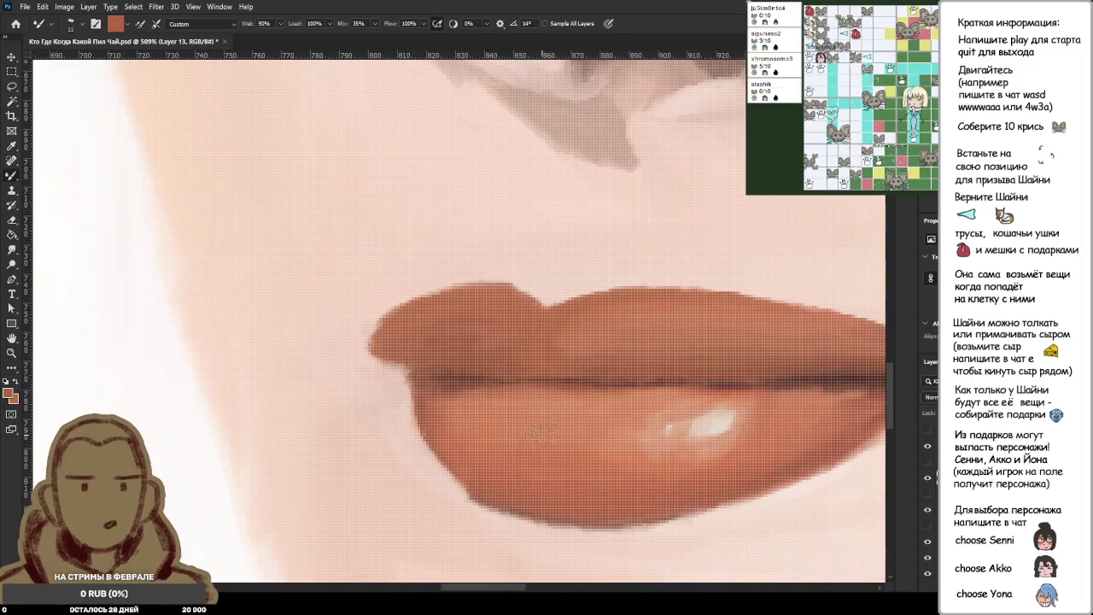
pyautogui.scroll(-2, 700, 386)
pyautogui.scroll(-1, 705, 389)
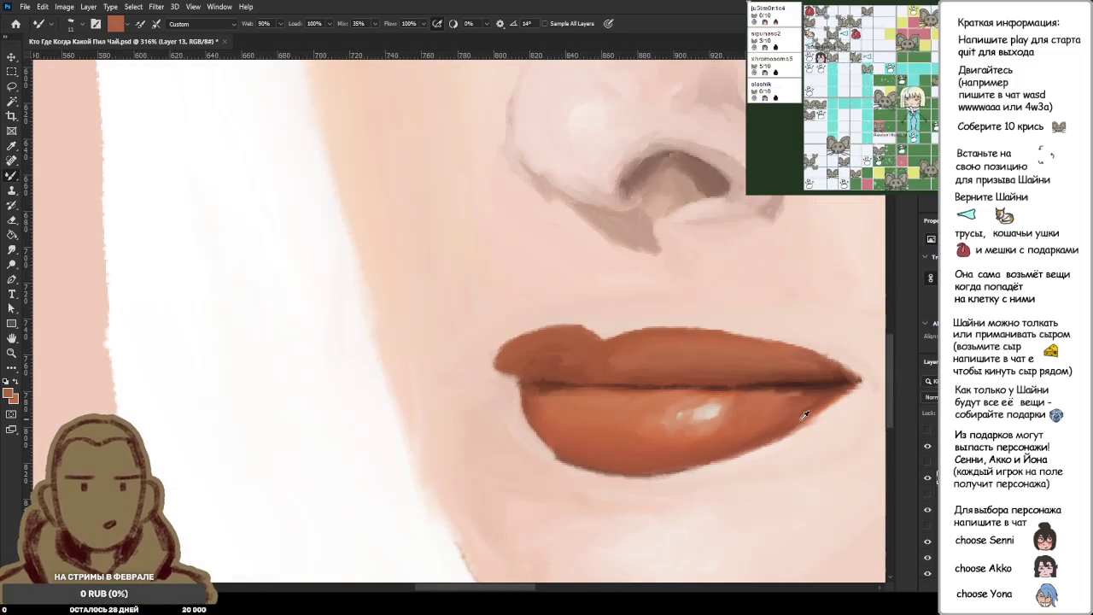
pyautogui.click(928, 462)
# Flick the reference photo off and on, then sample the lower lip edge's red-brown.
pyautogui.click(929, 463)
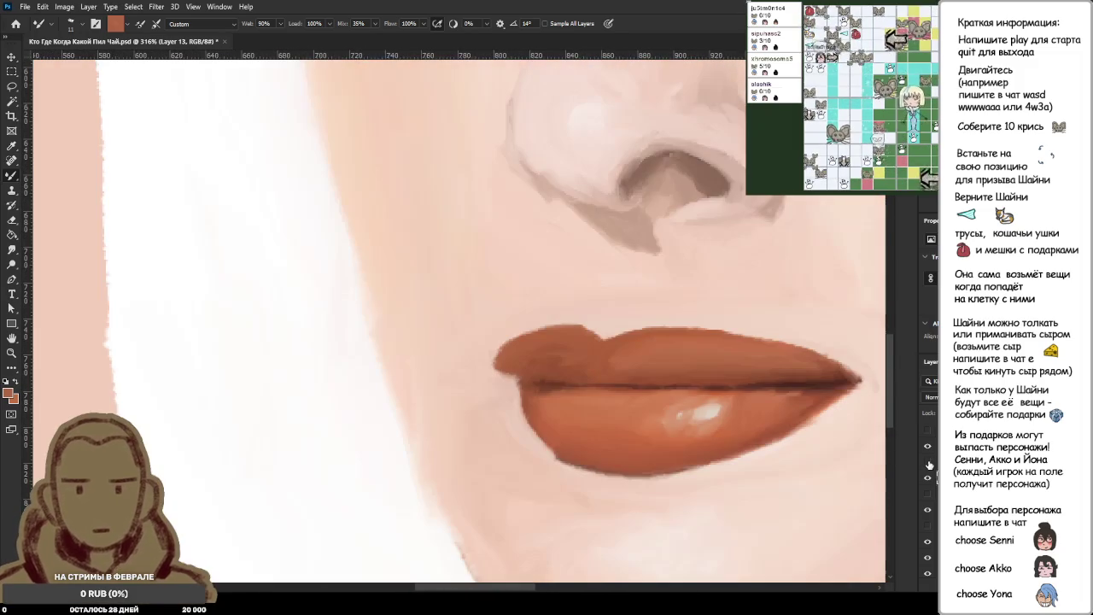
pyautogui.click(928, 463)
pyautogui.scroll(2, 478, 413)
pyautogui.scroll(4, 477, 414)
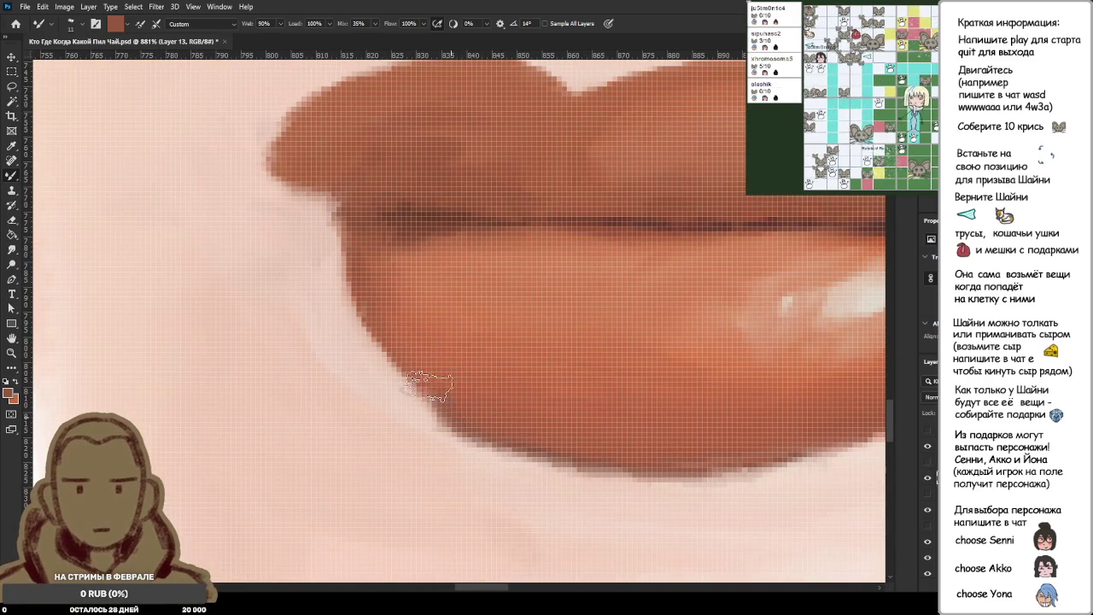
pyautogui.keyDown('alt'); pyautogui.click(420, 369); pyautogui.keyUp('alt')
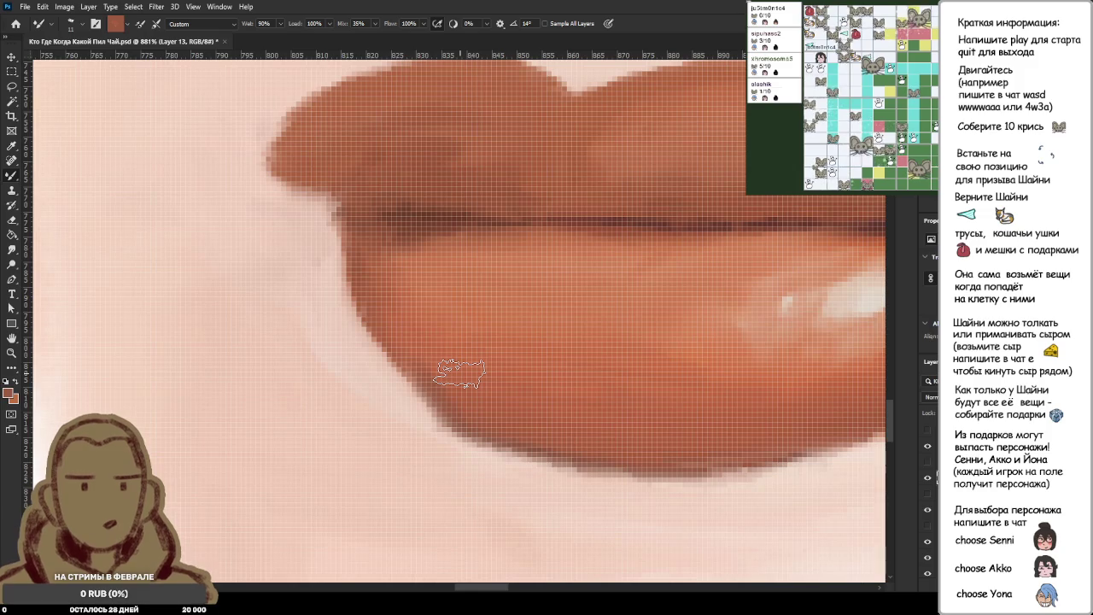
pyautogui.keyDown('alt'); pyautogui.click(432, 336); pyautogui.keyUp('alt')
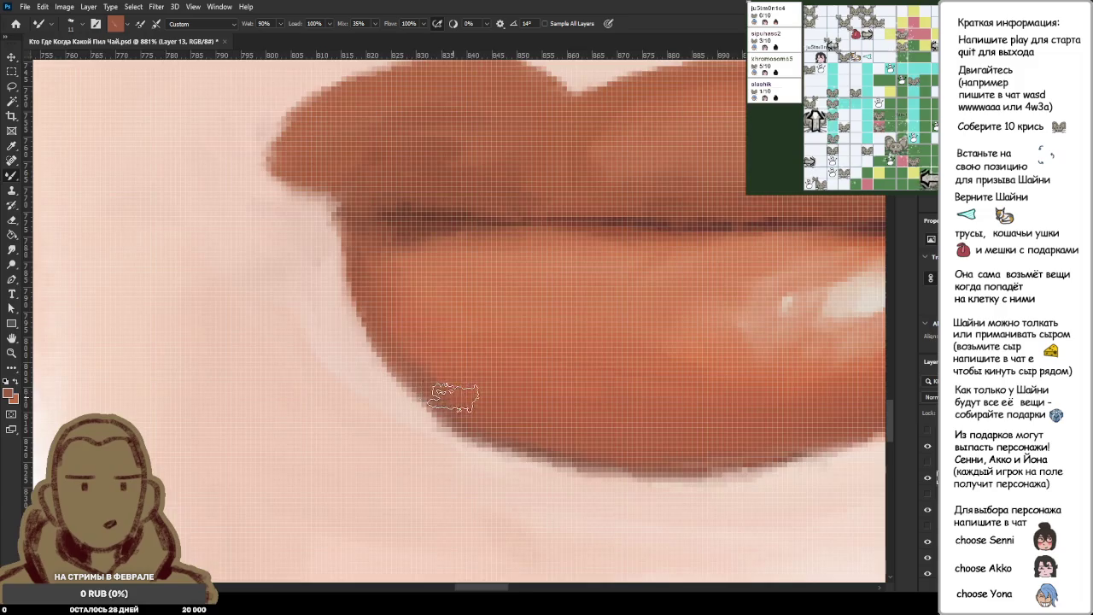
pyautogui.scroll(-5, 427, 393)
pyautogui.scroll(4, 475, 374)
pyautogui.scroll(3, 442, 379)
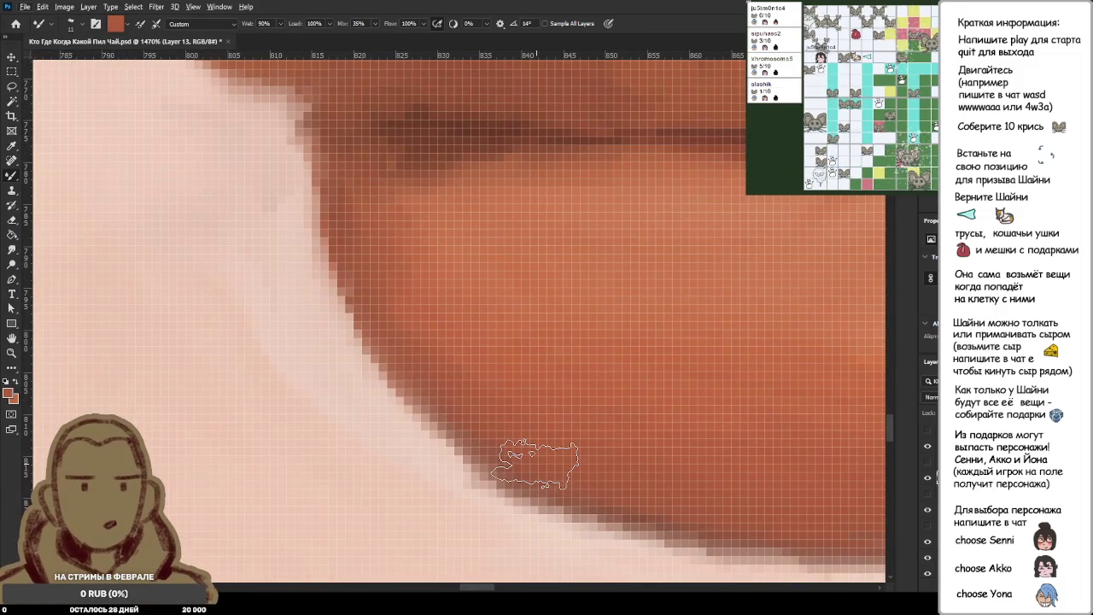
pyautogui.scroll(-3, 507, 410)
pyautogui.scroll(-3, 507, 410)
pyautogui.scroll(-3, 504, 415)
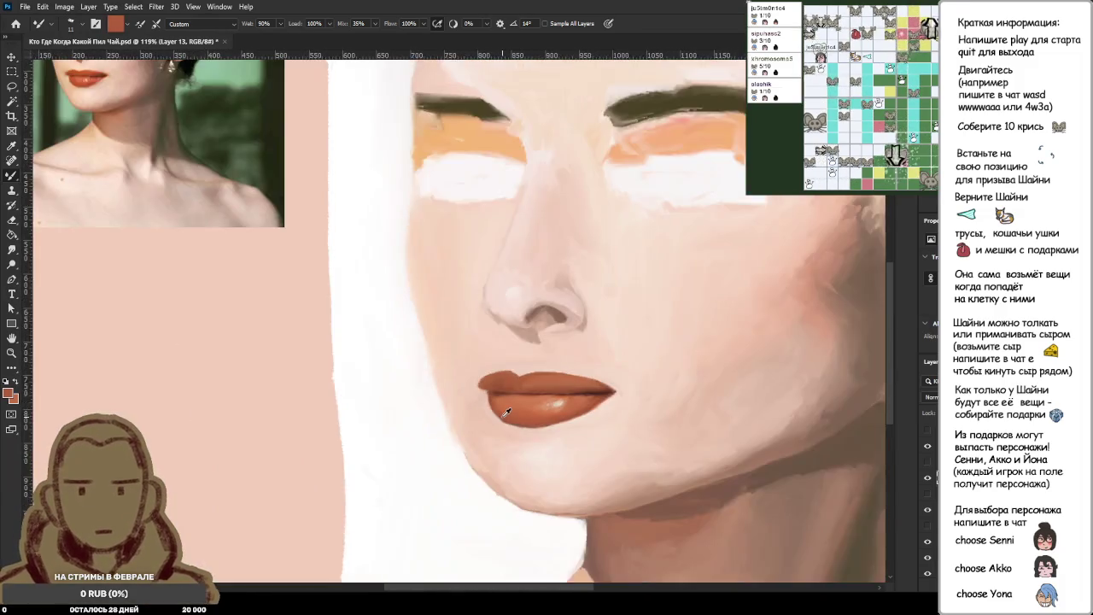
pyautogui.scroll(-2, 501, 419)
pyautogui.scroll(1, 499, 422)
pyautogui.scroll(1, 502, 418)
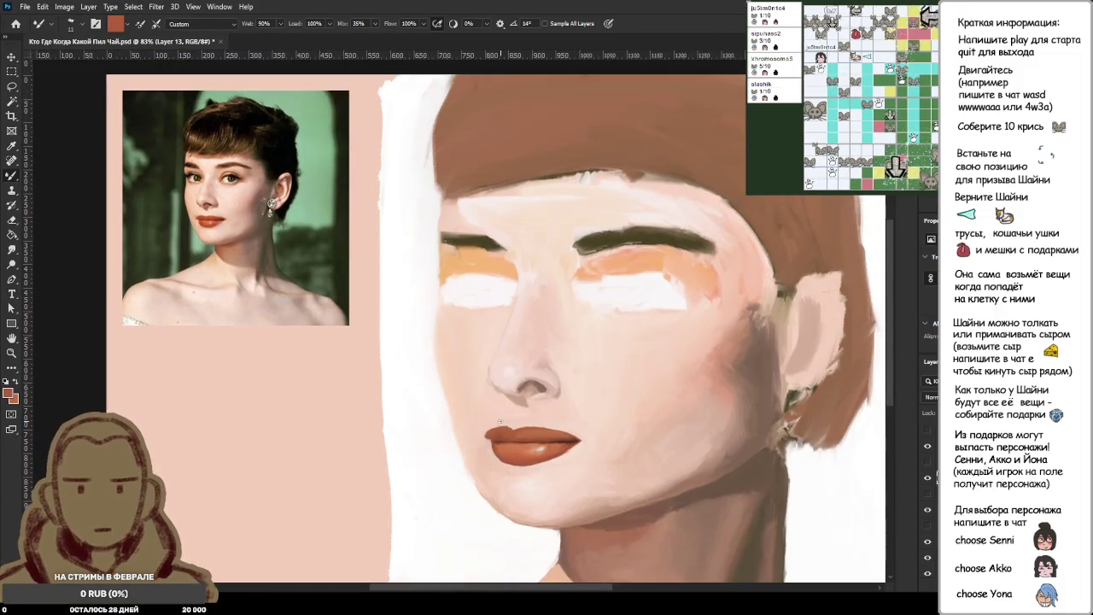
pyautogui.scroll(1, 505, 417)
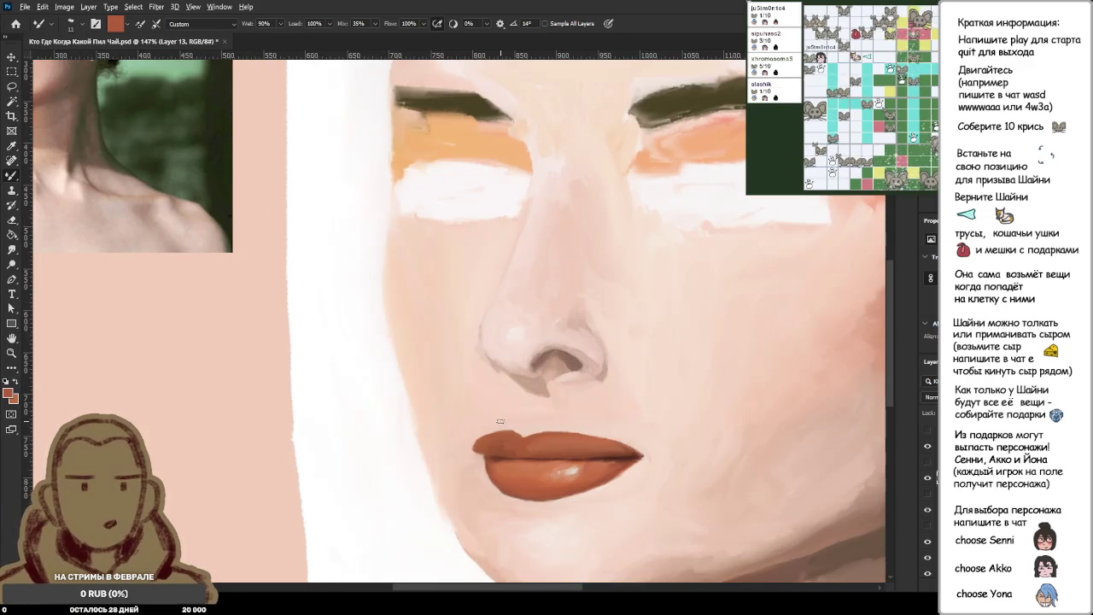
pyautogui.scroll(-2, 500, 420)
pyautogui.scroll(-1, 501, 421)
pyautogui.scroll(-1, 501, 427)
pyautogui.scroll(1, 421, 390)
pyautogui.scroll(2, 420, 390)
pyautogui.scroll(2, 403, 415)
pyautogui.scroll(2, 434, 434)
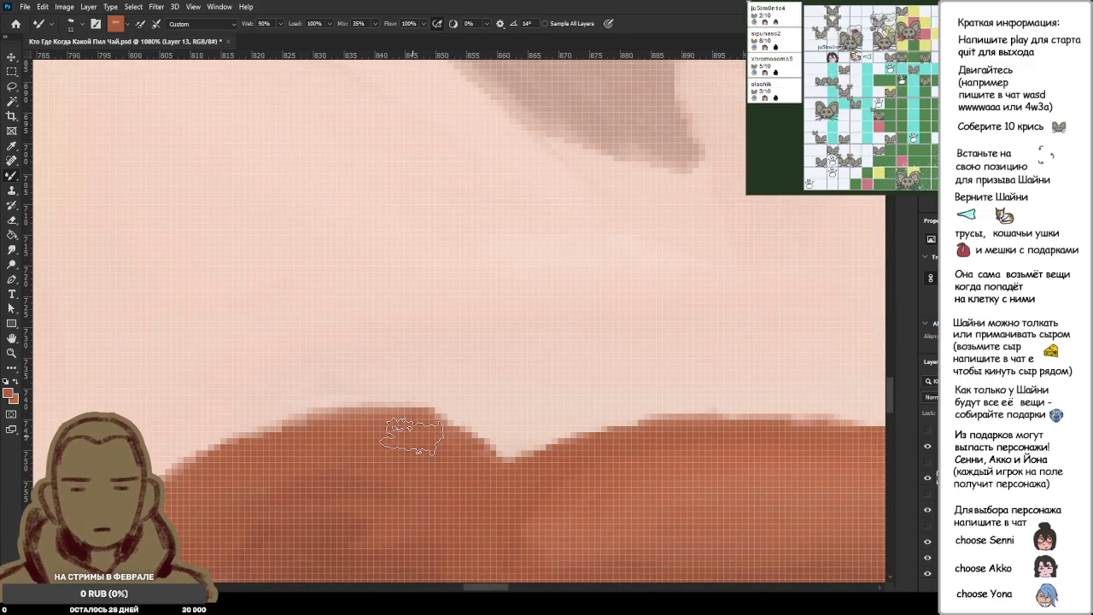
pyautogui.scroll(-2, 418, 435)
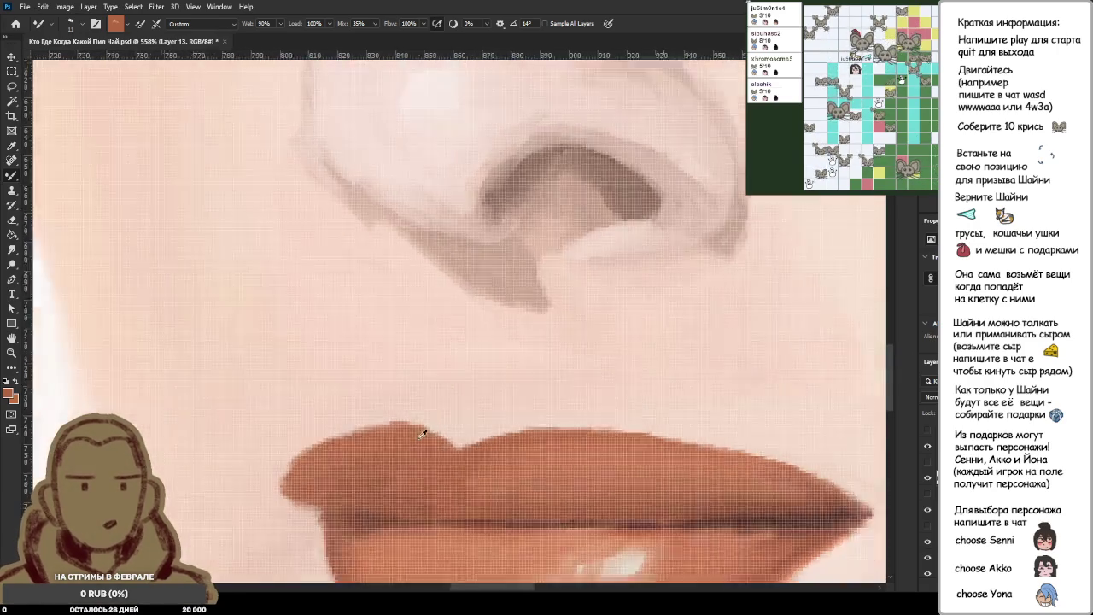
pyautogui.scroll(-2, 422, 436)
pyautogui.scroll(-2, 422, 436)
pyautogui.scroll(-1, 423, 436)
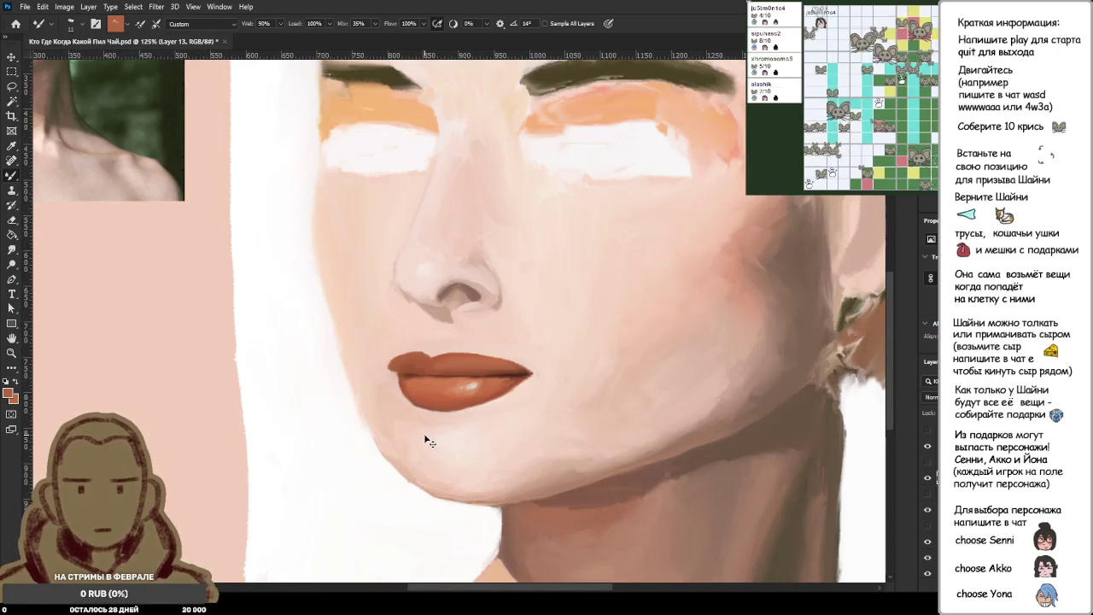
# Toggle the reference photo on and off twice to compare the lips.
pyautogui.click(926, 465)
pyautogui.click(927, 465)
pyautogui.click(927, 471)
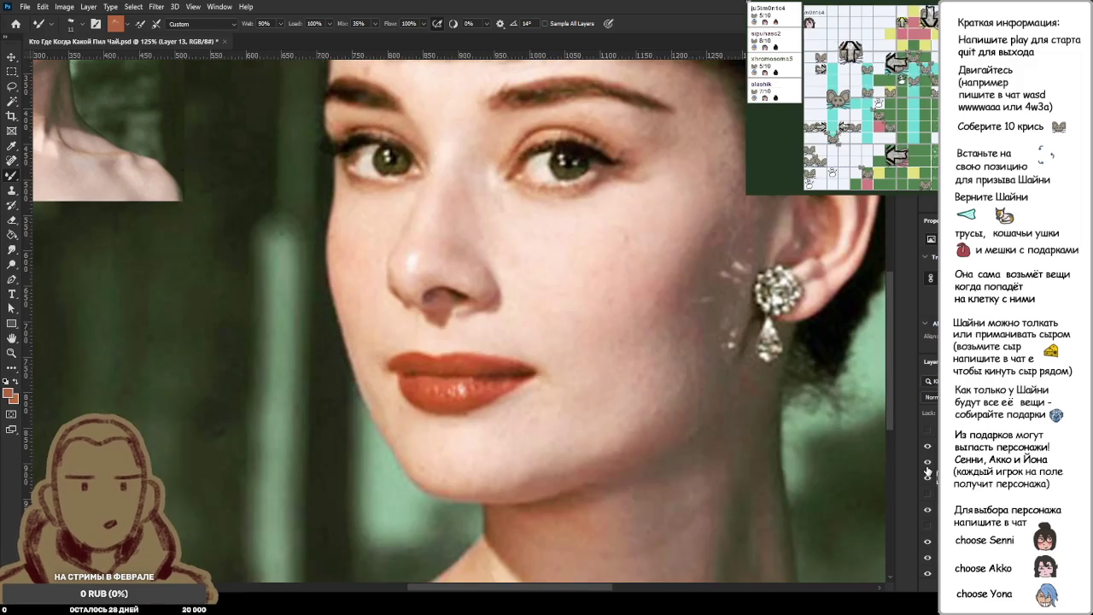
pyautogui.click(928, 472)
# Sample the skin pink beside the lips and paint over the upper-lip notch.
pyautogui.keyDown('alt'); pyautogui.click(467, 350); pyautogui.keyUp('alt')
pyautogui.scroll(5, 453, 359)
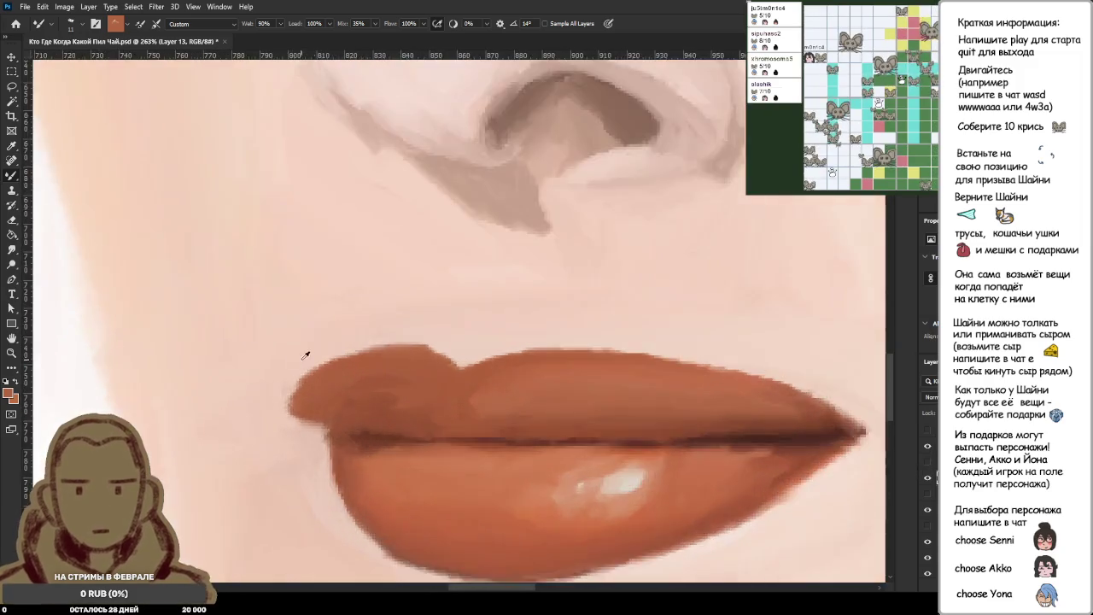
pyautogui.scroll(3, 513, 342)
pyautogui.moveTo(580, 377); pyautogui.dragTo(525, 352)
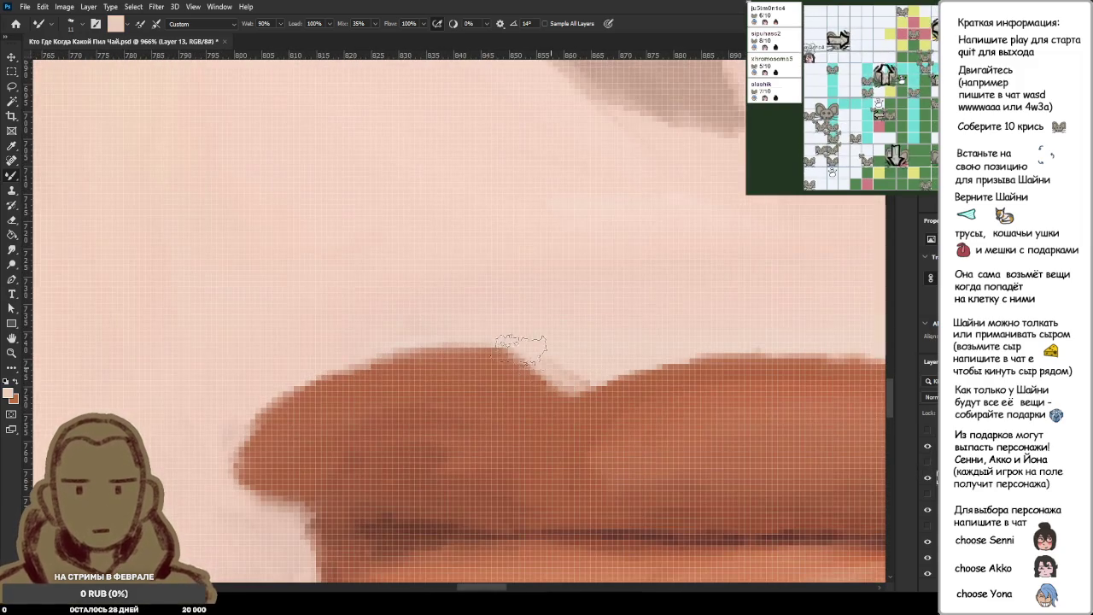
# Sample skin tones at the lip edge, ending with a lighter tone above the lip.
pyautogui.keyDown('alt'); pyautogui.click(569, 363); pyautogui.keyUp('alt')
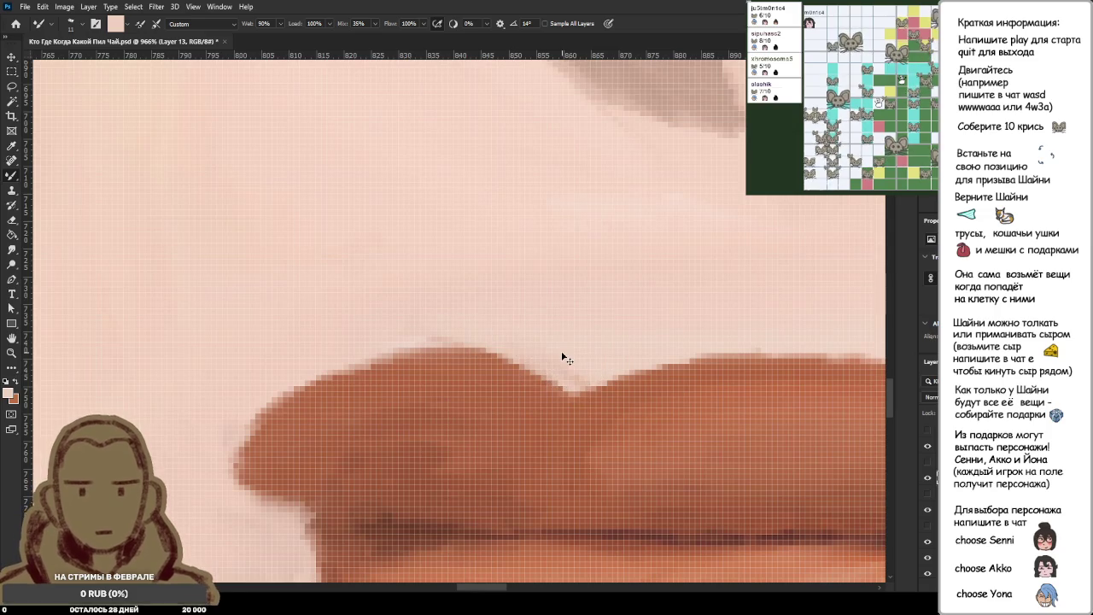
pyautogui.keyDown('alt'); pyautogui.click(578, 372); pyautogui.keyUp('alt')
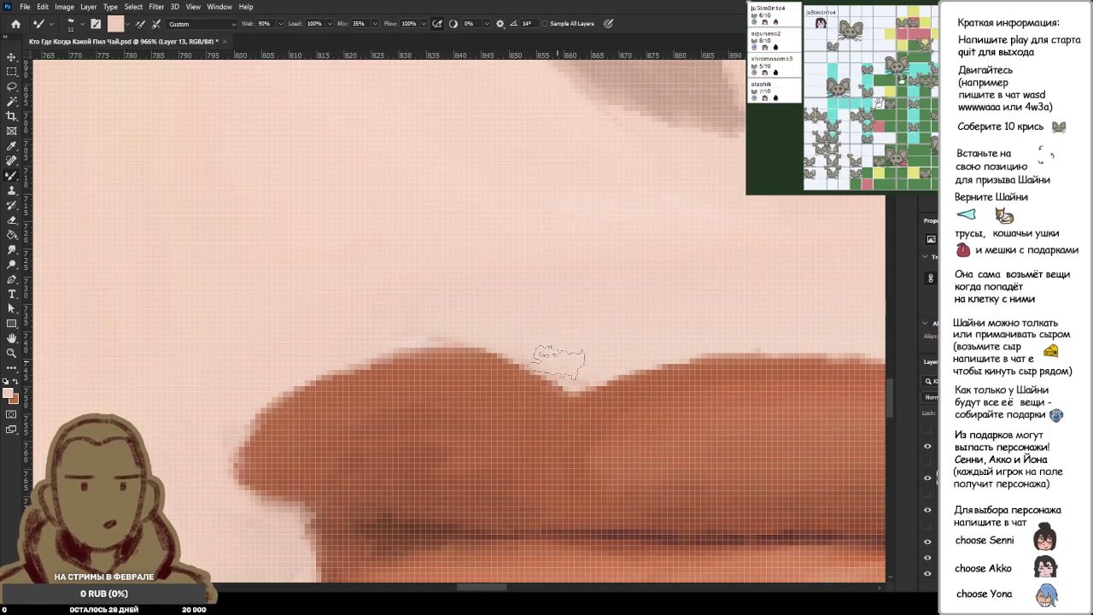
pyautogui.keyDown('alt'); pyautogui.click(574, 353); pyautogui.keyUp('alt')
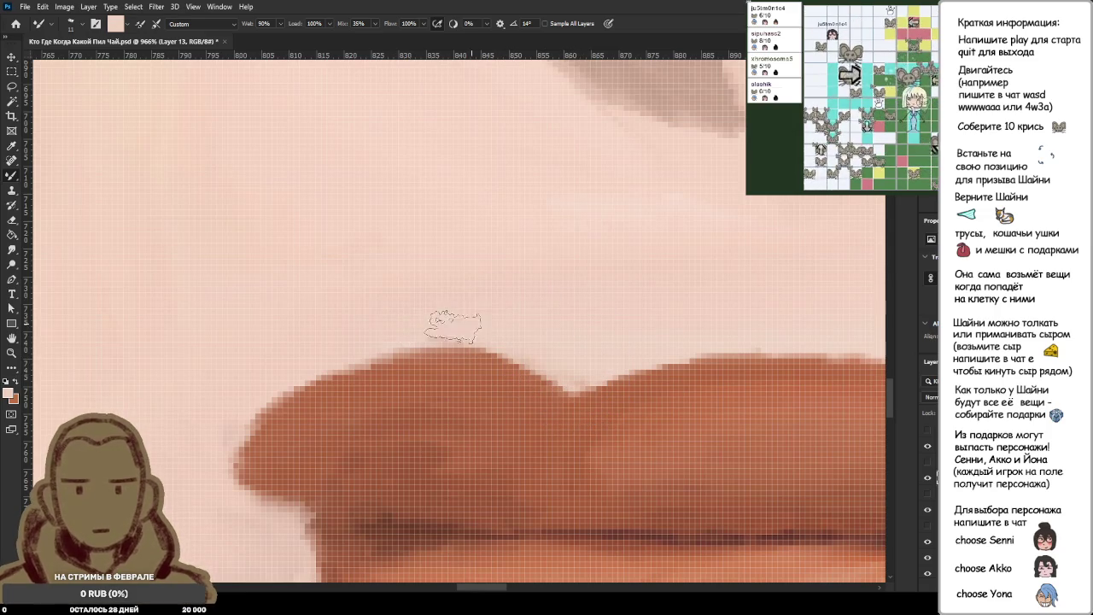
pyautogui.scroll(-3, 502, 307)
pyautogui.scroll(-3, 503, 307)
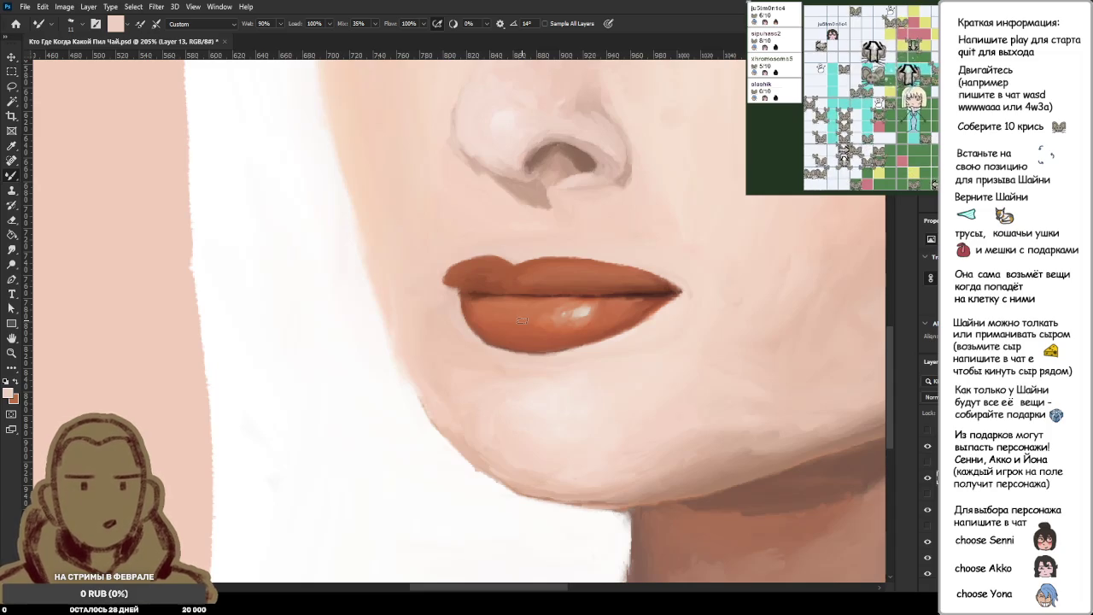
pyautogui.scroll(-3, 521, 319)
pyautogui.scroll(-3, 523, 318)
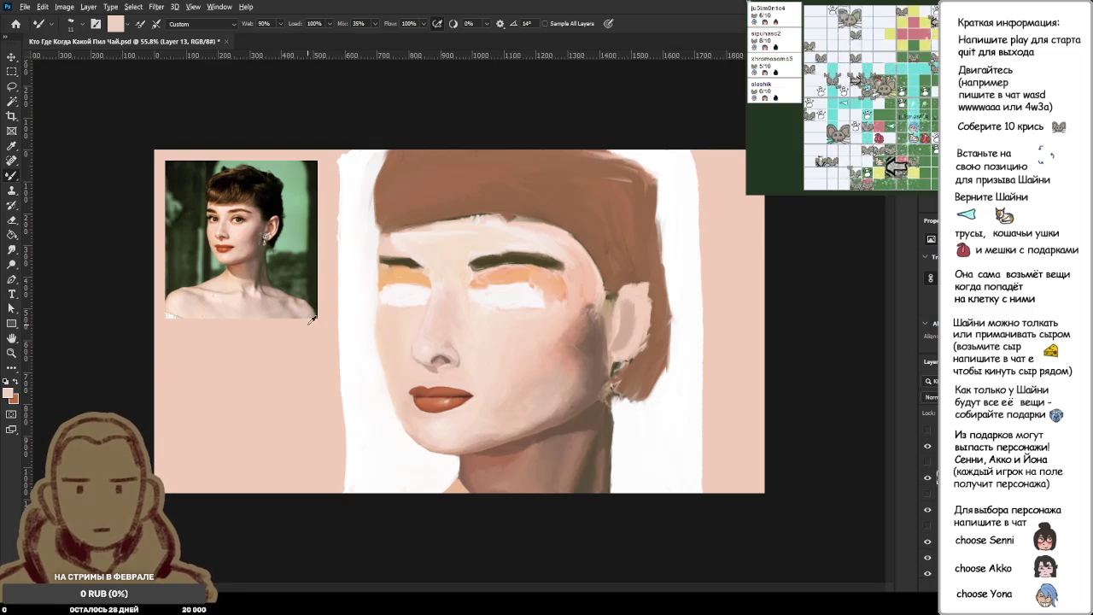
# Eyedrop the lips' red-brown, the nose skin tone, then a pale peach near the right eye.
pyautogui.keyDown('alt'); pyautogui.click(224, 241); pyautogui.keyUp('alt')
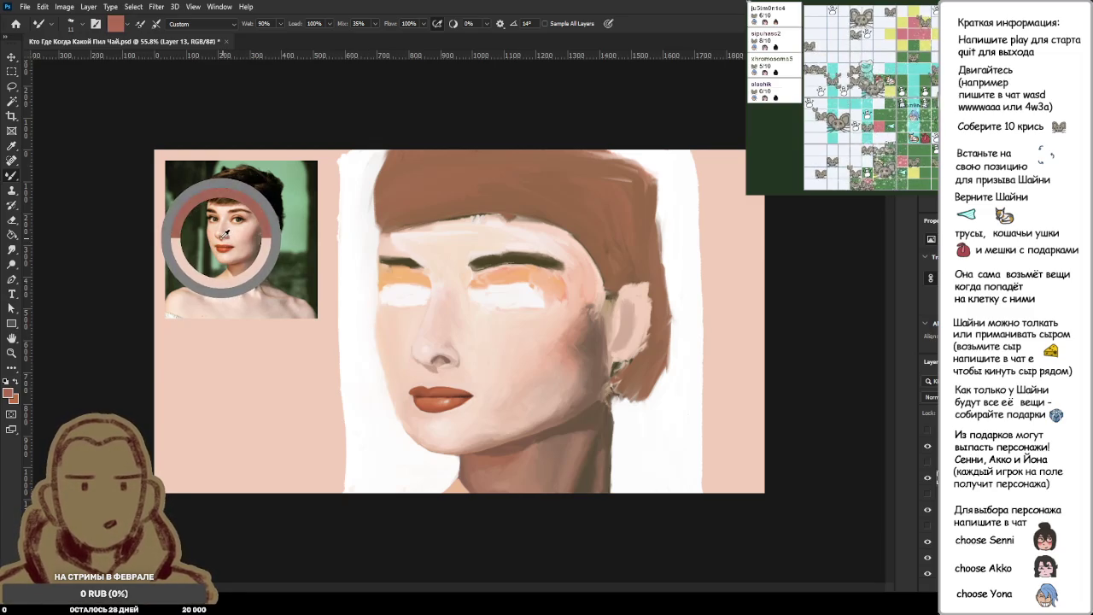
pyautogui.moveTo(444, 379); pyautogui.dragTo(437, 363)
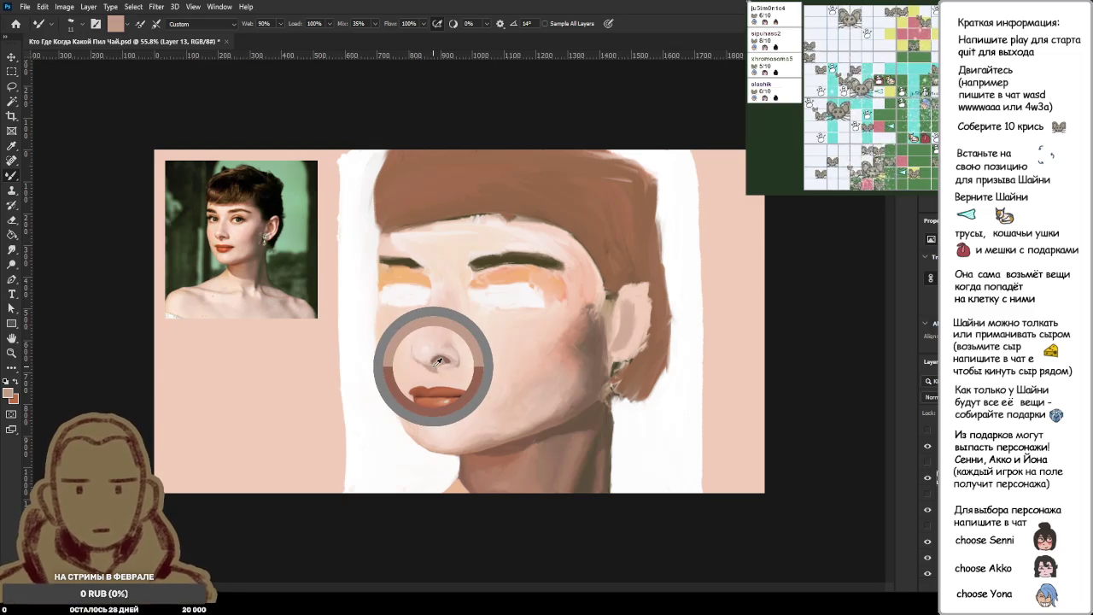
pyautogui.moveTo(438, 362); pyautogui.dragTo(440, 363)
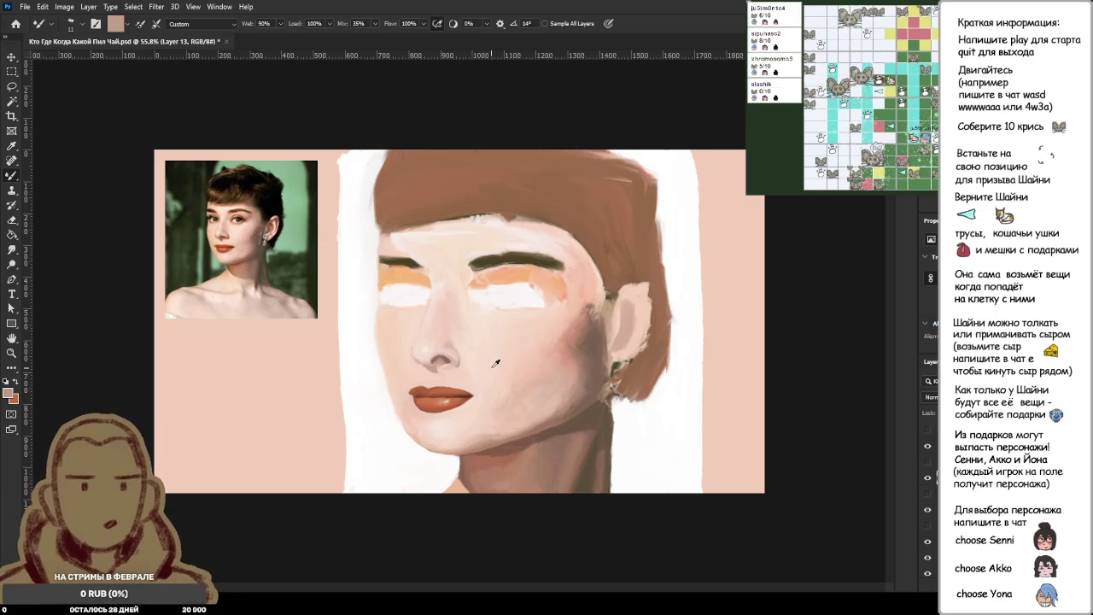
pyautogui.moveTo(493, 258); pyautogui.dragTo(516, 253)
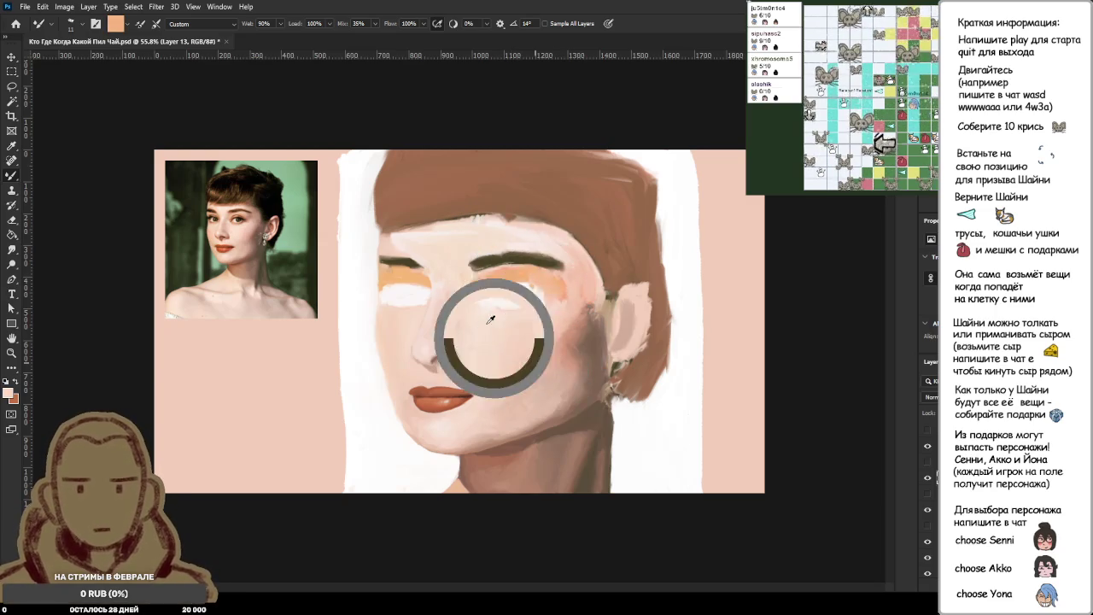